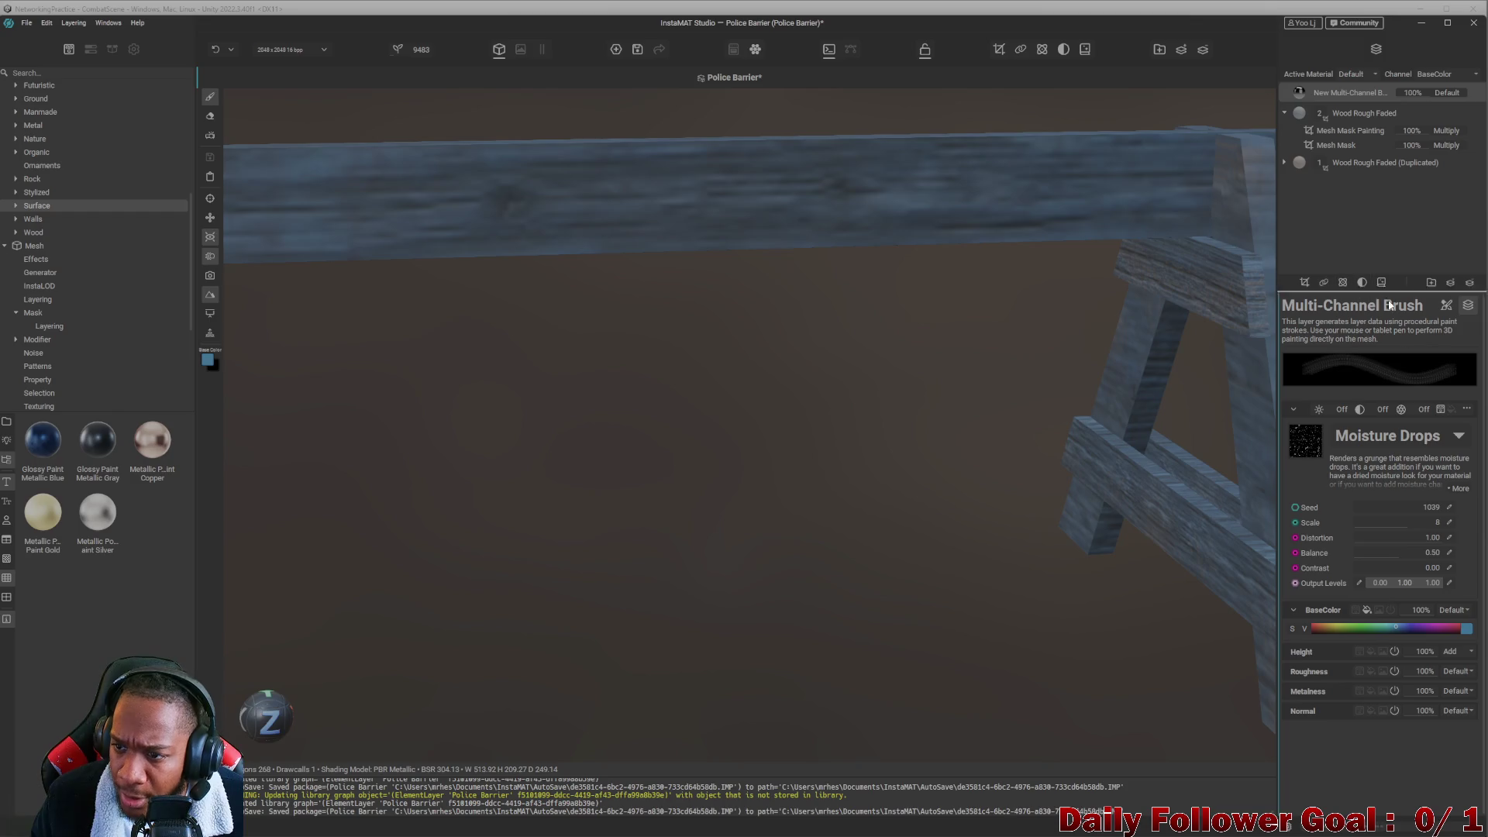
# Adjust the falloff in the Moisture Drops brush stroke settings.
pyautogui.click(1447, 307)
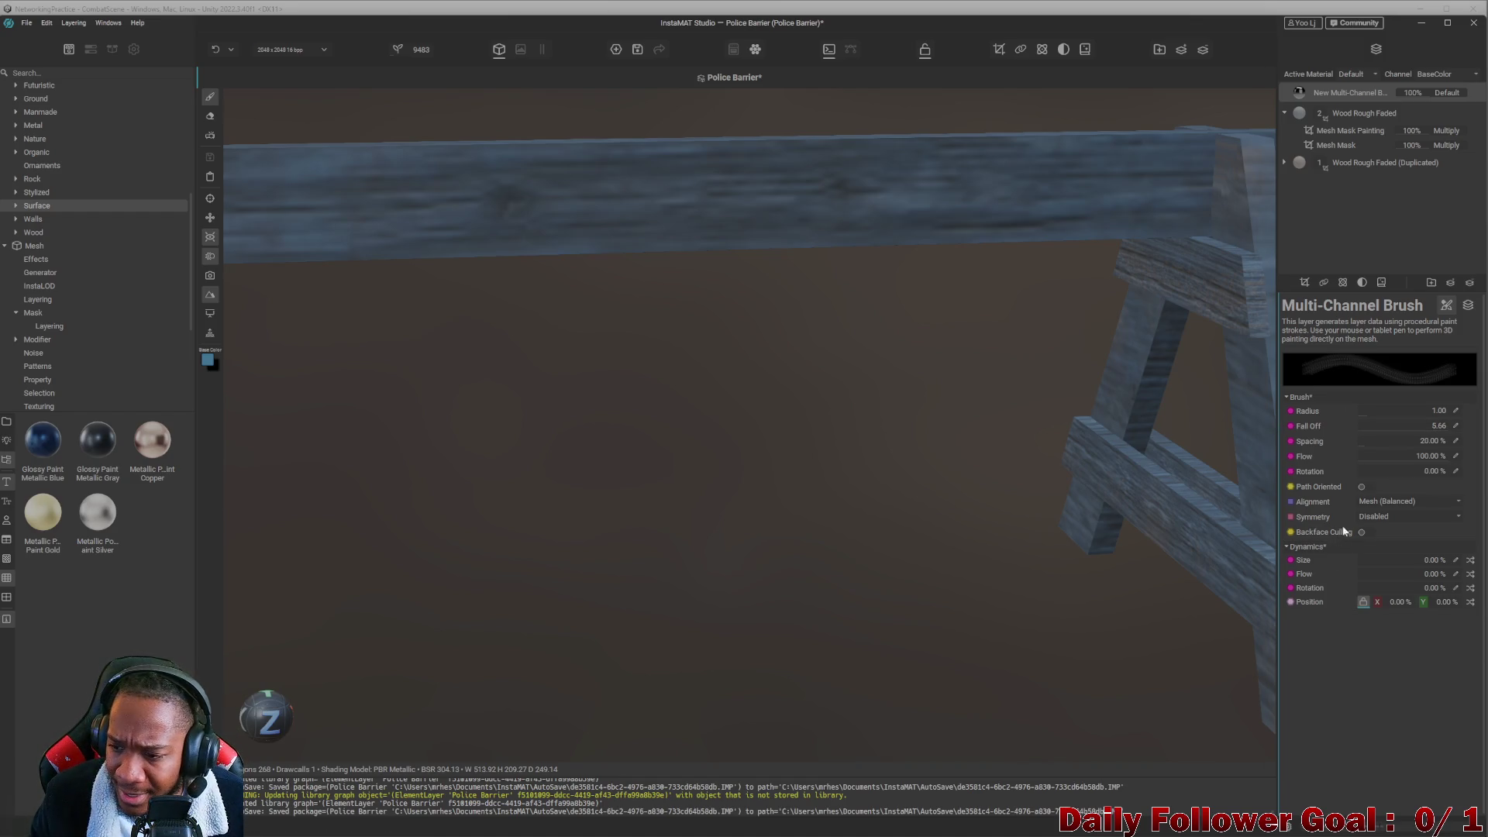
pyautogui.click(1362, 431)
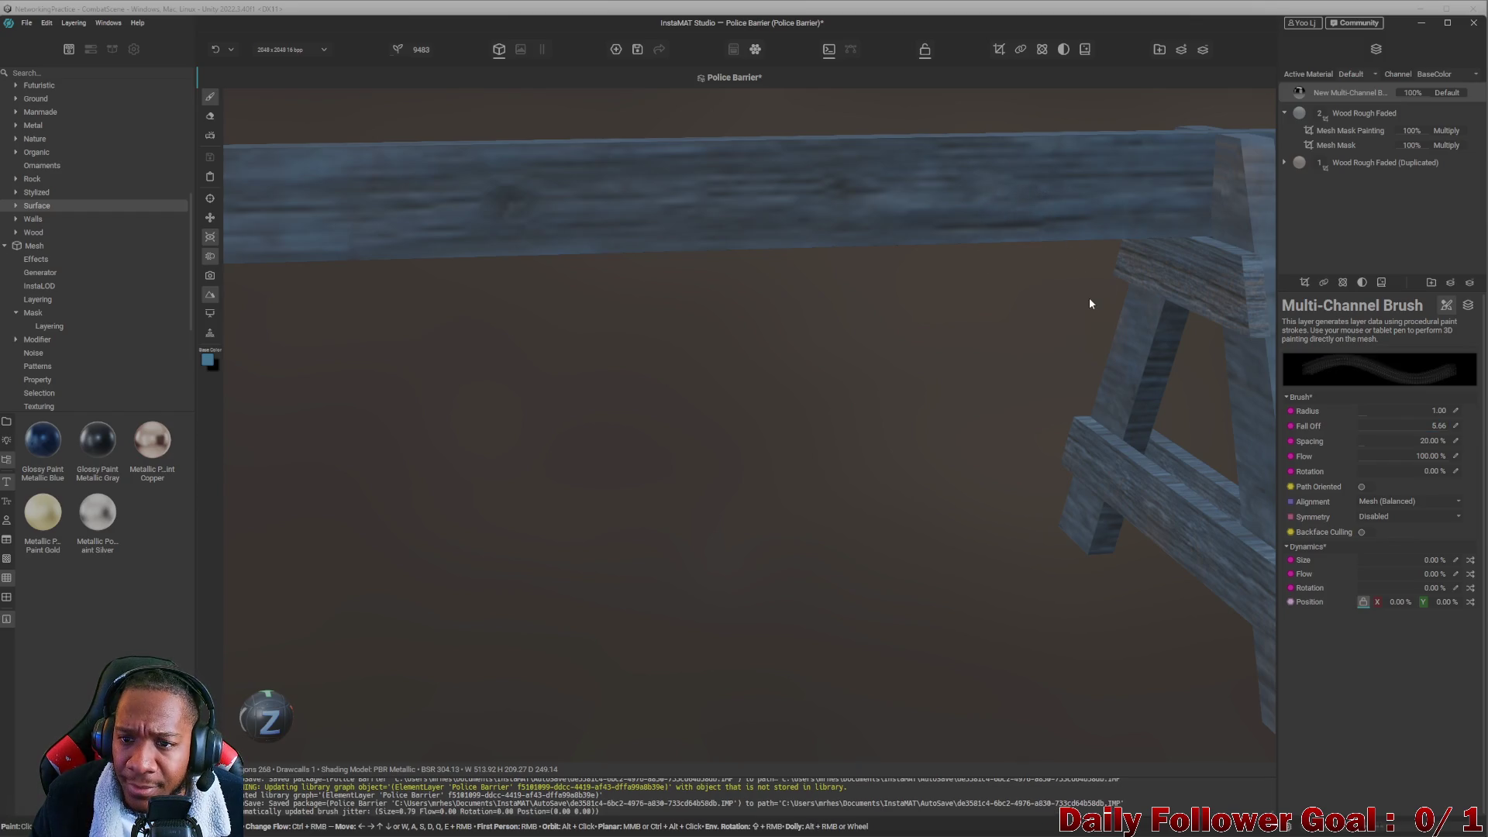
pyautogui.scroll(-3, 1036, 309)
pyautogui.keyDown('alt'); pyautogui.moveTo(1037, 309); pyautogui.dragTo(943, 339); pyautogui.keyUp('alt')
pyautogui.scroll(3, 504, 343)
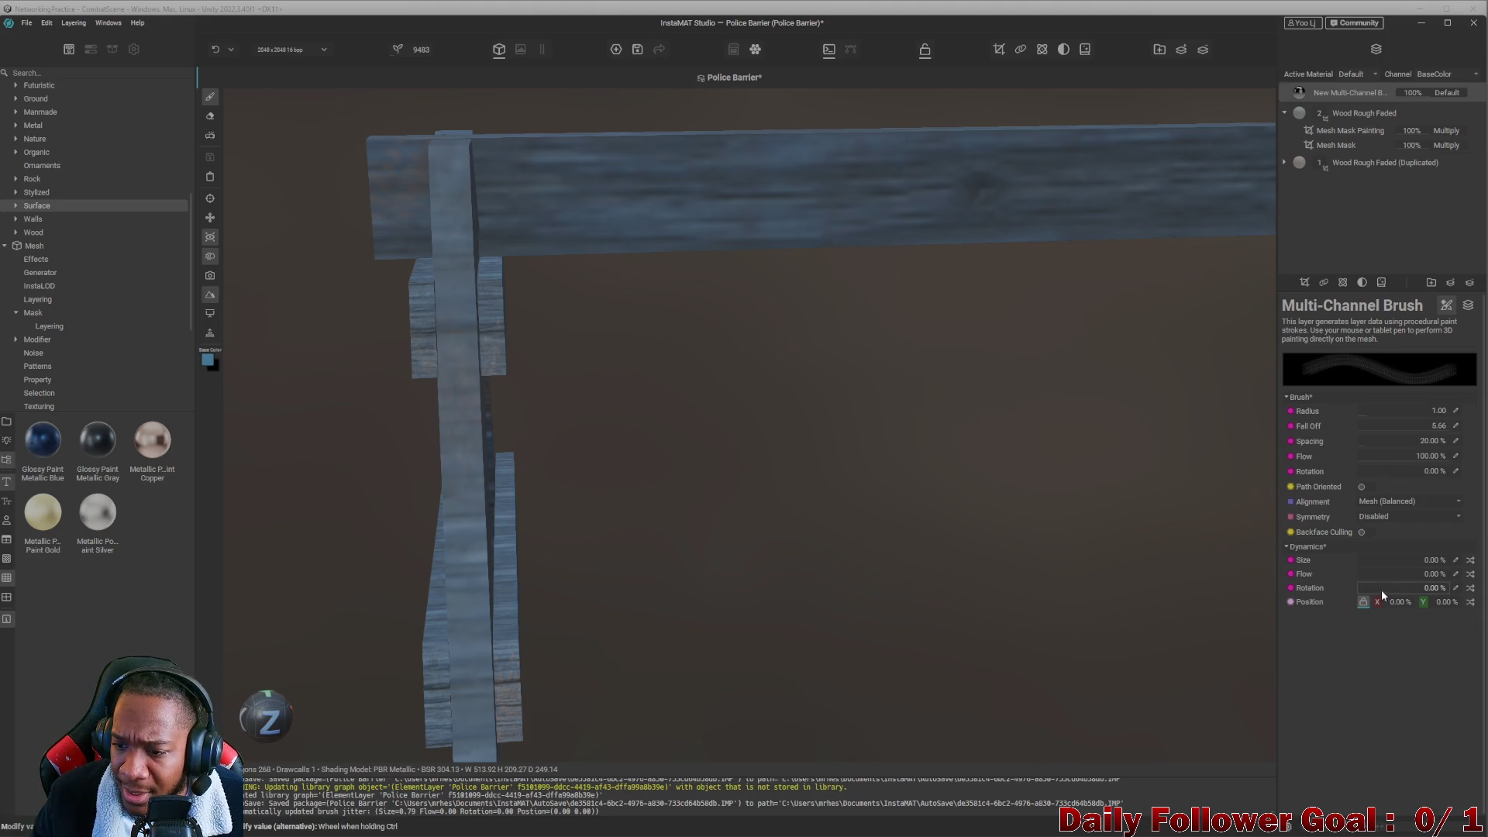
# Set rotation, flow and size jitter to about 50%, 69% and 72%, and spacing to 40.57%.
pyautogui.click(1406, 596)
pyautogui.click(1423, 576)
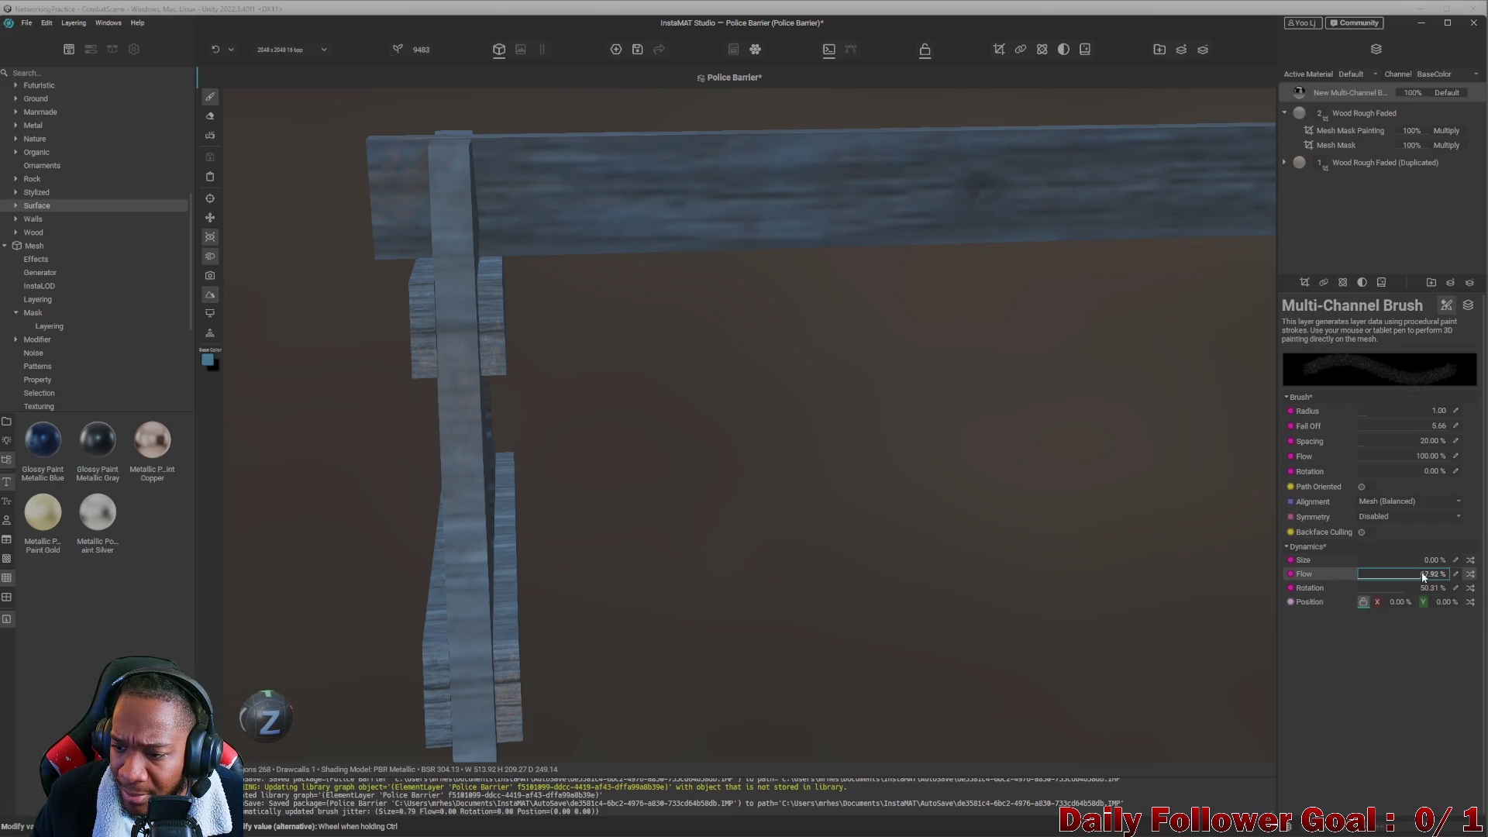
pyautogui.click(1423, 561)
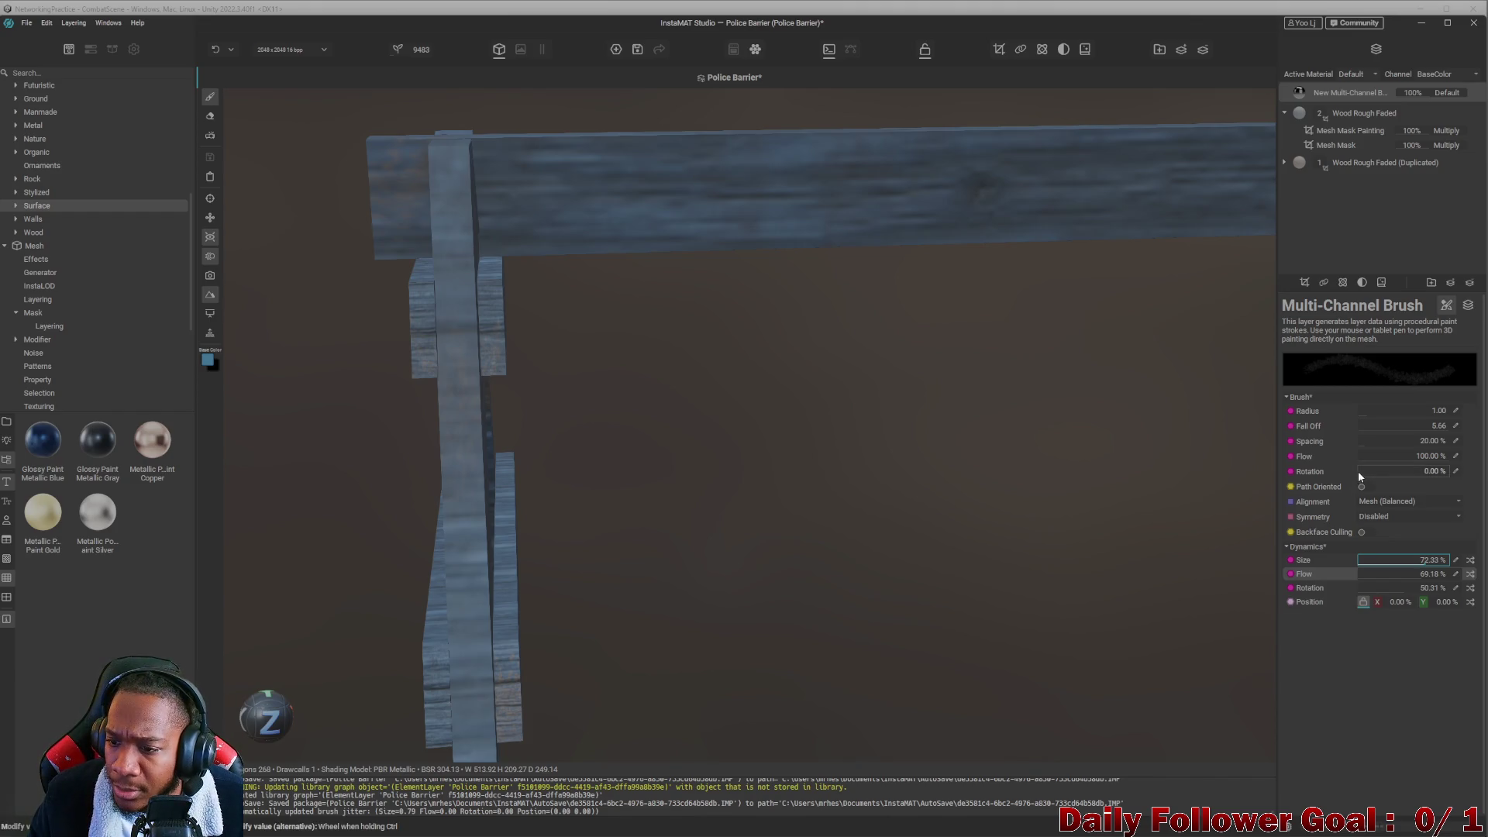
pyautogui.click(1374, 443)
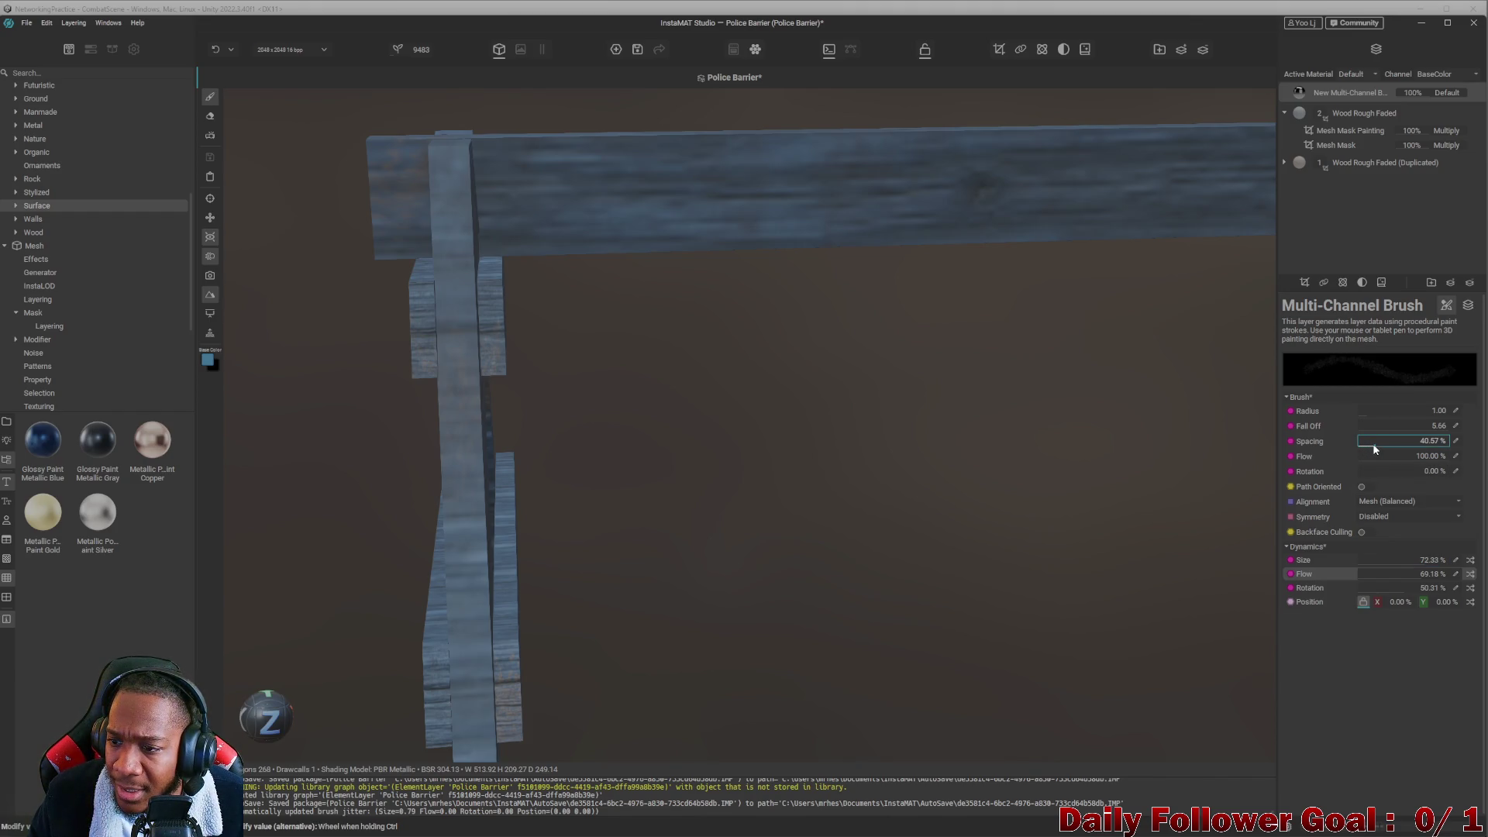
pyautogui.moveTo(1369, 428); pyautogui.dragTo(1411, 431)
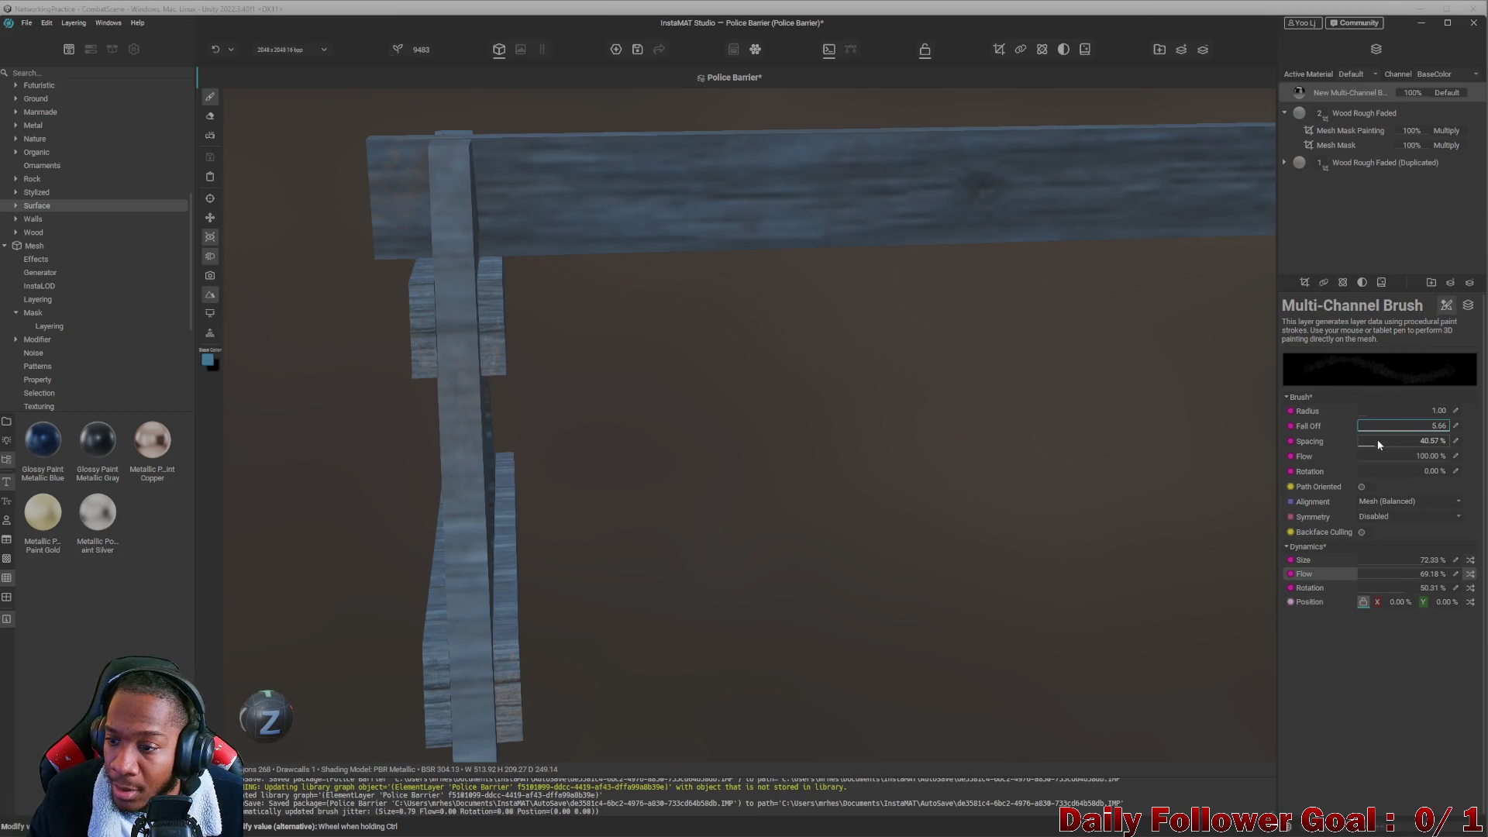
pyautogui.click(1468, 305)
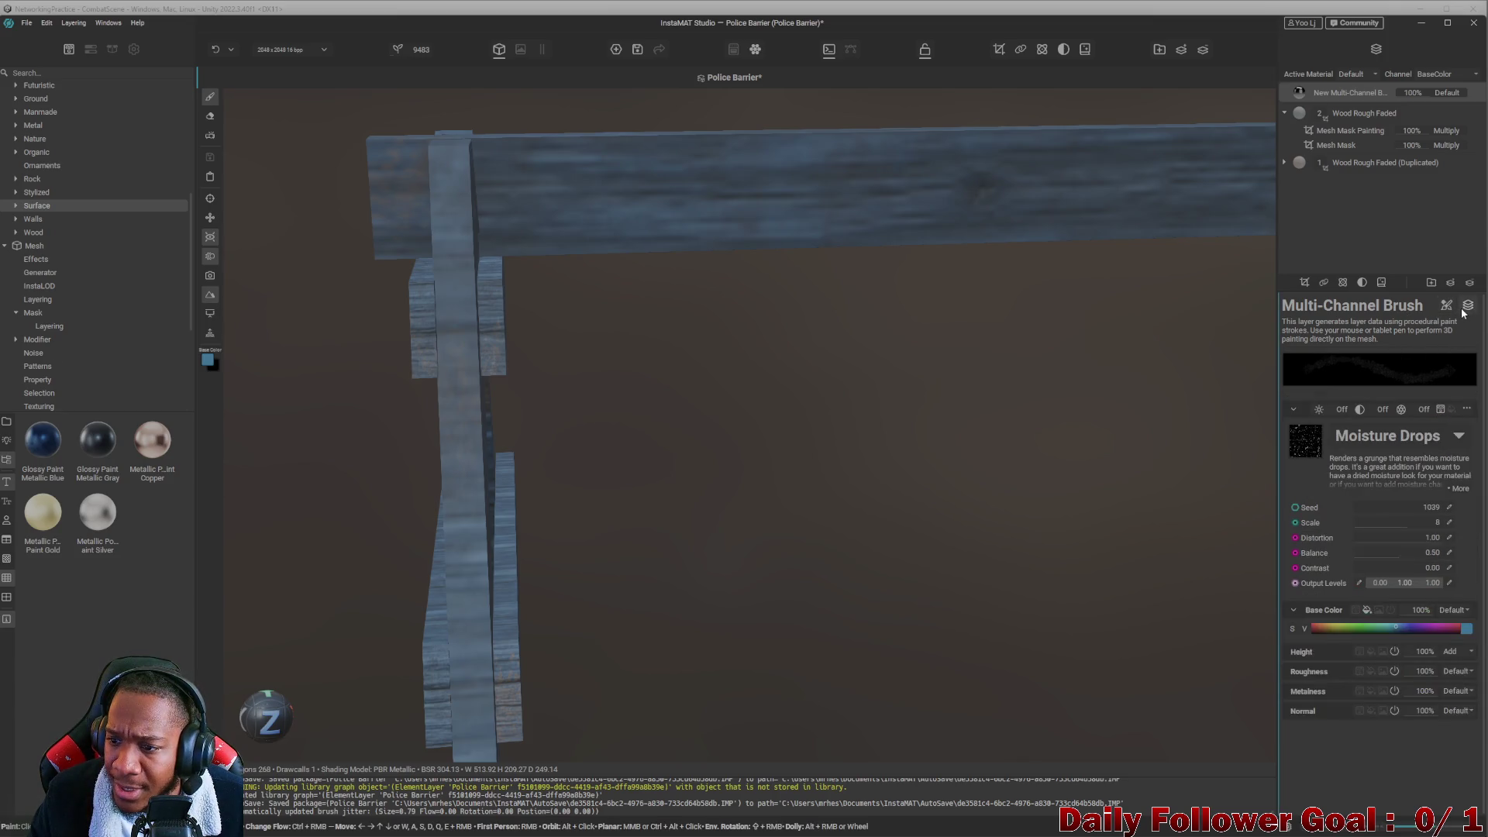
# Pick a nearly black base colour for the Moisture Drops brush.
pyautogui.click(1465, 678)
pyautogui.moveTo(1396, 603)
pyautogui.mouseDown()
pyautogui.moveTo(1283, 701)
pyautogui.moveTo(1258, 687)
pyautogui.moveTo(1289, 685)
pyautogui.mouseUp()
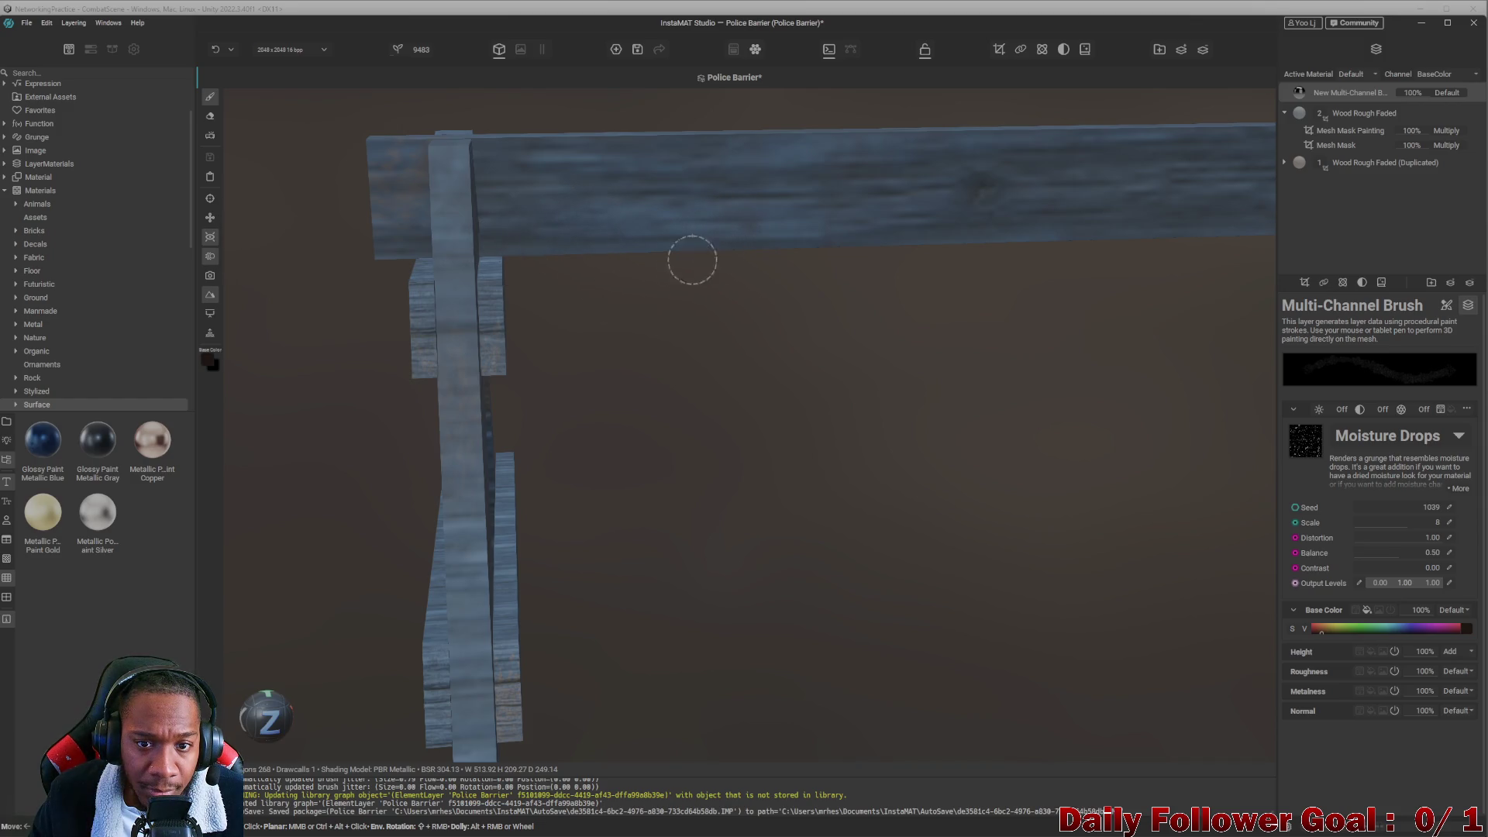
pyautogui.moveTo(814, 432)
pyautogui.mouseDown(button='middle')
pyautogui.moveTo(608, 386)
pyautogui.moveTo(723, 409)
pyautogui.mouseUp(button='middle')
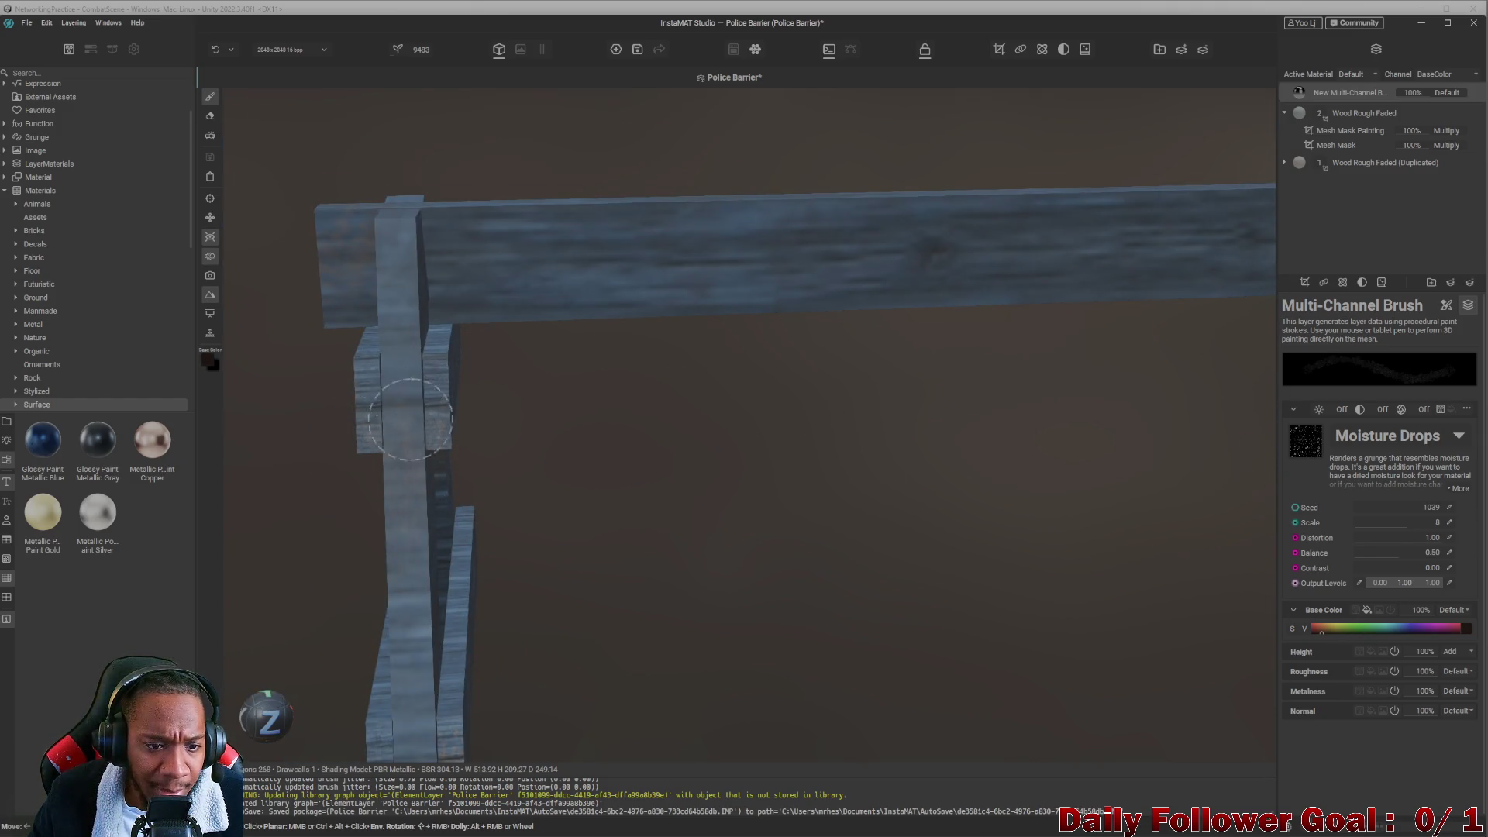
pyautogui.scroll(-3, 521, 510)
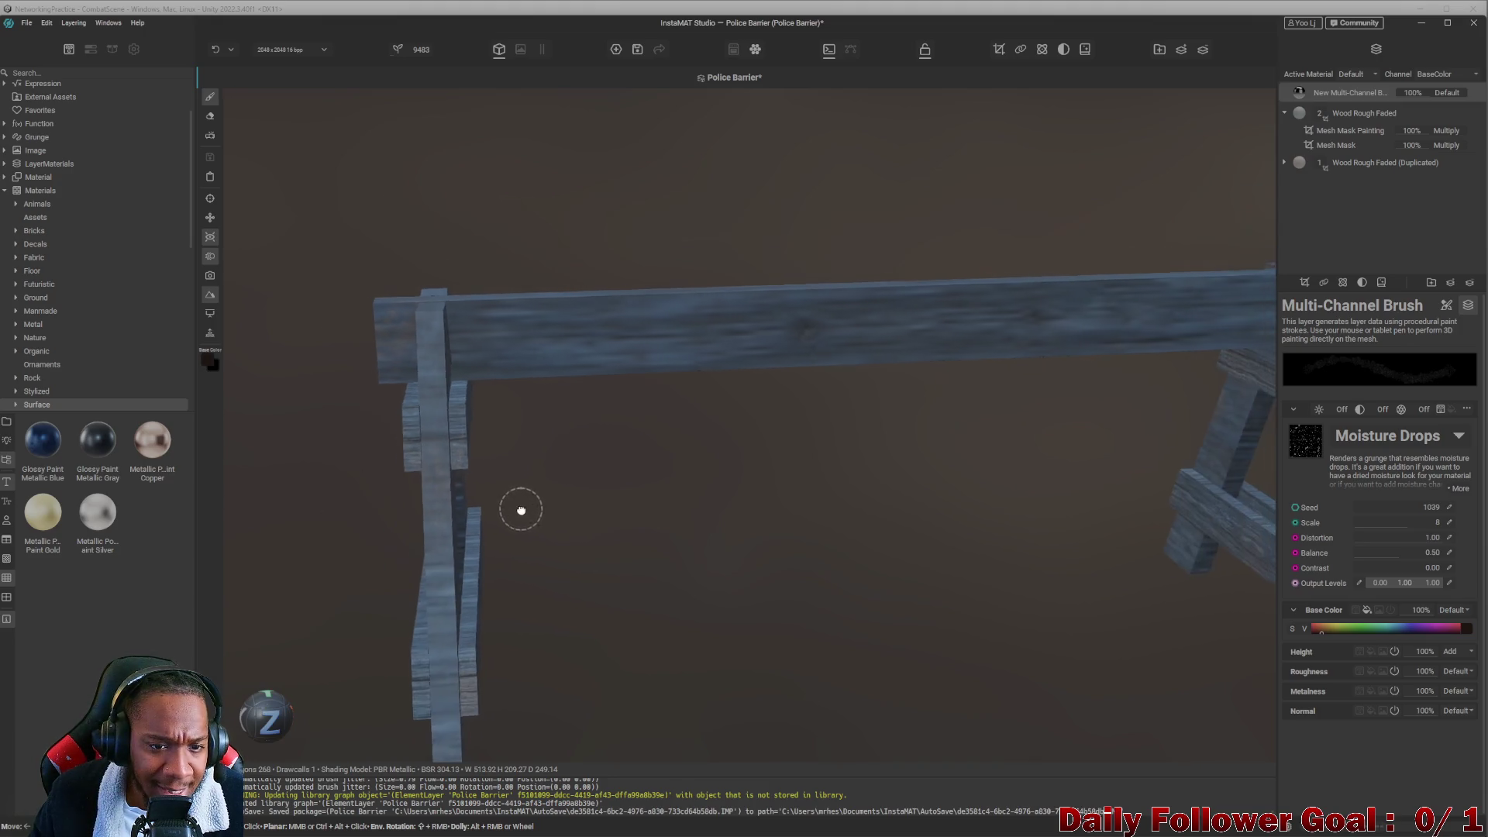
pyautogui.moveTo(520, 510); pyautogui.dragTo(649, 359, button='middle')
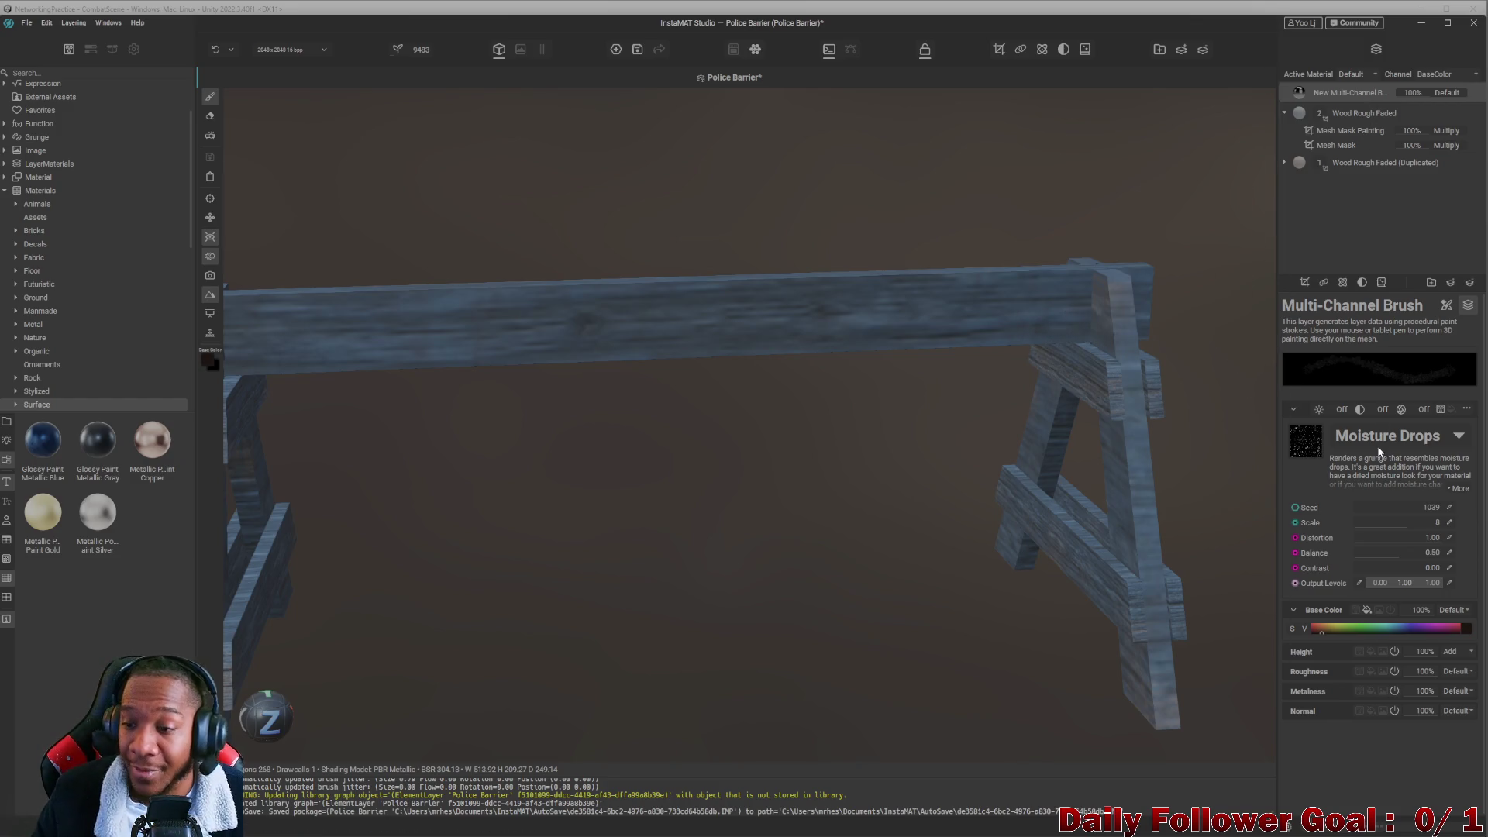
# Set the brush to 5% spacing, about 14% flow jitter and a 3.58 radius.
pyautogui.click(1451, 304)
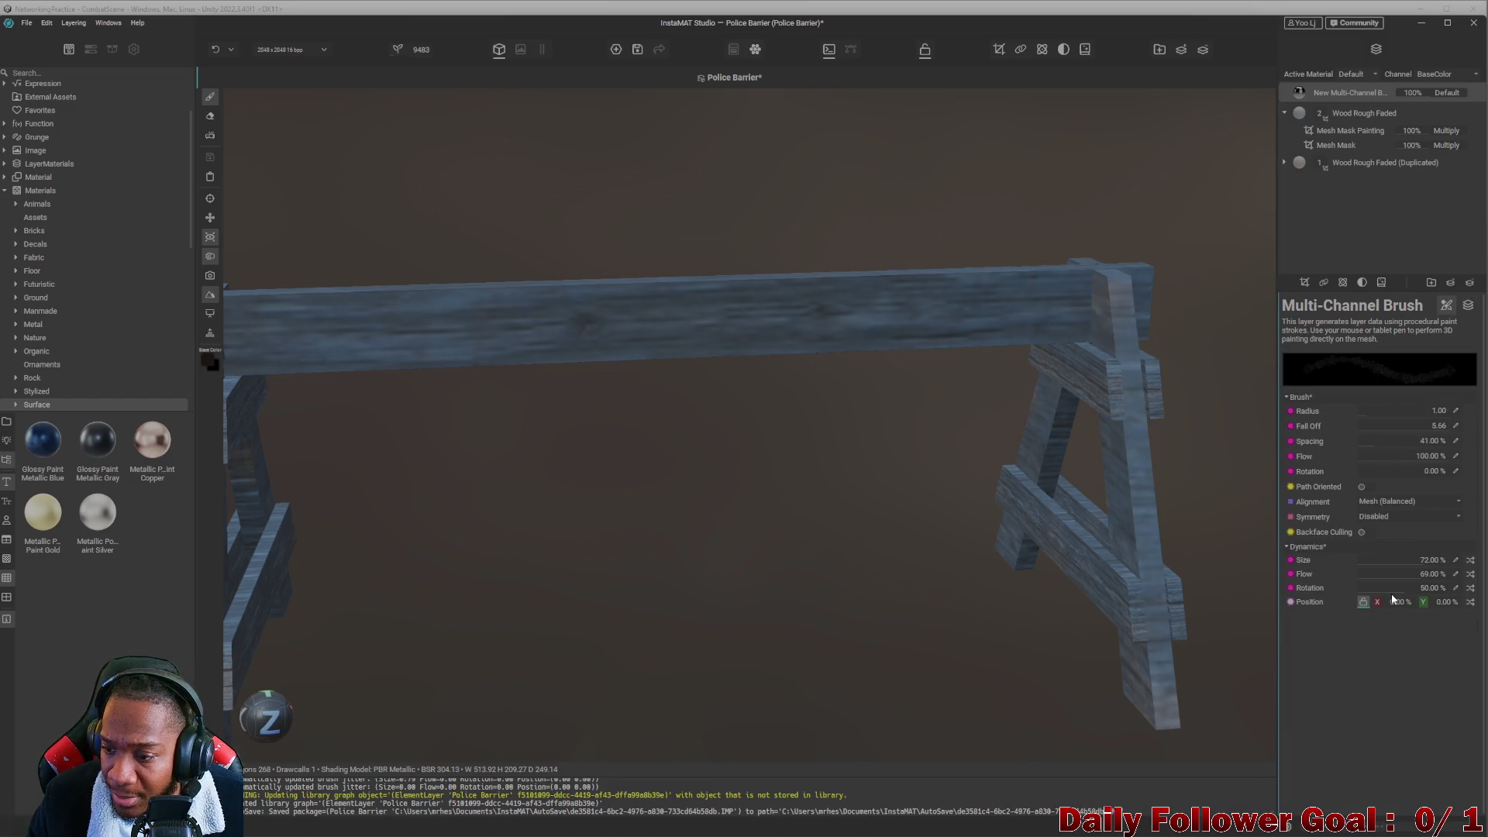
pyautogui.click(1371, 582)
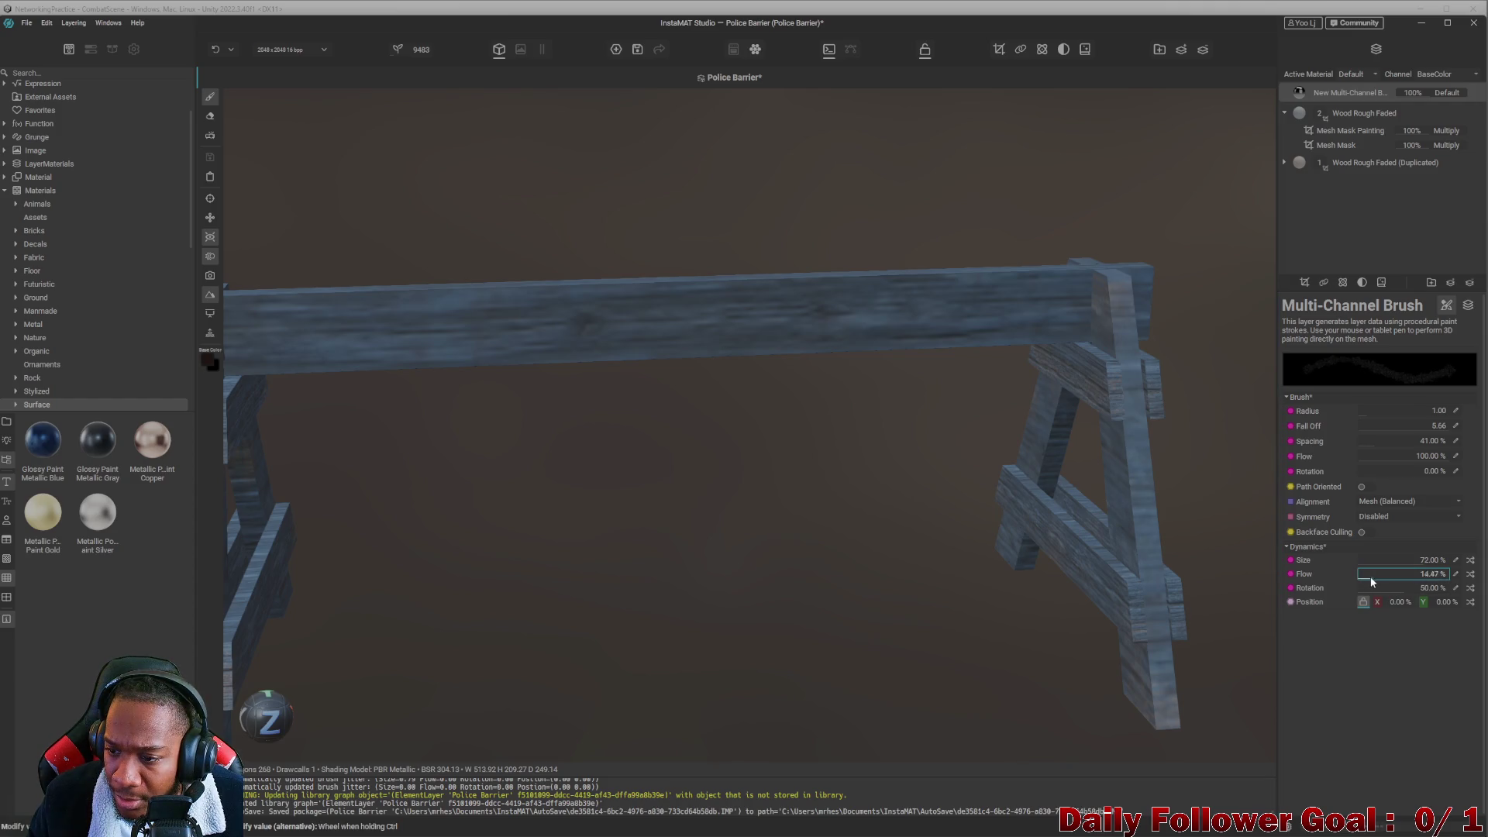
pyautogui.click(1353, 445)
pyautogui.write('5')
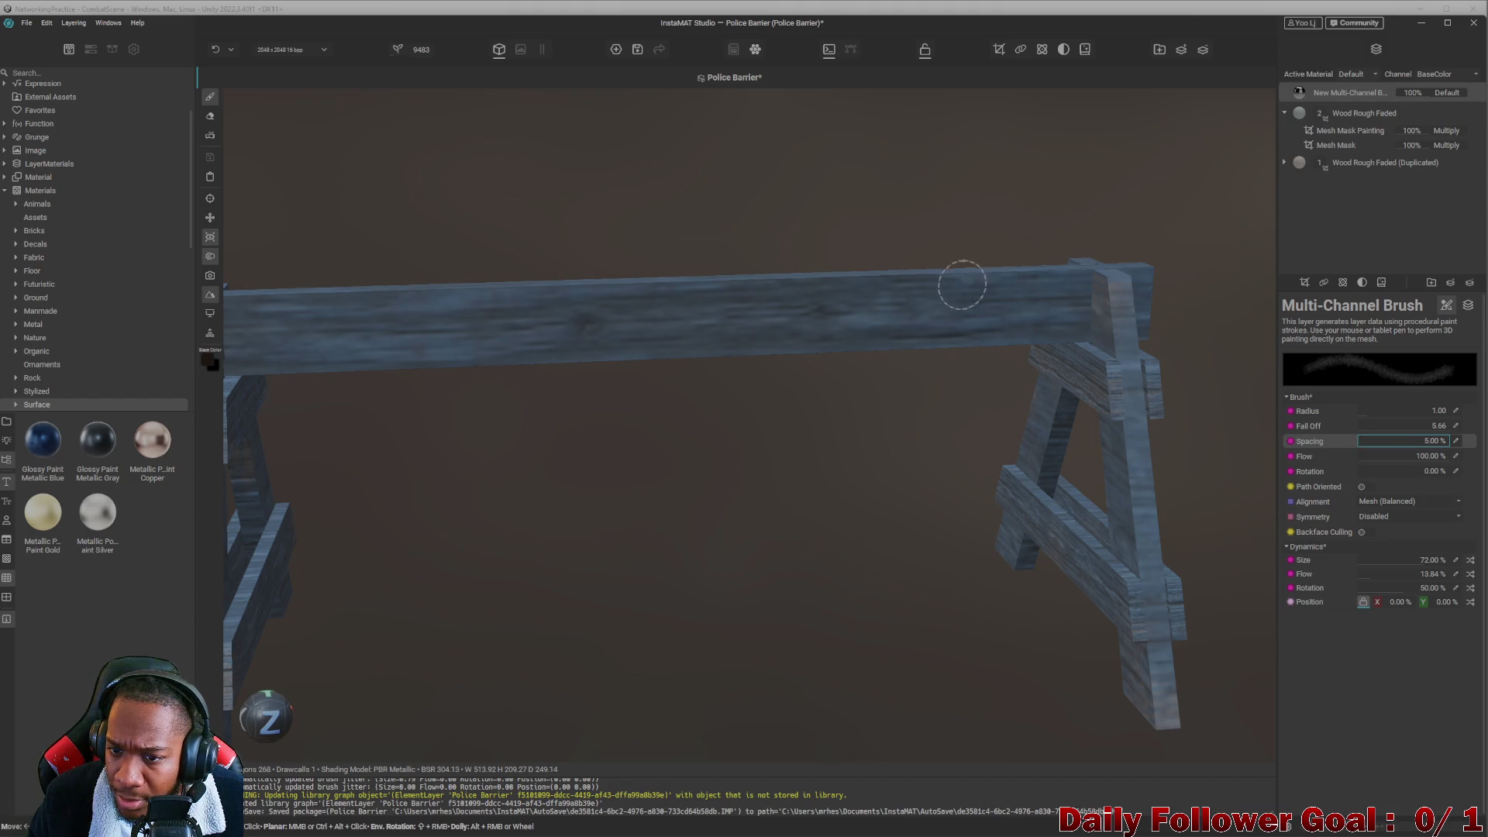
pyautogui.scroll(2, 1050, 332)
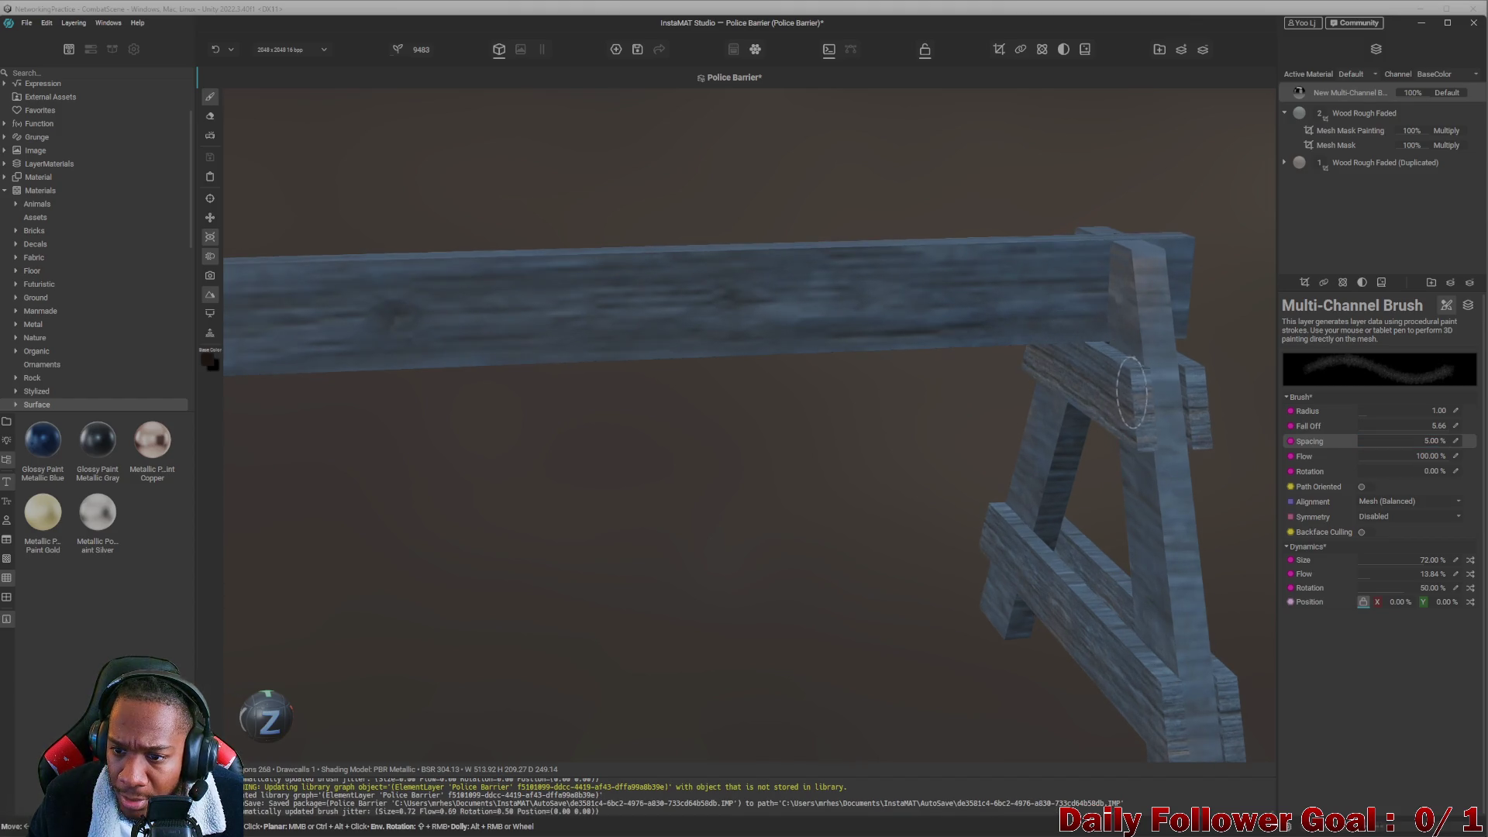
pyautogui.moveTo(1147, 655); pyautogui.dragTo(1163, 501, button='middle')
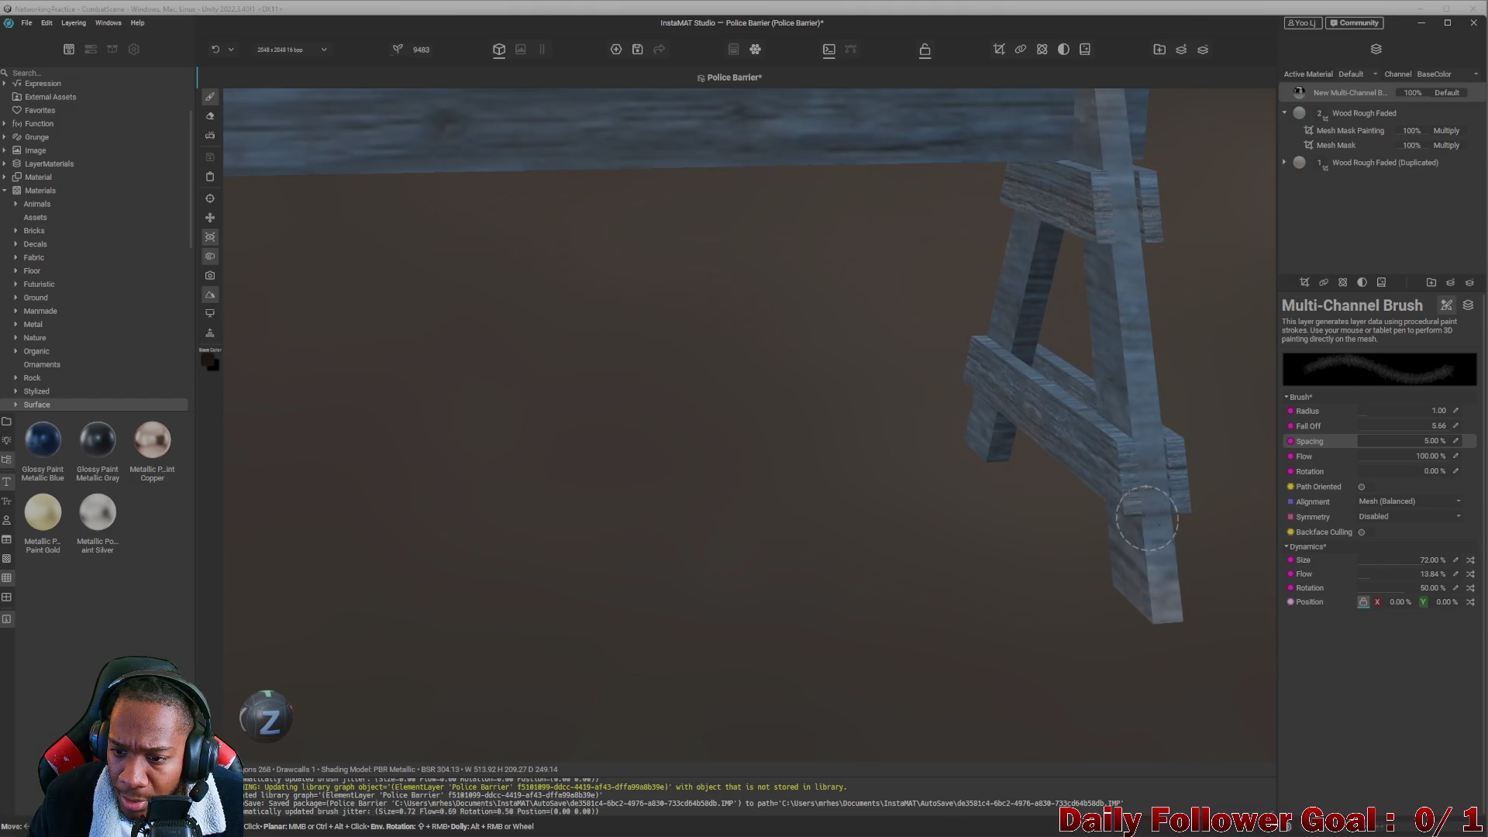
pyautogui.moveTo(1096, 491); pyautogui.dragTo(721, 354, button='right')
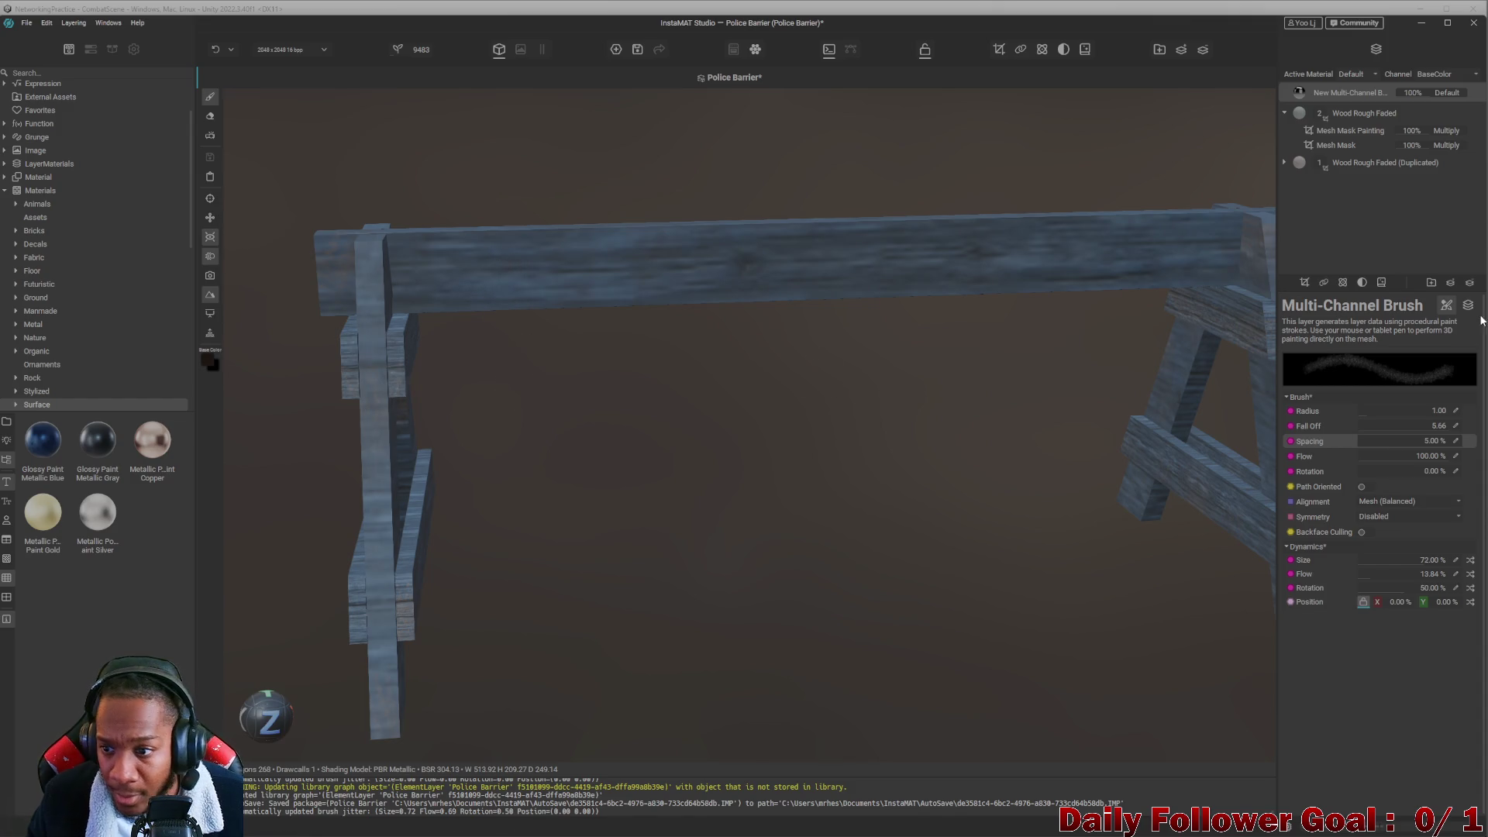
pyautogui.click(1387, 412)
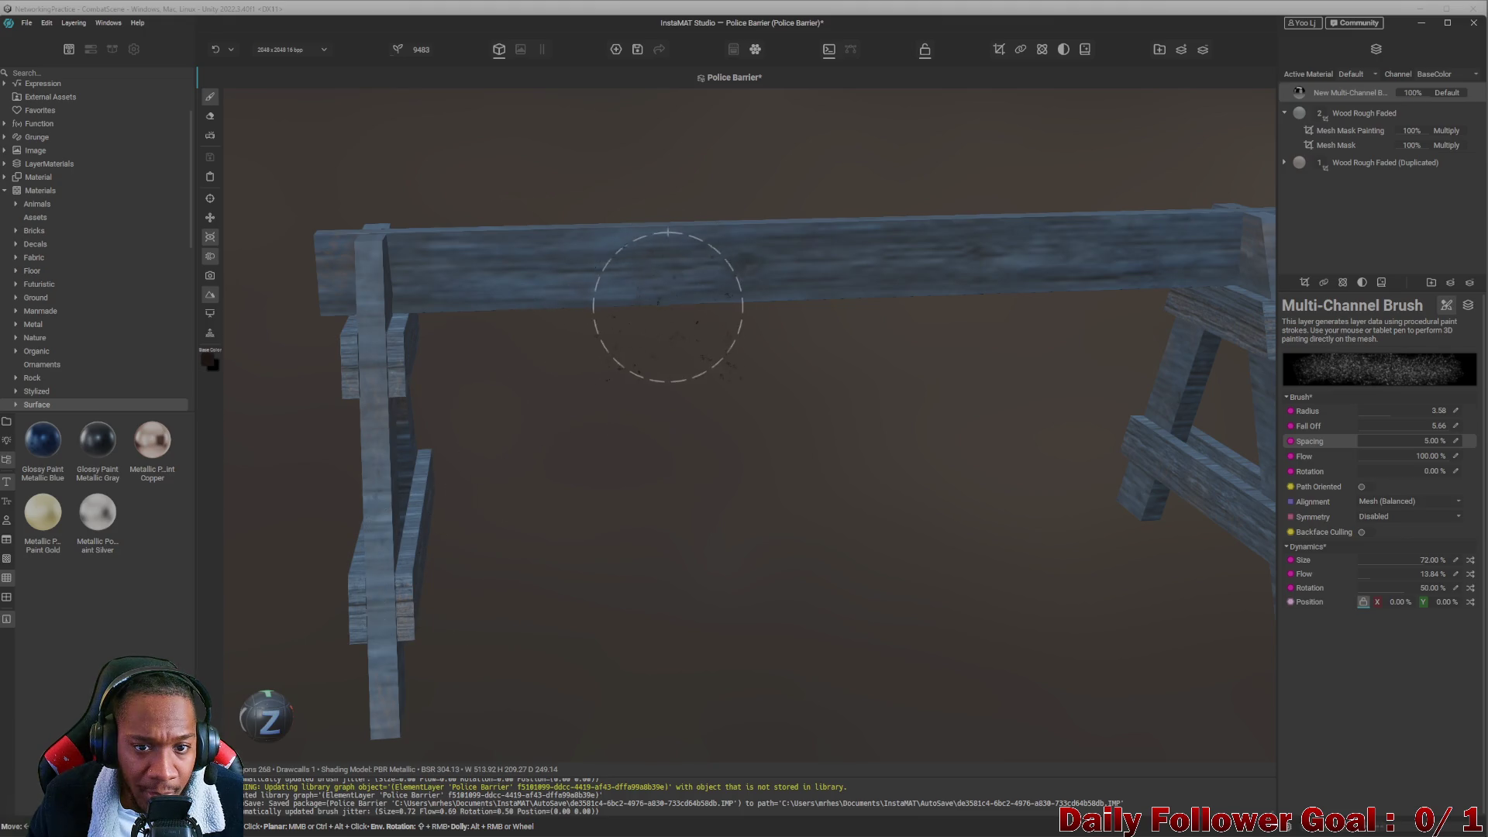
# Dab dark specks on the A-frame crossbeam and reduce the brush radius to 1.32.
pyautogui.scroll(-5, 365, 432)
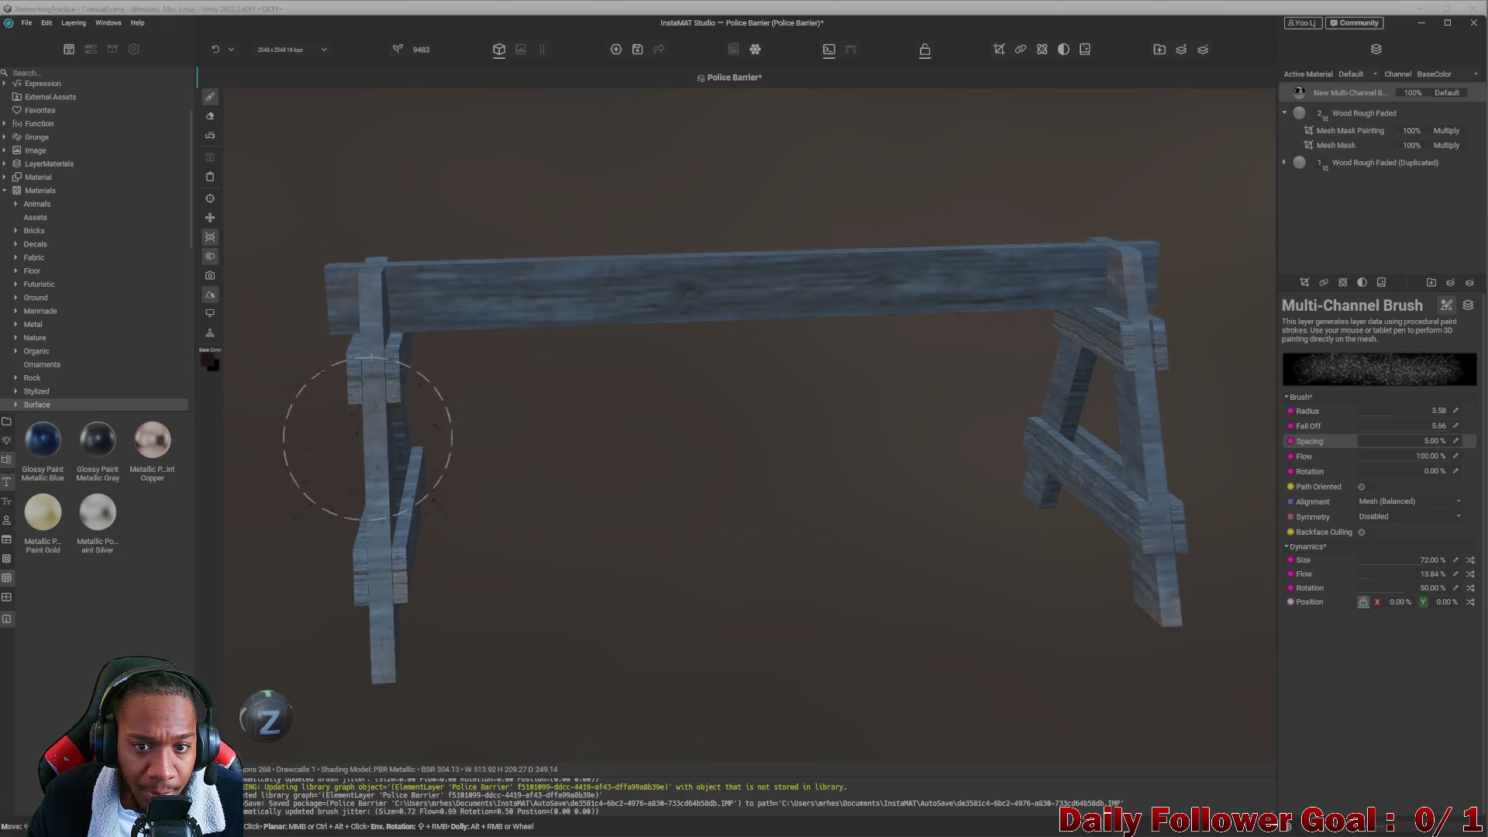
pyautogui.scroll(10, 399, 509)
pyautogui.moveTo(400, 510)
pyautogui.keyDown('alt'); pyautogui.mouseDown()
pyautogui.moveTo(674, 555)
pyautogui.moveTo(701, 621)
pyautogui.moveTo(854, 612)
pyautogui.moveTo(907, 548)
pyautogui.moveTo(767, 515)
pyautogui.mouseUp(); pyautogui.keyUp('alt')
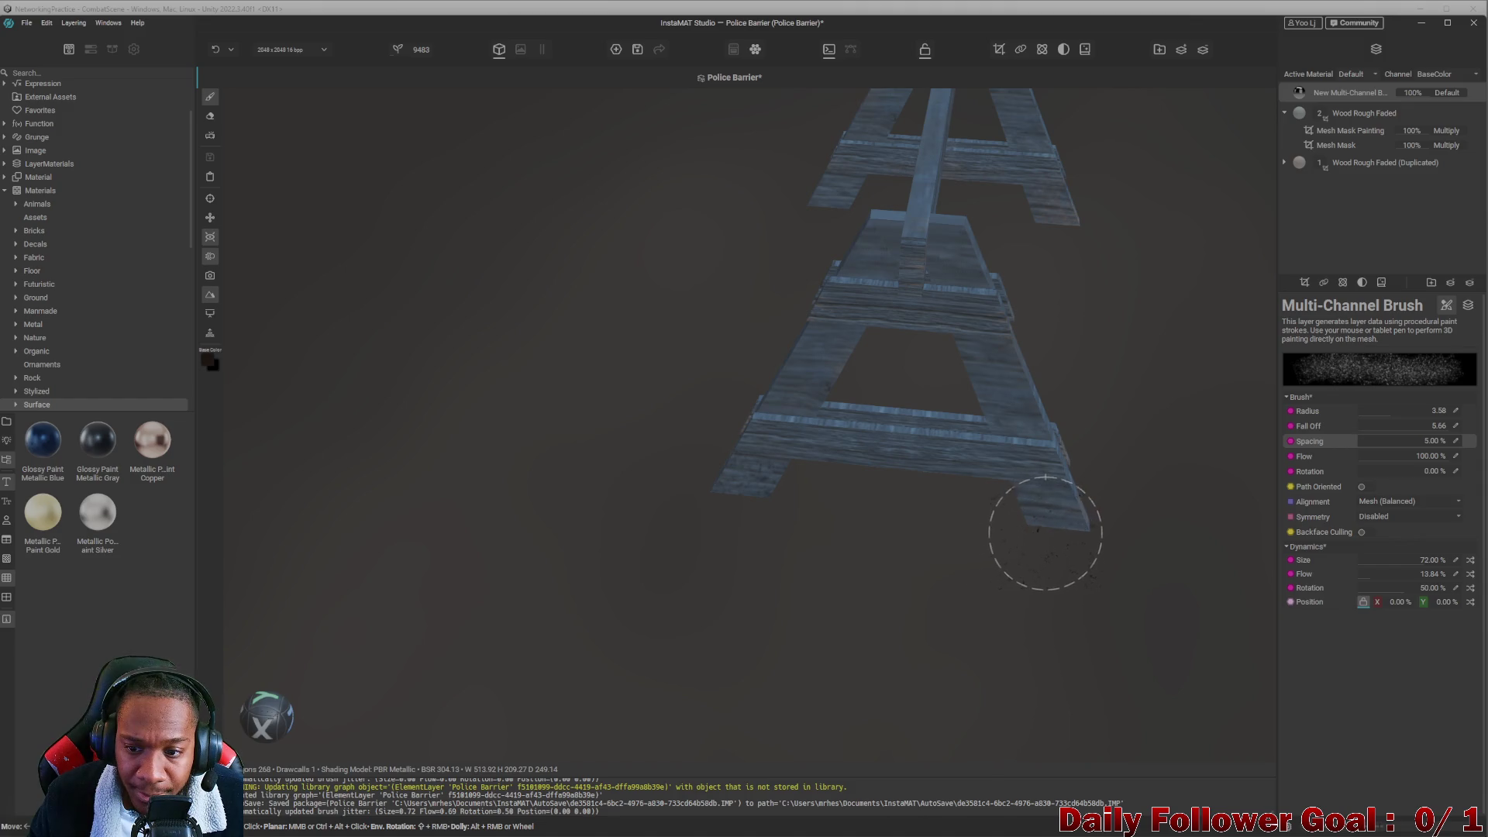
pyautogui.moveTo(1026, 533)
pyautogui.keyDown('alt'); pyautogui.mouseDown()
pyautogui.moveTo(827, 522)
pyautogui.moveTo(1127, 577)
pyautogui.mouseUp(); pyautogui.keyUp('alt')
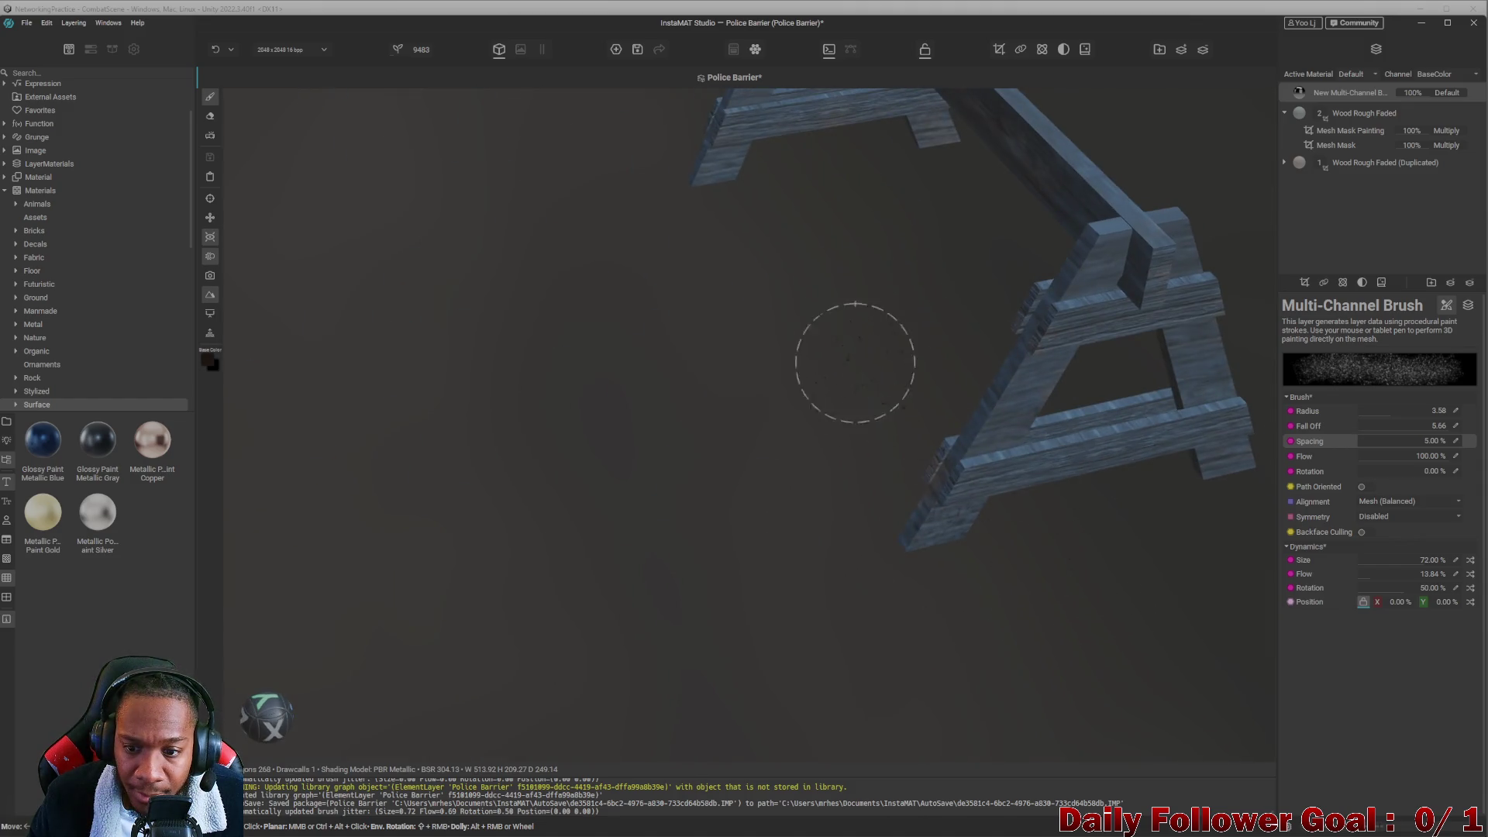
pyautogui.keyDown('alt'); pyautogui.moveTo(855, 362); pyautogui.dragTo(791, 333); pyautogui.keyUp('alt')
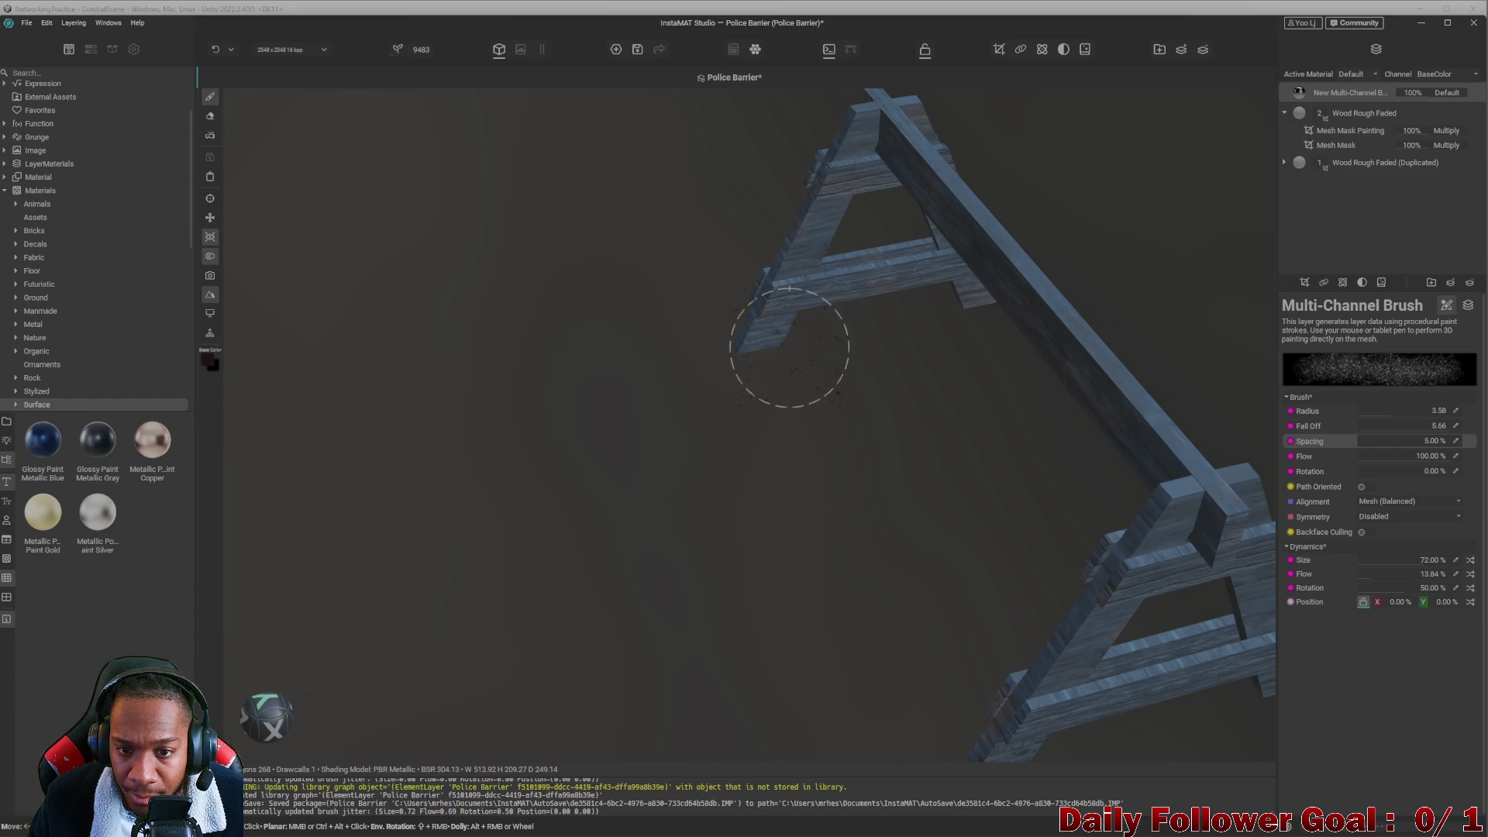
pyautogui.scroll(5, 963, 306)
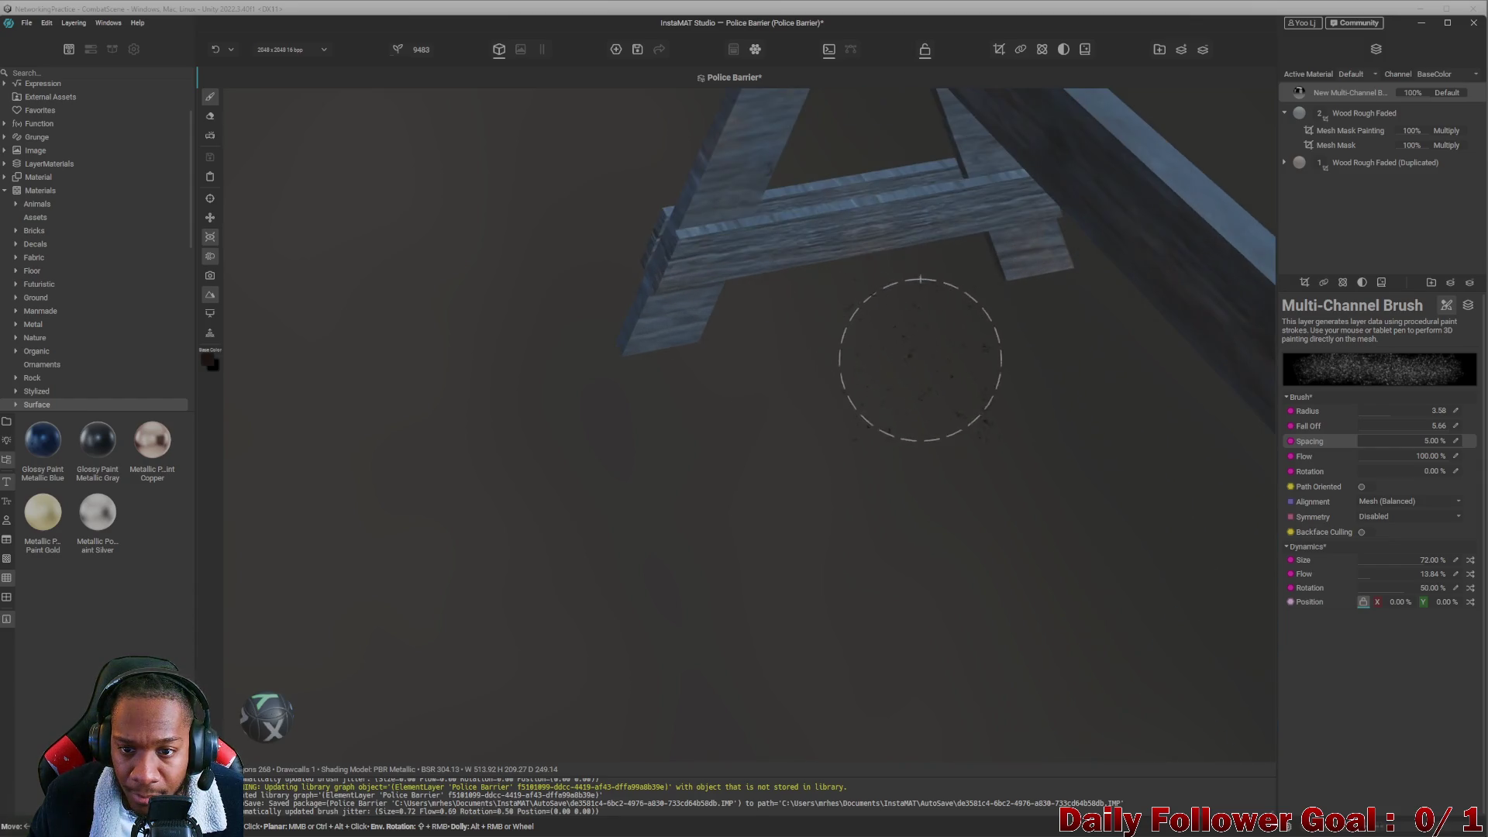
pyautogui.moveTo(881, 266); pyautogui.dragTo(938, 267)
pyautogui.click(1370, 412)
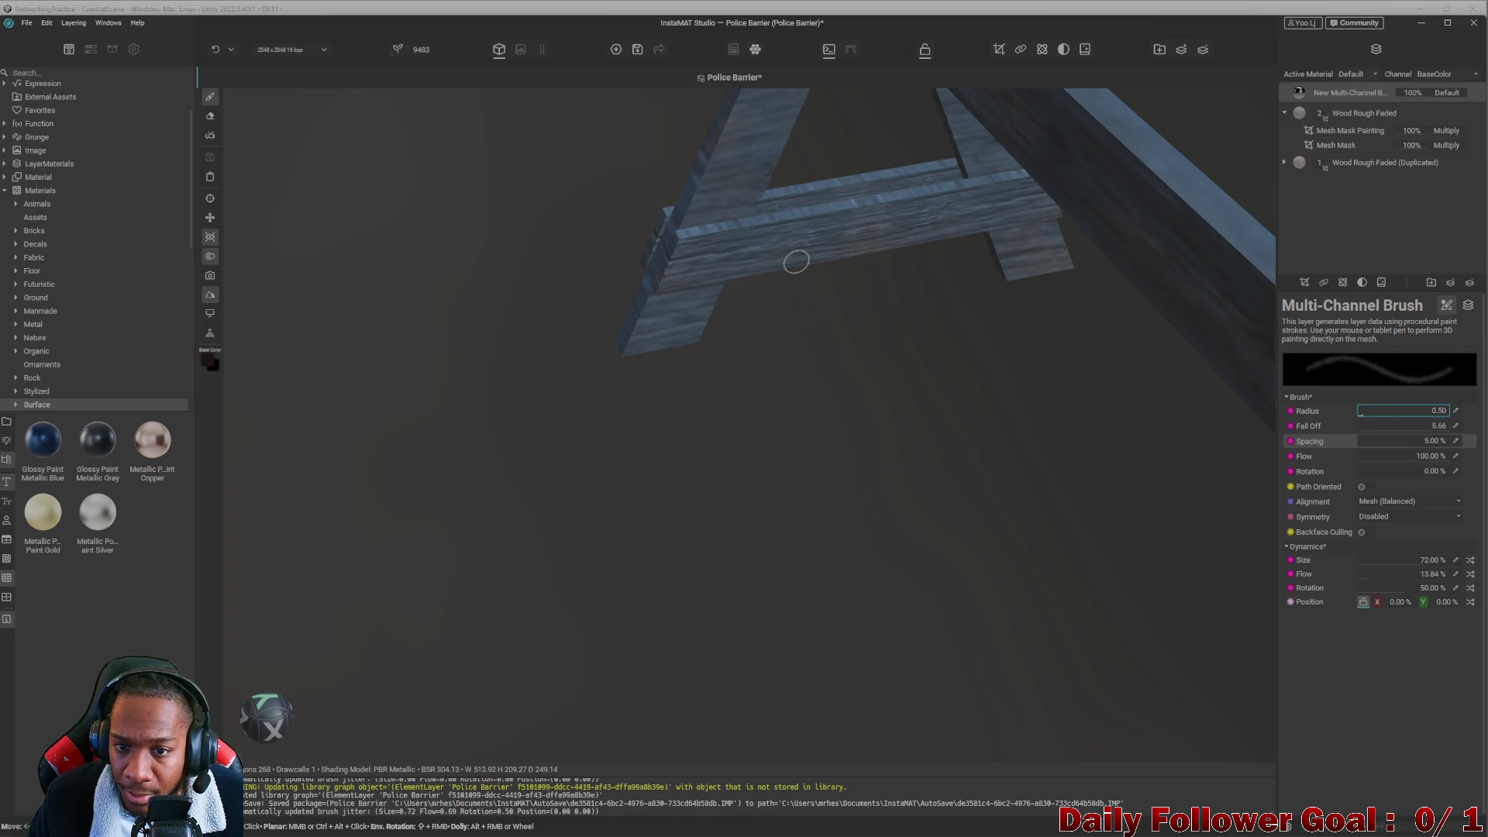
pyautogui.write('1.32')
pyautogui.press('Return')
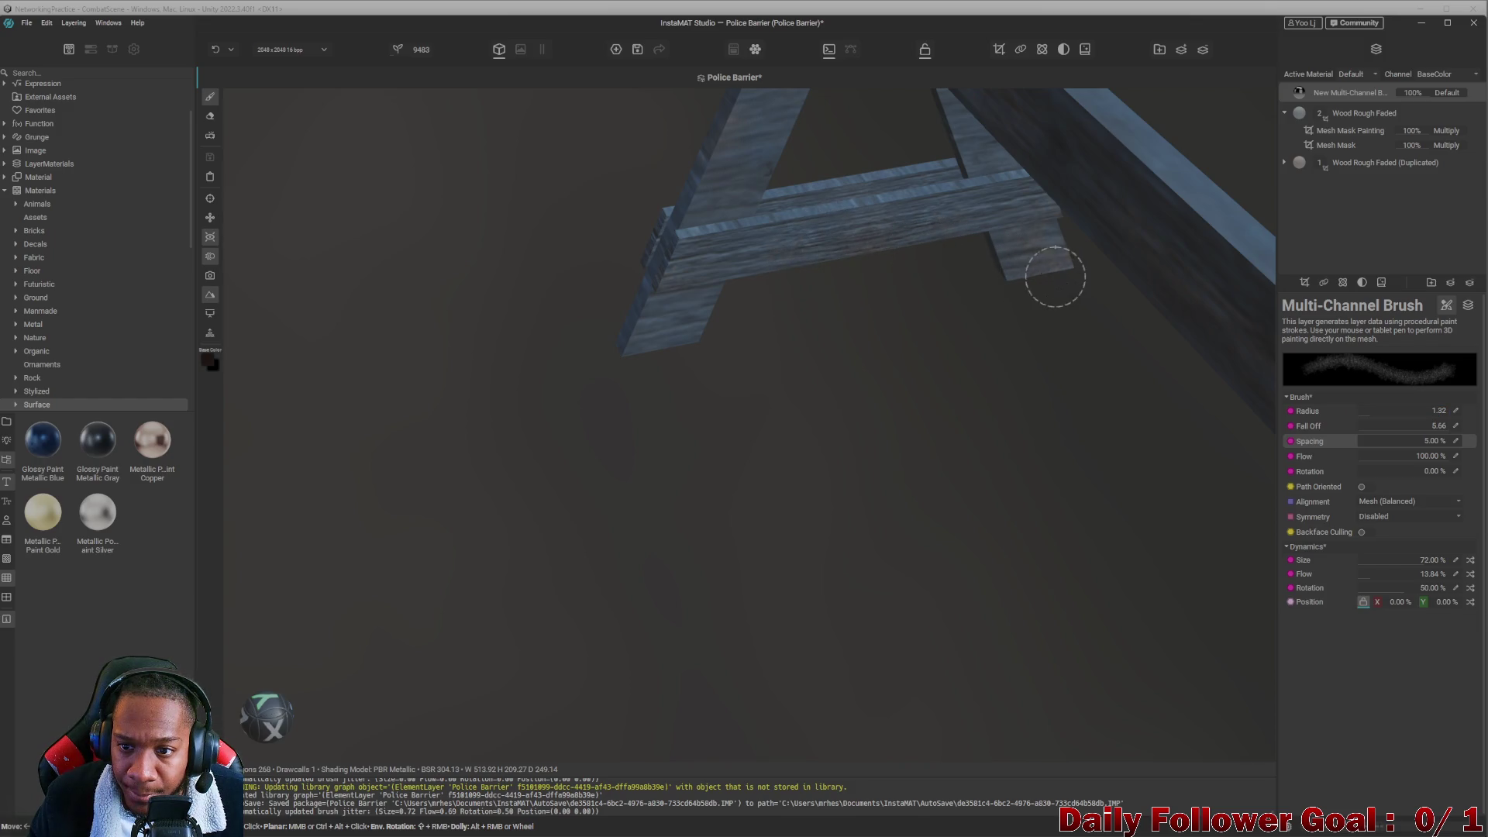
# Frame the whole barrier and orbit to a straight-on side view with both legs visible.
pyautogui.press('f')
pyautogui.moveTo(904, 345); pyautogui.dragTo(867, 217, button='middle')
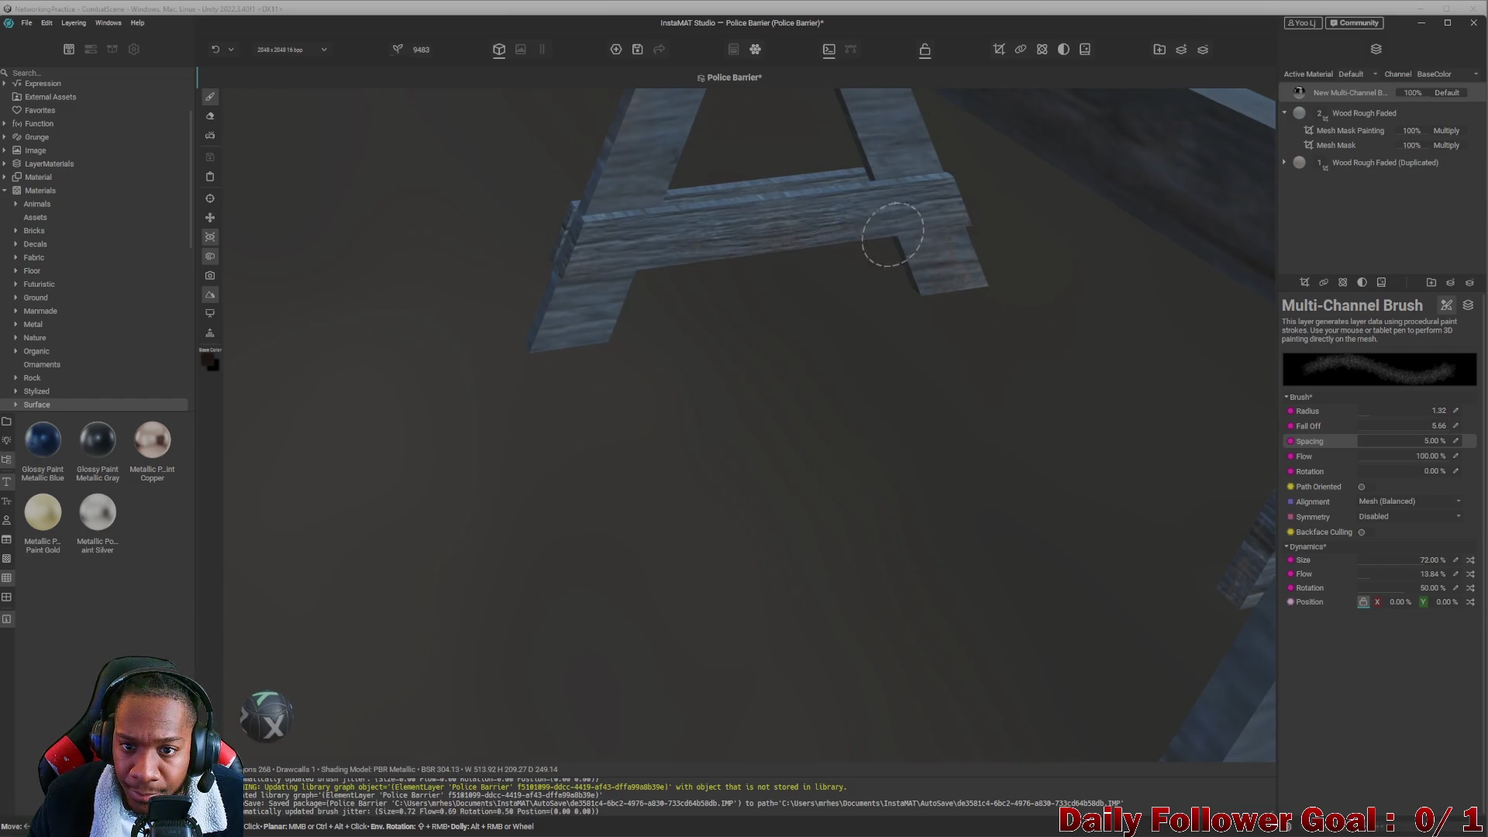
pyautogui.moveTo(946, 282)
pyautogui.keyDown('alt'); pyautogui.mouseDown()
pyautogui.moveTo(829, 381)
pyautogui.moveTo(738, 366)
pyautogui.moveTo(608, 388)
pyautogui.moveTo(412, 302)
pyautogui.moveTo(737, 369)
pyautogui.moveTo(654, 442)
pyautogui.mouseUp(); pyautogui.keyUp('alt')
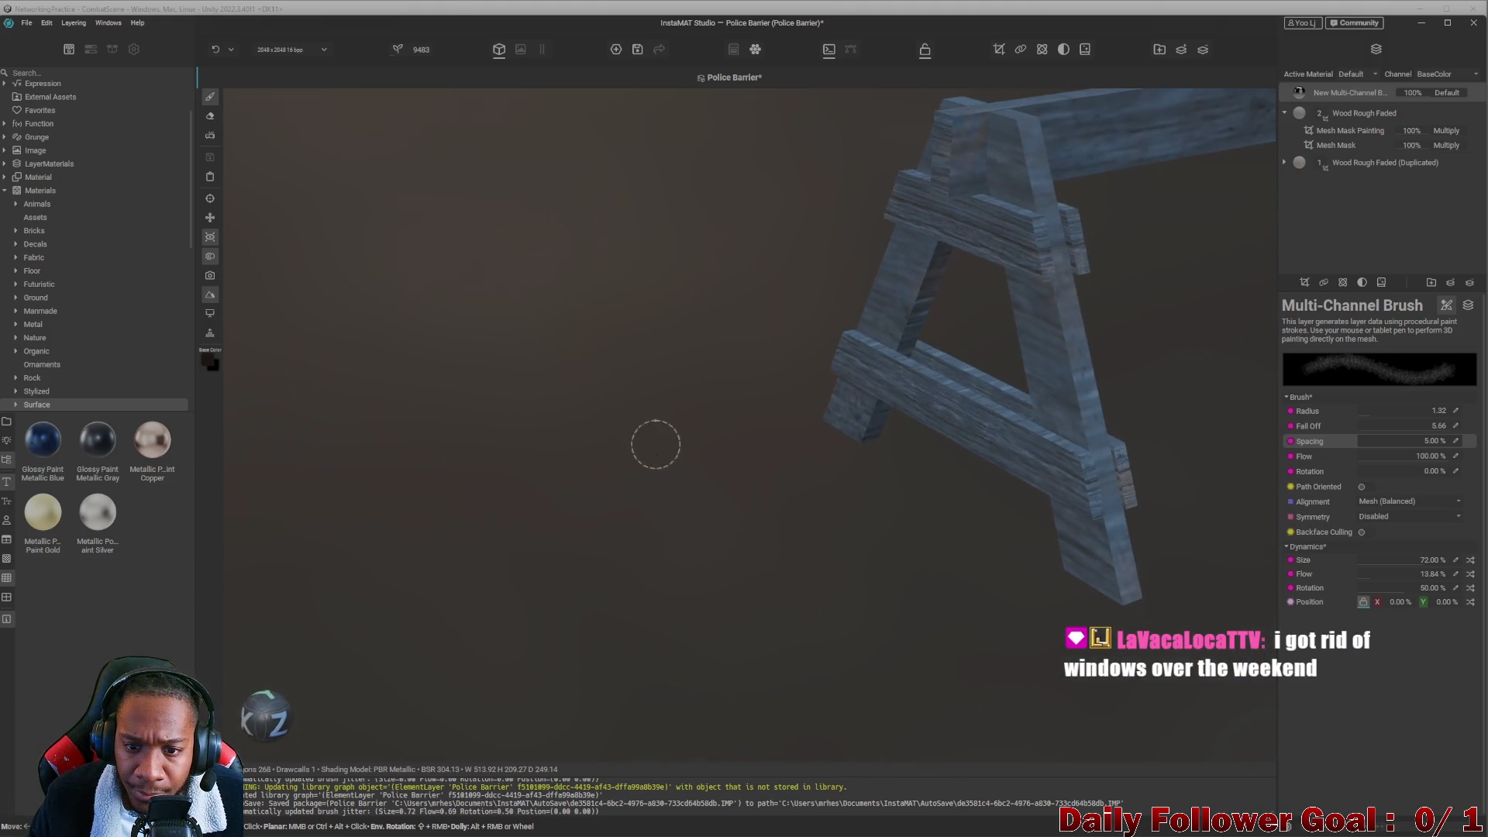
pyautogui.moveTo(1035, 469)
pyautogui.keyDown('alt'); pyautogui.mouseDown()
pyautogui.moveTo(532, 442)
pyautogui.moveTo(592, 492)
pyautogui.moveTo(579, 467)
pyautogui.moveTo(612, 452)
pyautogui.mouseUp(); pyautogui.keyUp('alt')
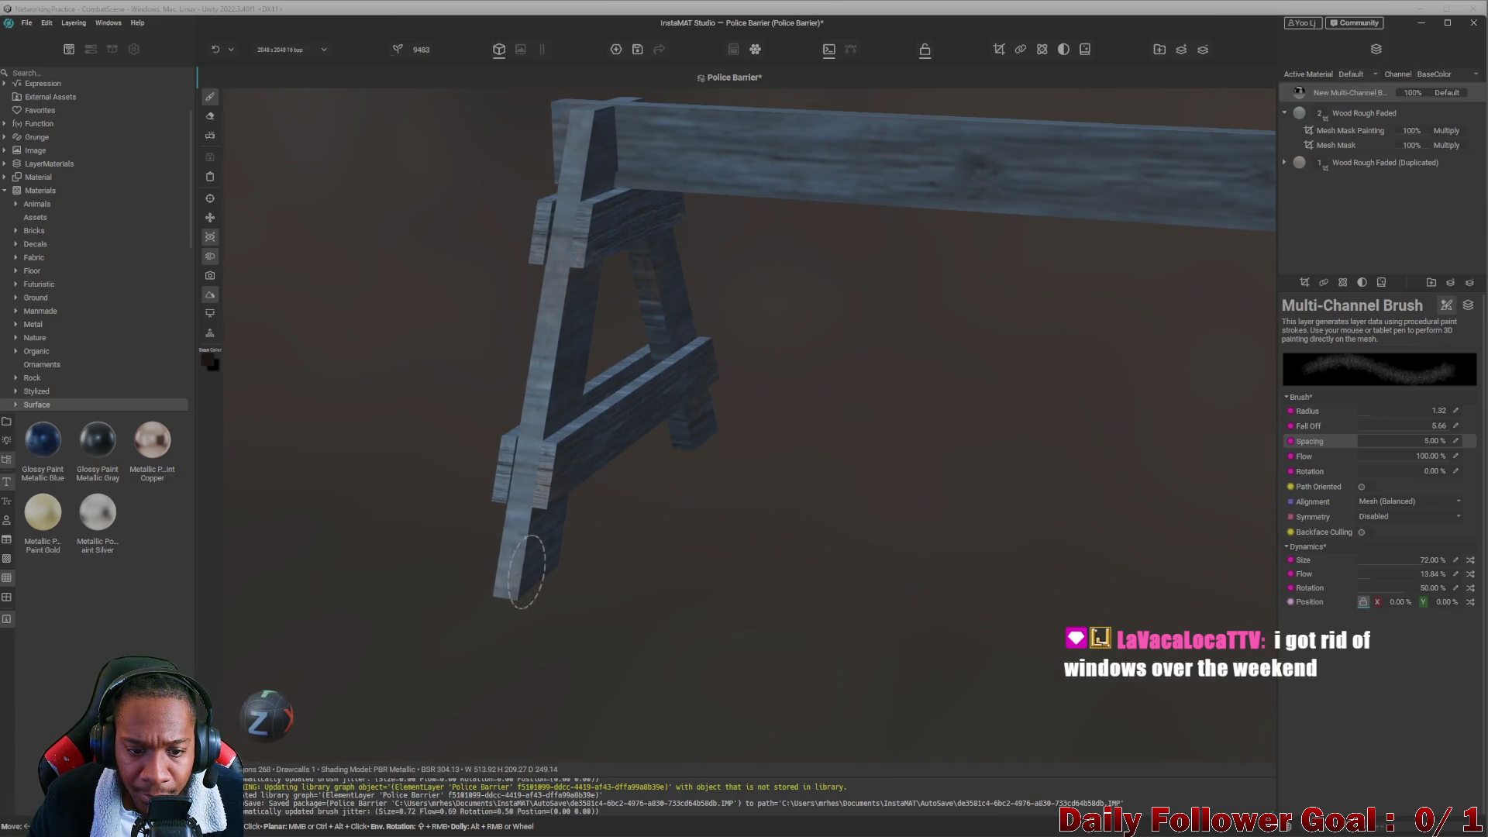
pyautogui.moveTo(667, 577)
pyautogui.keyDown('alt'); pyautogui.mouseDown()
pyautogui.moveTo(682, 561)
pyautogui.moveTo(700, 596)
pyautogui.moveTo(881, 598)
pyautogui.moveTo(684, 586)
pyautogui.moveTo(1056, 588)
pyautogui.mouseUp(); pyautogui.keyUp('alt')
pyautogui.moveTo(840, 502)
pyautogui.keyDown('alt'); pyautogui.mouseDown()
pyautogui.moveTo(880, 365)
pyautogui.moveTo(987, 339)
pyautogui.moveTo(644, 578)
pyautogui.moveTo(496, 542)
pyautogui.moveTo(596, 545)
pyautogui.moveTo(565, 528)
pyautogui.mouseUp(); pyautogui.keyUp('alt')
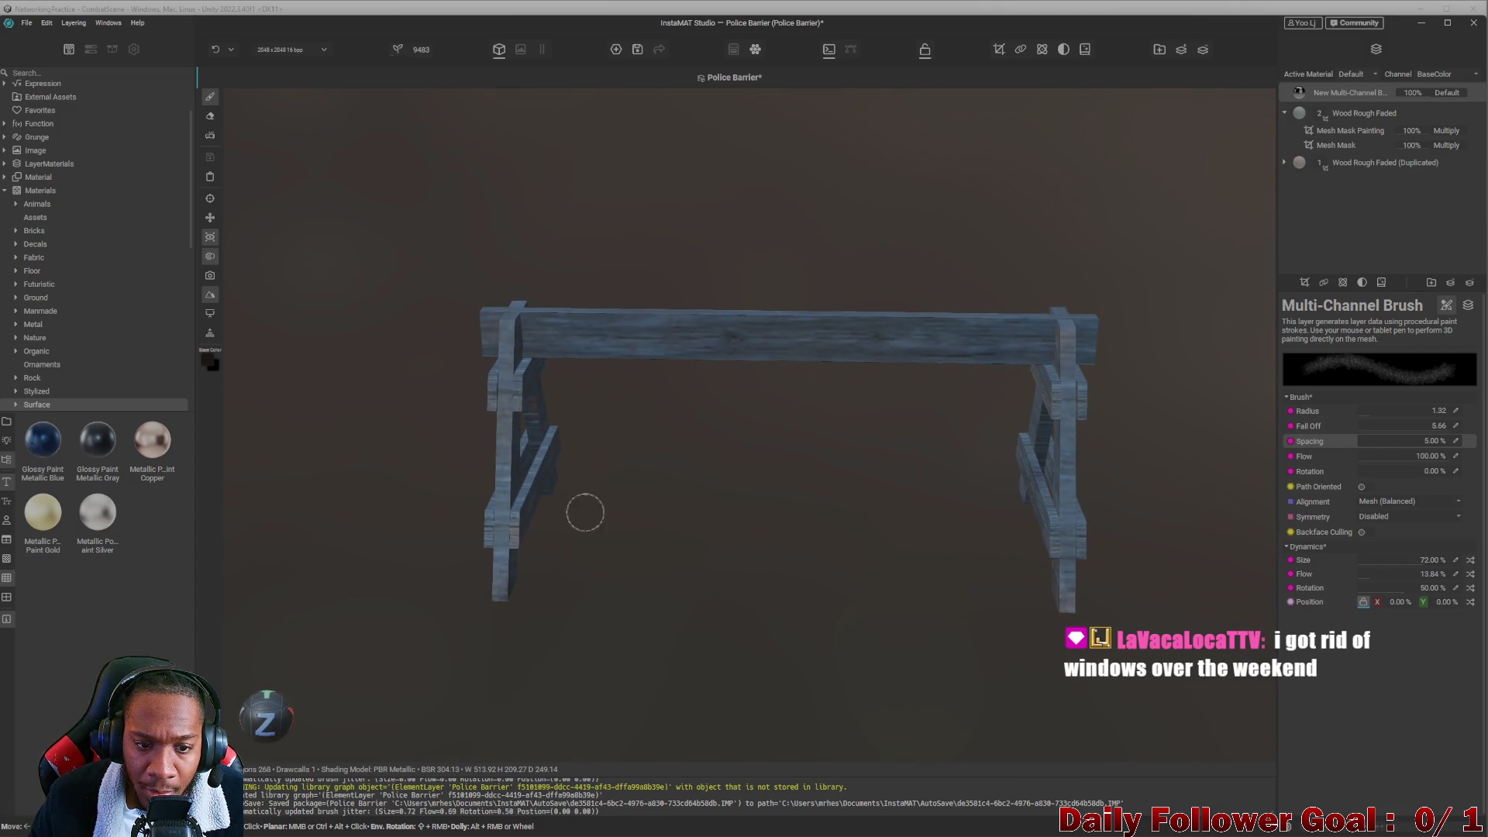
pyautogui.scroll(-2, 669, 574)
pyautogui.moveTo(697, 490); pyautogui.dragTo(884, 305, button='middle')
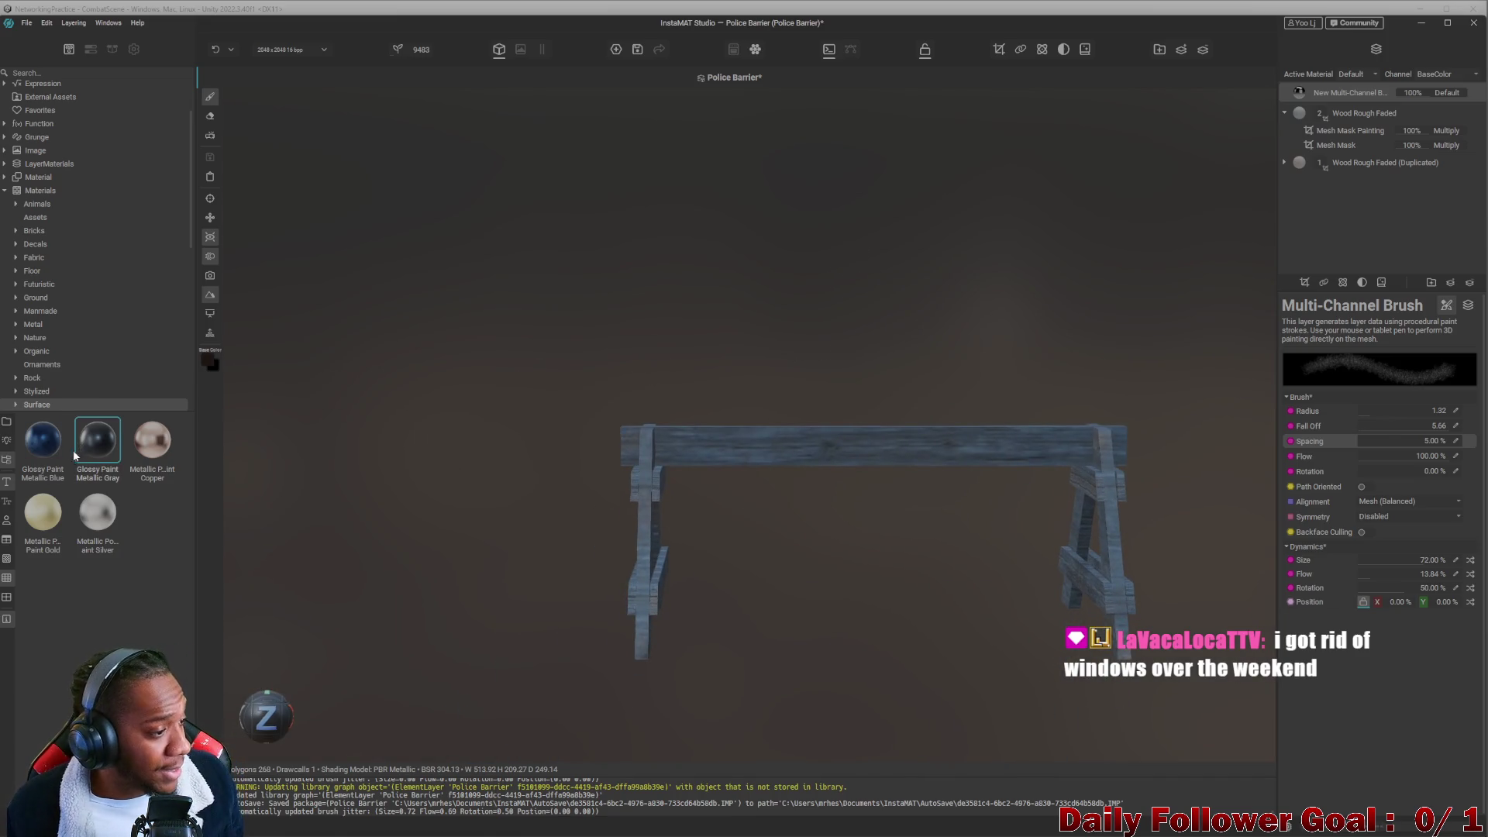
pyautogui.moveTo(66, 448)
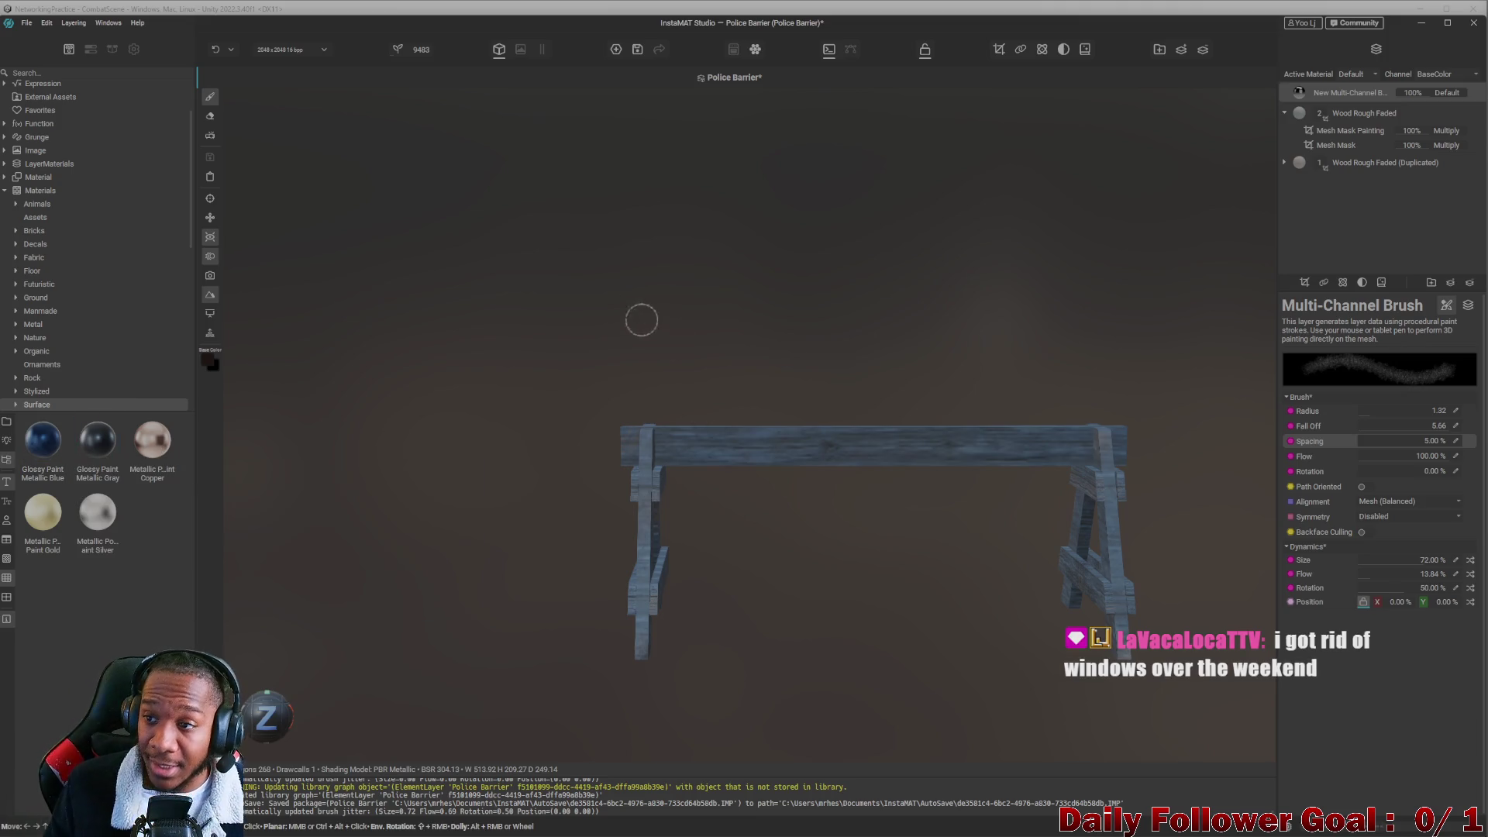
pyautogui.moveTo(664, 350); pyautogui.dragTo(608, 345, button='middle')
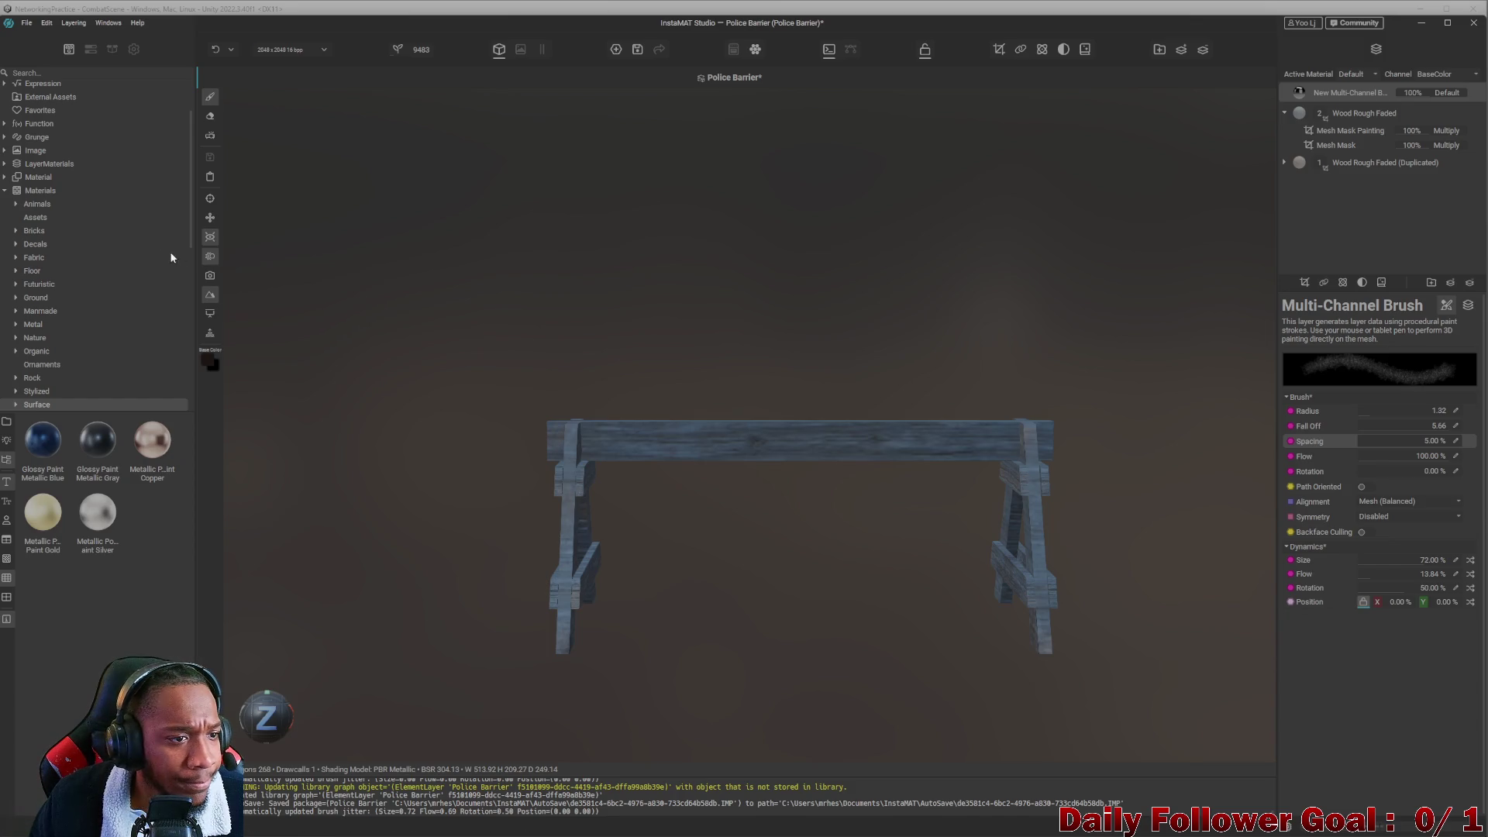
pyautogui.scroll(2, 84, 220)
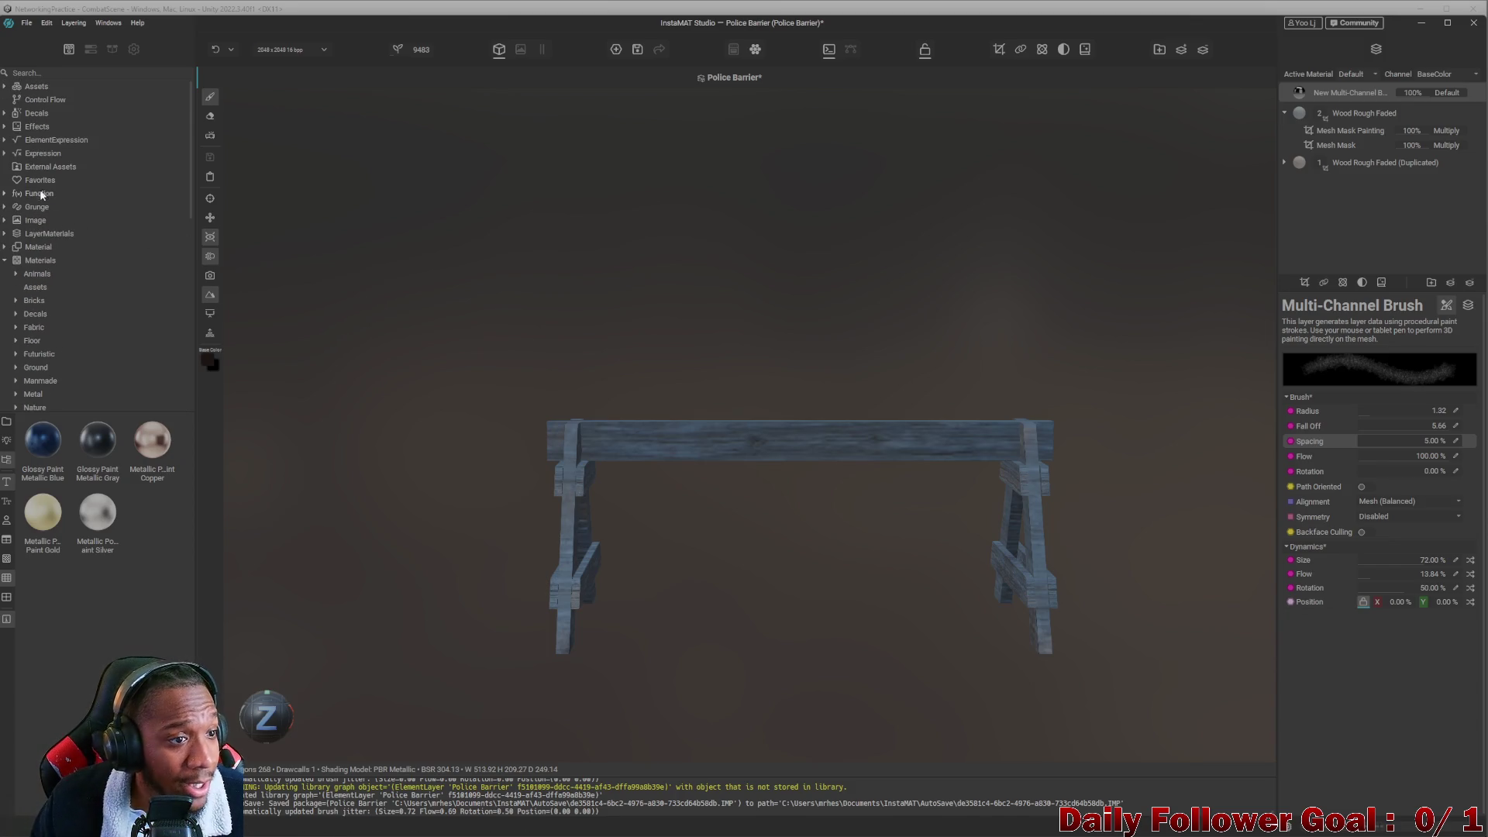
# Collapse Materials and Mesh, then browse the Effects, Decals and ElementExpression categories.
pyautogui.click(5, 262)
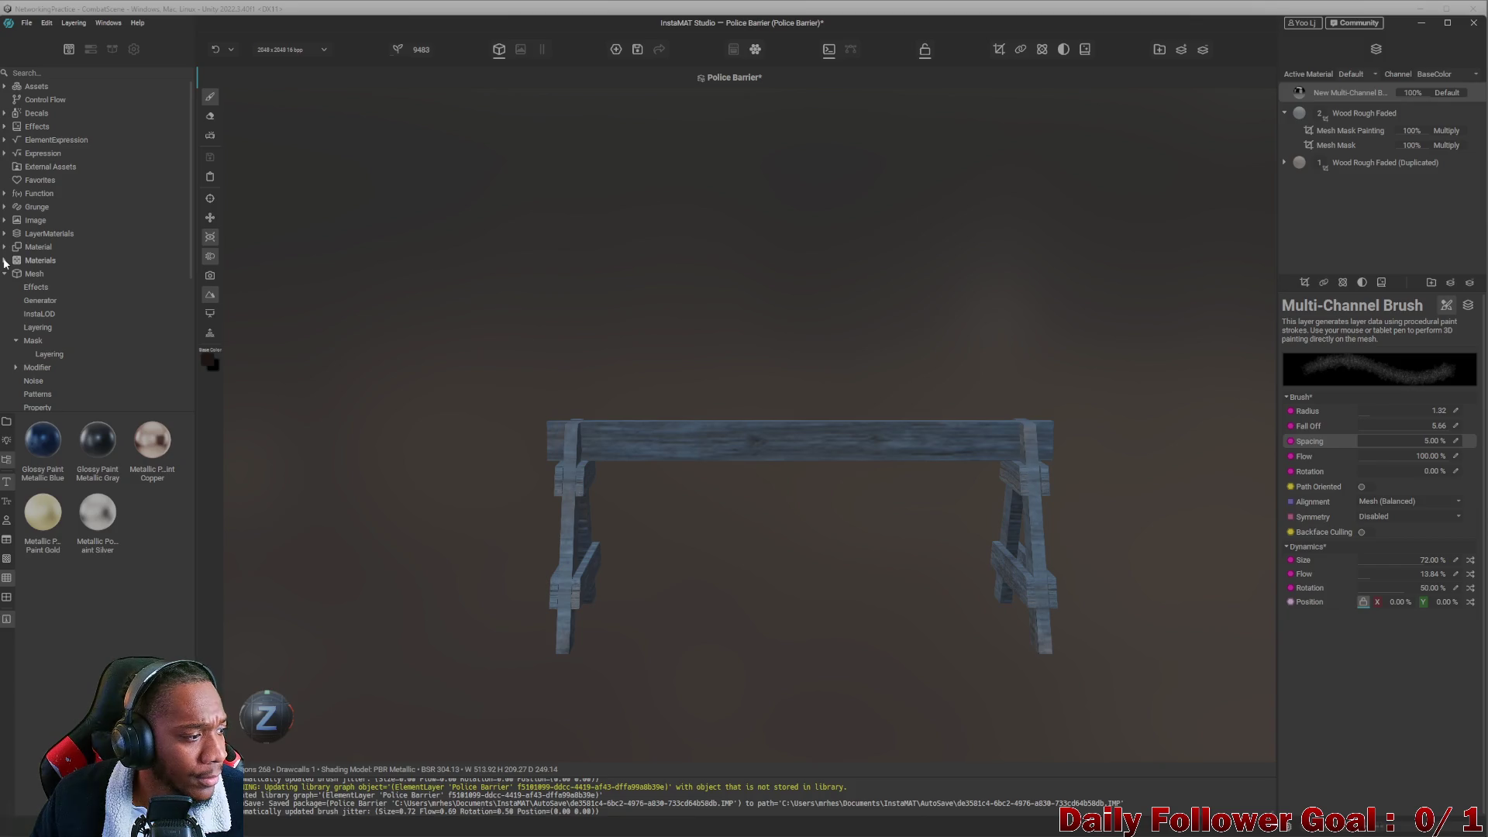
pyautogui.click(5, 274)
pyautogui.scroll(-1, 60, 300)
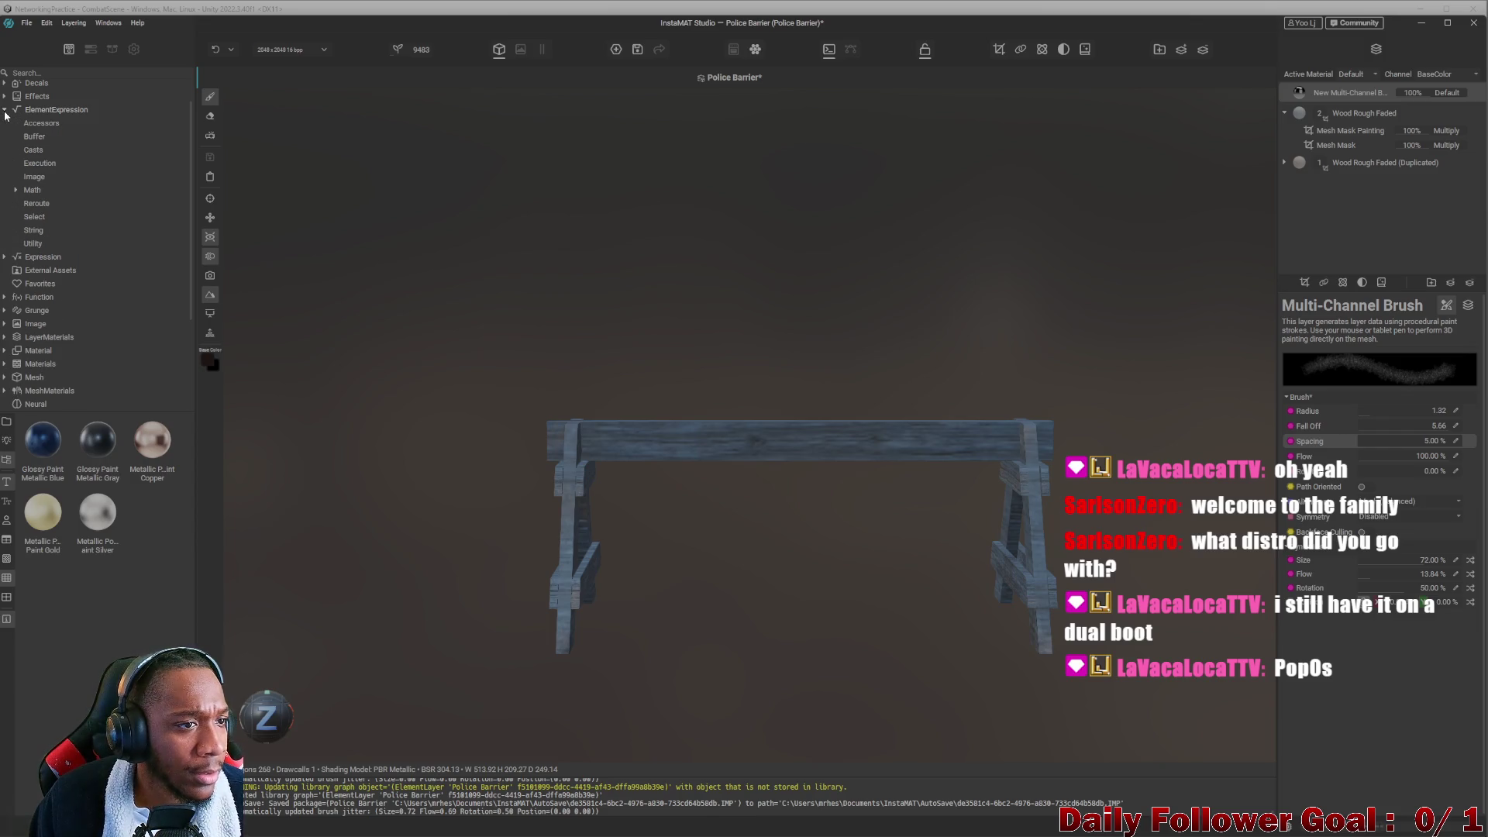
pyautogui.click(6, 96)
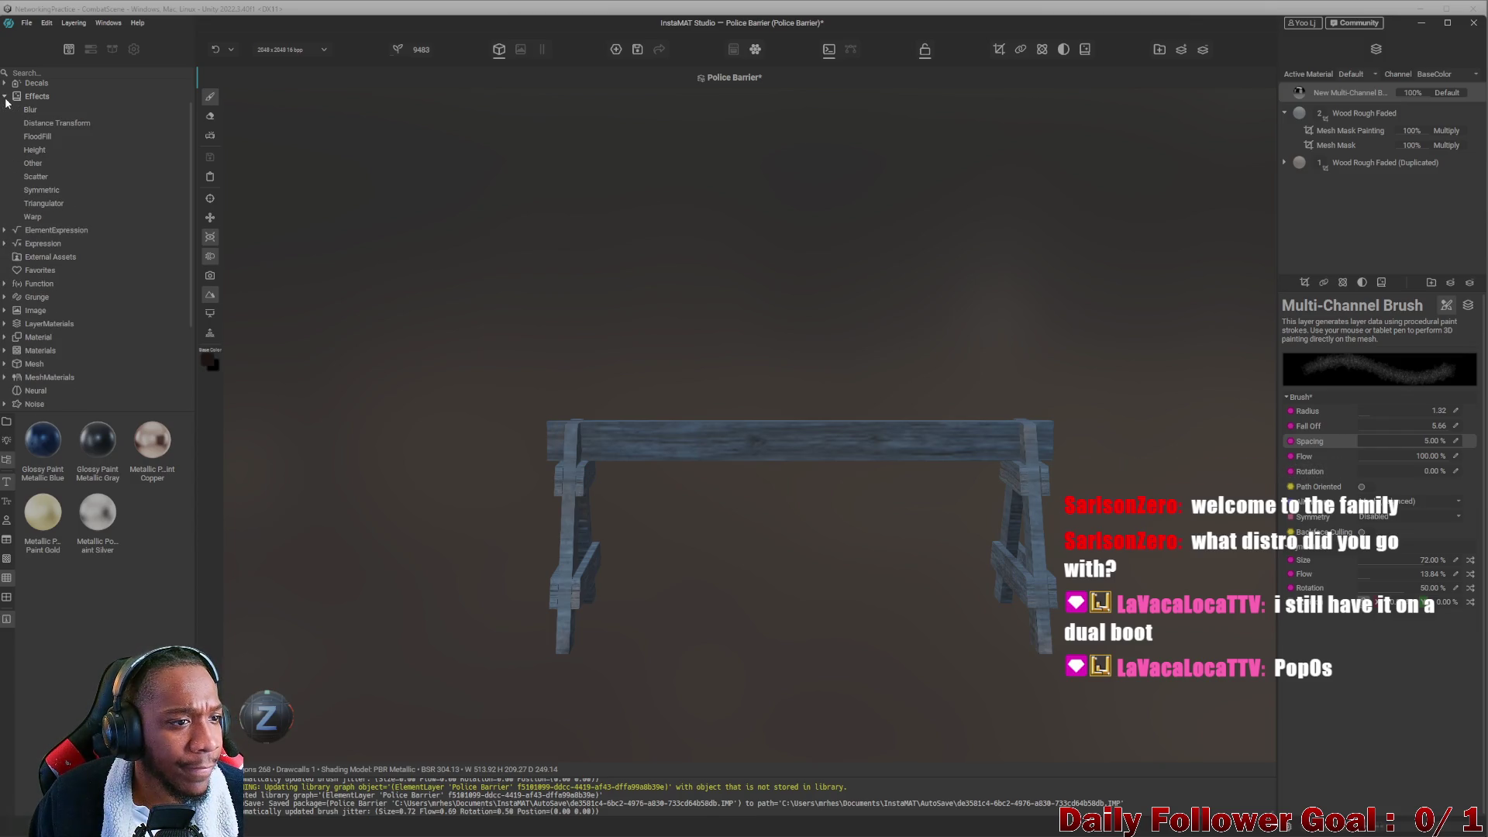
pyautogui.click(6, 97)
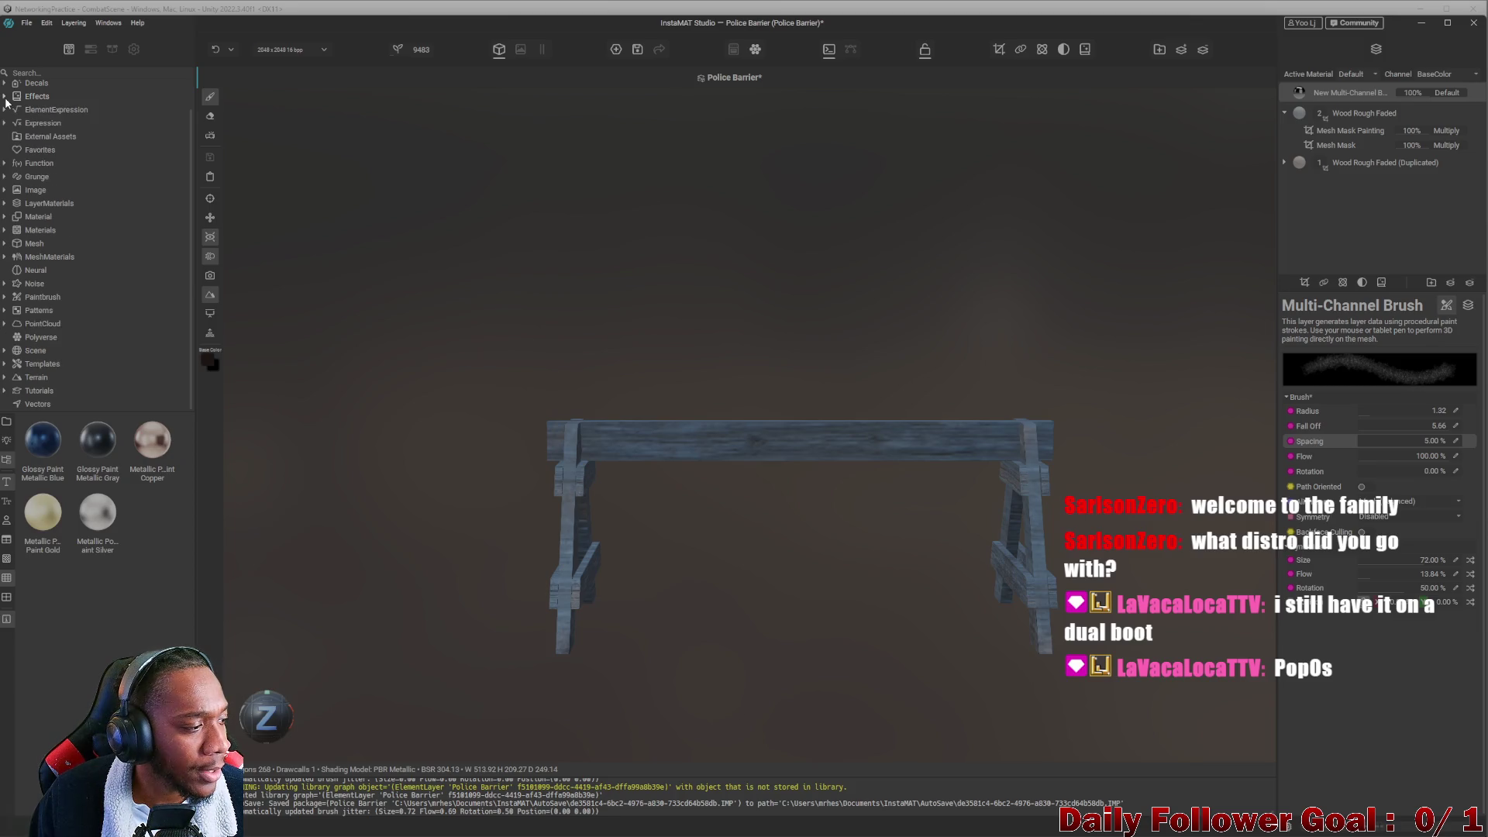
pyautogui.click(6, 84)
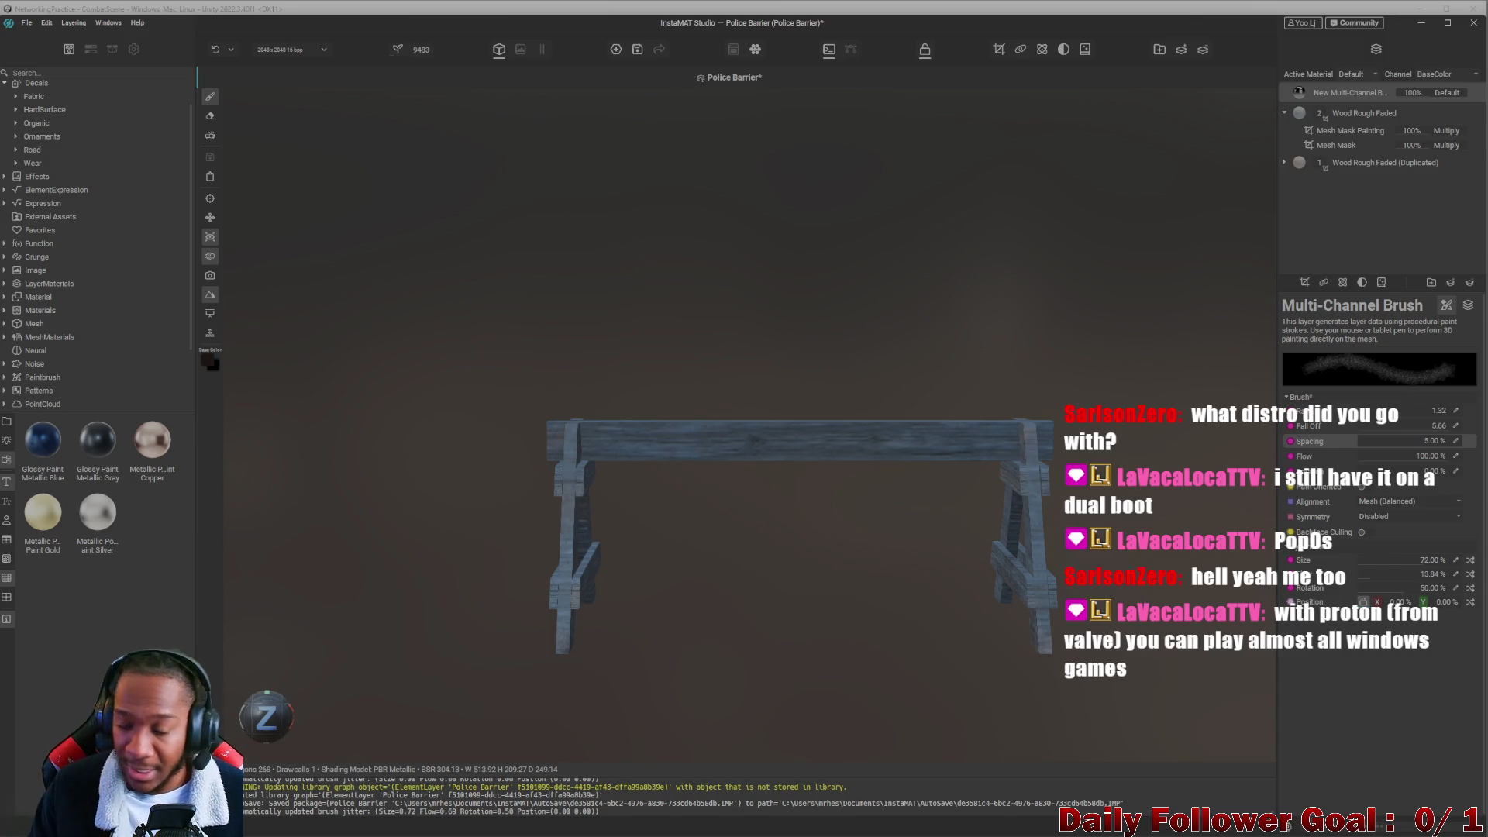
pyautogui.click(6, 84)
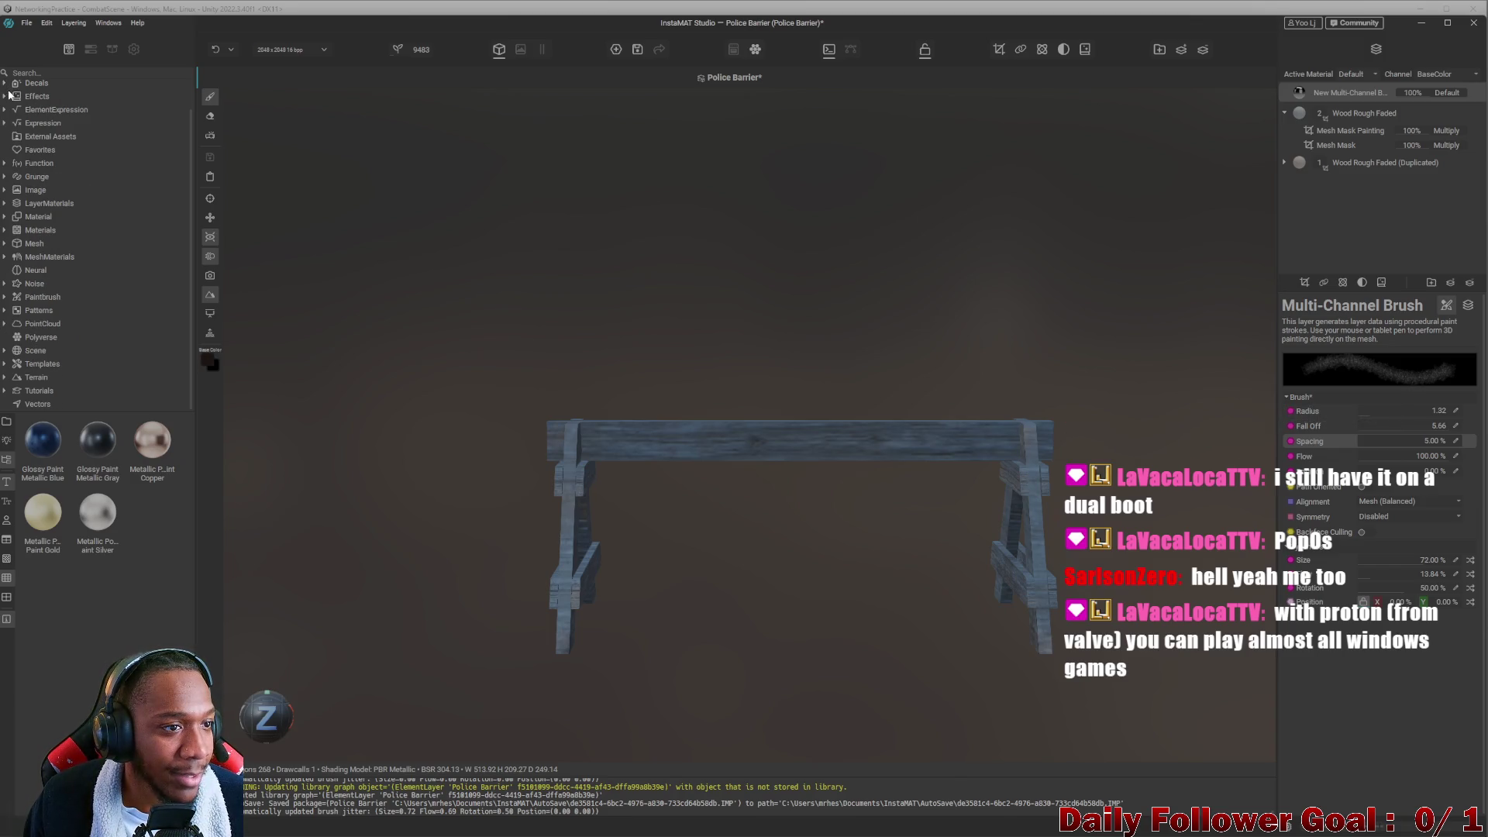
pyautogui.click(5, 111)
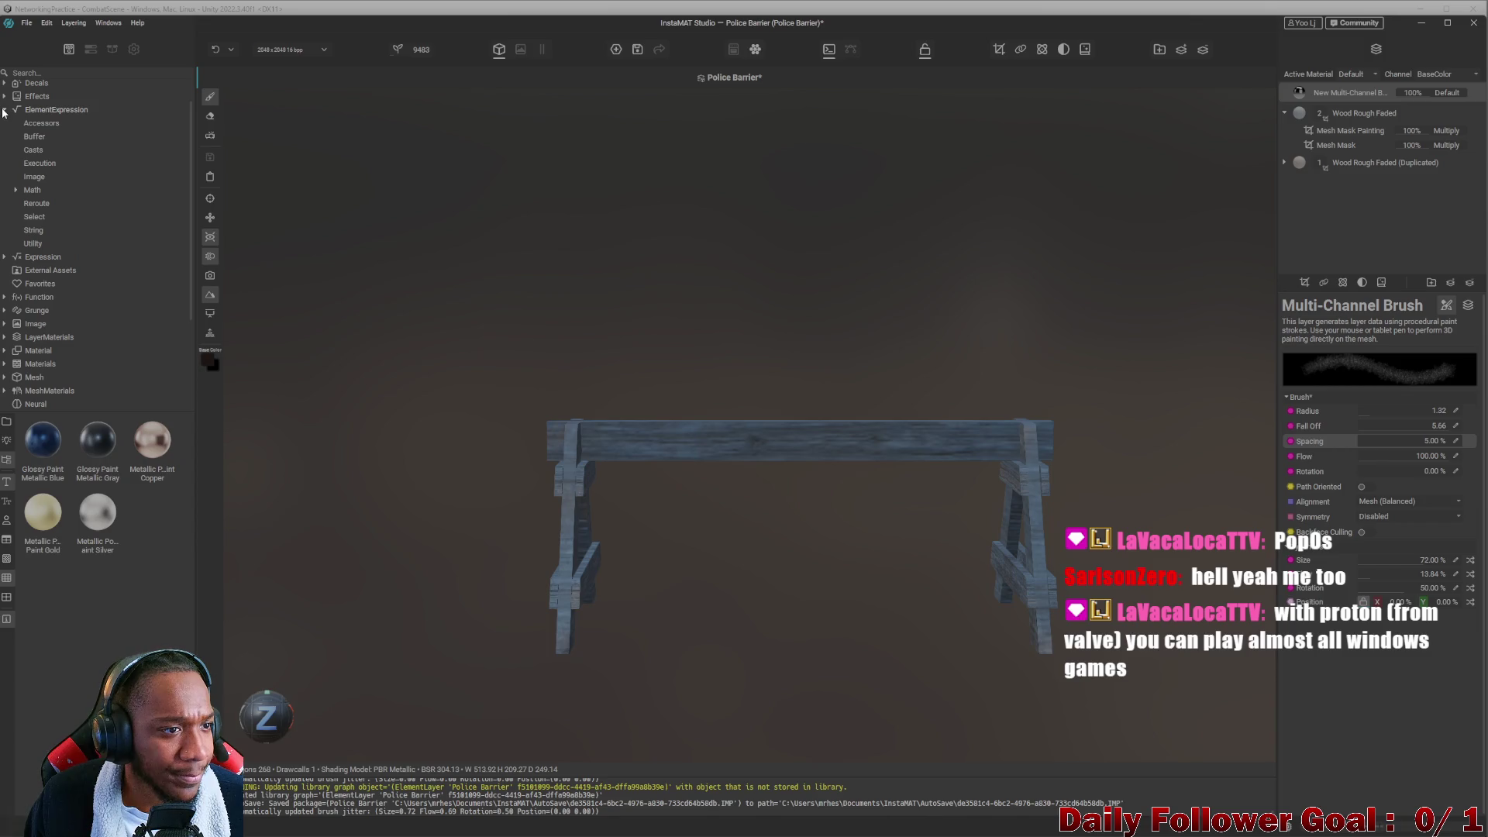
pyautogui.click(5, 110)
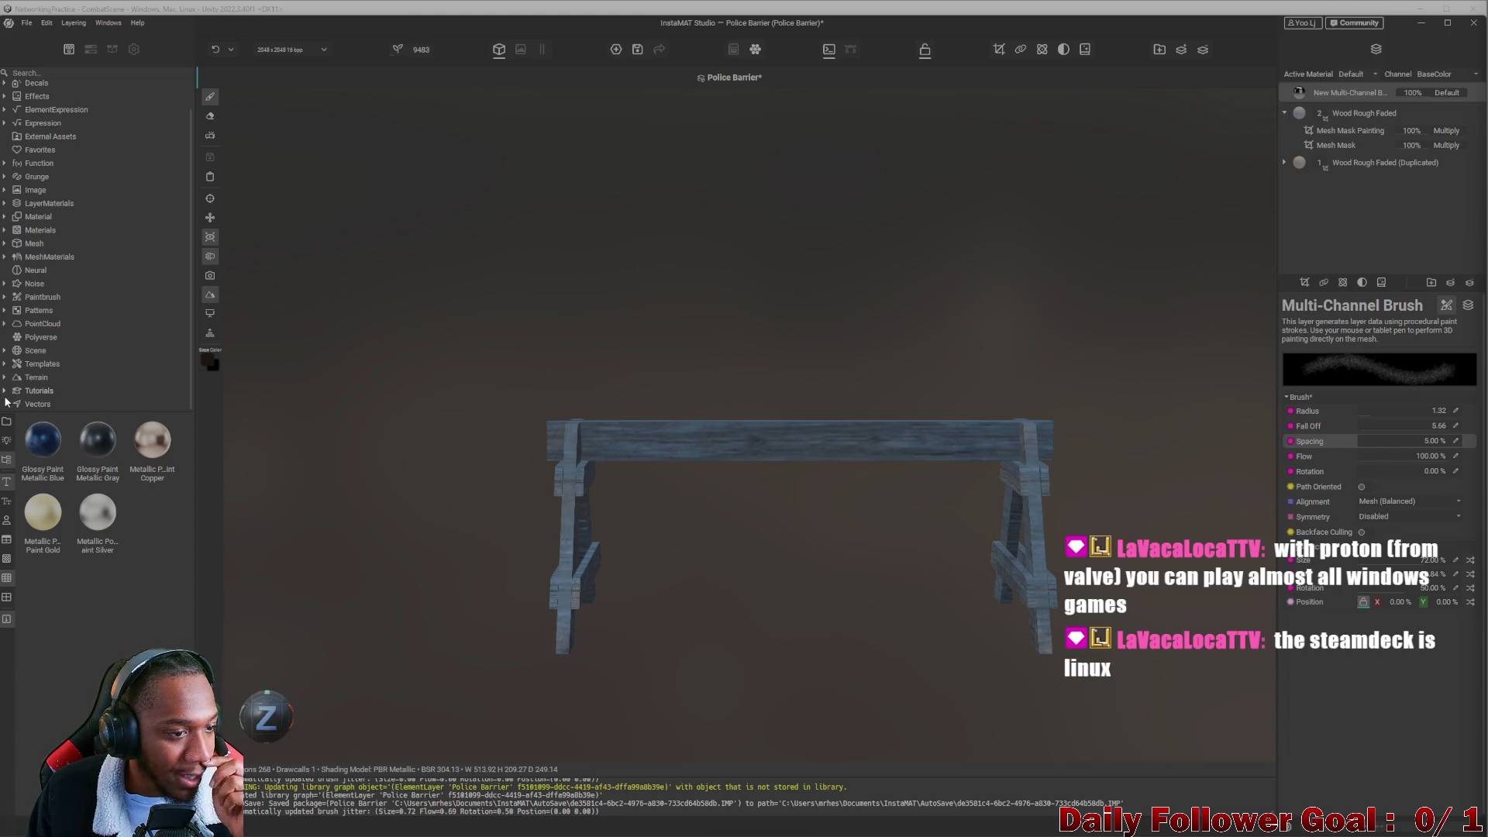
# Browse Tutorials, Patterns, Materials, Mesh and MeshMaterials, then expand the Decals category.
pyautogui.click(31, 391)
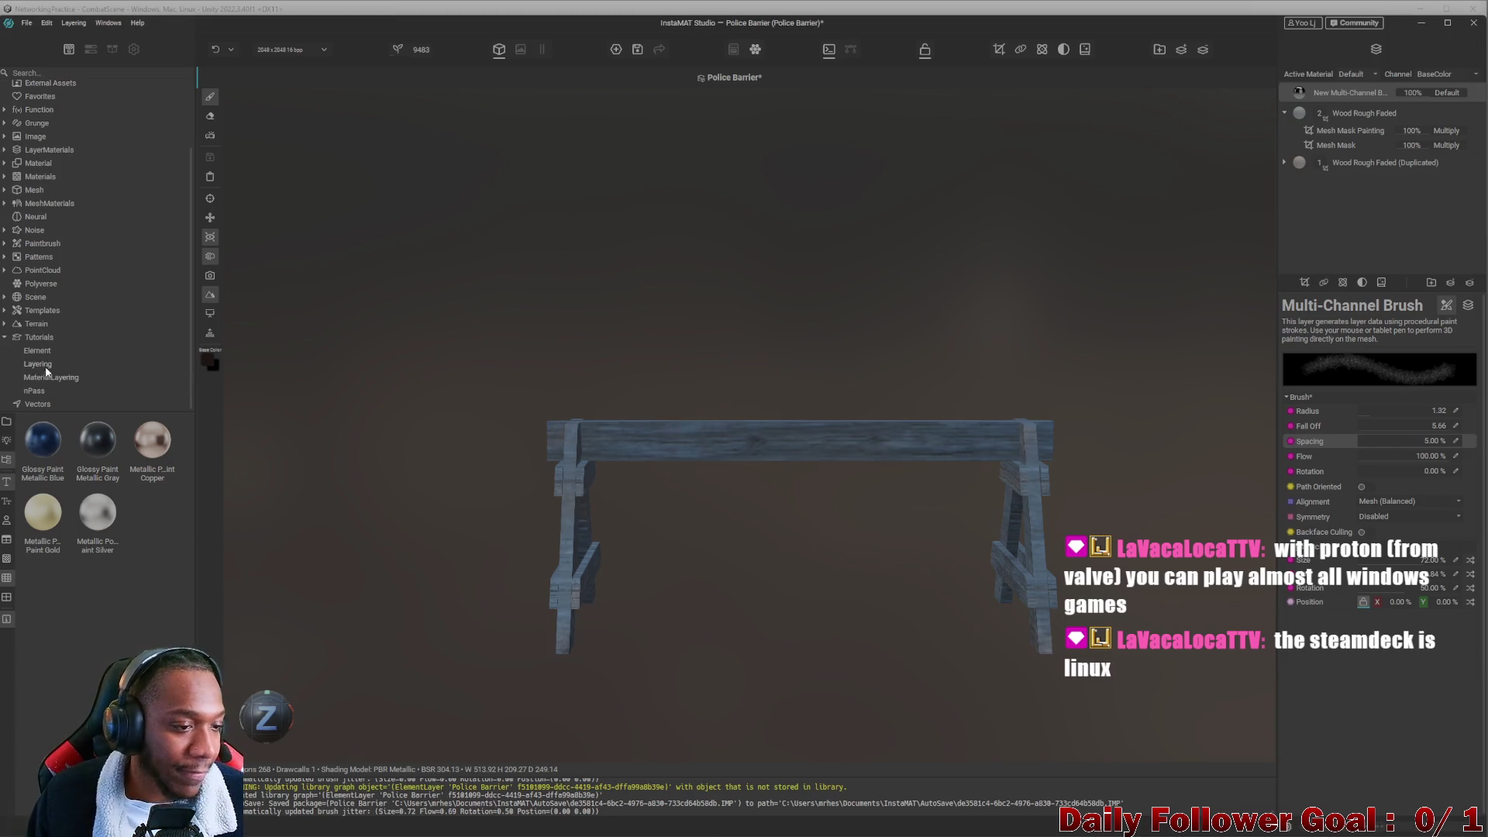
pyautogui.click(5, 338)
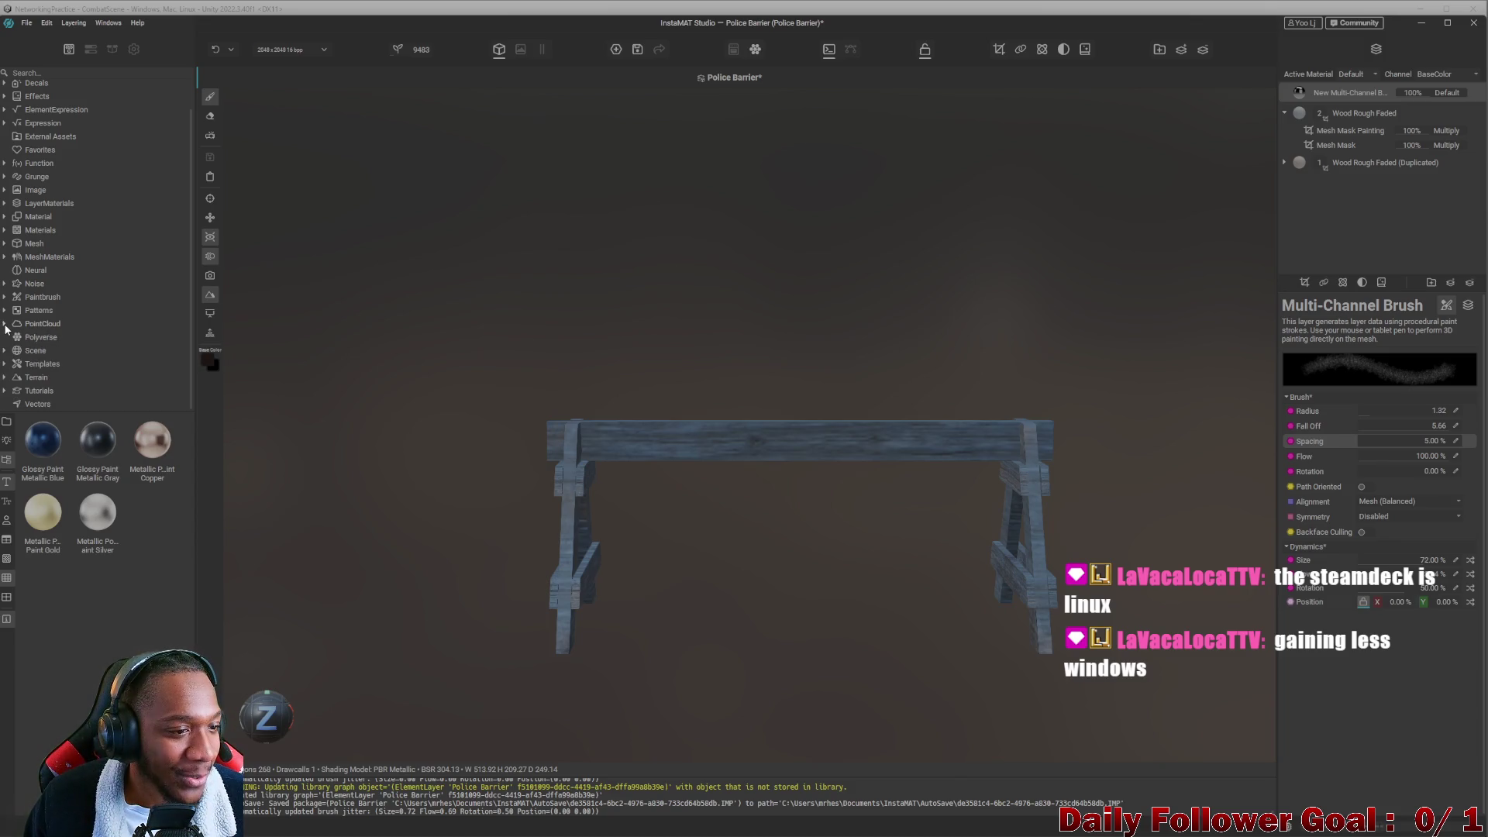
pyautogui.click(4, 312)
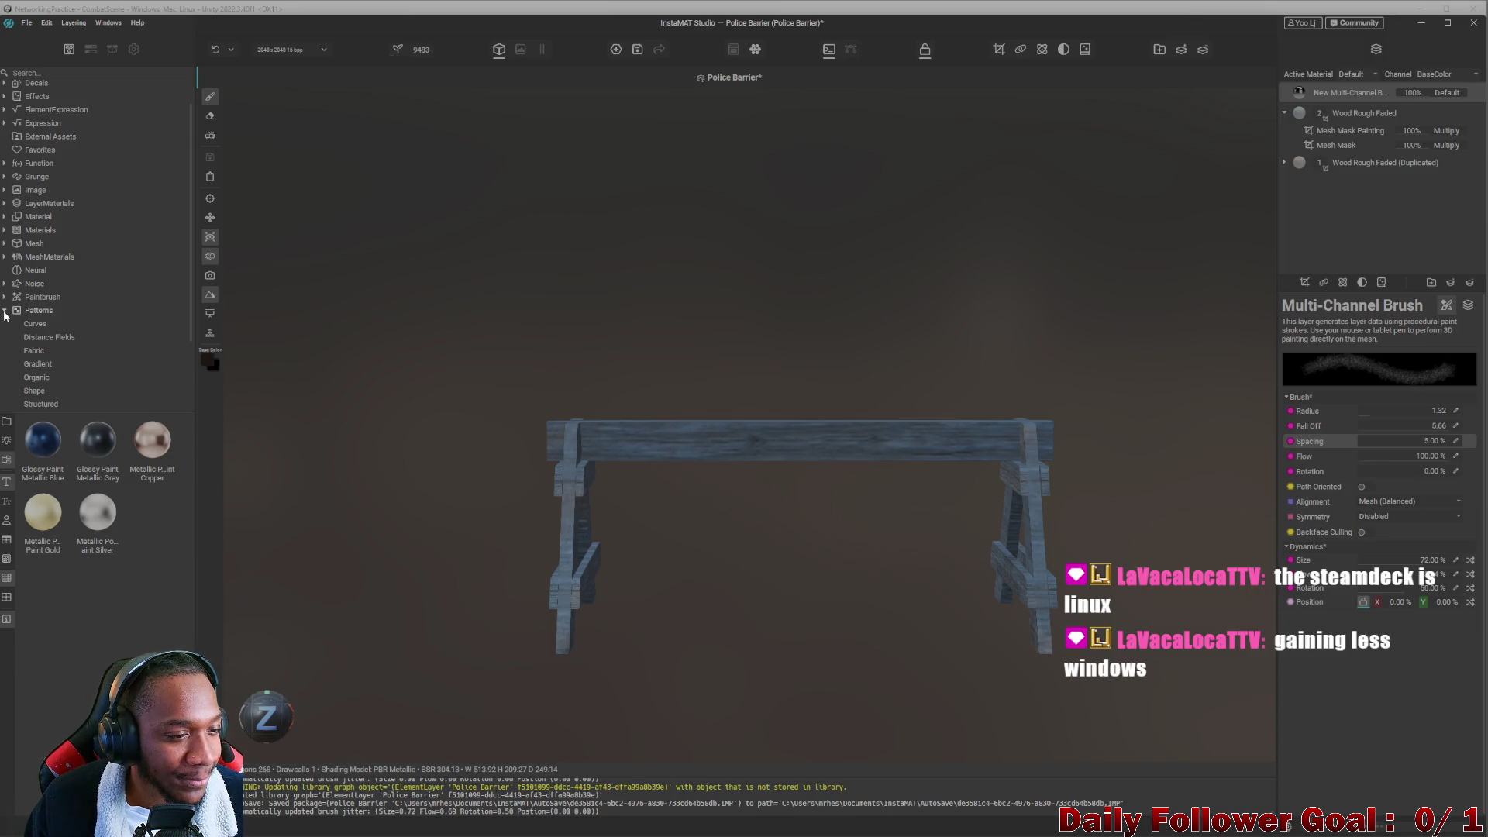
pyautogui.scroll(-1, 5, 315)
pyautogui.click(5, 273)
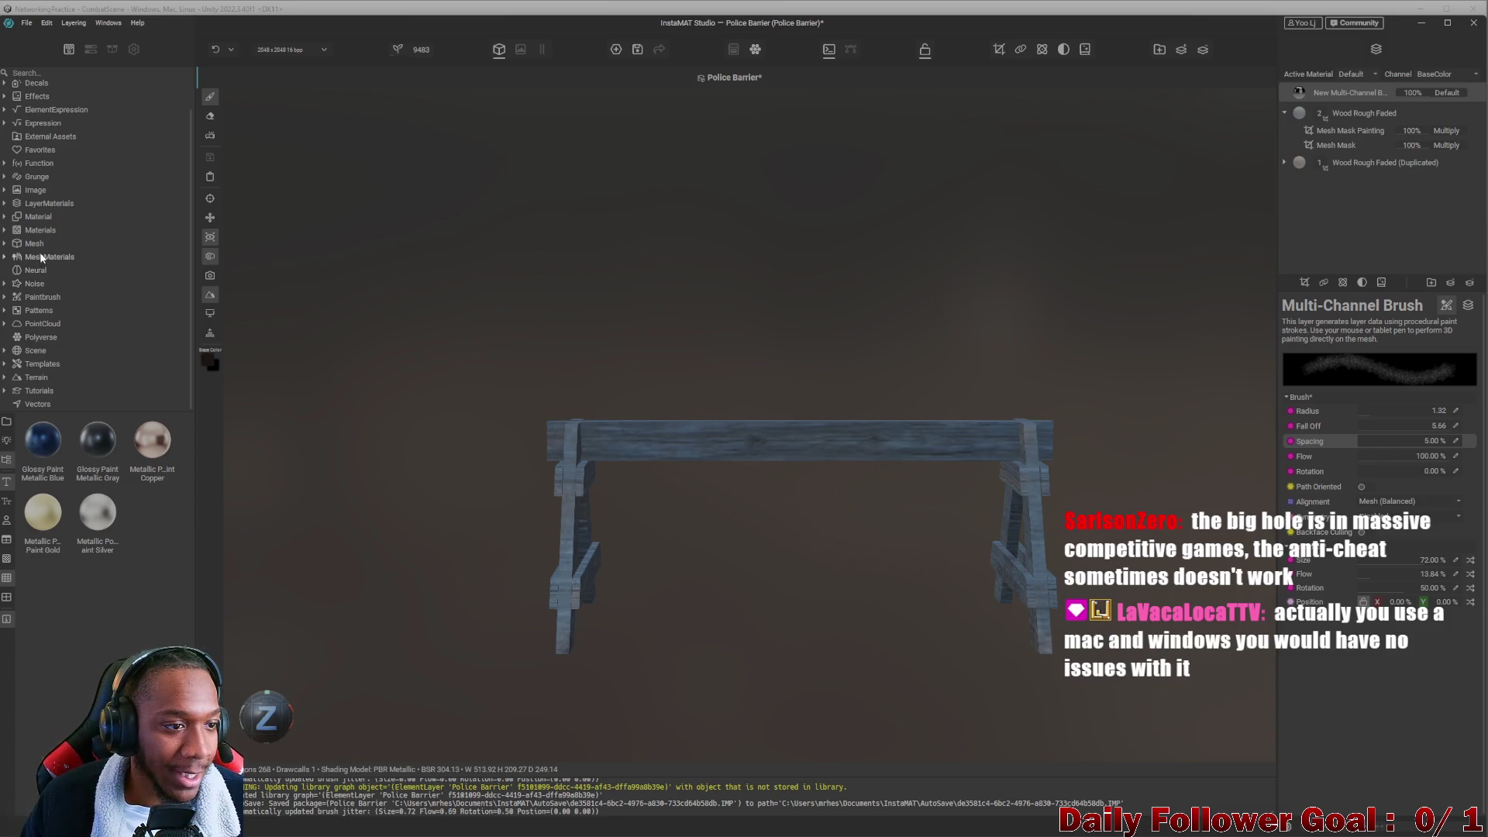
pyautogui.click(6, 231)
pyautogui.click(4, 231)
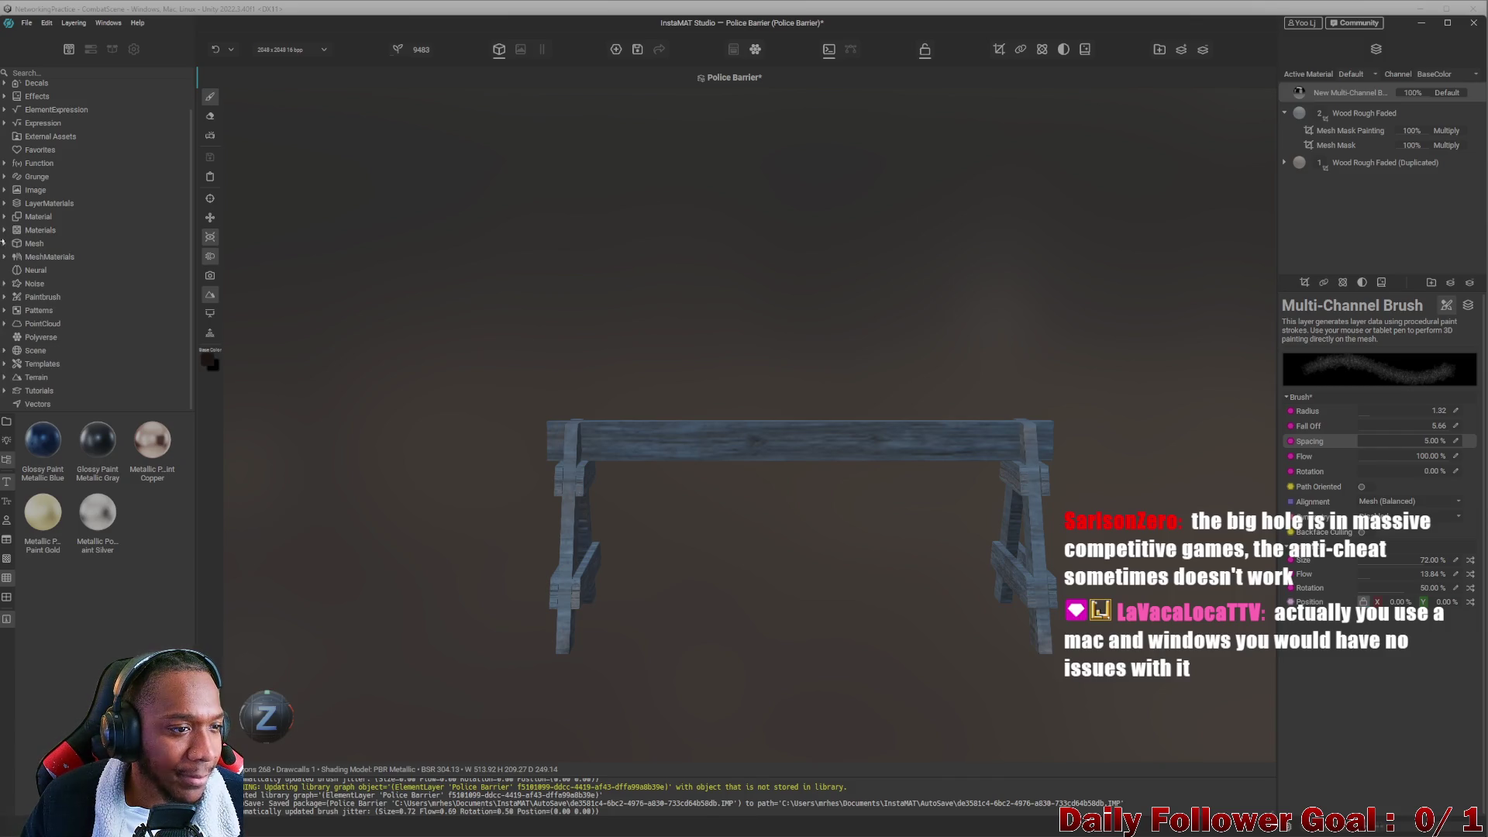
pyautogui.click(5, 245)
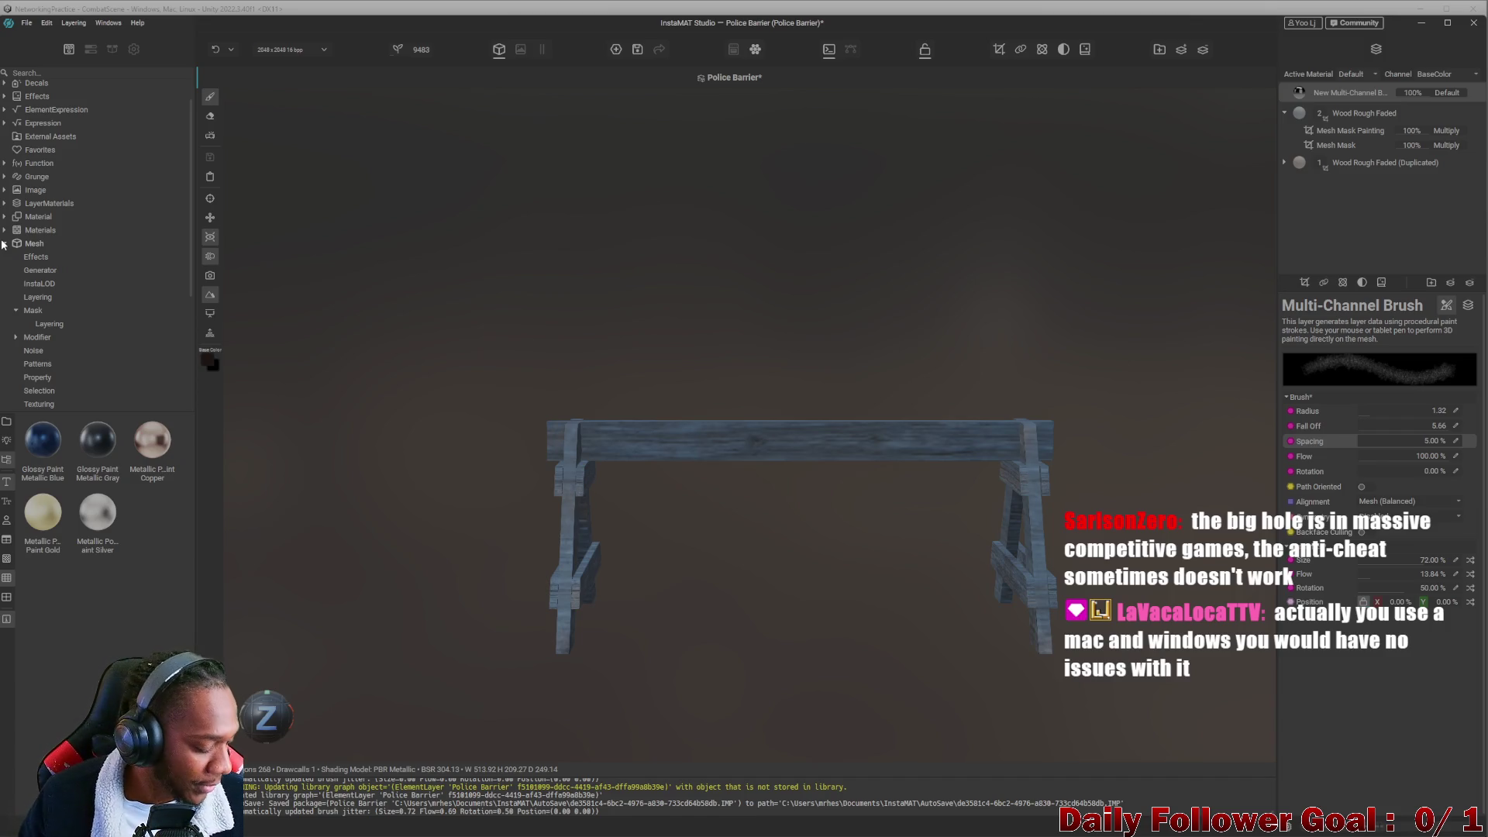
pyautogui.click(5, 244)
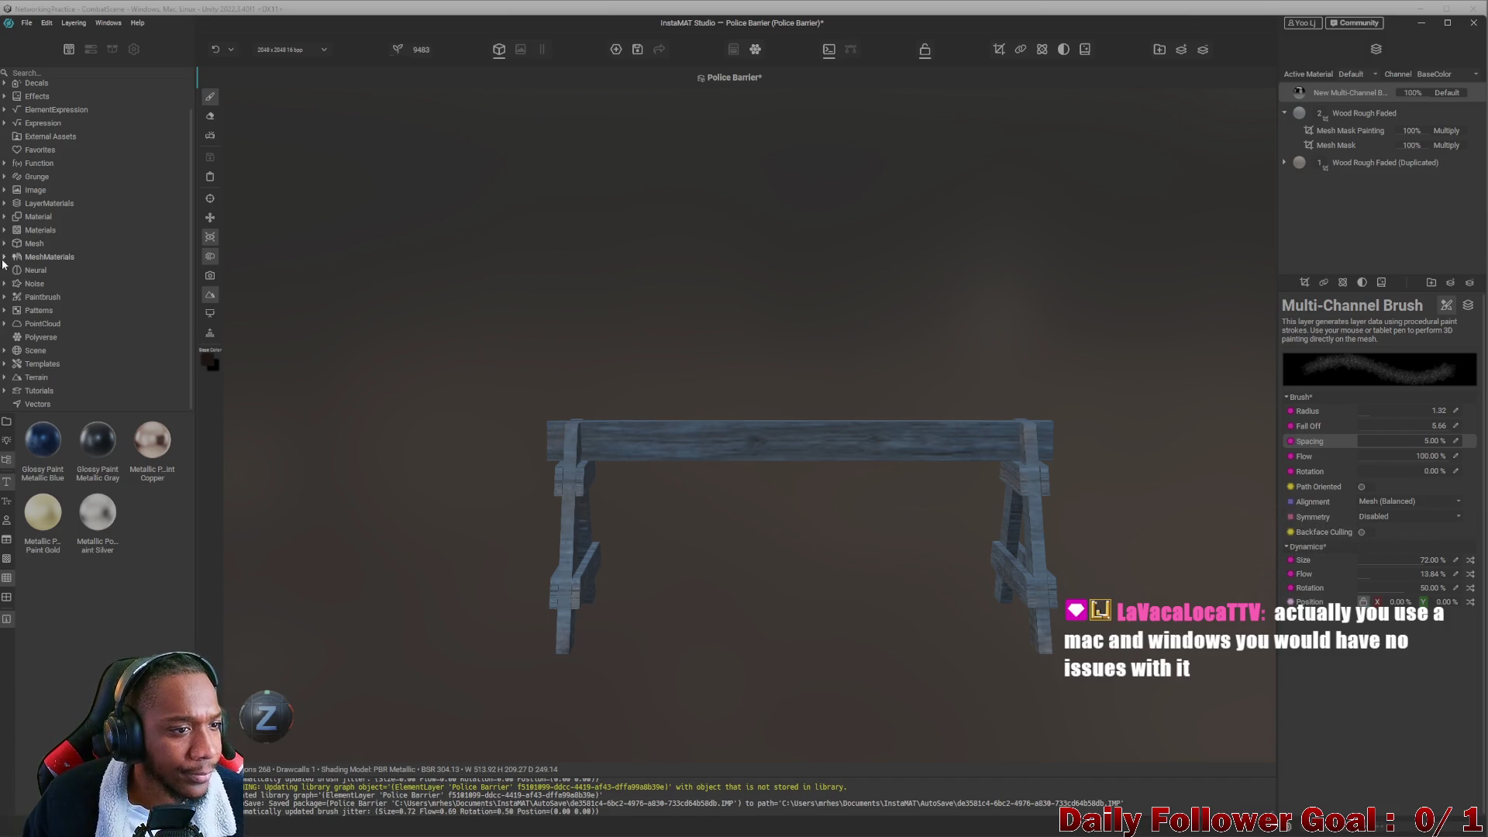
pyautogui.click(5, 257)
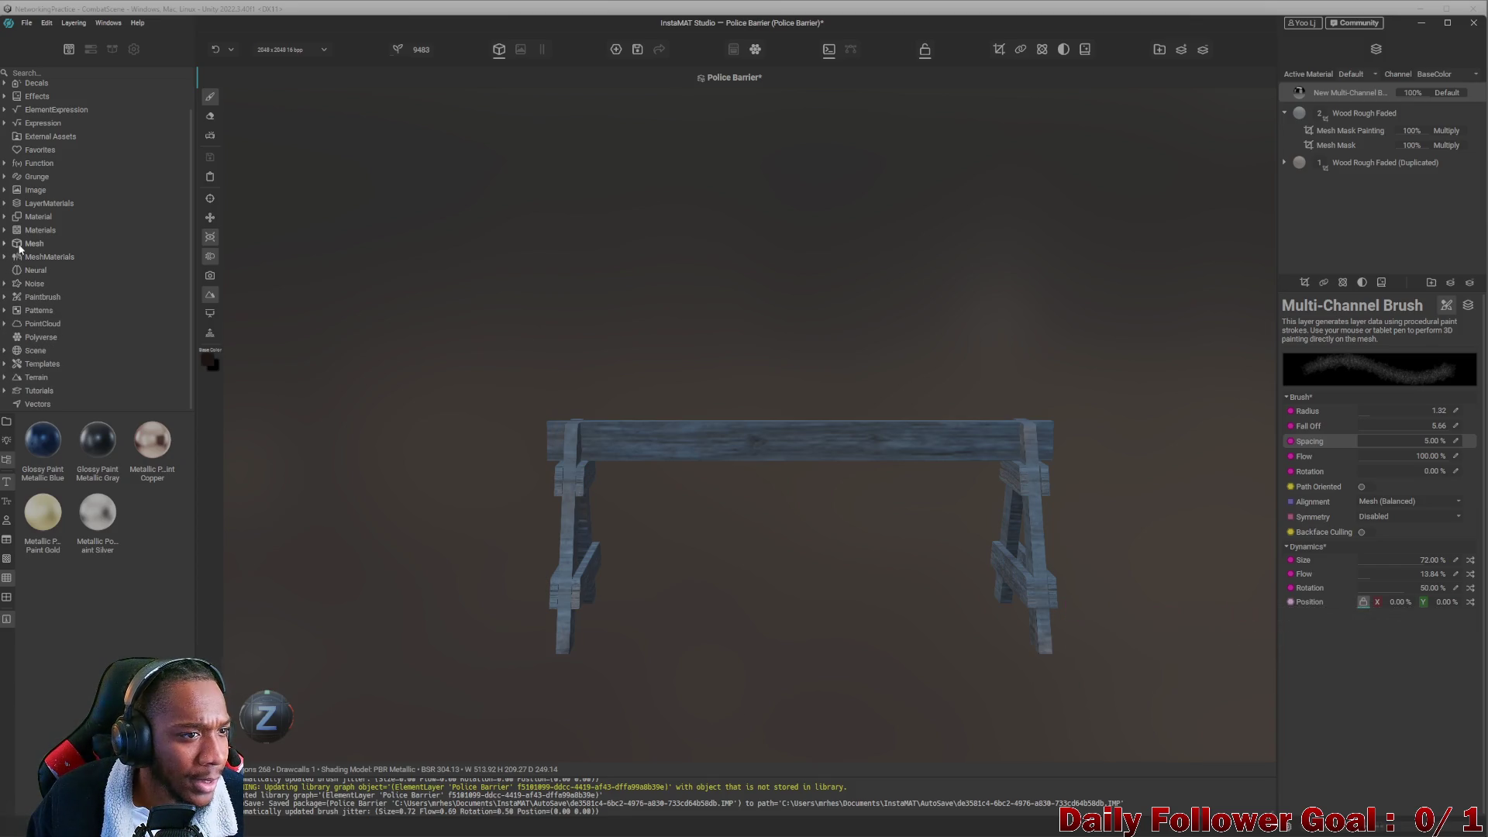
pyautogui.click(5, 257)
pyautogui.click(5, 113)
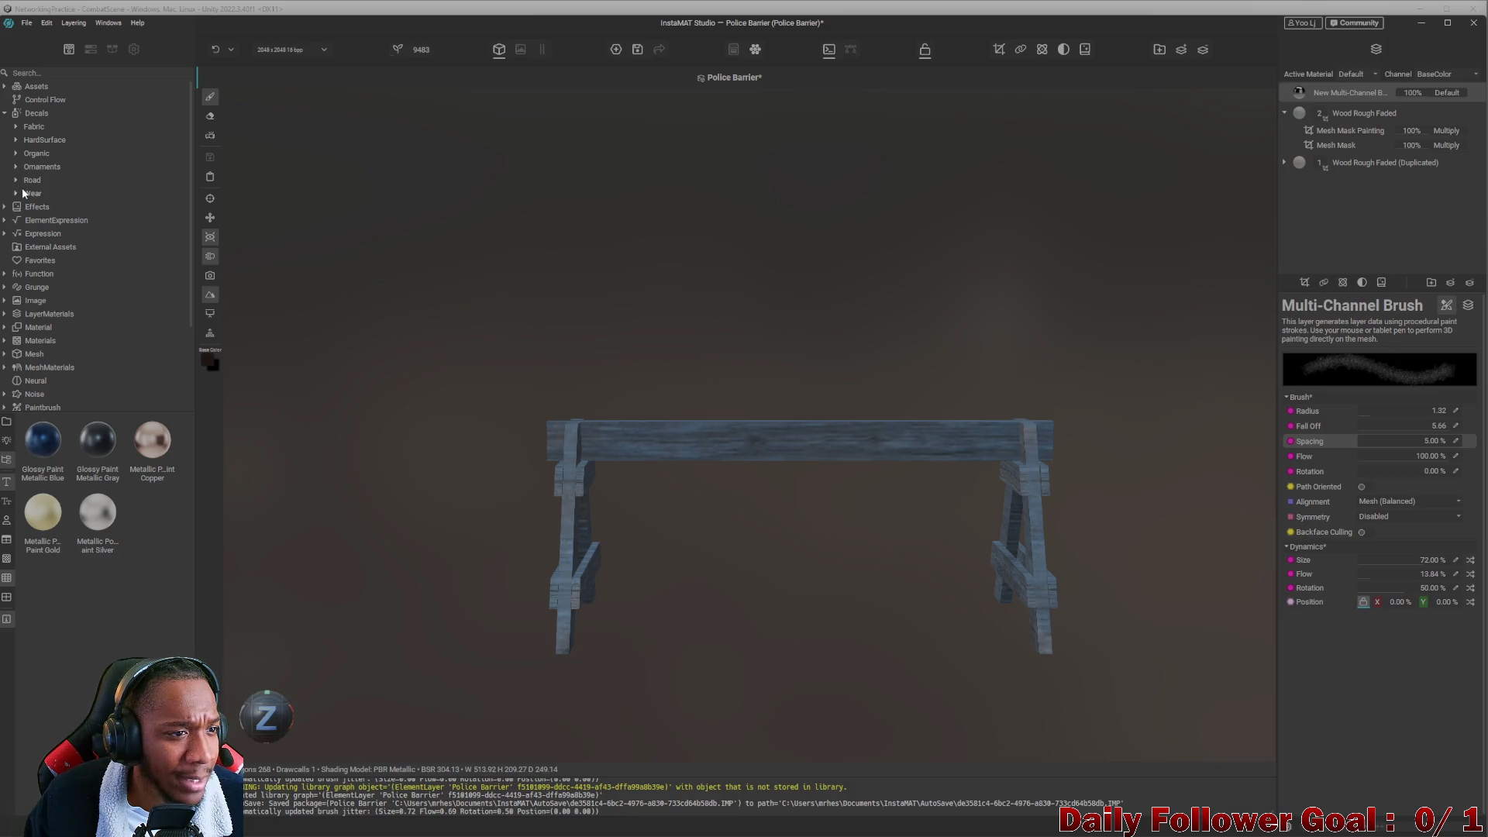
# Browse the Wear, Road, Ornaments and Organic decal groups.
pyautogui.click(24, 193)
pyautogui.scroll(-3, 132, 603)
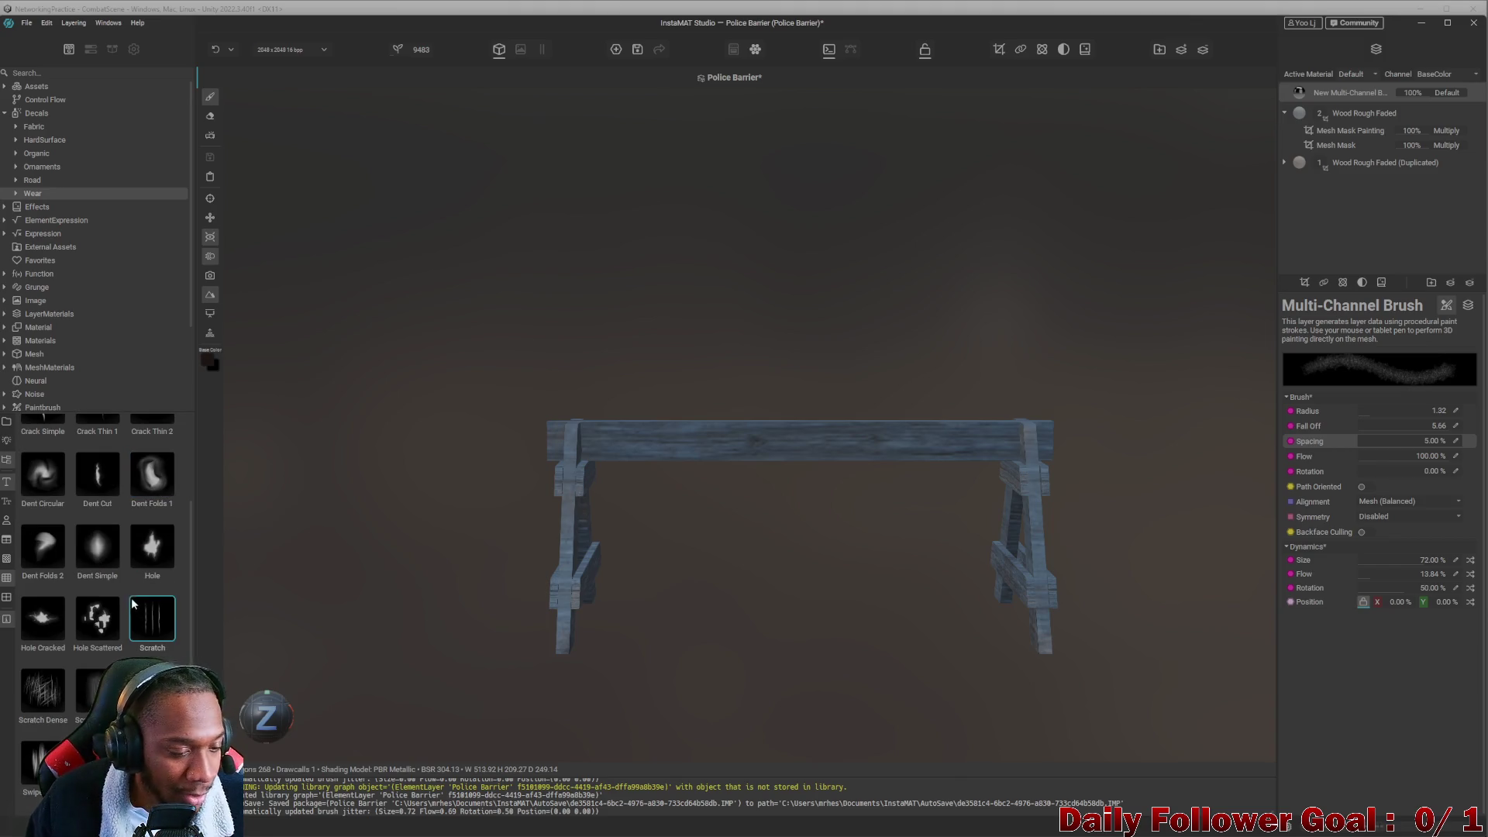
pyautogui.scroll(3, 142, 613)
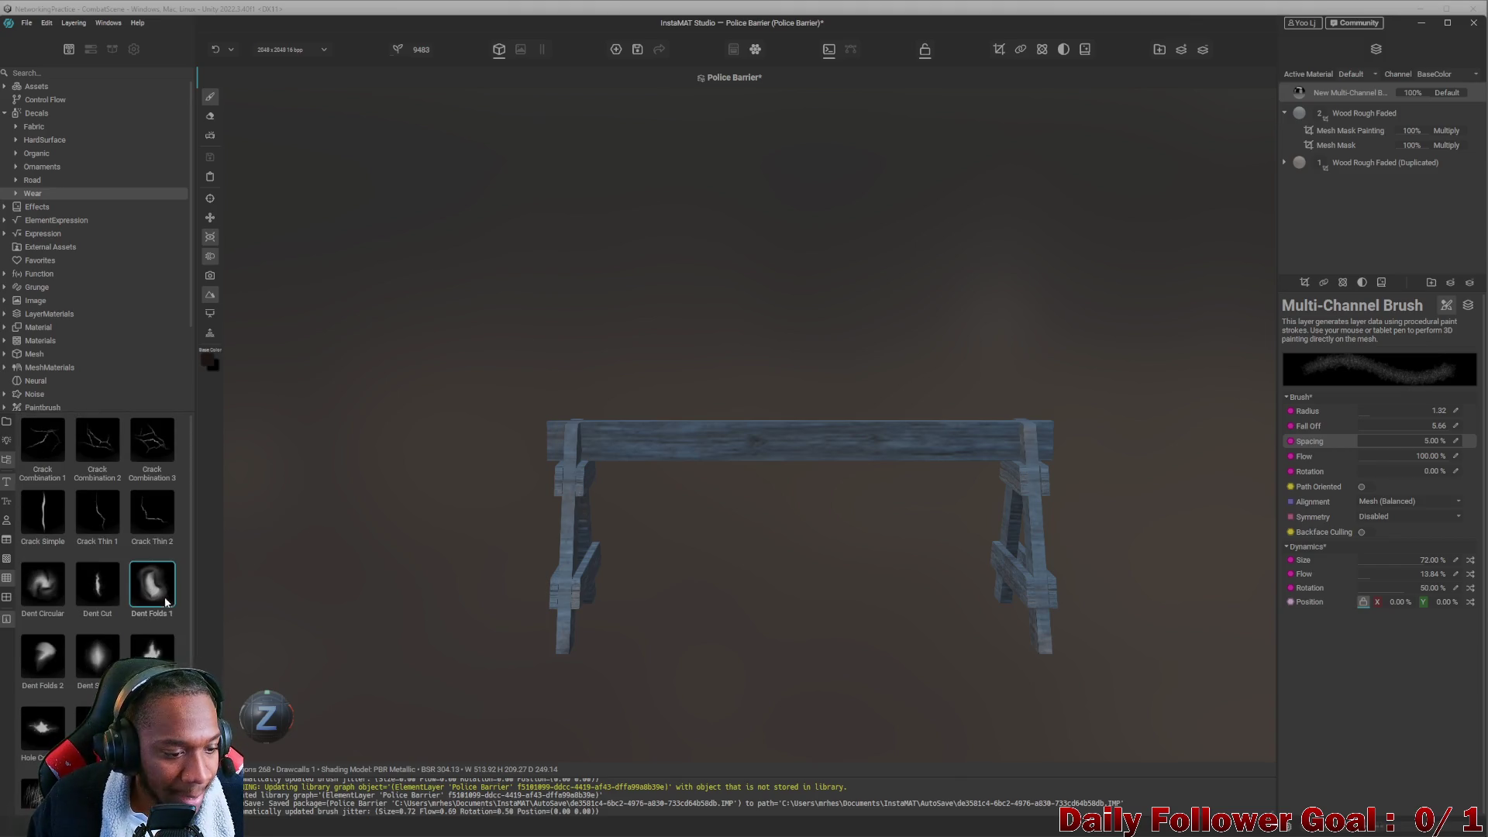
pyautogui.scroll(-2, 159, 600)
pyautogui.scroll(2, 128, 594)
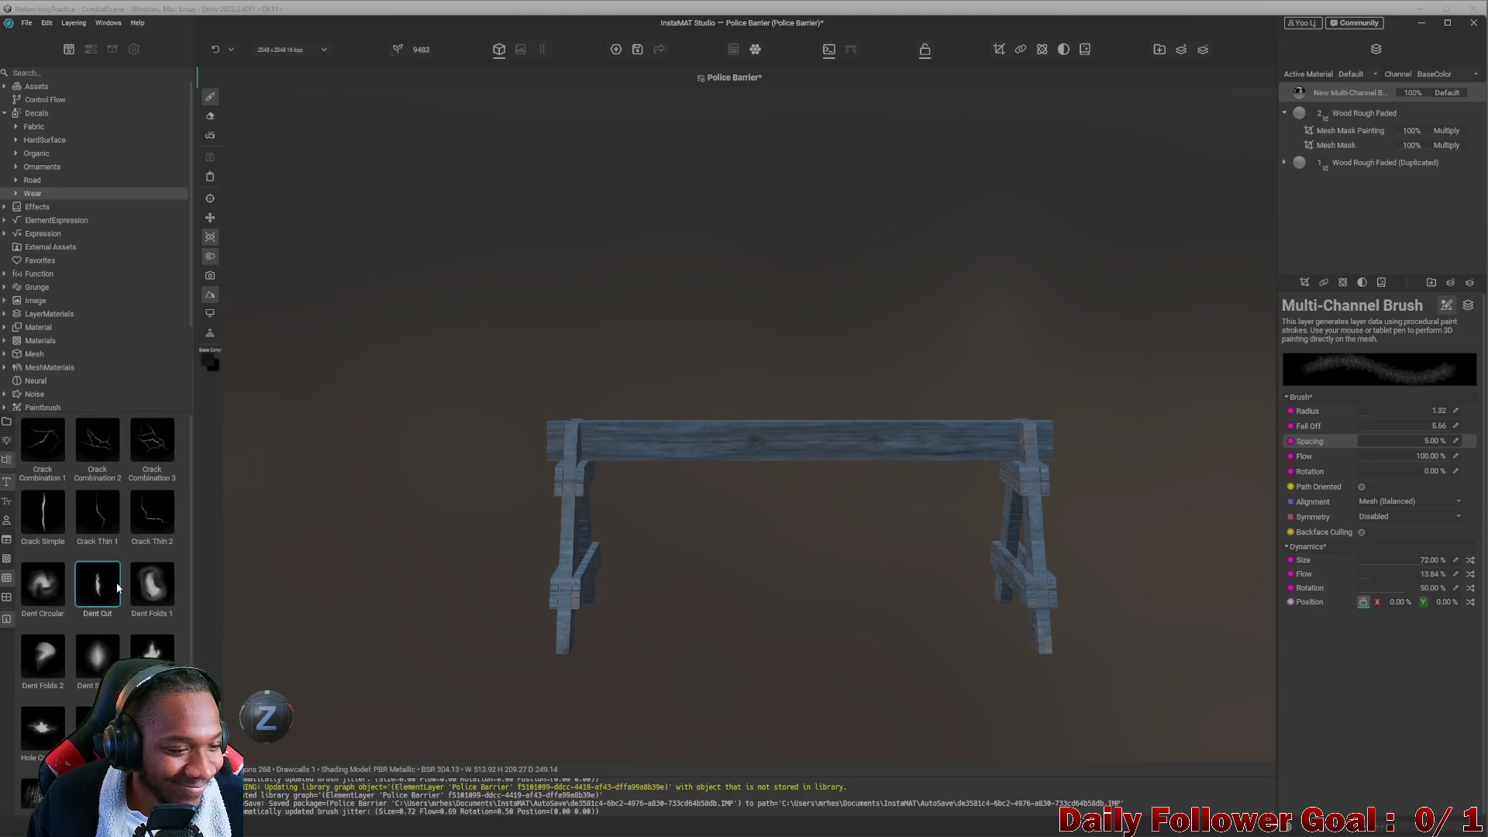
pyautogui.click(16, 179)
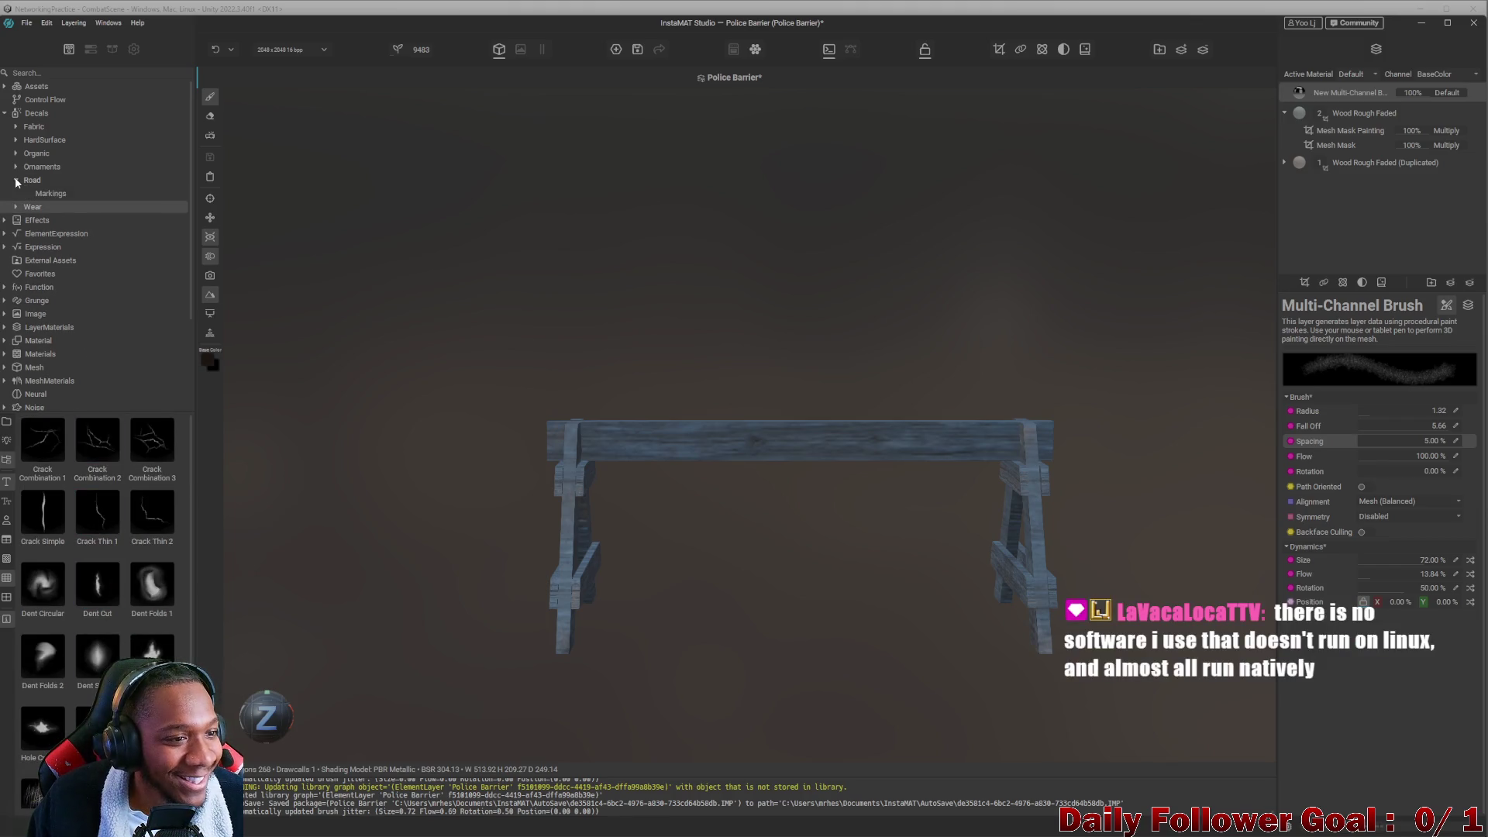
pyautogui.click(15, 180)
pyautogui.click(17, 167)
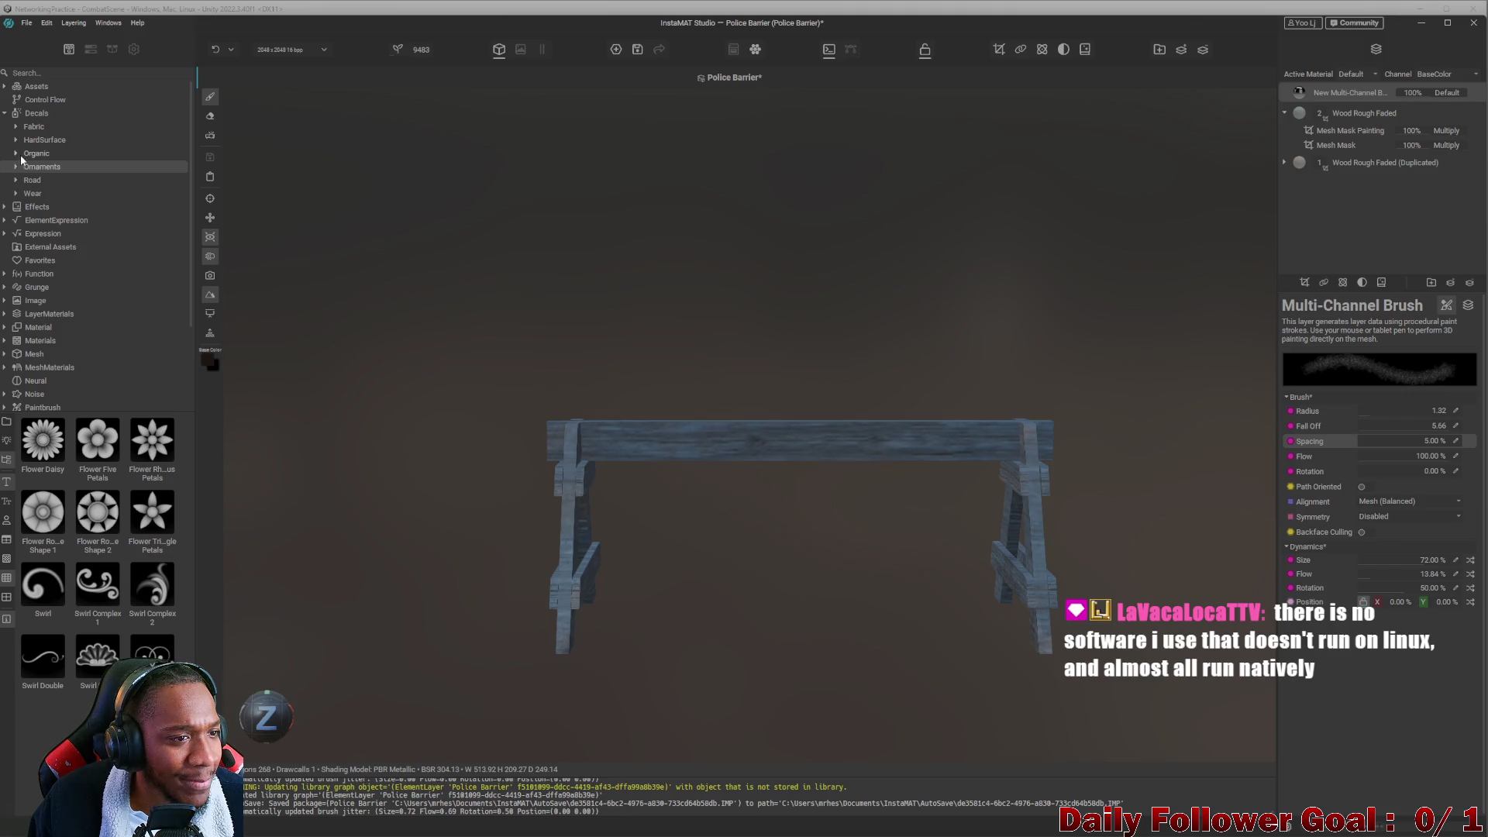
pyautogui.click(36, 154)
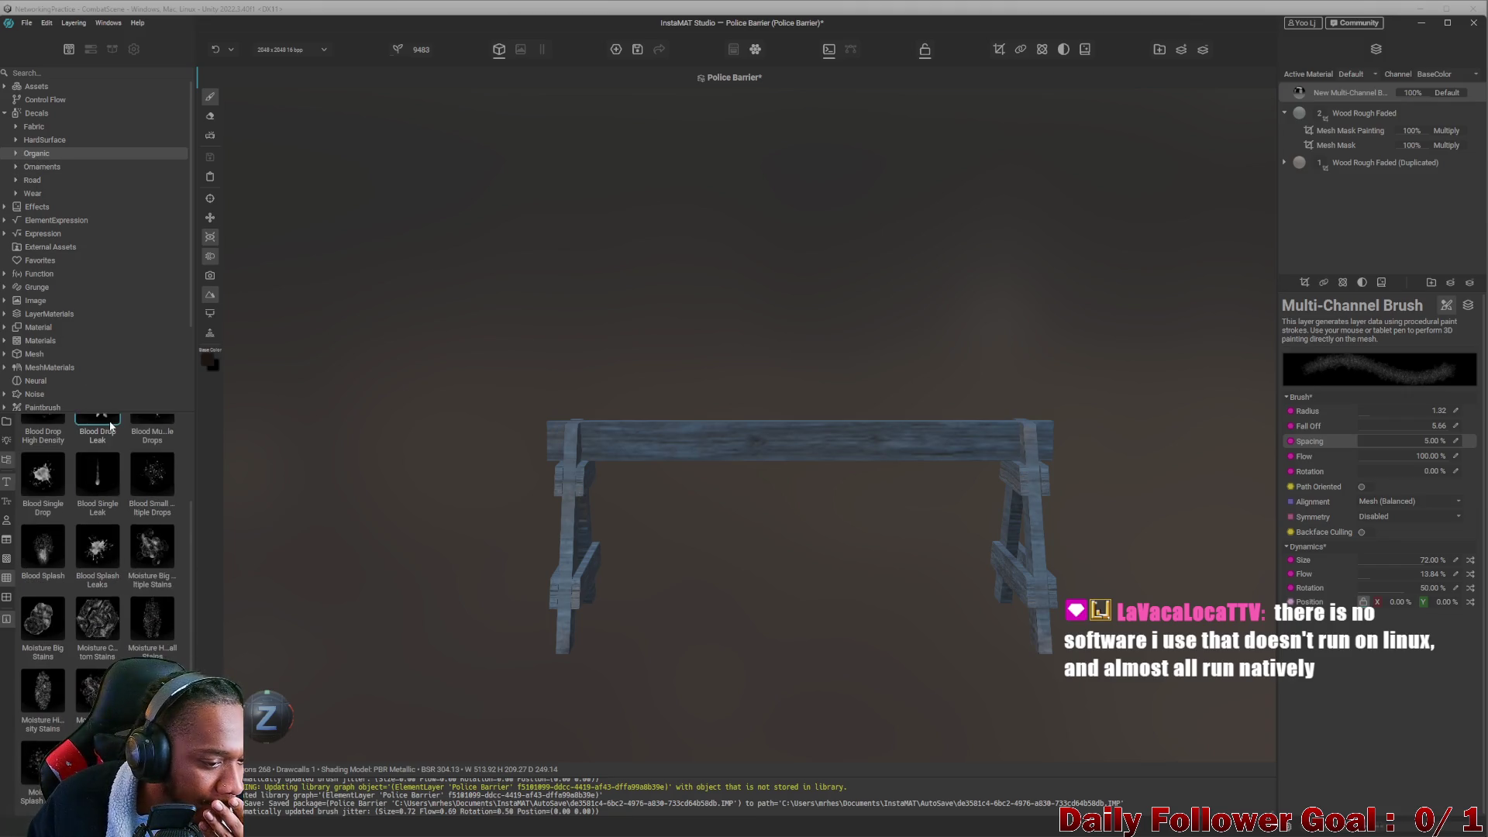
# Preview the HardSurface bolt and nut decals, then list the Fabric button decals.
pyautogui.click(34, 142)
pyautogui.scroll(-10, 119, 640)
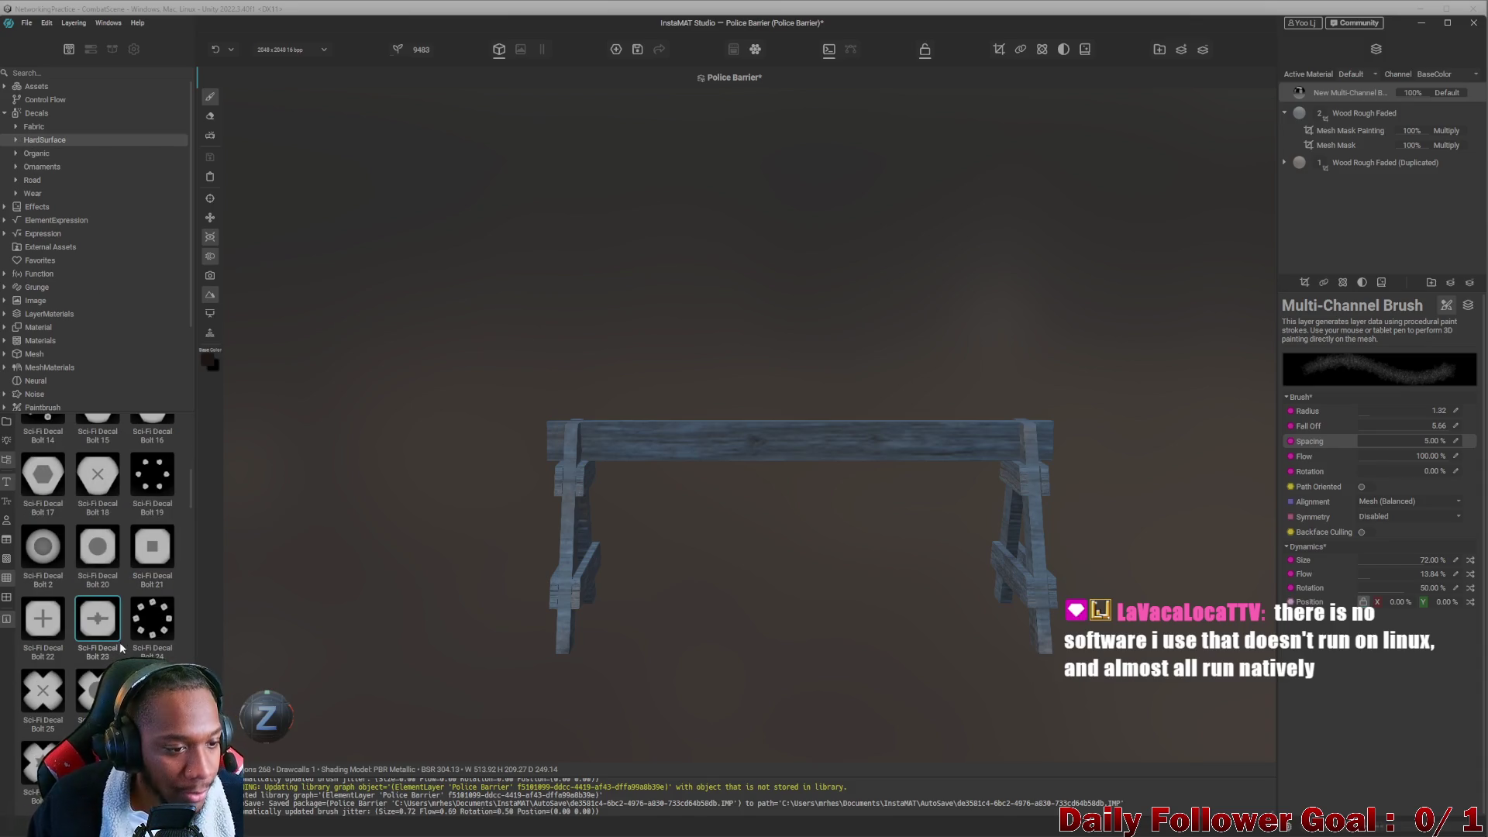
pyautogui.scroll(-10, 135, 588)
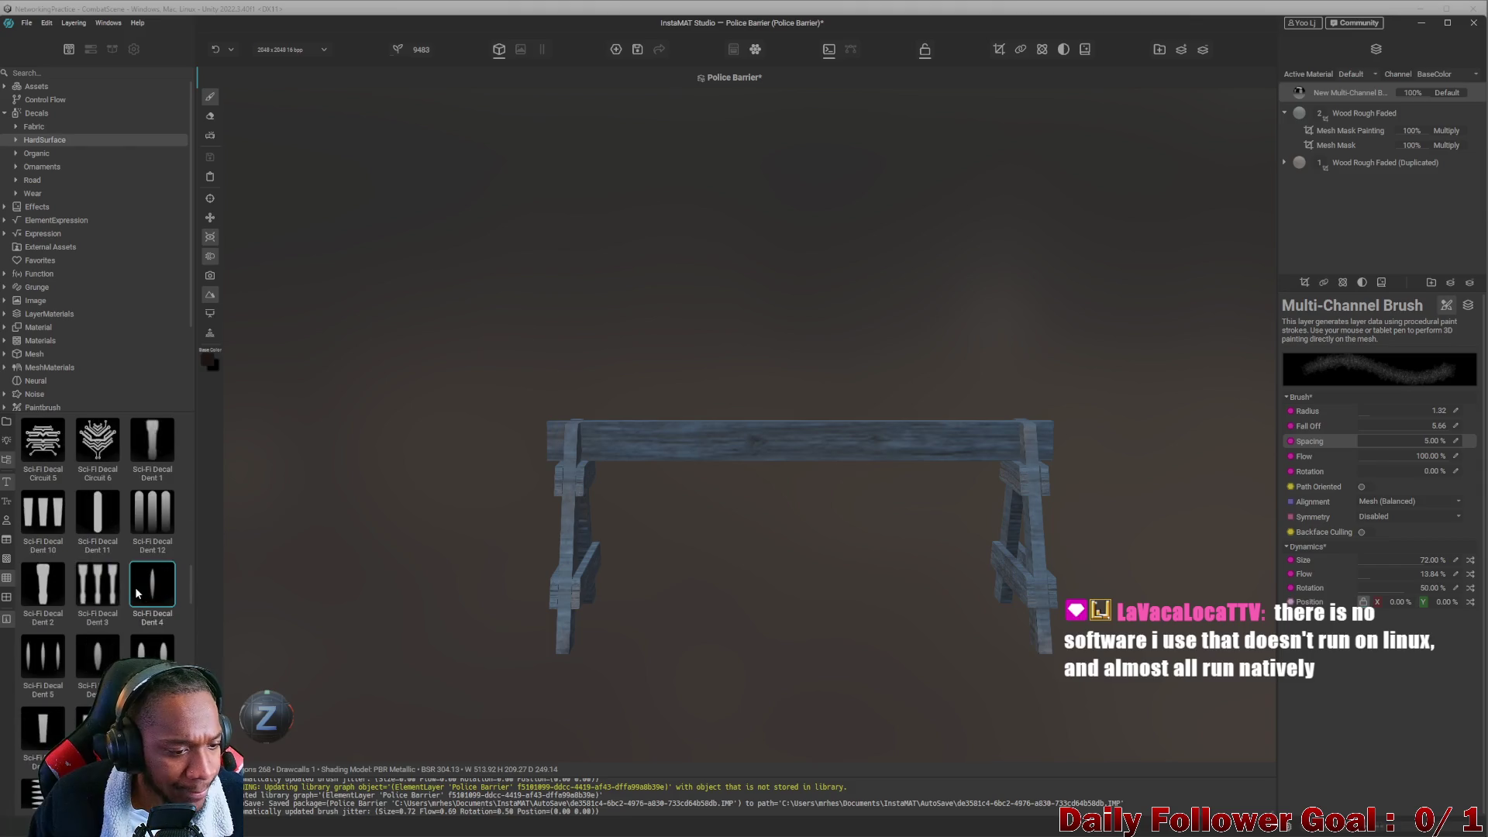
pyautogui.scroll(15, 137, 593)
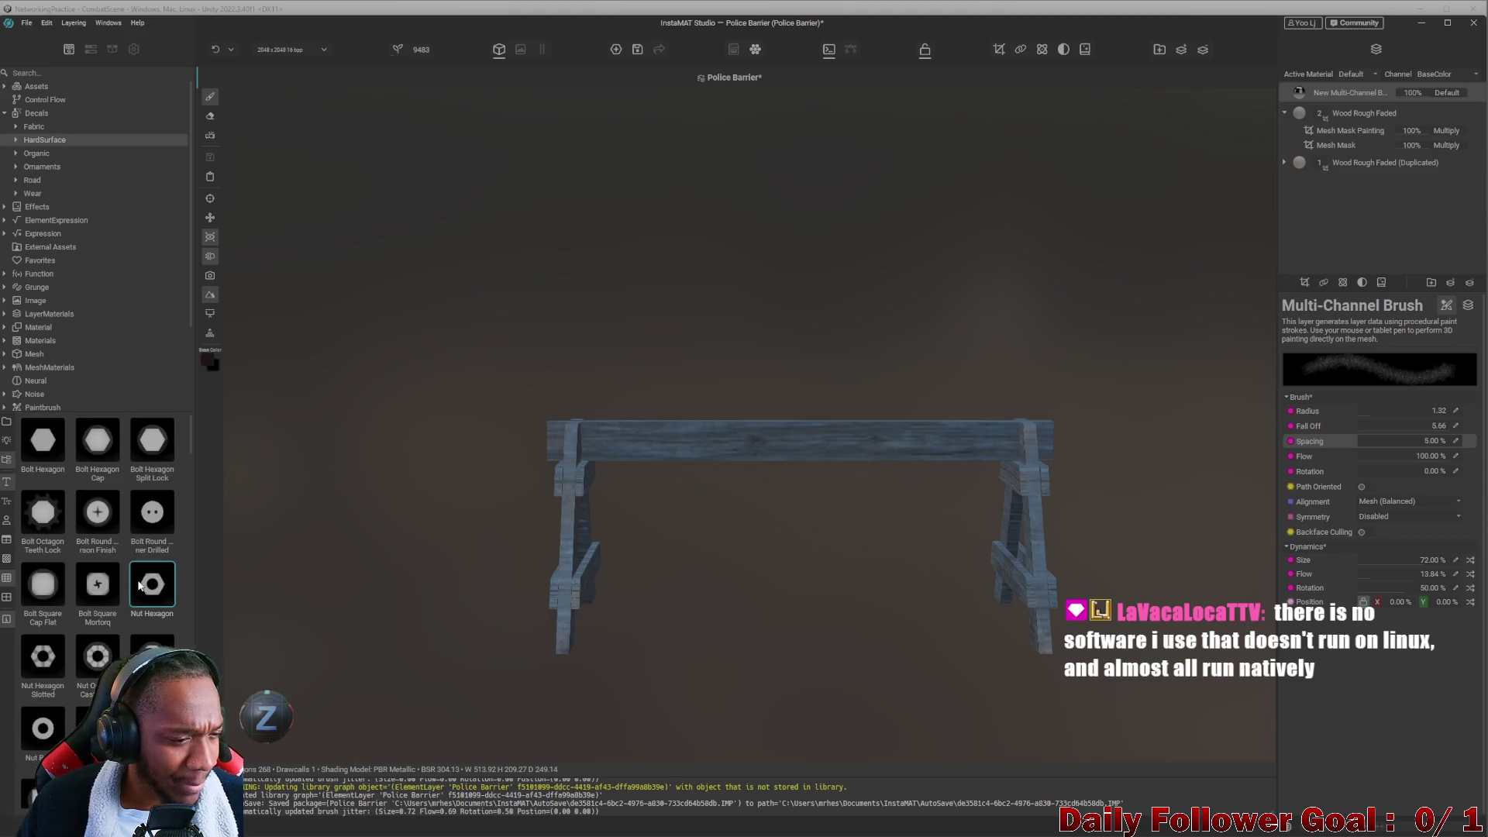
pyautogui.moveTo(142, 583)
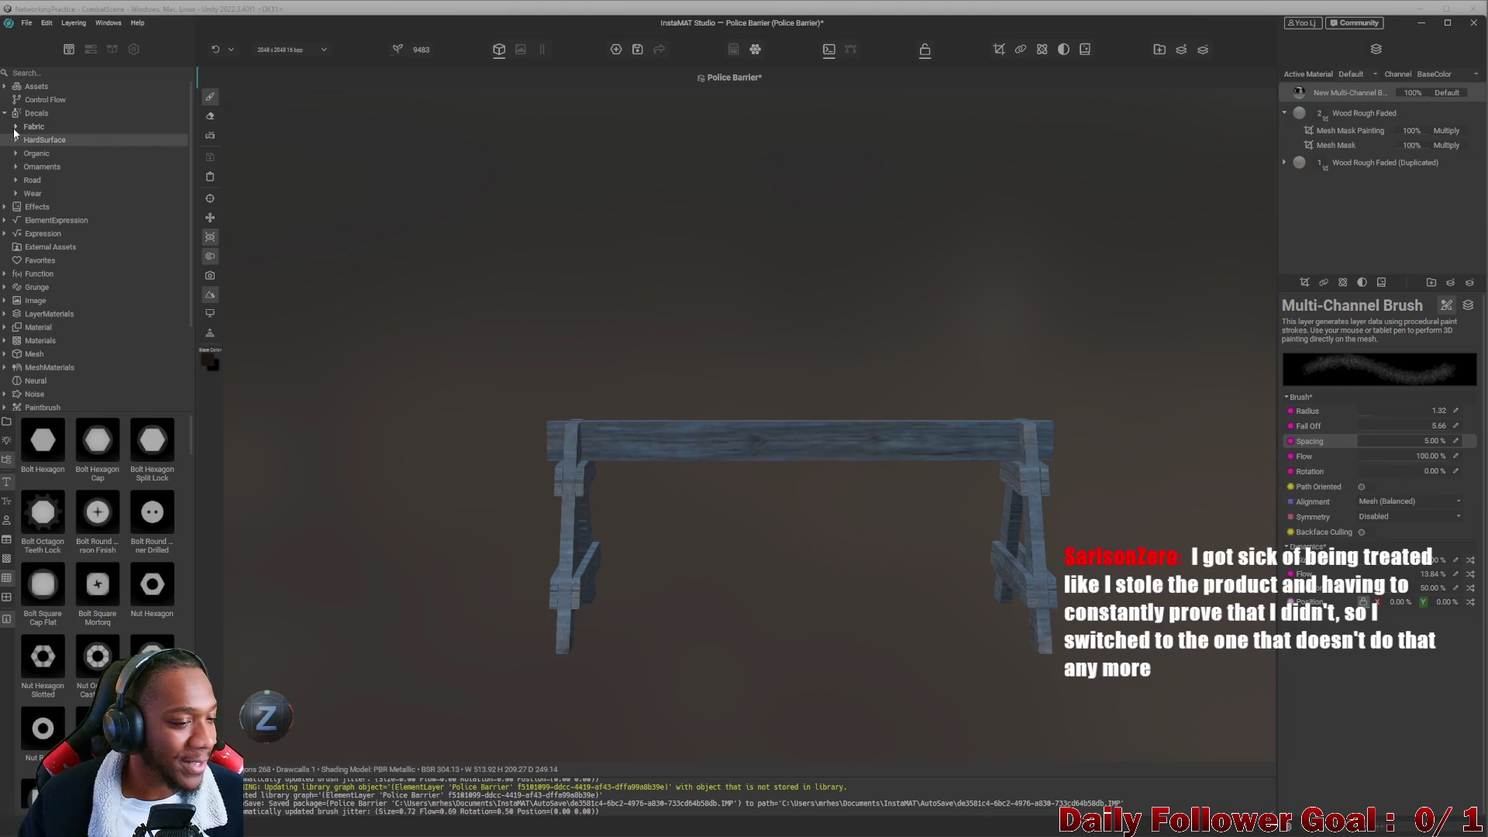
pyautogui.click(39, 130)
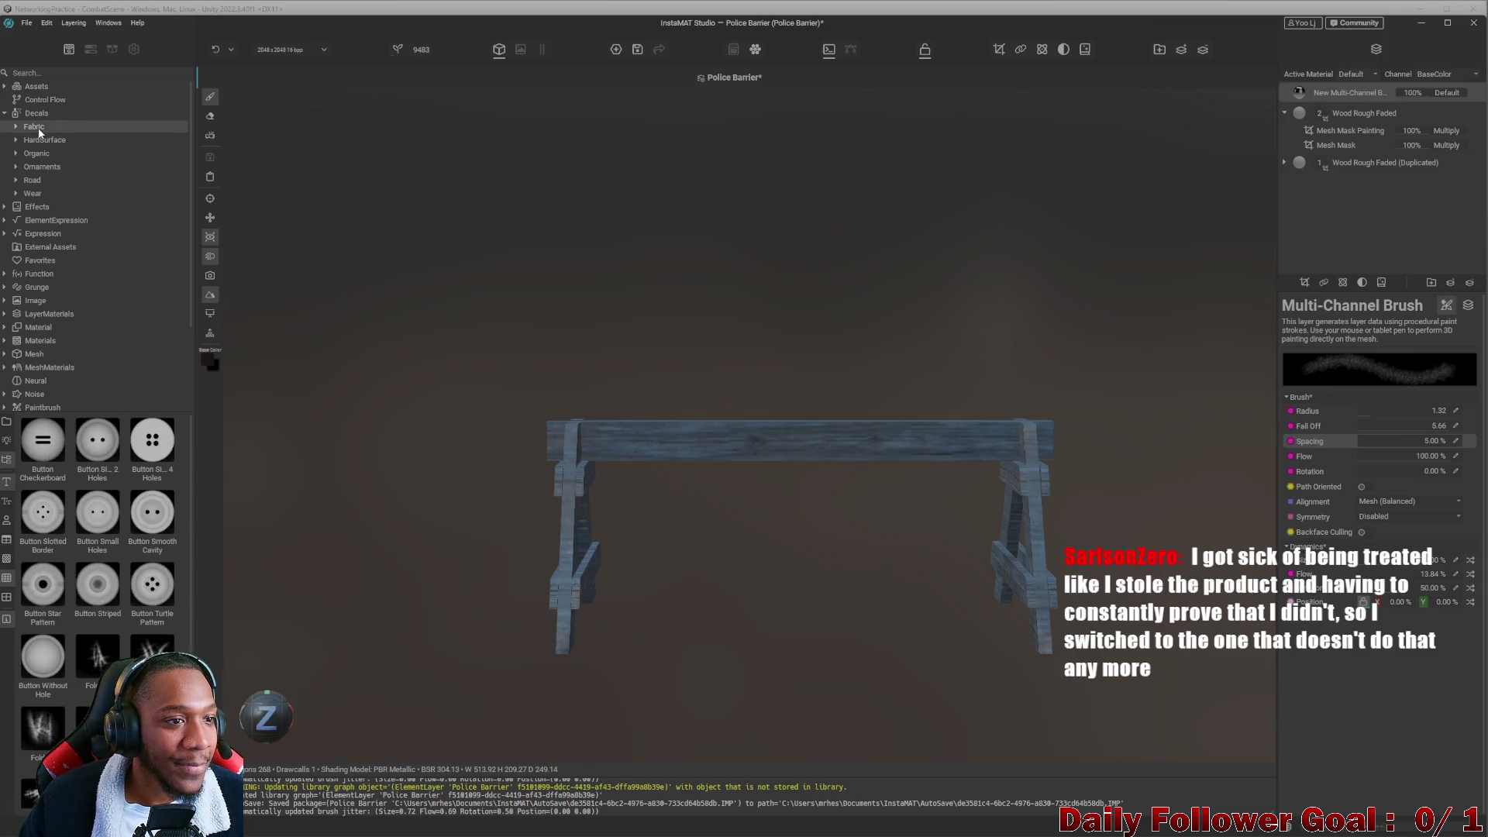
# Show the project's Assets fonts and textures, scrolling down to Freshman.ttf.
pyautogui.click(26, 113)
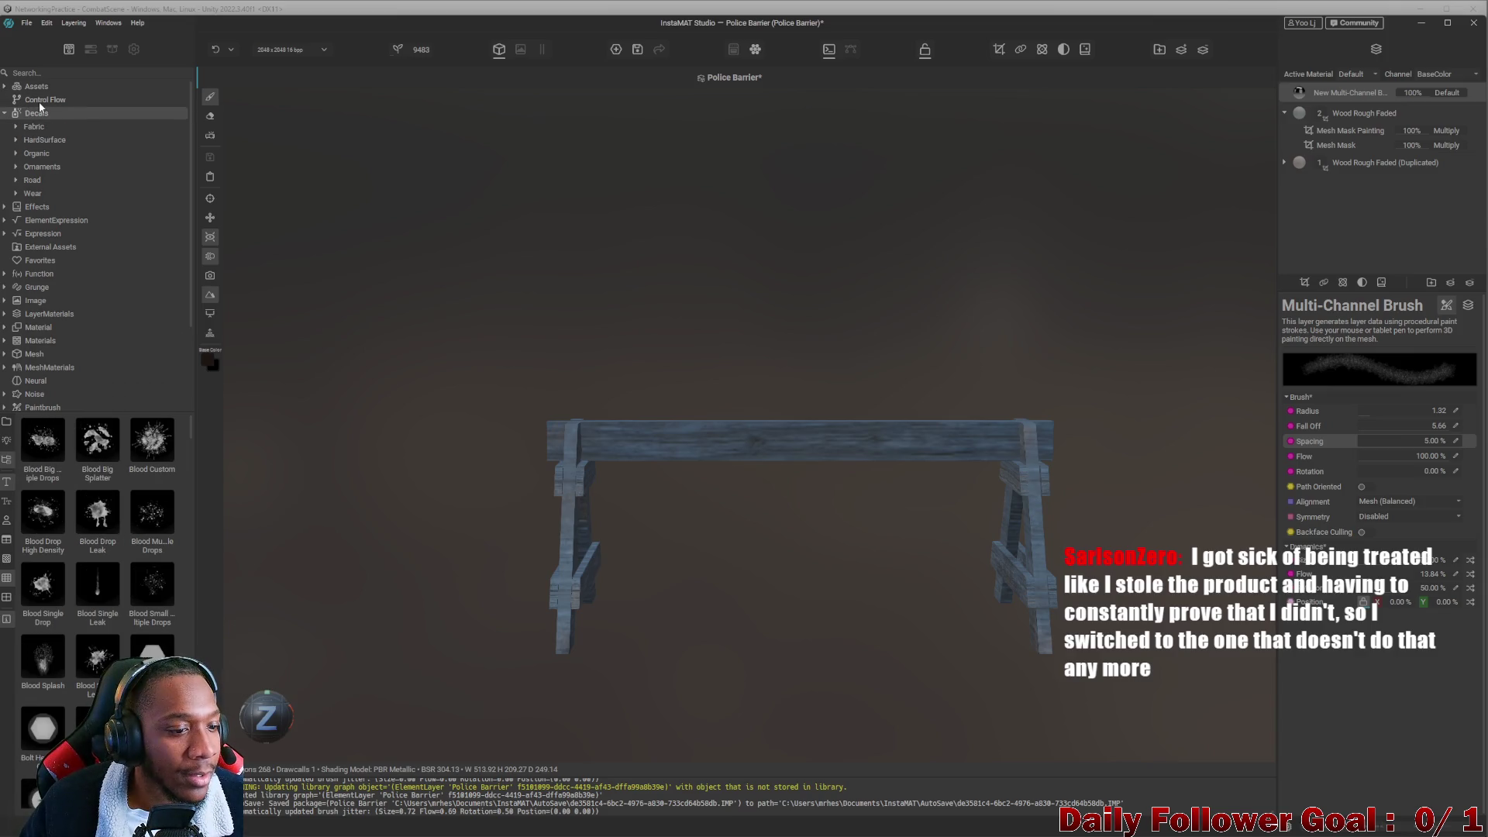
pyautogui.click(40, 101)
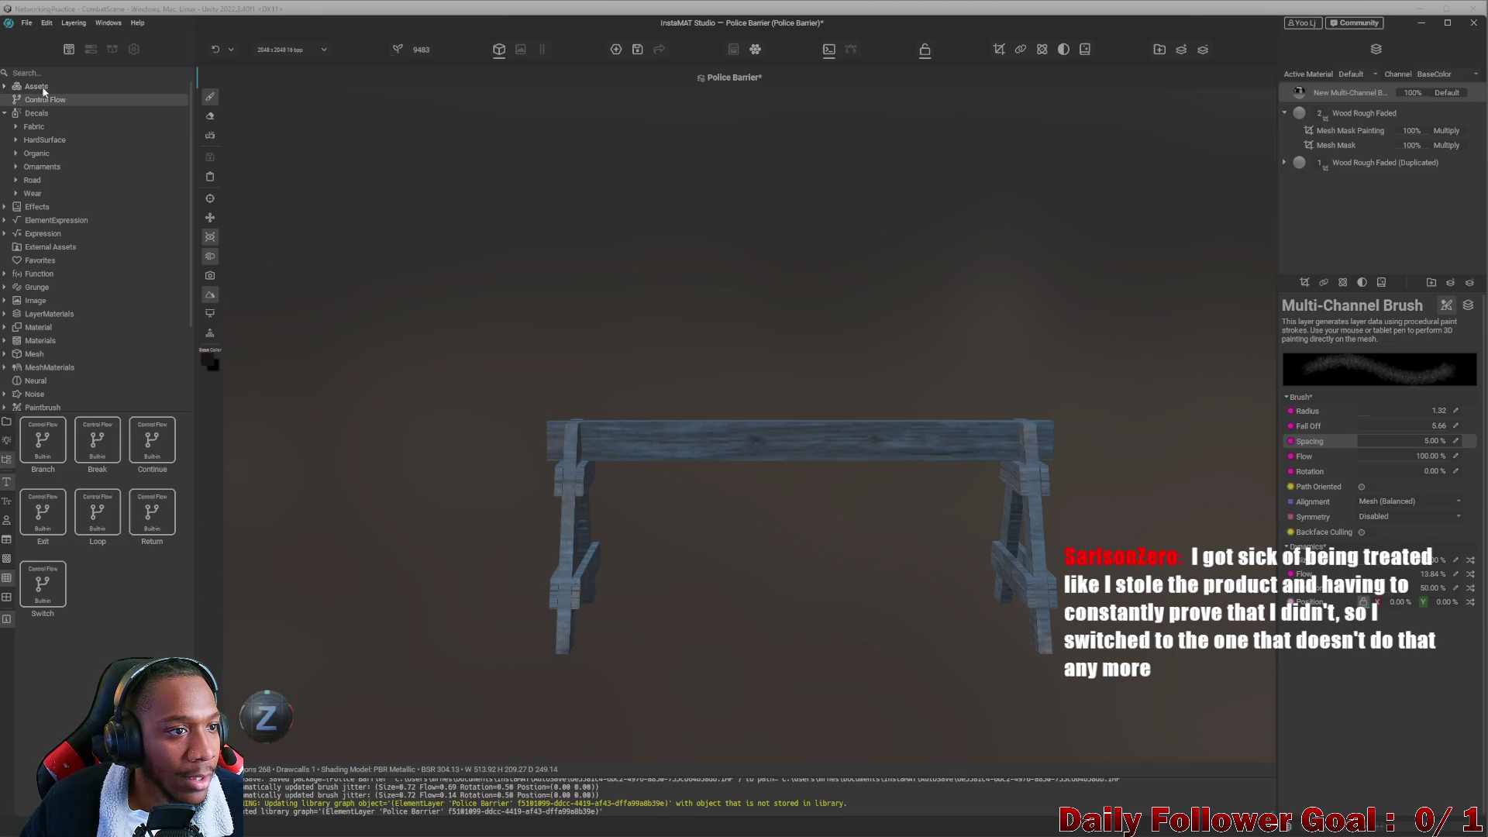
pyautogui.click(42, 86)
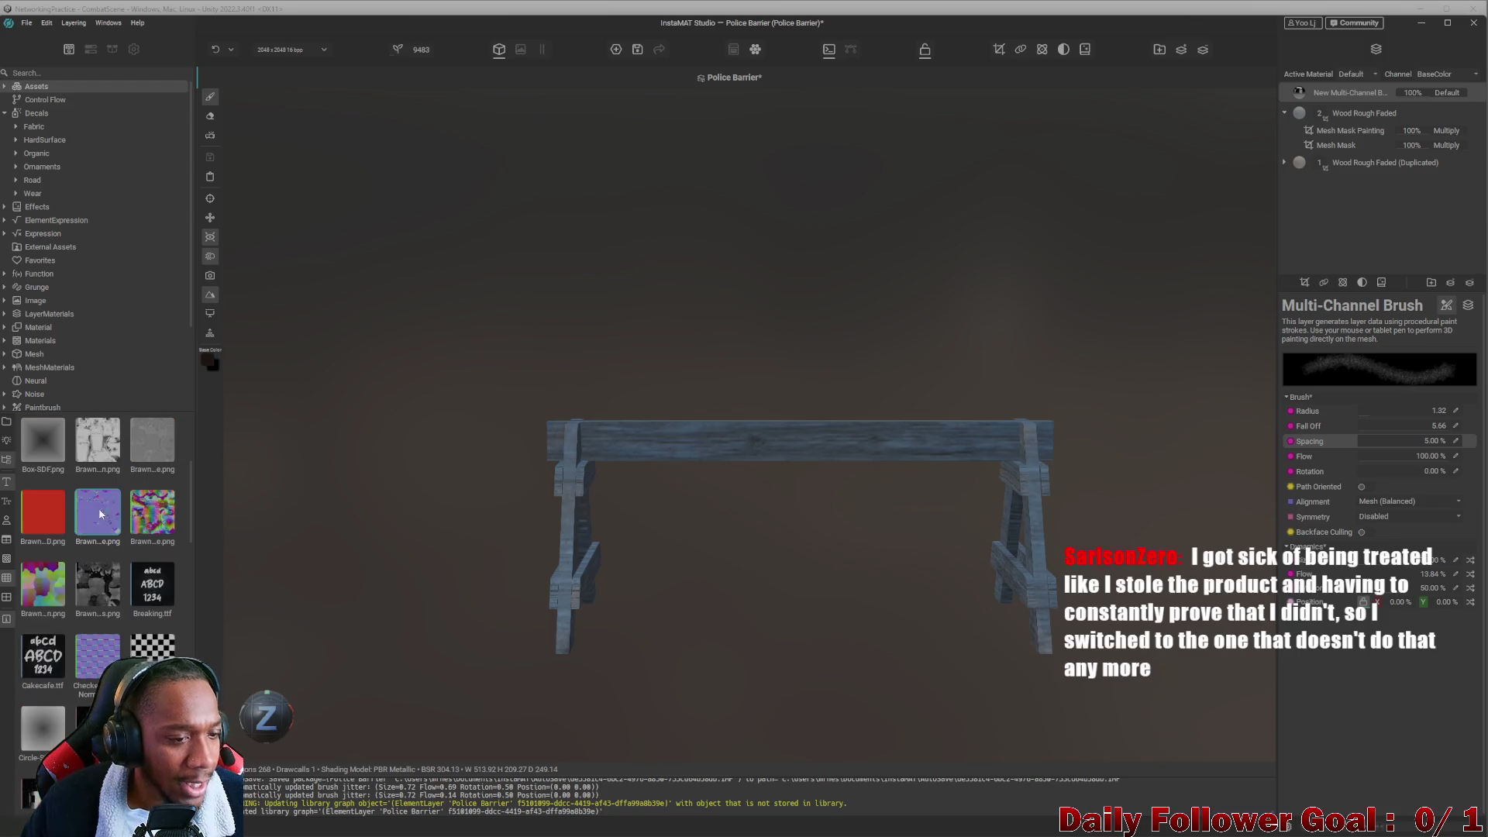
pyautogui.scroll(-10, 89, 478)
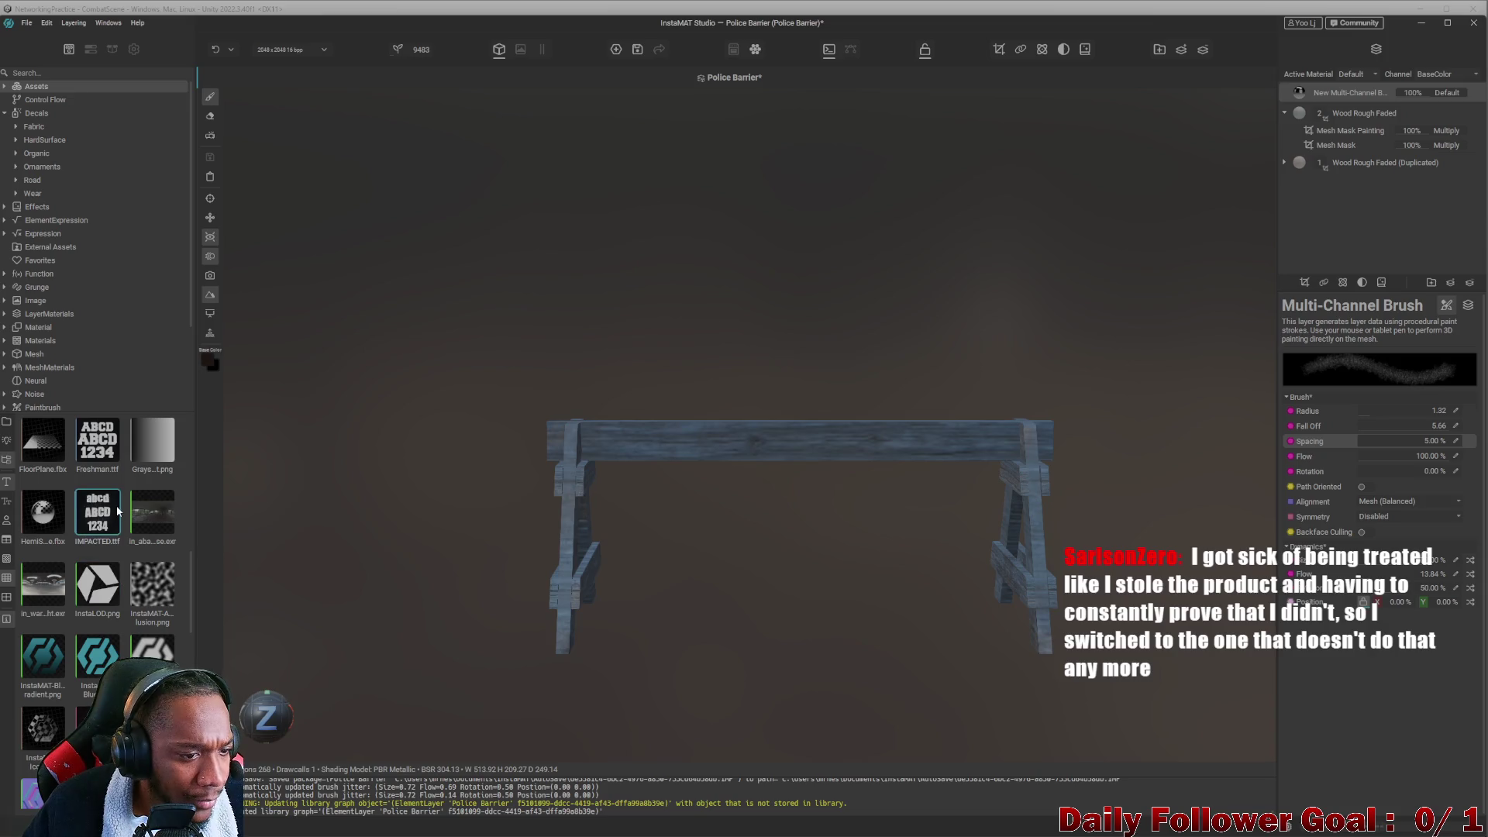
# Drag the Freshman font onto the barrier and add a new layer group.
pyautogui.moveTo(113, 455)
pyautogui.mouseDown()
pyautogui.moveTo(197, 469)
pyautogui.moveTo(764, 446)
pyautogui.mouseUp()
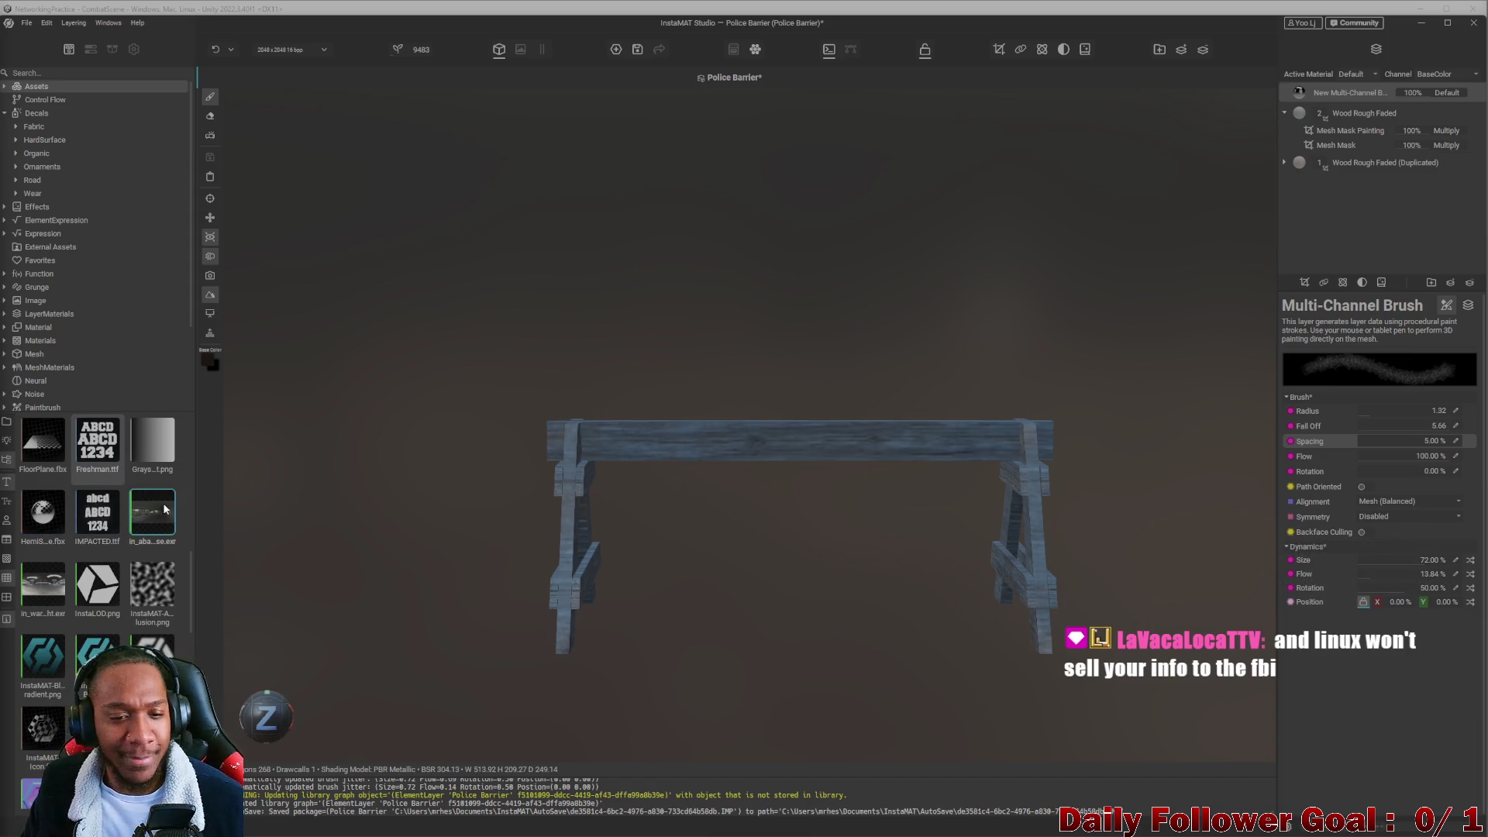
pyautogui.moveTo(97, 444)
pyautogui.mouseDown()
pyautogui.moveTo(338, 465)
pyautogui.moveTo(797, 439)
pyautogui.mouseUp()
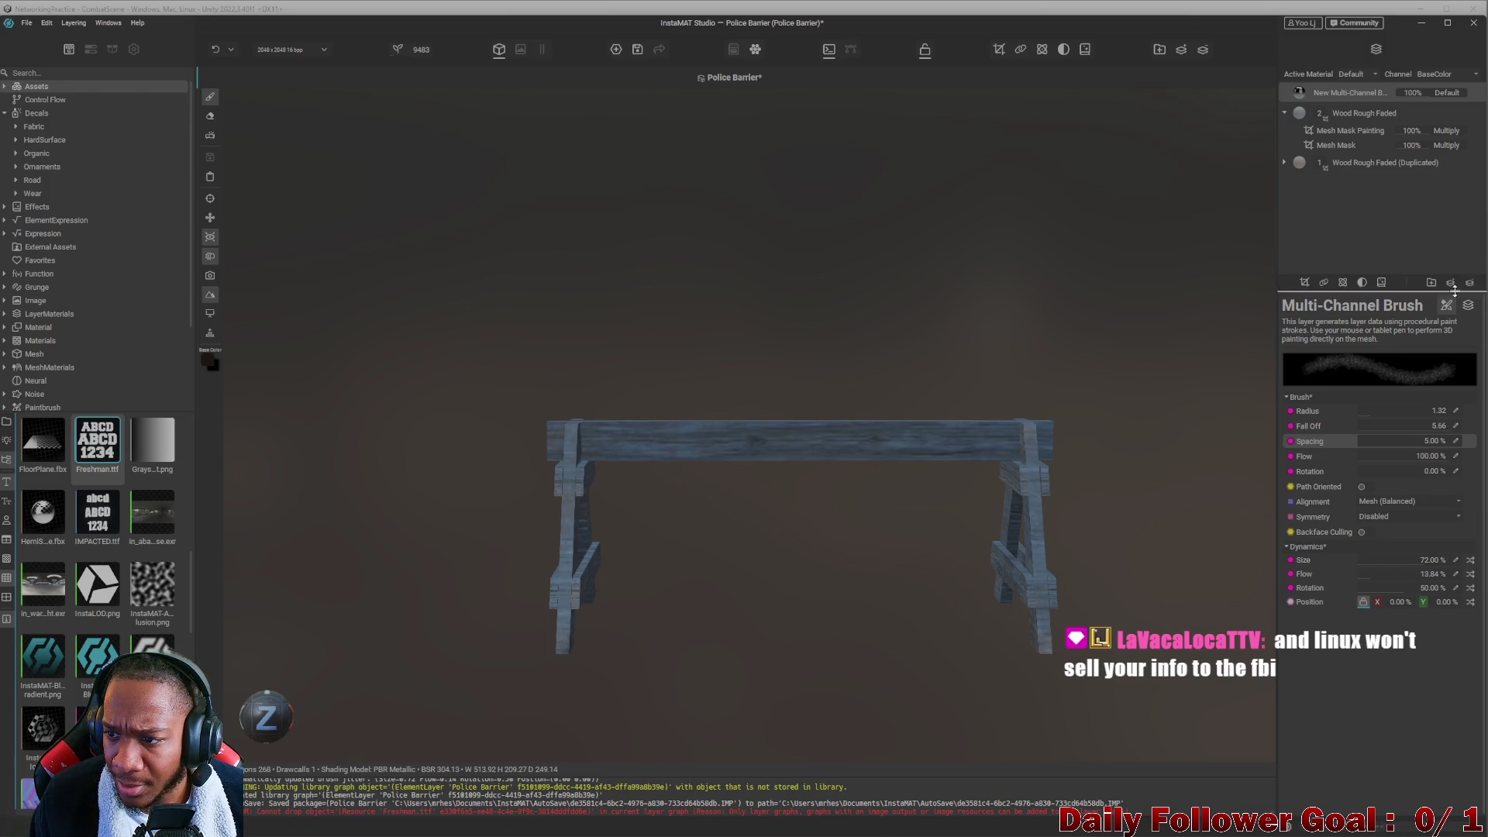
pyautogui.click(1431, 284)
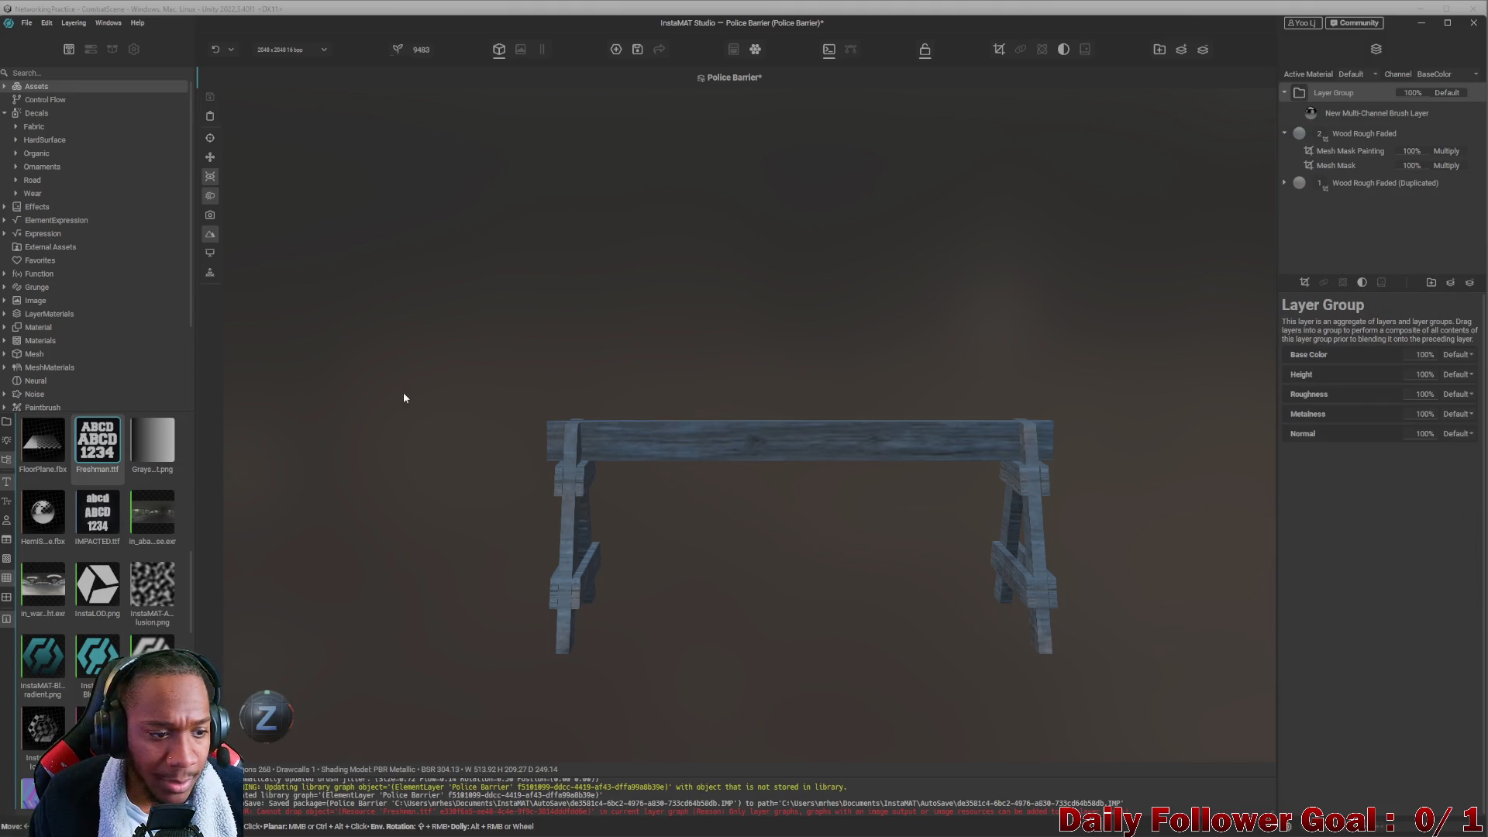
# Try dragging Freshman.ttf onto the barrier and into the layer stack.
pyautogui.moveTo(92, 449); pyautogui.dragTo(752, 437)
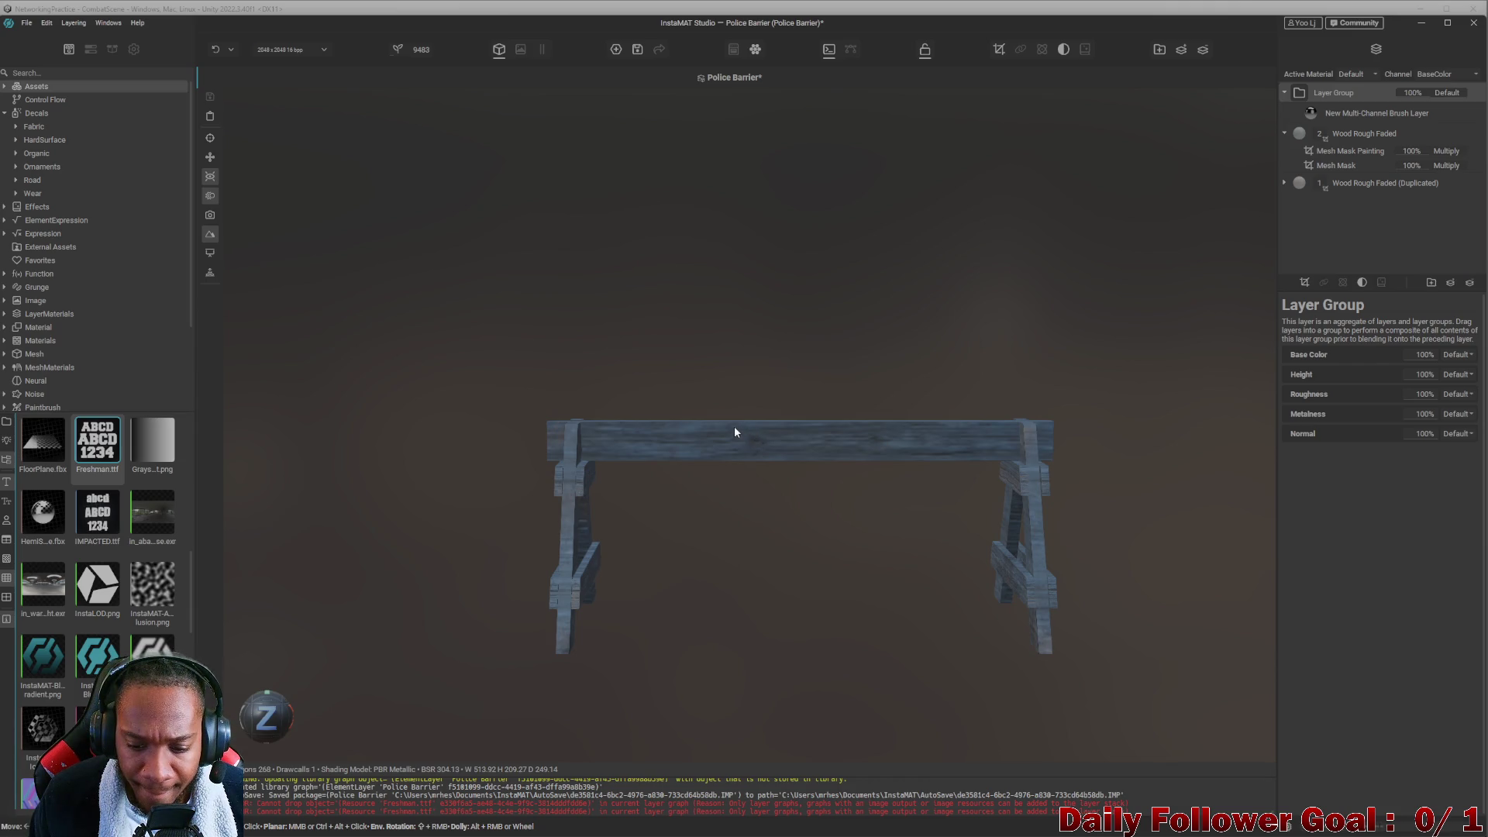
pyautogui.moveTo(97, 442)
pyautogui.mouseDown()
pyautogui.moveTo(155, 458)
pyautogui.moveTo(1419, 94)
pyautogui.moveTo(1283, 103)
pyautogui.moveTo(1351, 80)
pyautogui.moveTo(1293, 83)
pyautogui.moveTo(1371, 101)
pyautogui.moveTo(1200, 96)
pyautogui.moveTo(1375, 102)
pyautogui.moveTo(1358, 95)
pyautogui.moveTo(1275, 147)
pyautogui.moveTo(1338, 97)
pyautogui.mouseUp()
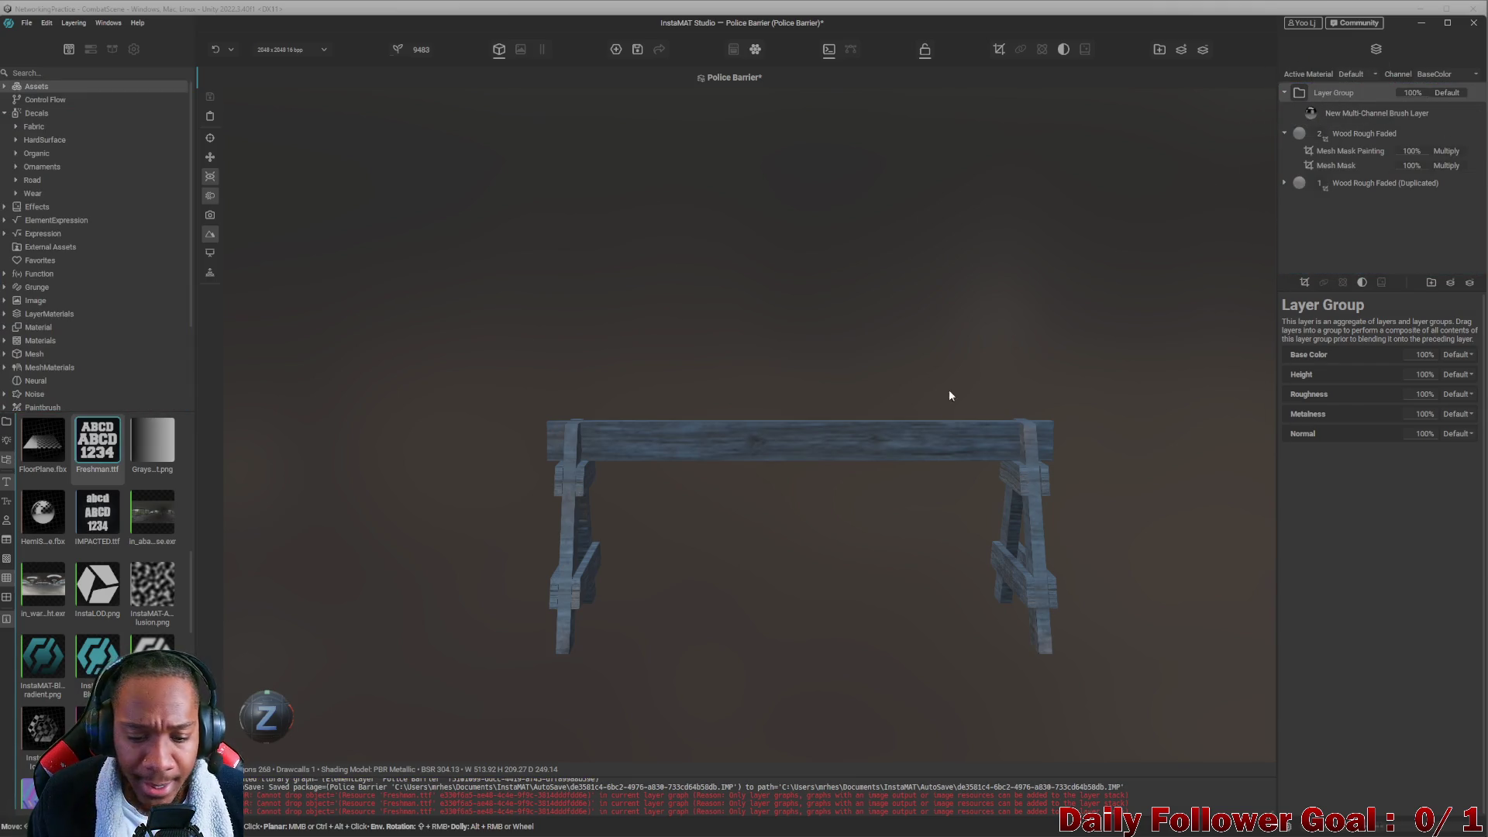
pyautogui.scroll(2, 861, 510)
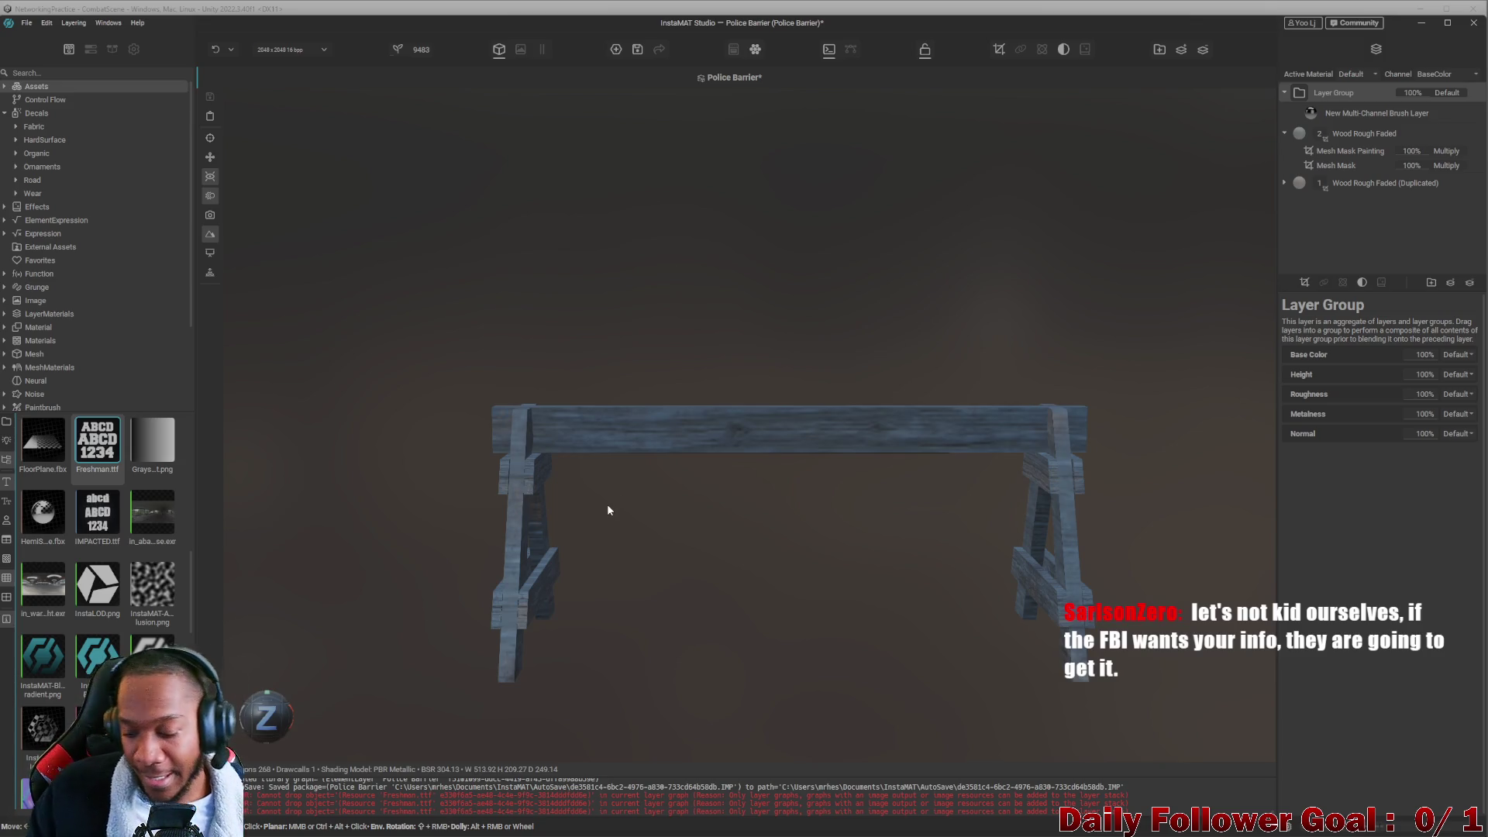
pyautogui.moveTo(678, 469)
pyautogui.mouseDown(button='middle')
pyautogui.moveTo(575, 465)
pyautogui.moveTo(794, 532)
pyautogui.moveTo(678, 465)
pyautogui.moveTo(538, 429)
pyautogui.moveTo(525, 499)
pyautogui.moveTo(615, 578)
pyautogui.moveTo(580, 487)
pyautogui.moveTo(723, 92)
pyautogui.moveTo(710, 339)
pyautogui.moveTo(645, 123)
pyautogui.moveTo(684, 687)
pyautogui.moveTo(638, 542)
pyautogui.moveTo(625, 429)
pyautogui.mouseUp(button='middle')
pyautogui.scroll(1, 665, 409)
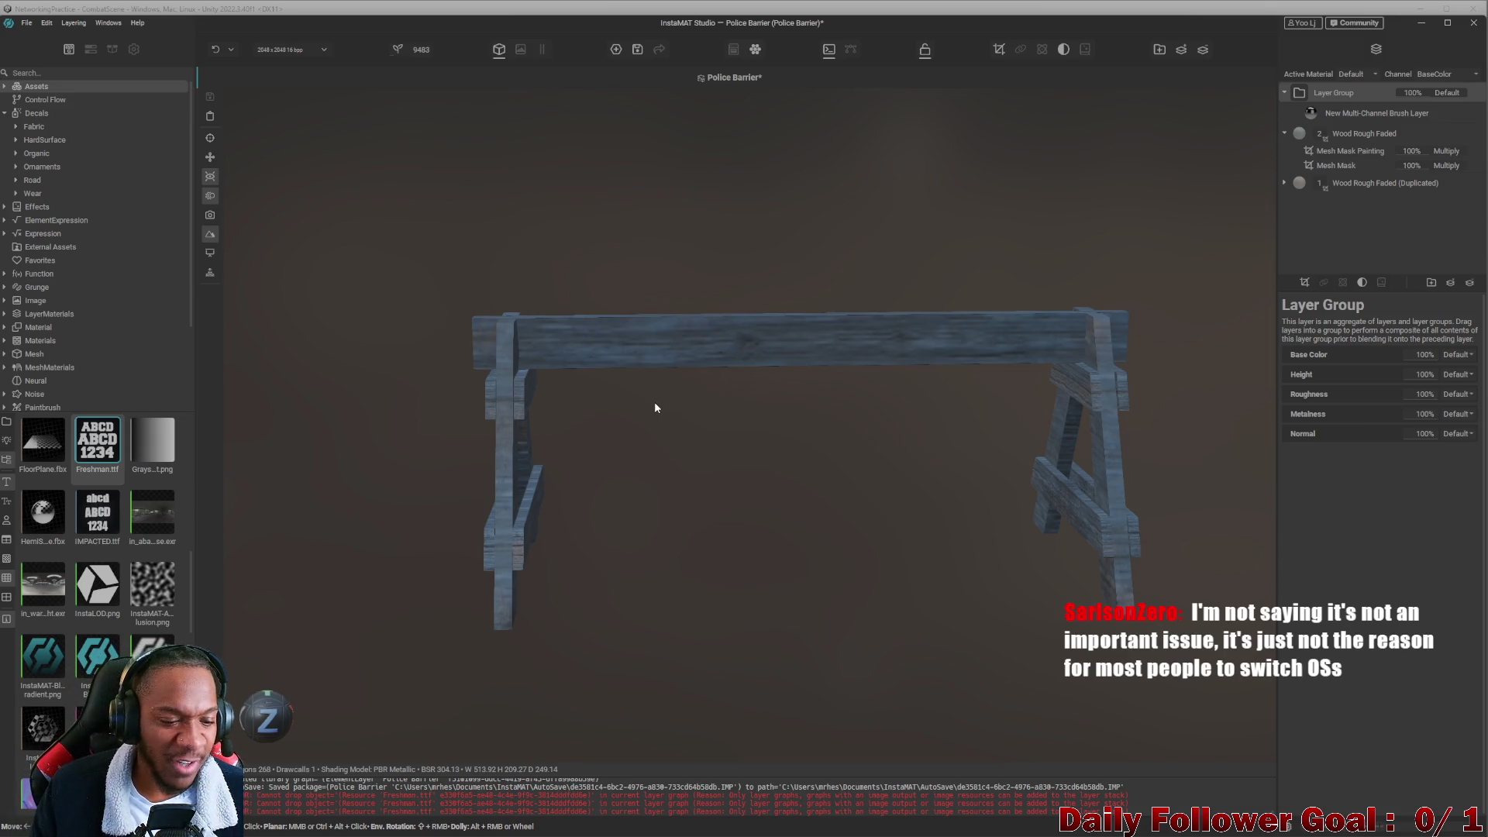
pyautogui.scroll(3, 655, 405)
pyautogui.moveTo(513, 466); pyautogui.dragTo(368, 607, button='middle')
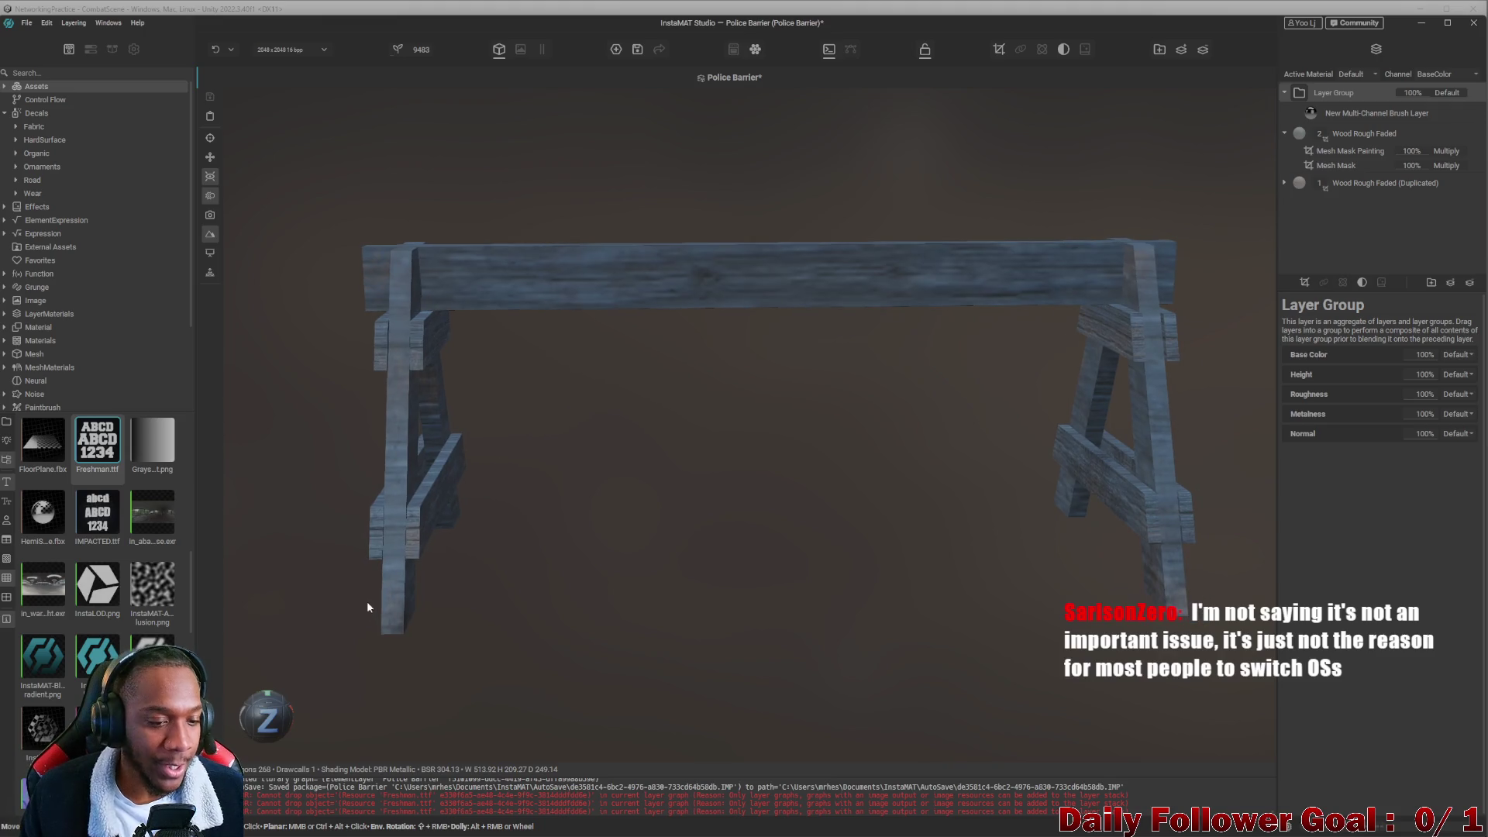
pyautogui.keyDown('alt'); pyautogui.moveTo(475, 505); pyautogui.dragTo(489, 529); pyautogui.keyUp('alt')
pyautogui.moveTo(541, 474)
pyautogui.keyDown('alt'); pyautogui.mouseDown()
pyautogui.moveTo(674, 421)
pyautogui.moveTo(861, 514)
pyautogui.moveTo(844, 556)
pyautogui.moveTo(476, 462)
pyautogui.moveTo(744, 548)
pyautogui.moveTo(827, 617)
pyautogui.moveTo(654, 566)
pyautogui.moveTo(1153, 586)
pyautogui.moveTo(1183, 462)
pyautogui.moveTo(897, 621)
pyautogui.moveTo(472, 626)
pyautogui.moveTo(575, 568)
pyautogui.moveTo(731, 565)
pyautogui.moveTo(432, 475)
pyautogui.moveTo(544, 419)
pyautogui.moveTo(452, 435)
pyautogui.moveTo(525, 429)
pyautogui.moveTo(611, 392)
pyautogui.moveTo(644, 431)
pyautogui.mouseUp(); pyautogui.keyUp('alt')
pyautogui.moveTo(644, 430); pyautogui.dragTo(677, 453, button='middle')
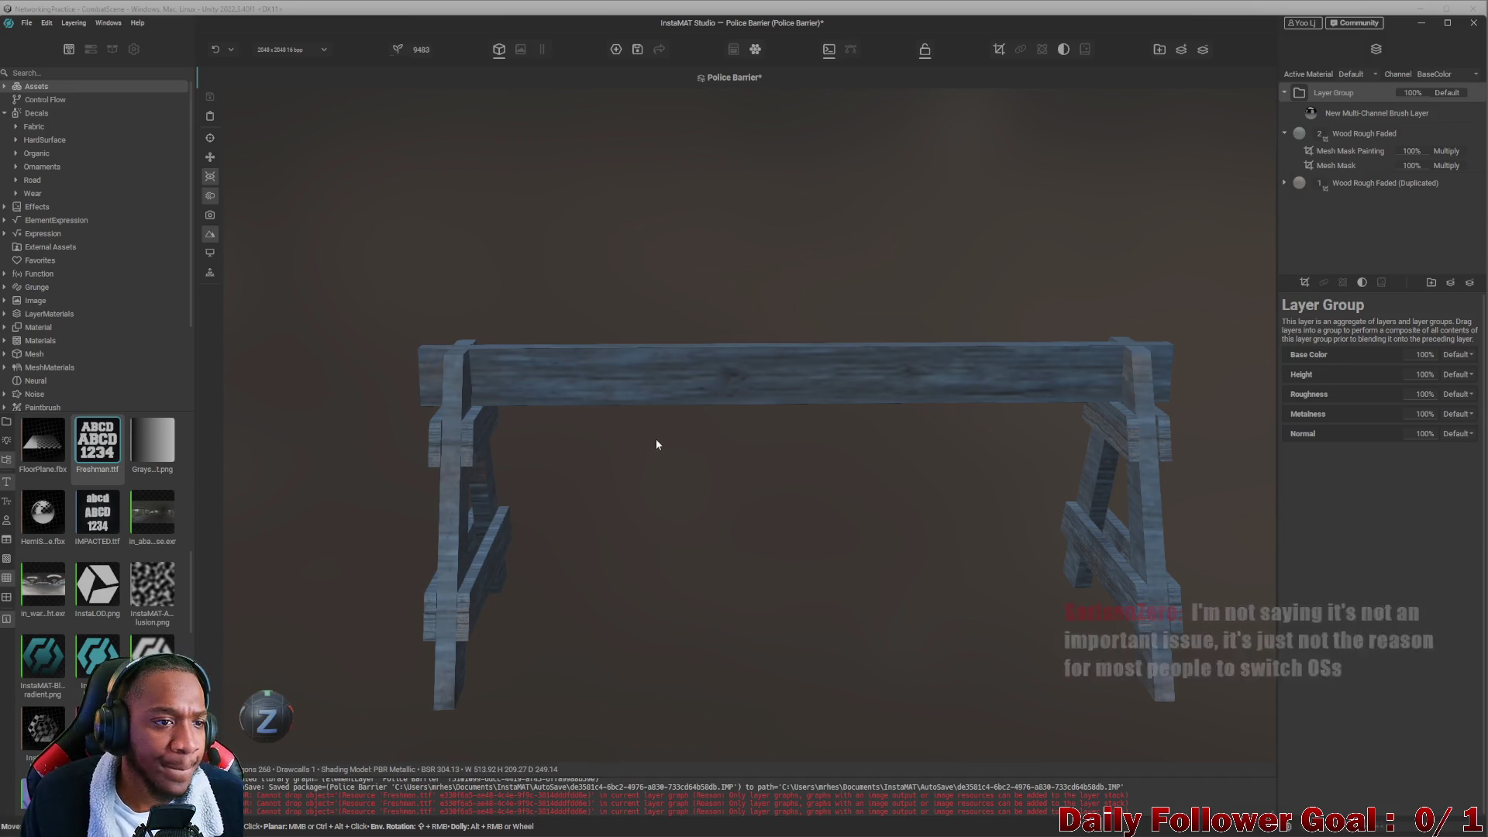
pyautogui.scroll(-2, 657, 444)
pyautogui.moveTo(659, 444)
pyautogui.keyDown('alt'); pyautogui.mouseDown()
pyautogui.moveTo(801, 512)
pyautogui.moveTo(834, 558)
pyautogui.moveTo(744, 525)
pyautogui.moveTo(896, 602)
pyautogui.moveTo(869, 581)
pyautogui.mouseUp(); pyautogui.keyUp('alt')
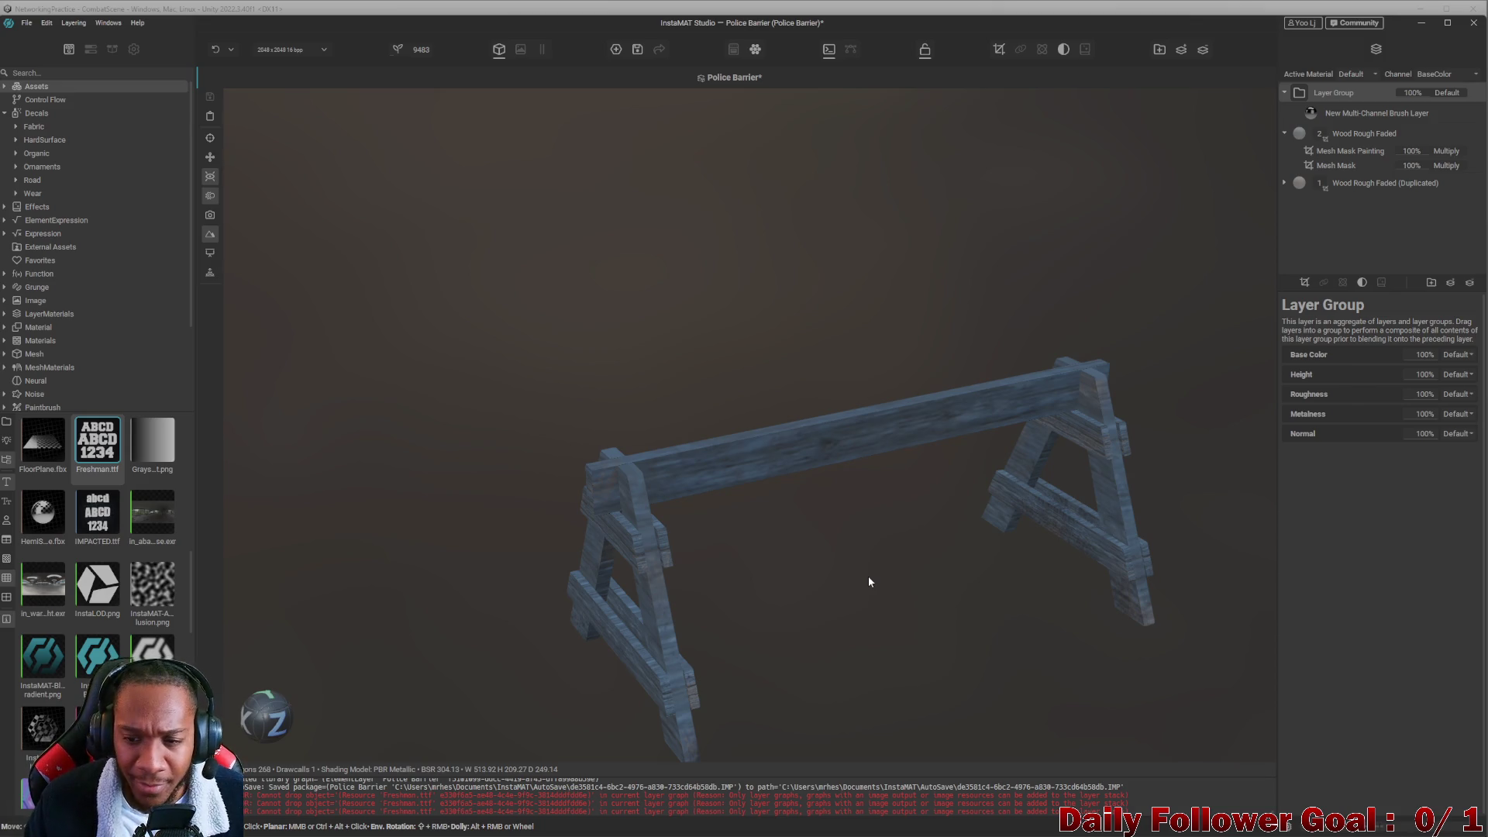
pyautogui.moveTo(866, 582)
pyautogui.keyDown('alt'); pyautogui.mouseDown(button='right')
pyautogui.moveTo(867, 601)
pyautogui.moveTo(698, 602)
pyautogui.moveTo(987, 583)
pyautogui.moveTo(973, 542)
pyautogui.moveTo(256, 488)
pyautogui.moveTo(834, 515)
pyautogui.mouseUp(button='right'); pyautogui.keyUp('alt')
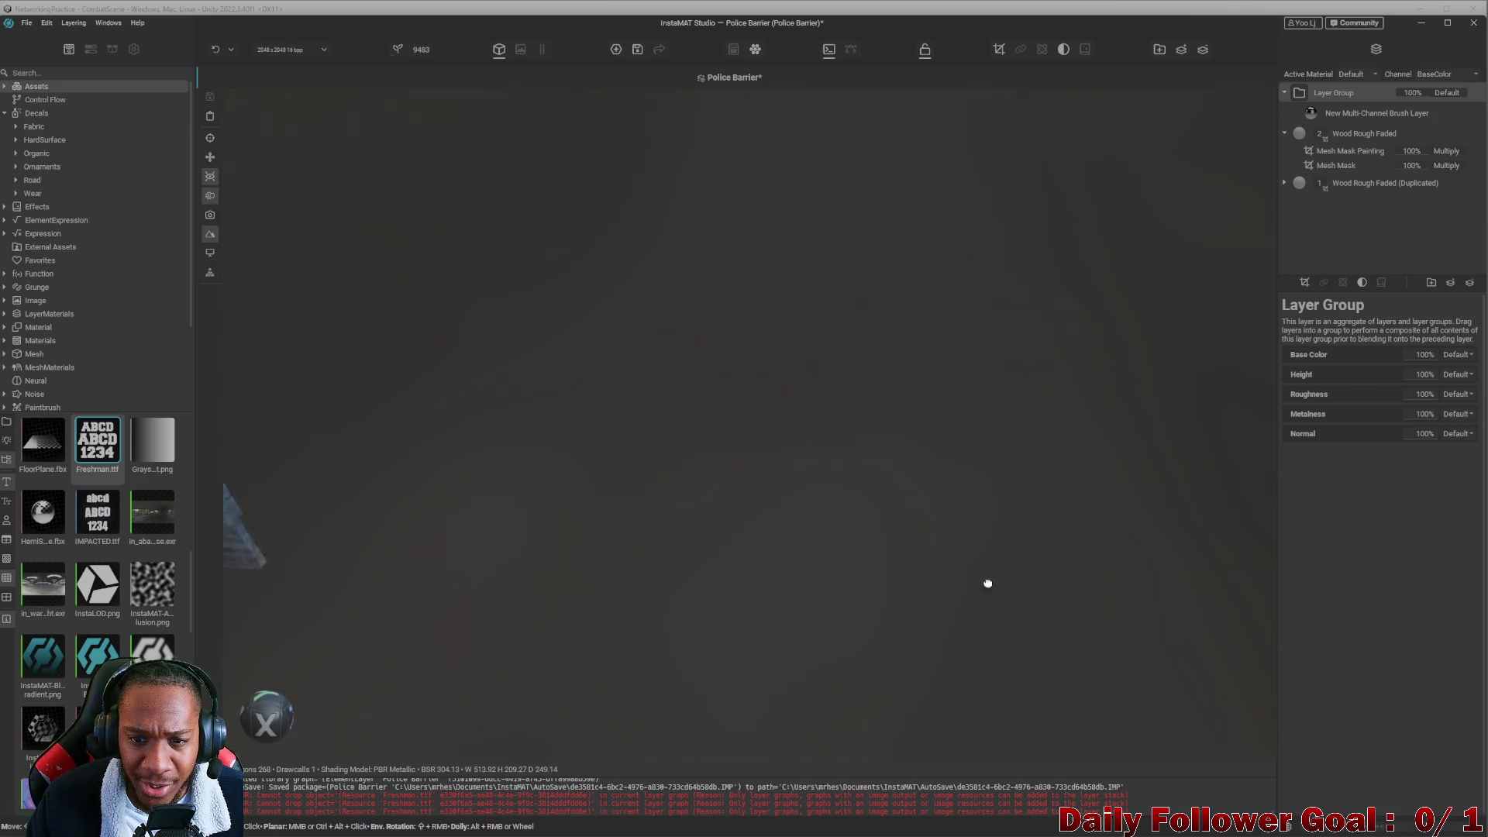
pyautogui.moveTo(833, 515)
pyautogui.keyDown('alt'); pyautogui.mouseDown()
pyautogui.moveTo(824, 566)
pyautogui.moveTo(997, 507)
pyautogui.moveTo(923, 601)
pyautogui.moveTo(791, 648)
pyautogui.moveTo(249, 608)
pyautogui.moveTo(532, 548)
pyautogui.moveTo(292, 489)
pyautogui.mouseUp(); pyautogui.keyUp('alt')
pyautogui.hotkey('alt', 'Tab')
# Search images for 'police text' and enlarge the plain POLICE lettering result.
pyautogui.write('text')
pyautogui.press('Return')
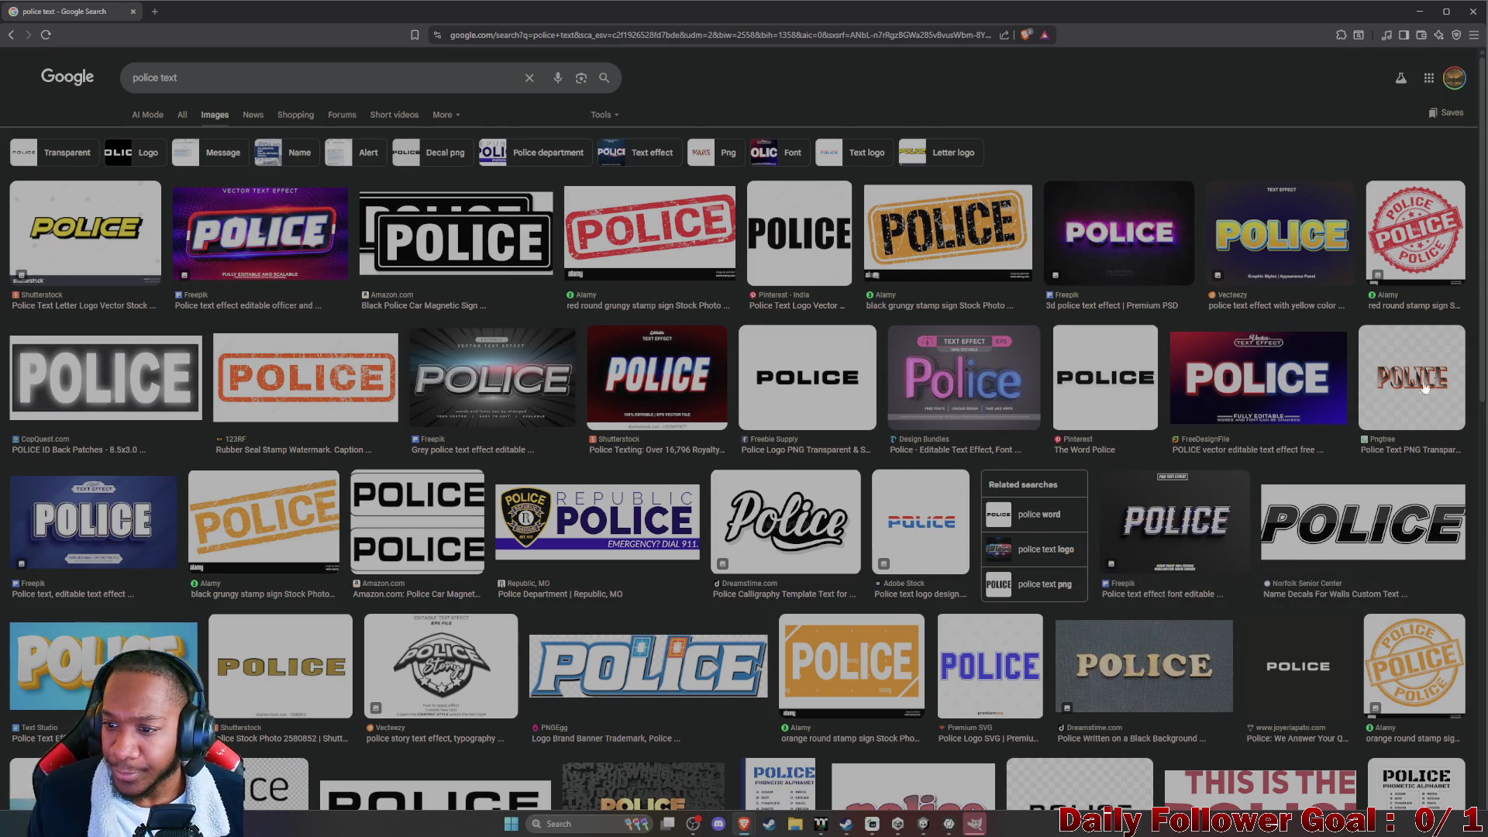
pyautogui.scroll(-2, 1163, 473)
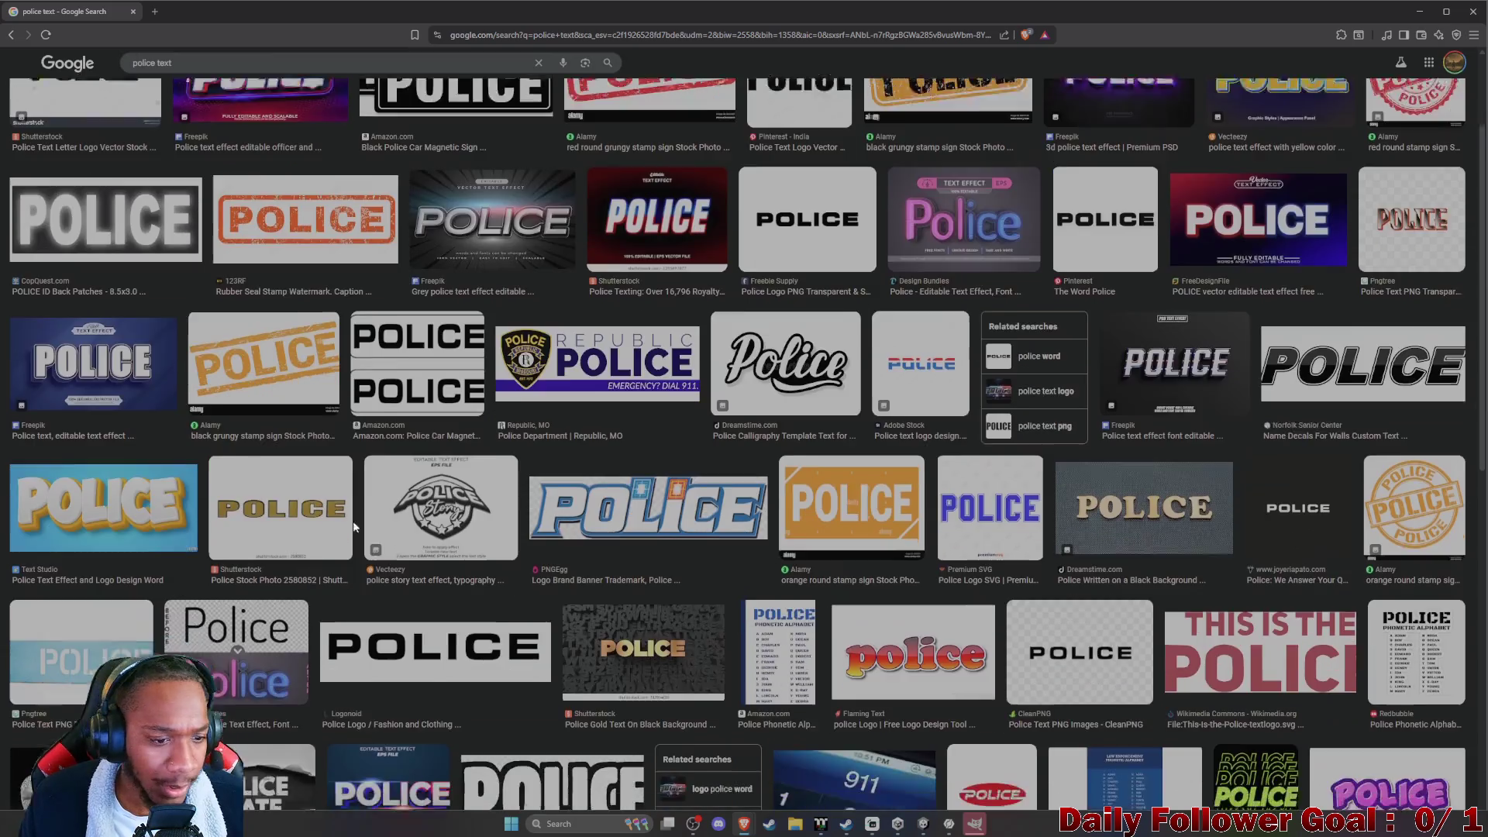
pyautogui.scroll(-2, 1046, 528)
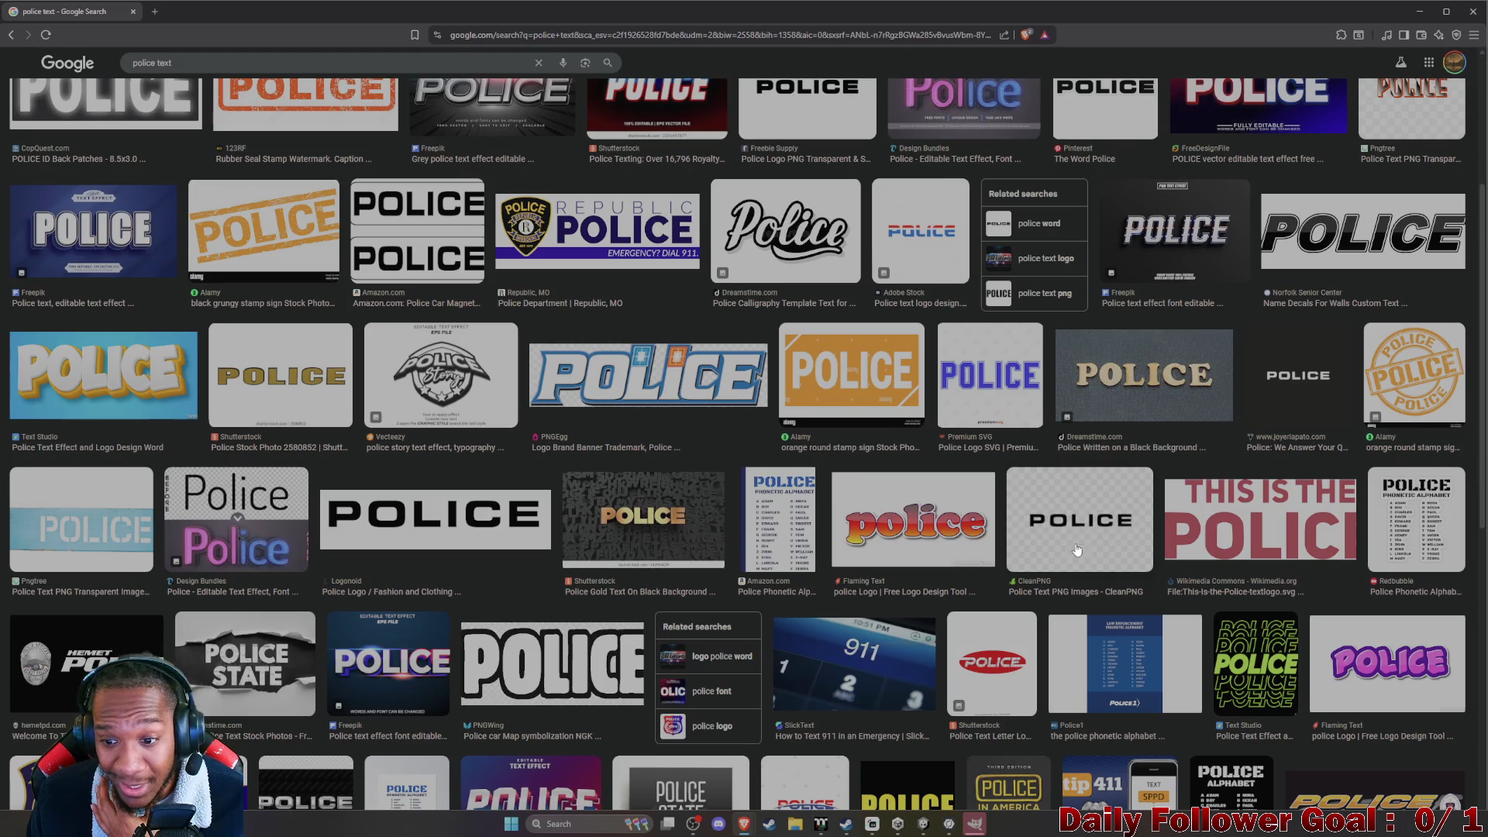
pyautogui.click(1082, 532)
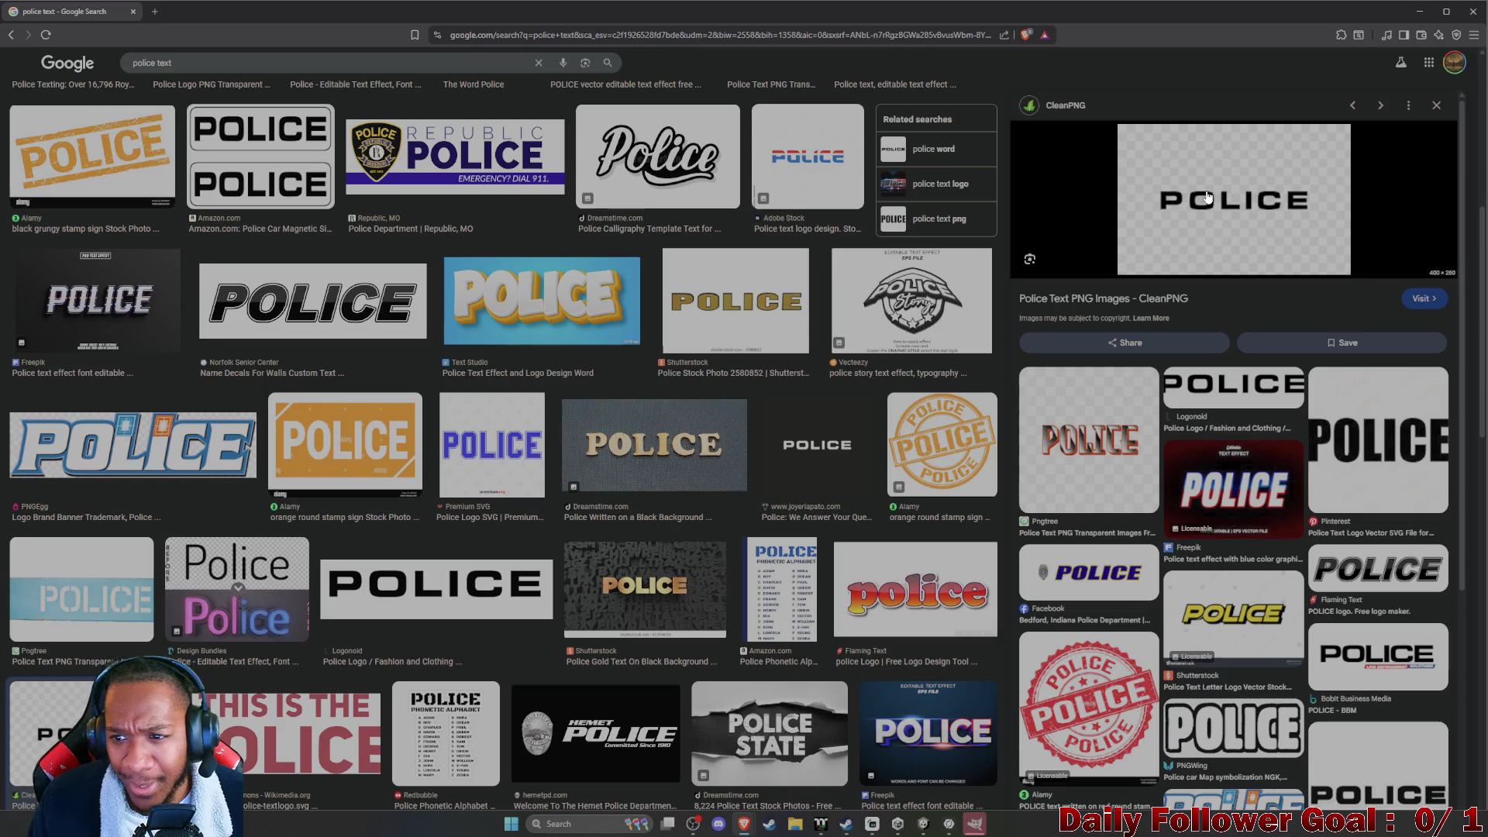
# Save the POLICE lettering image to disk as Police.png.
pyautogui.rightClick(1224, 250)
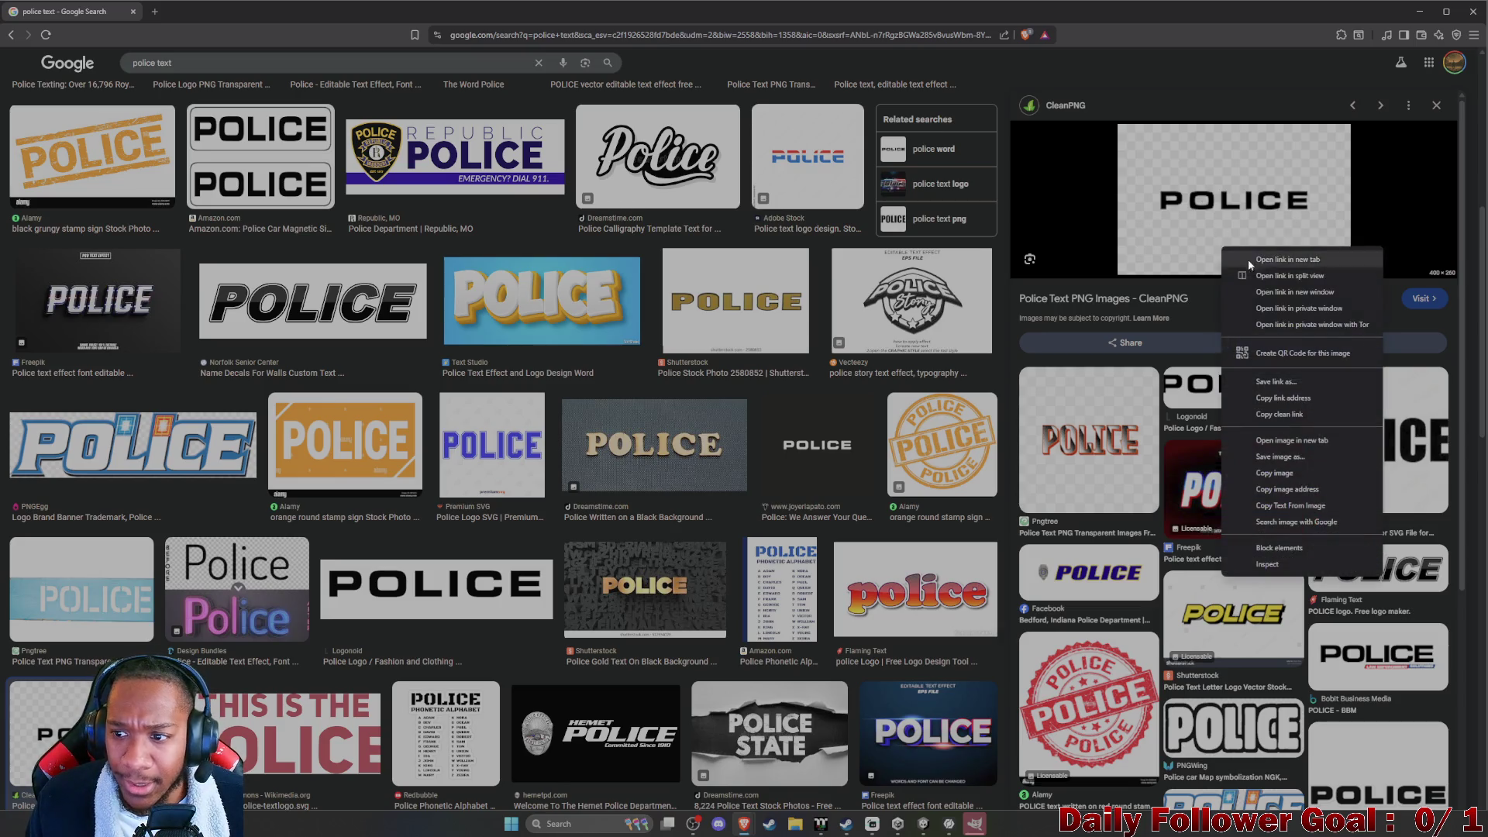
pyautogui.click(1286, 379)
pyautogui.moveTo(233, 11)
pyautogui.mouseDown()
pyautogui.moveTo(194, 240)
pyautogui.moveTo(2, 85)
pyautogui.mouseUp()
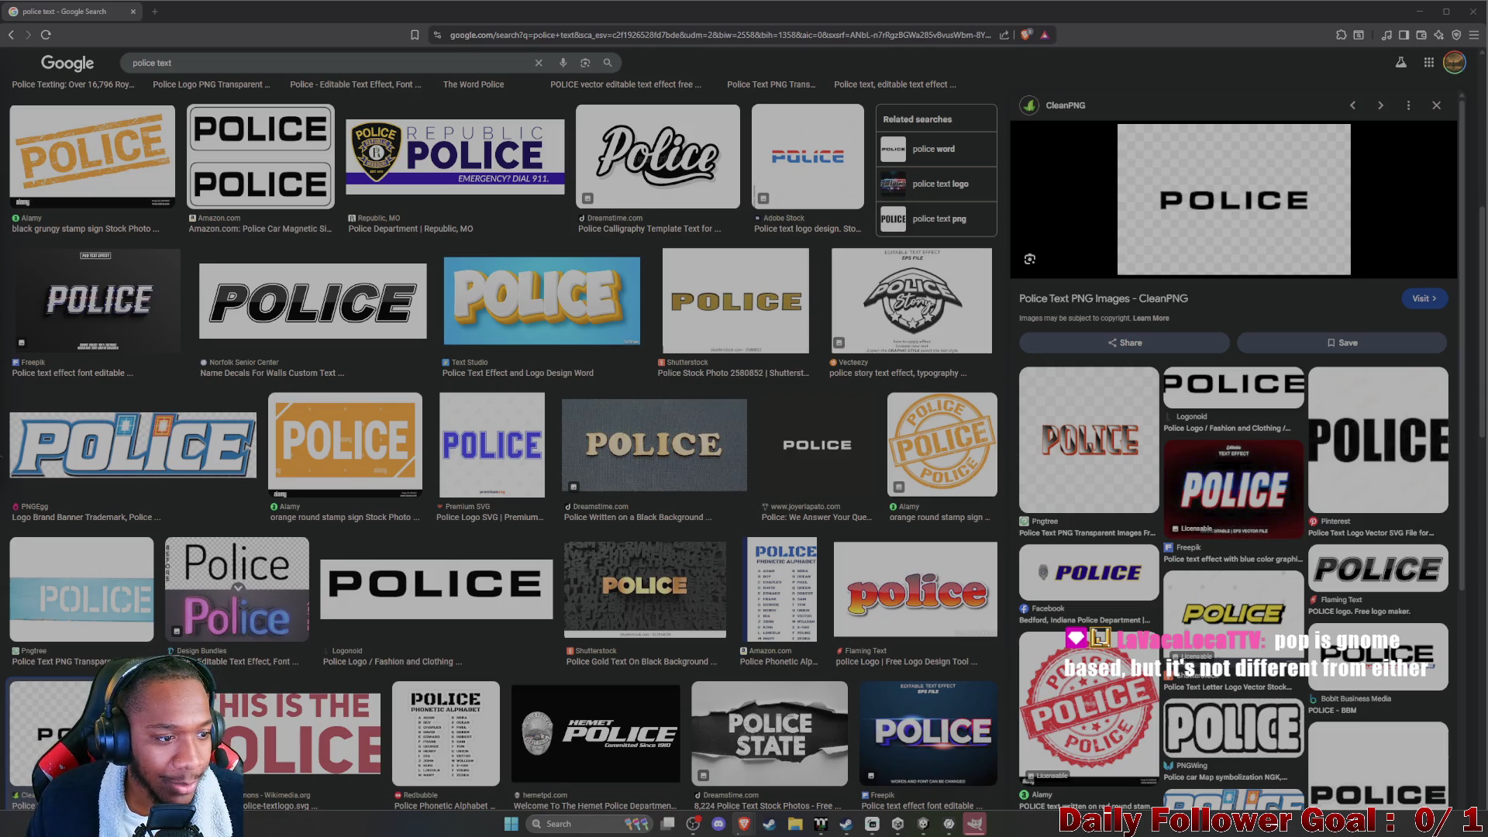
pyautogui.rightClick(1219, 222)
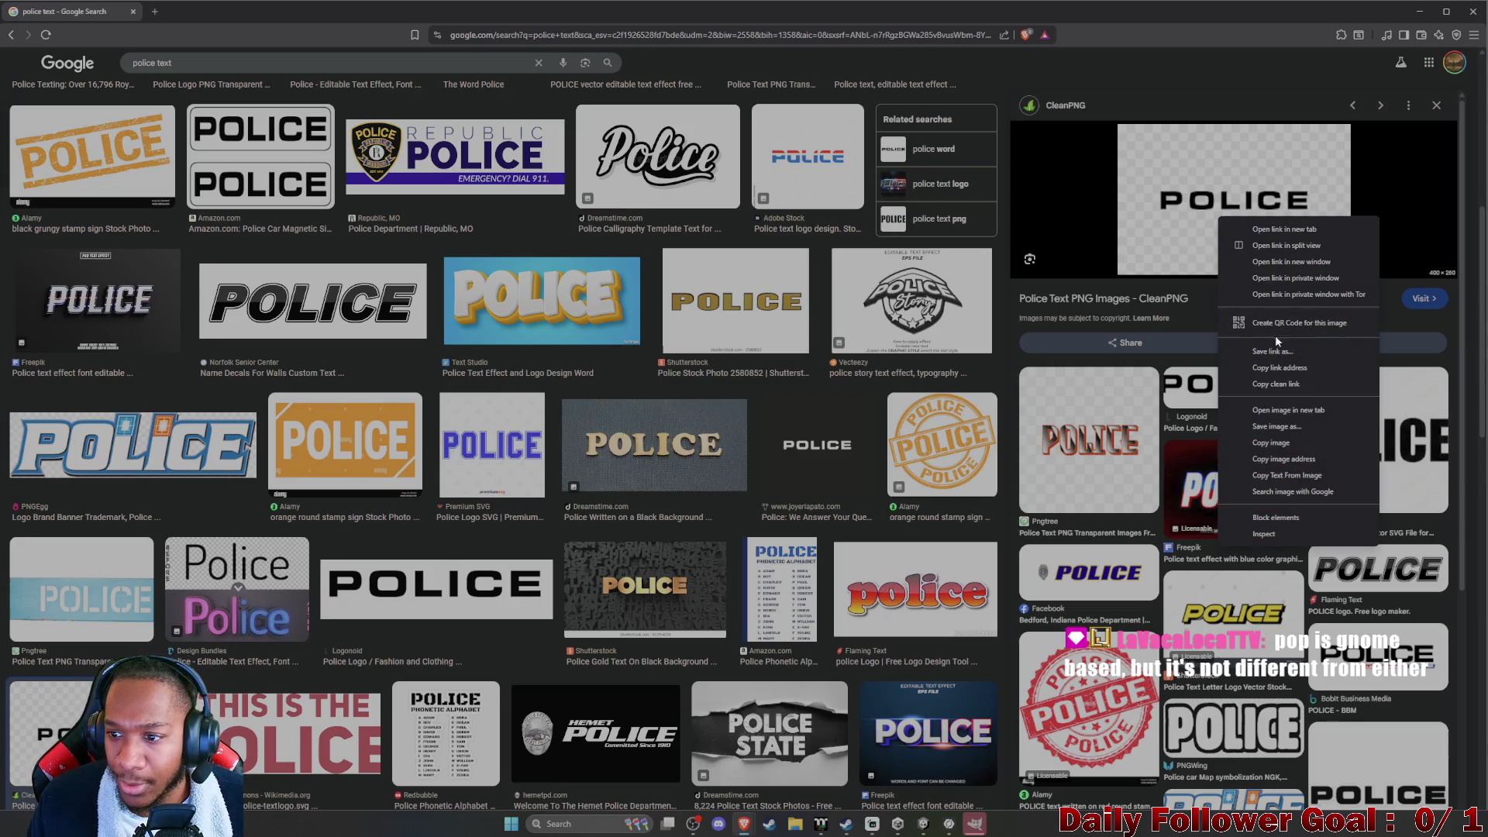
pyautogui.click(1281, 426)
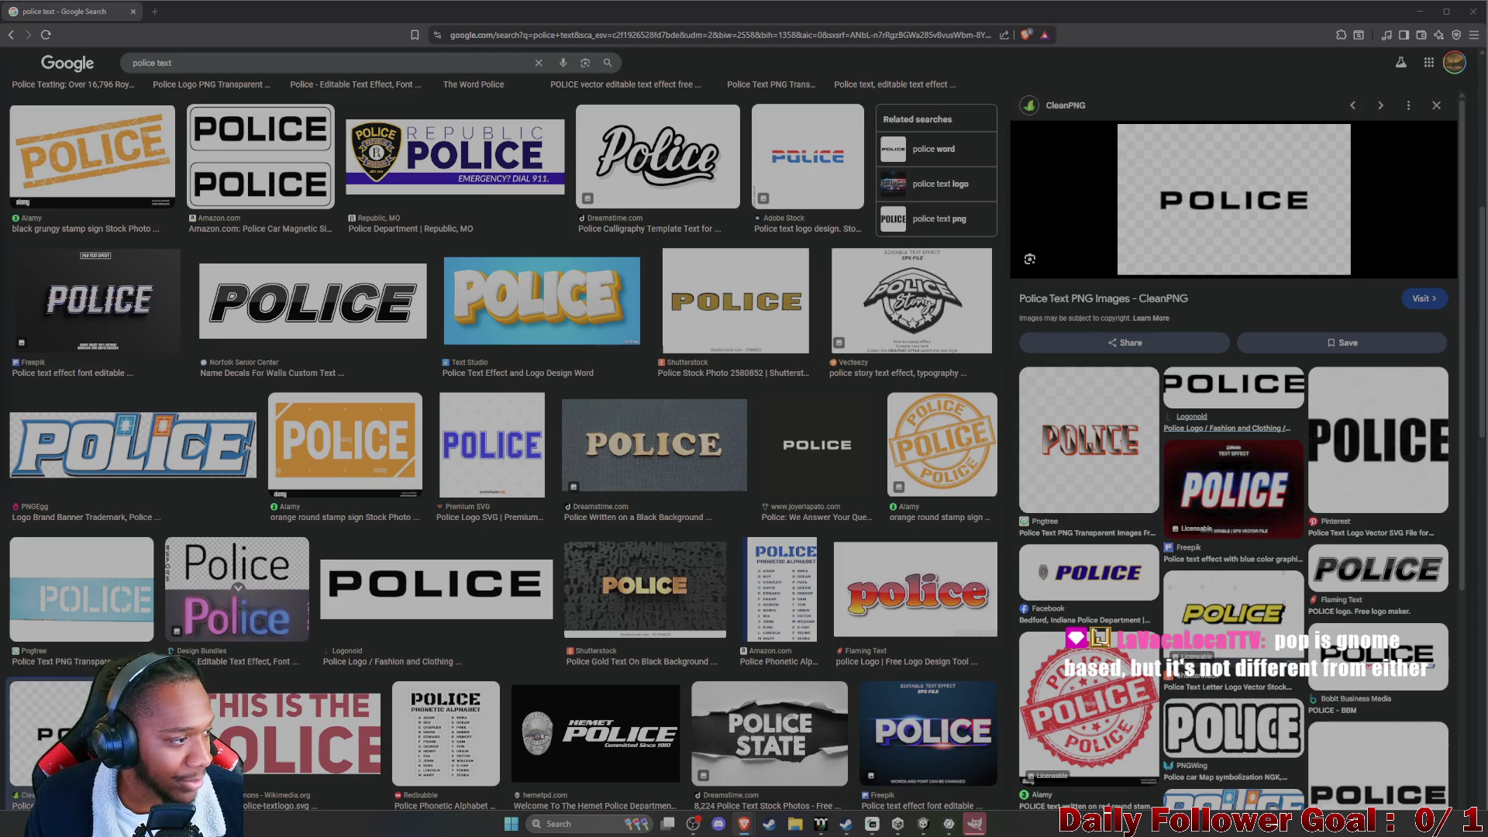
pyautogui.press('Return')
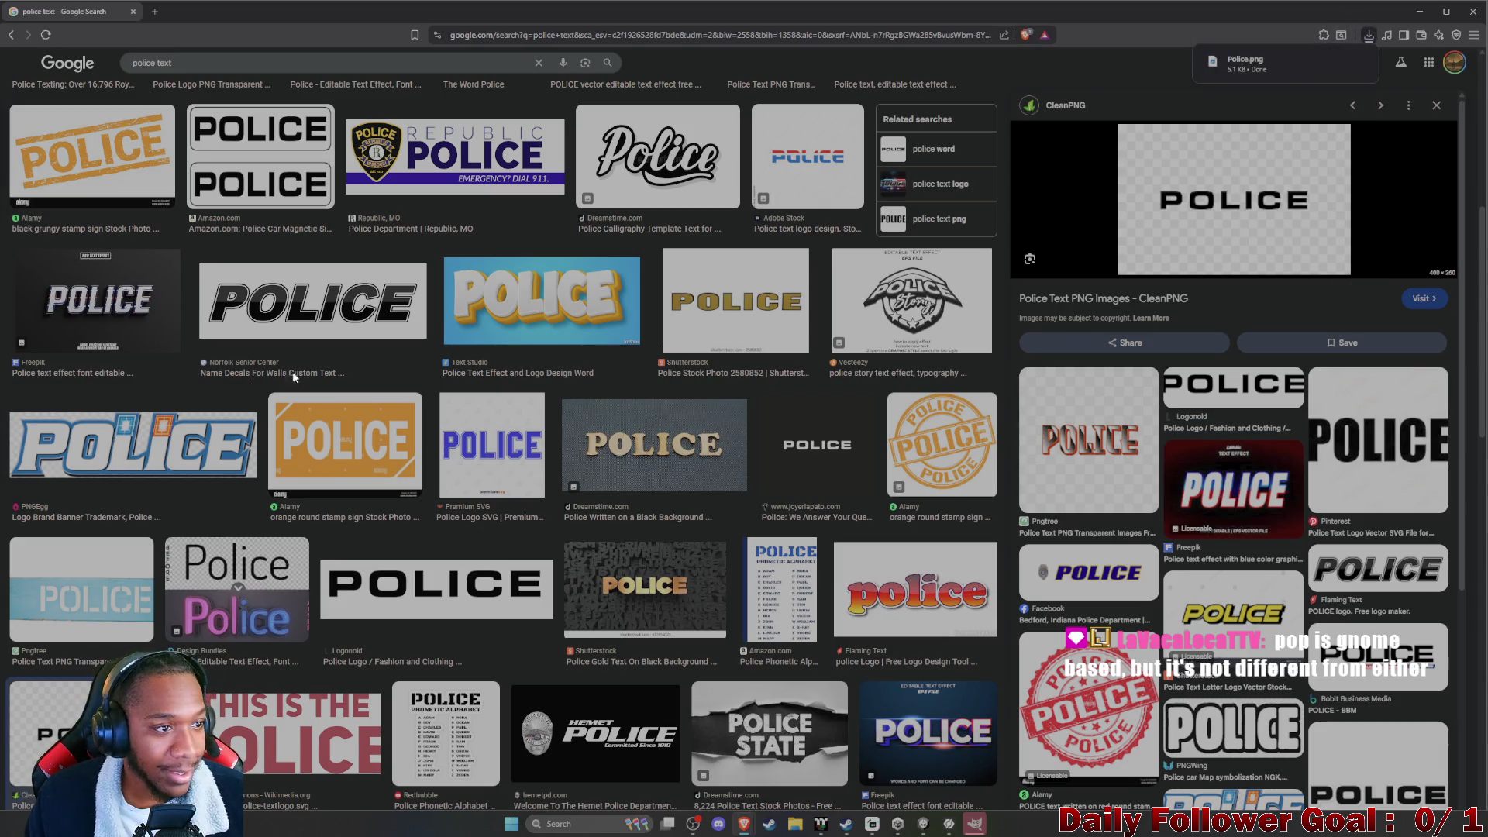
pyautogui.click(1420, 11)
# Switch from InstaMAT Studio to the GIMP window via the taskbar.
pyautogui.moveTo(934, 830)
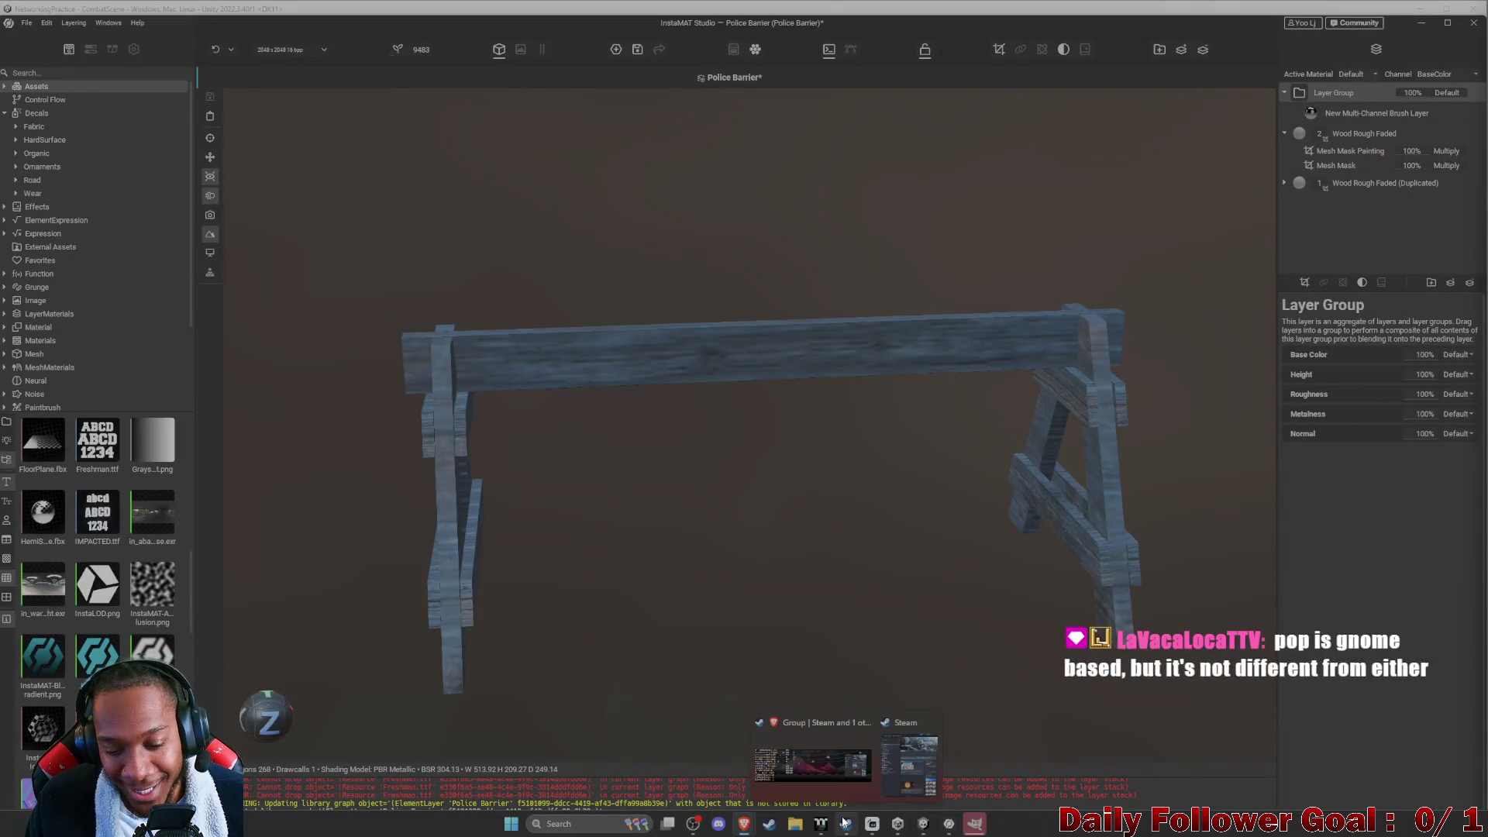
pyautogui.moveTo(875, 831)
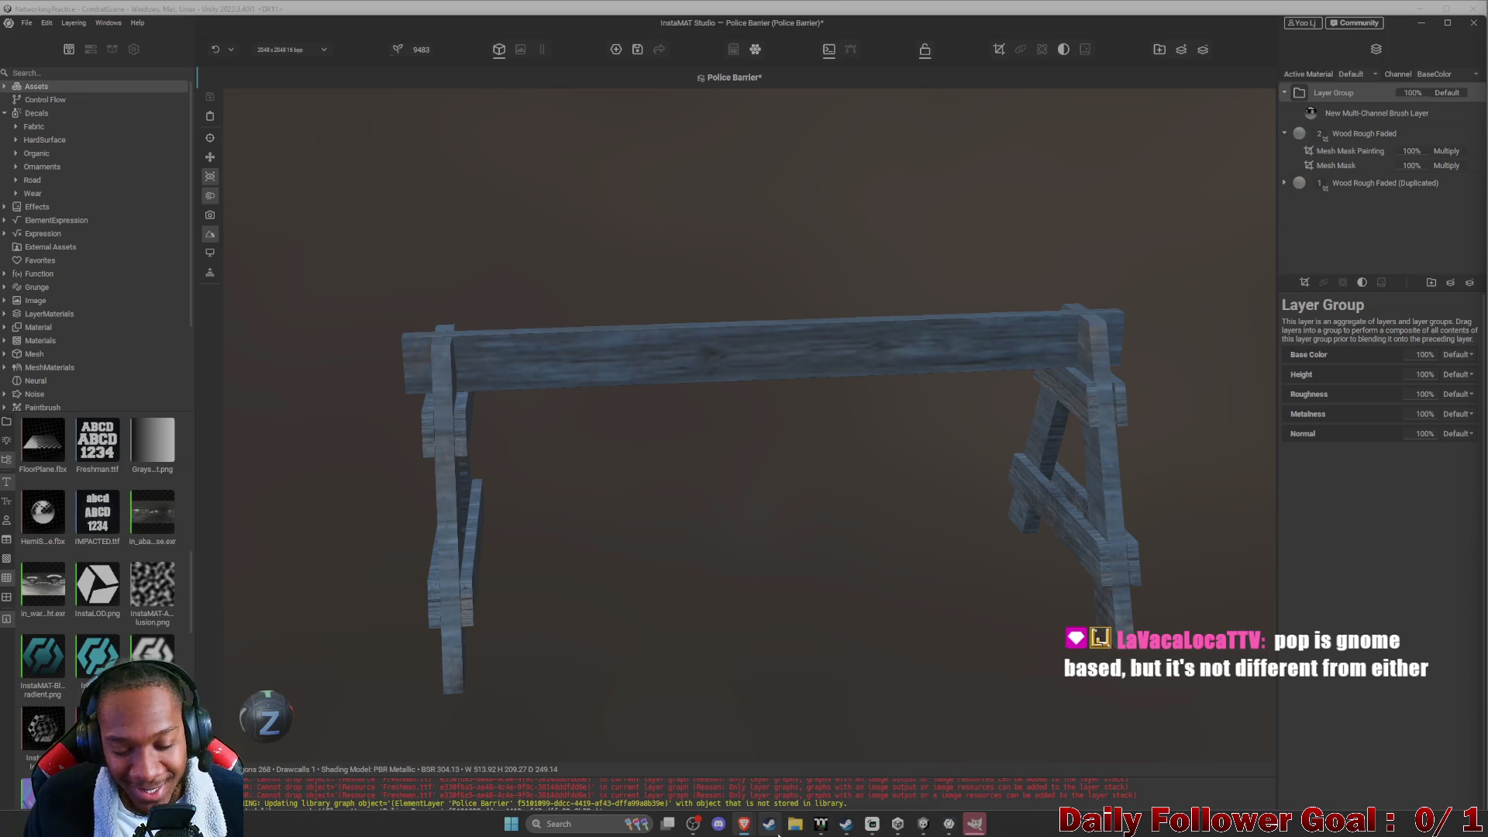
pyautogui.click(975, 824)
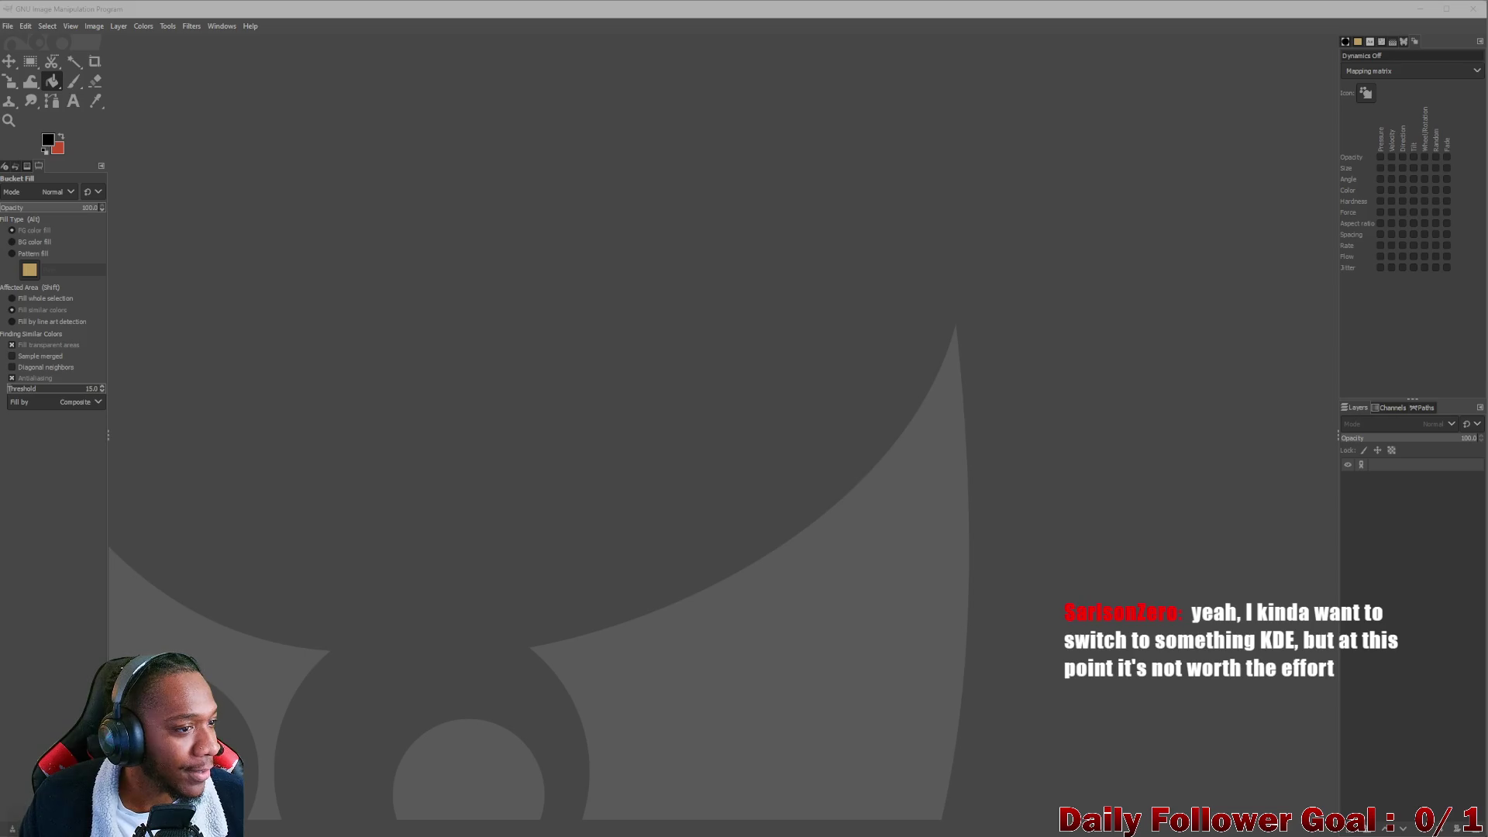
# Drop Police.png into GIMP and zoom in to inspect the black POLICE lettering.
pyautogui.moveTo(872, 394); pyautogui.dragTo(864, 391)
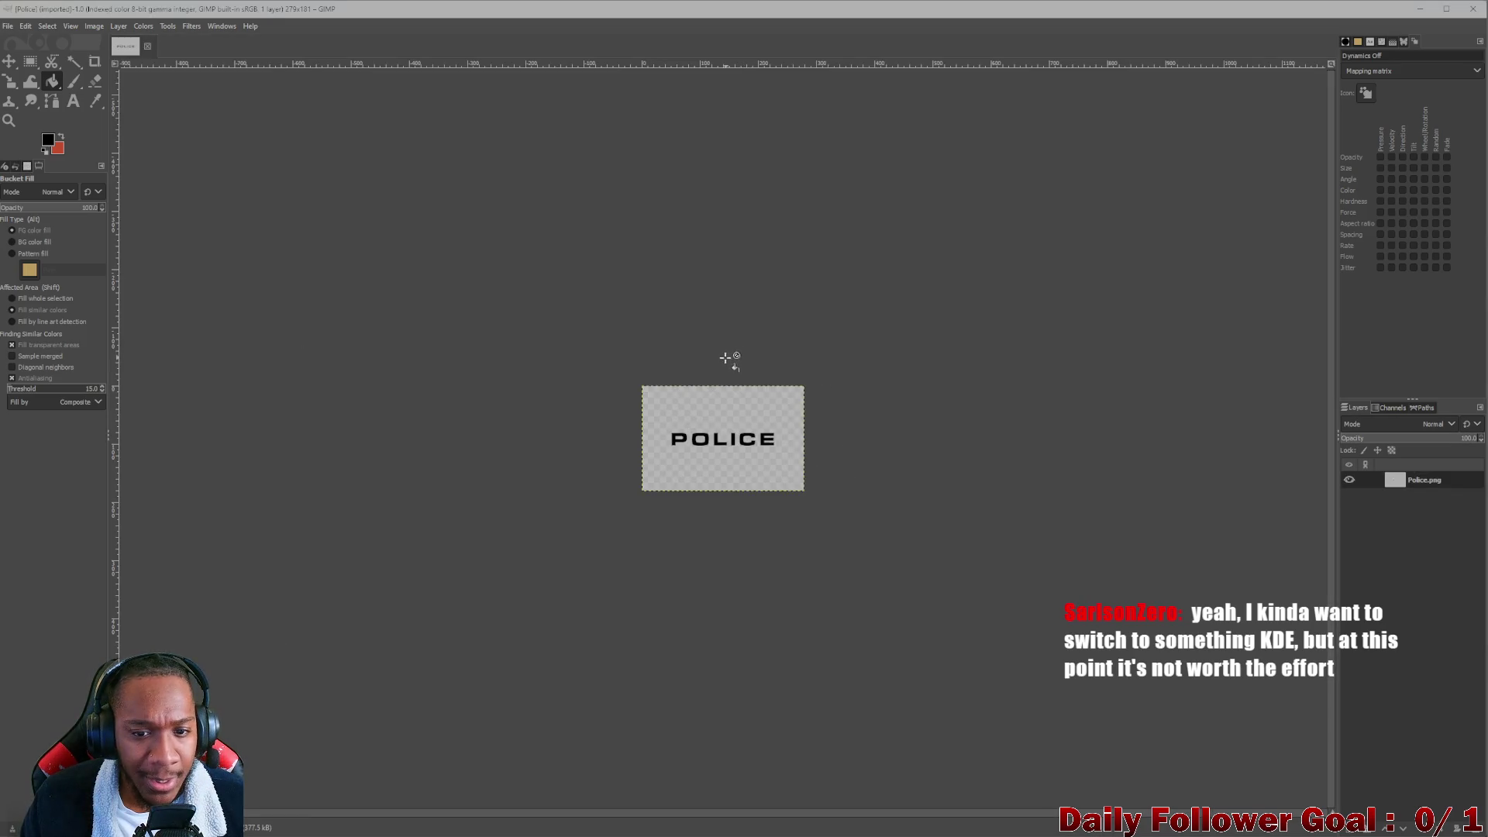
pyautogui.keyDown('ctrl'); pyautogui.scroll(3, 715, 442); pyautogui.keyUp('ctrl')
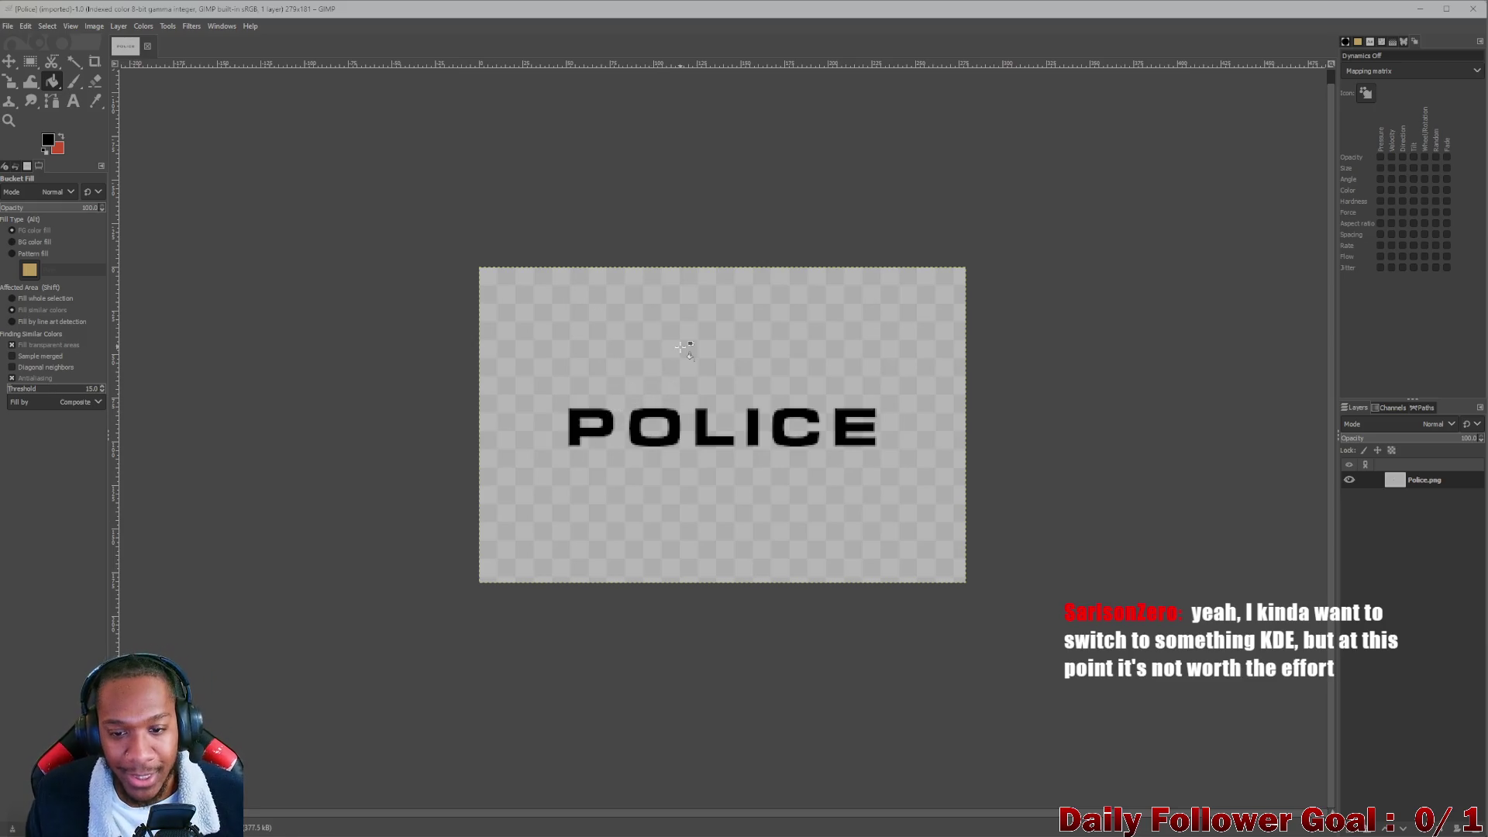
pyautogui.keyDown('ctrl'); pyautogui.scroll(-2, 687, 342); pyautogui.keyUp('ctrl')
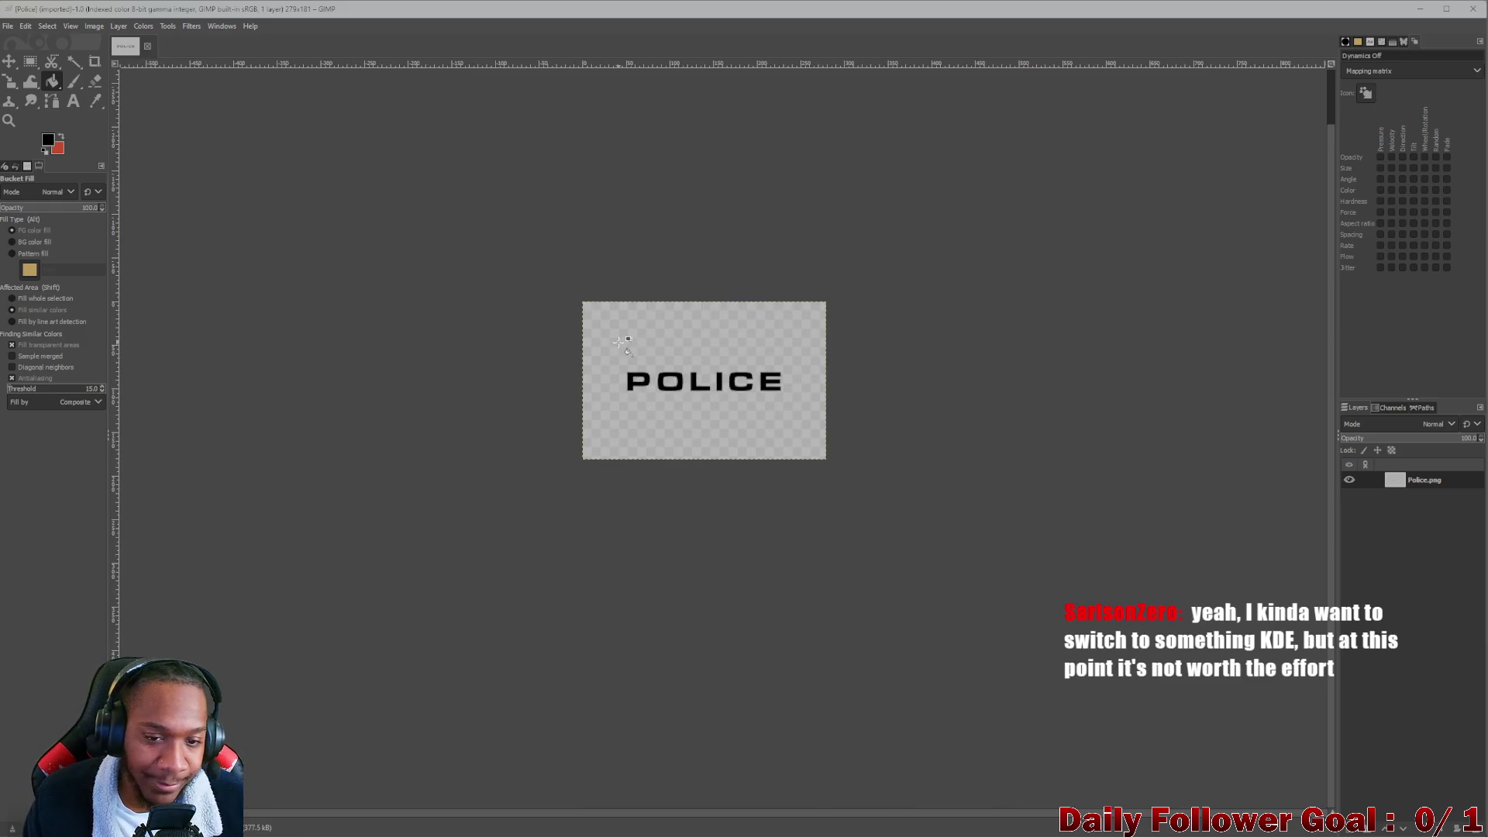
pyautogui.scroll(2, 619, 342)
pyautogui.keyDown('ctrl'); pyautogui.scroll(1, 699, 414); pyautogui.keyUp('ctrl')
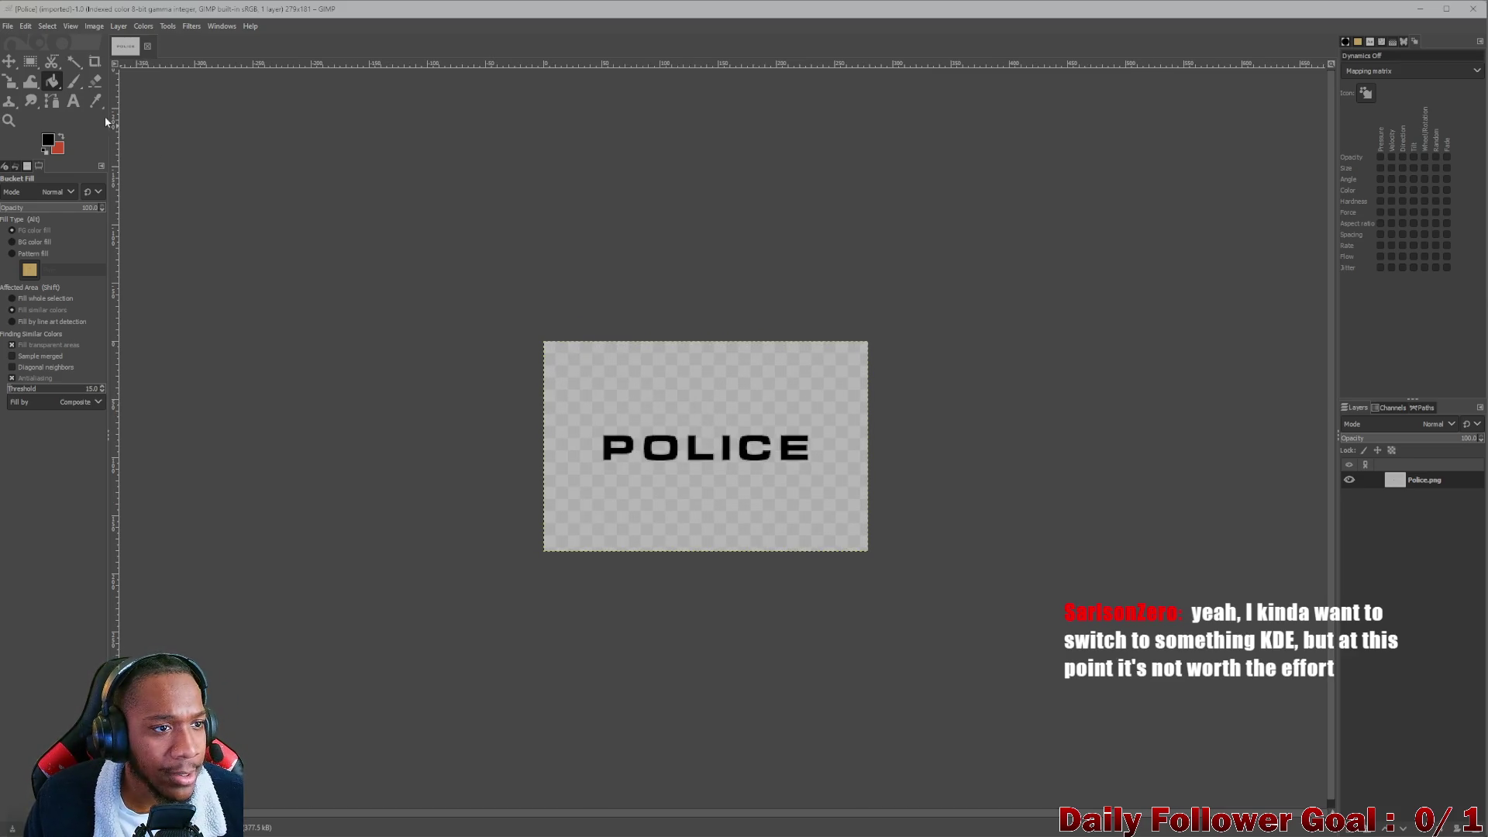
pyautogui.click(70, 62)
# Fuzzy-select the letters P, O, L, I, C and E, then clear the selection.
pyautogui.keyDown('ctrl'); pyautogui.scroll(1, 632, 453); pyautogui.keyUp('ctrl')
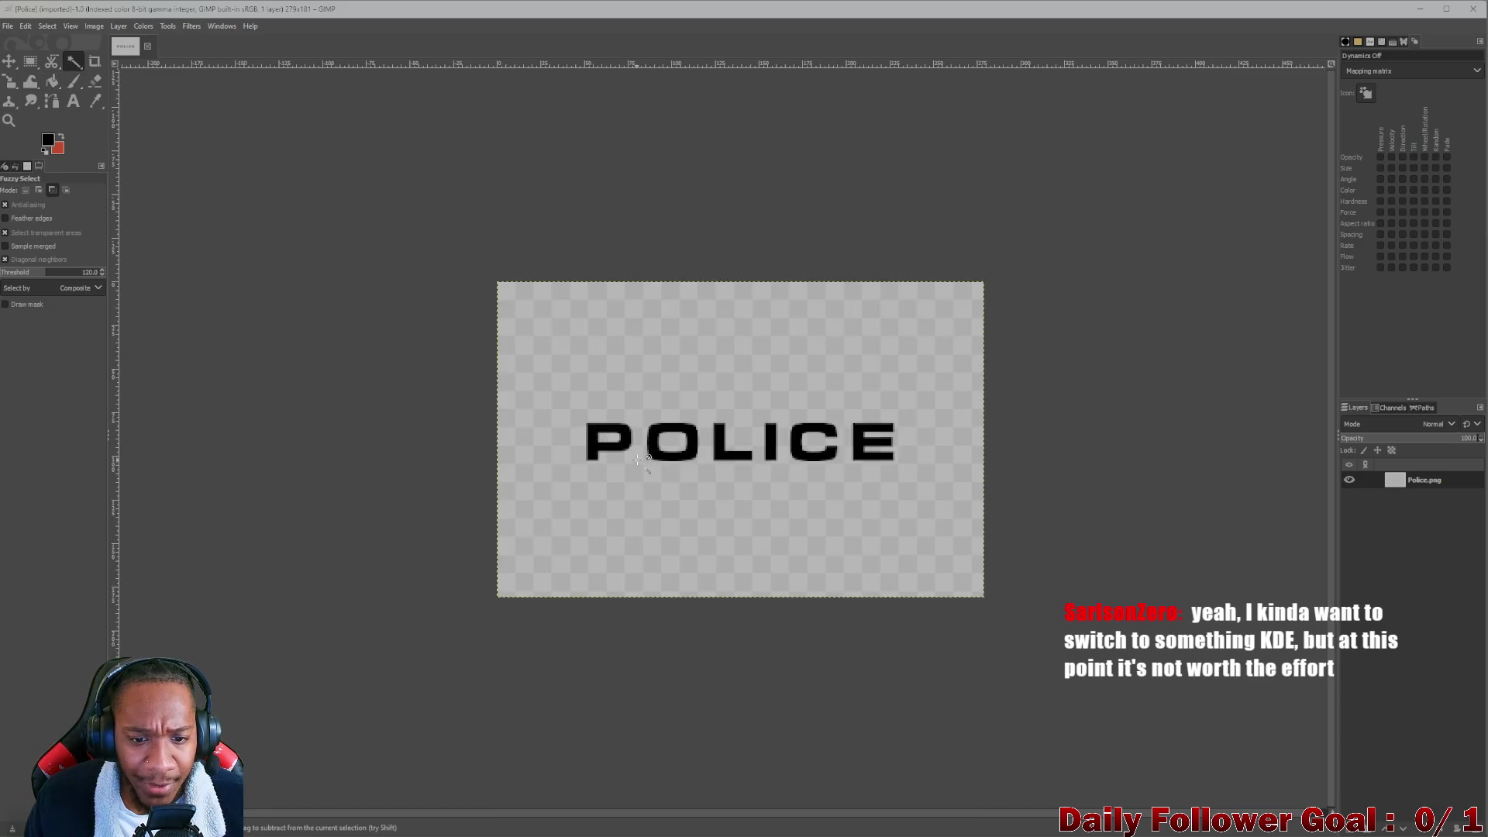
pyautogui.click(629, 439)
pyautogui.keyDown('shift'); pyautogui.click(692, 432); pyautogui.keyUp('shift')
pyautogui.keyDown('shift'); pyautogui.click(725, 444); pyautogui.keyUp('shift')
pyautogui.keyDown('shift'); pyautogui.click(772, 441); pyautogui.keyUp('shift')
pyautogui.keyDown('shift'); pyautogui.click(799, 442); pyautogui.keyUp('shift')
pyautogui.keyDown('shift'); pyautogui.click(864, 442); pyautogui.keyUp('shift')
pyautogui.keyDown('ctrl'); pyautogui.scroll(-2, 746, 397); pyautogui.keyUp('ctrl')
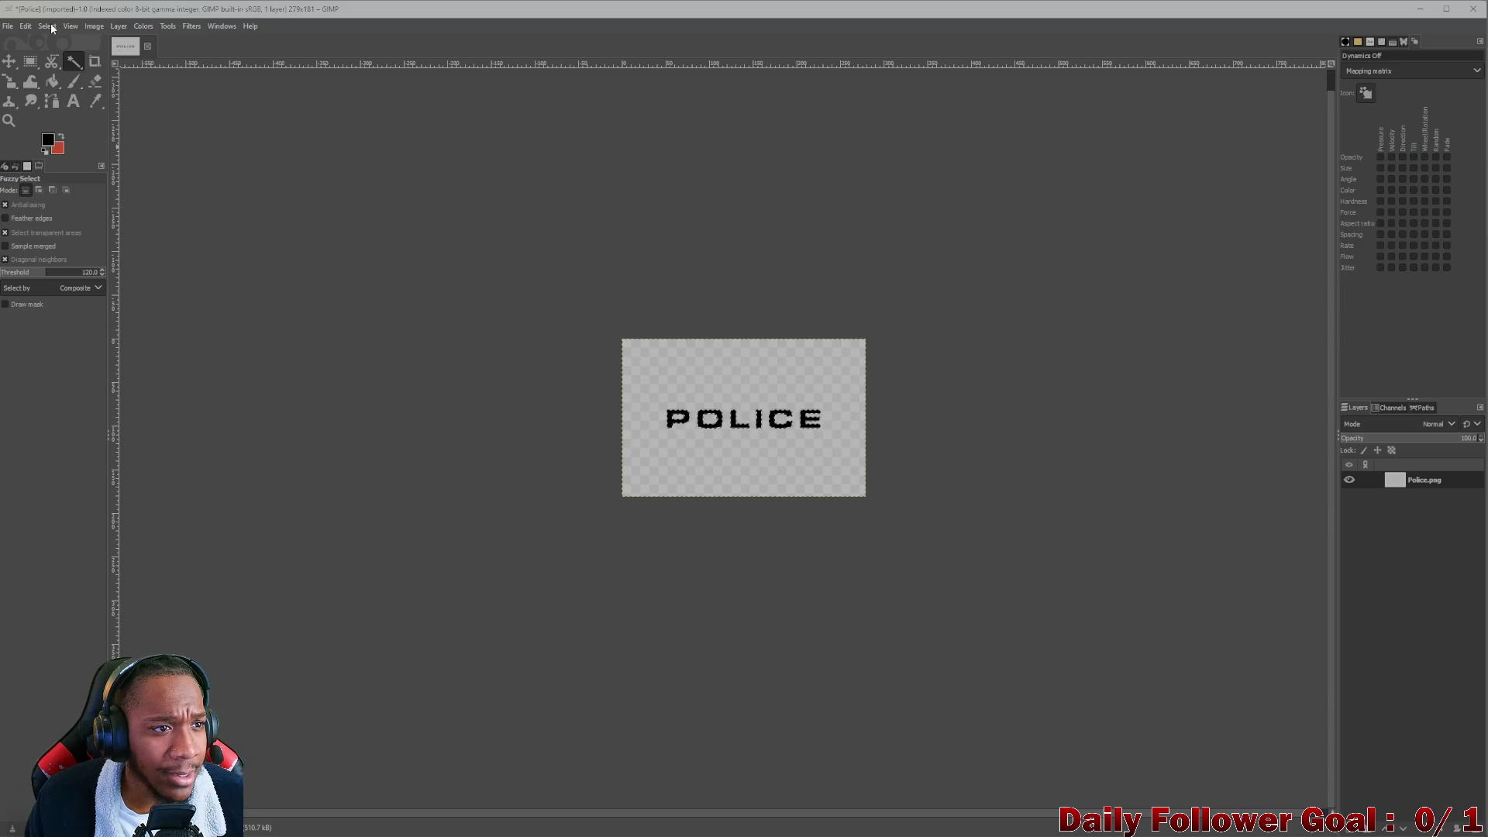
pyautogui.click(50, 26)
pyautogui.click(91, 67)
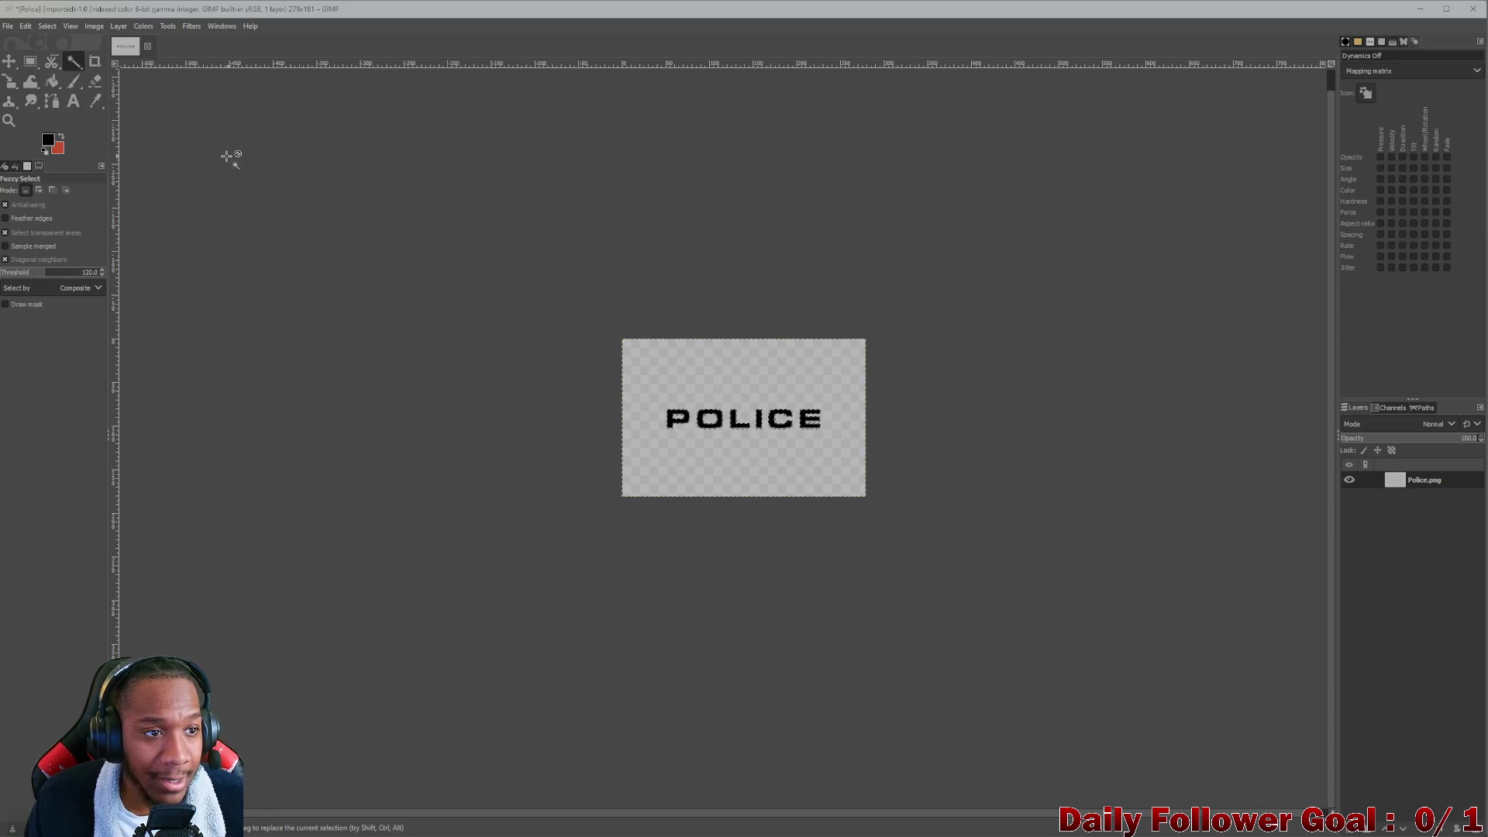
# Add an alpha channel to the Police.png layer and erase the grey background to transparency.
pyautogui.hotkey('shift', 'e')
pyautogui.moveTo(624, 465)
pyautogui.mouseDown()
pyautogui.moveTo(654, 323)
pyautogui.moveTo(768, 372)
pyautogui.moveTo(664, 476)
pyautogui.mouseUp()
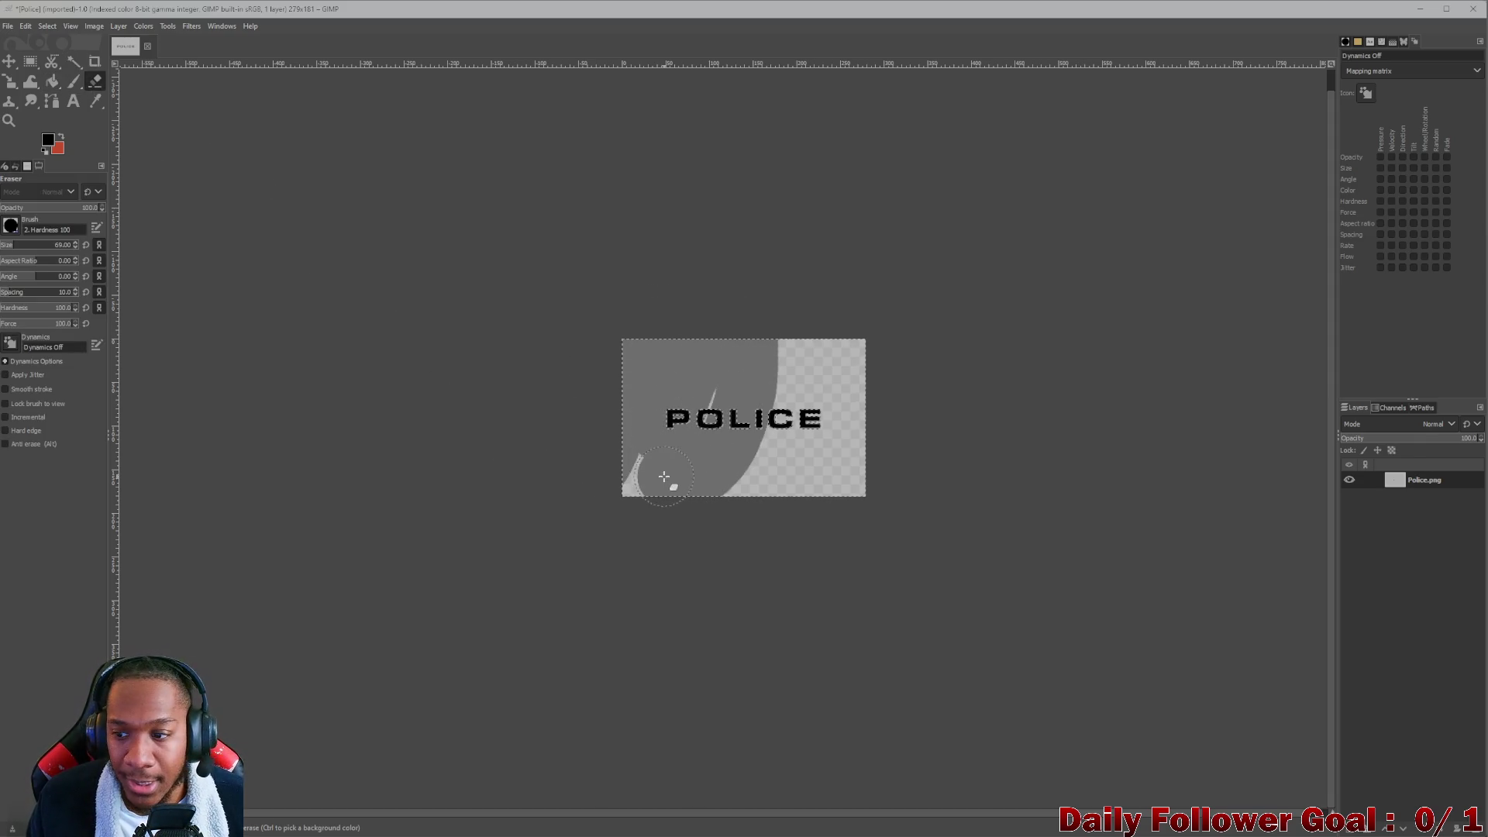
pyautogui.rightClick(1416, 478)
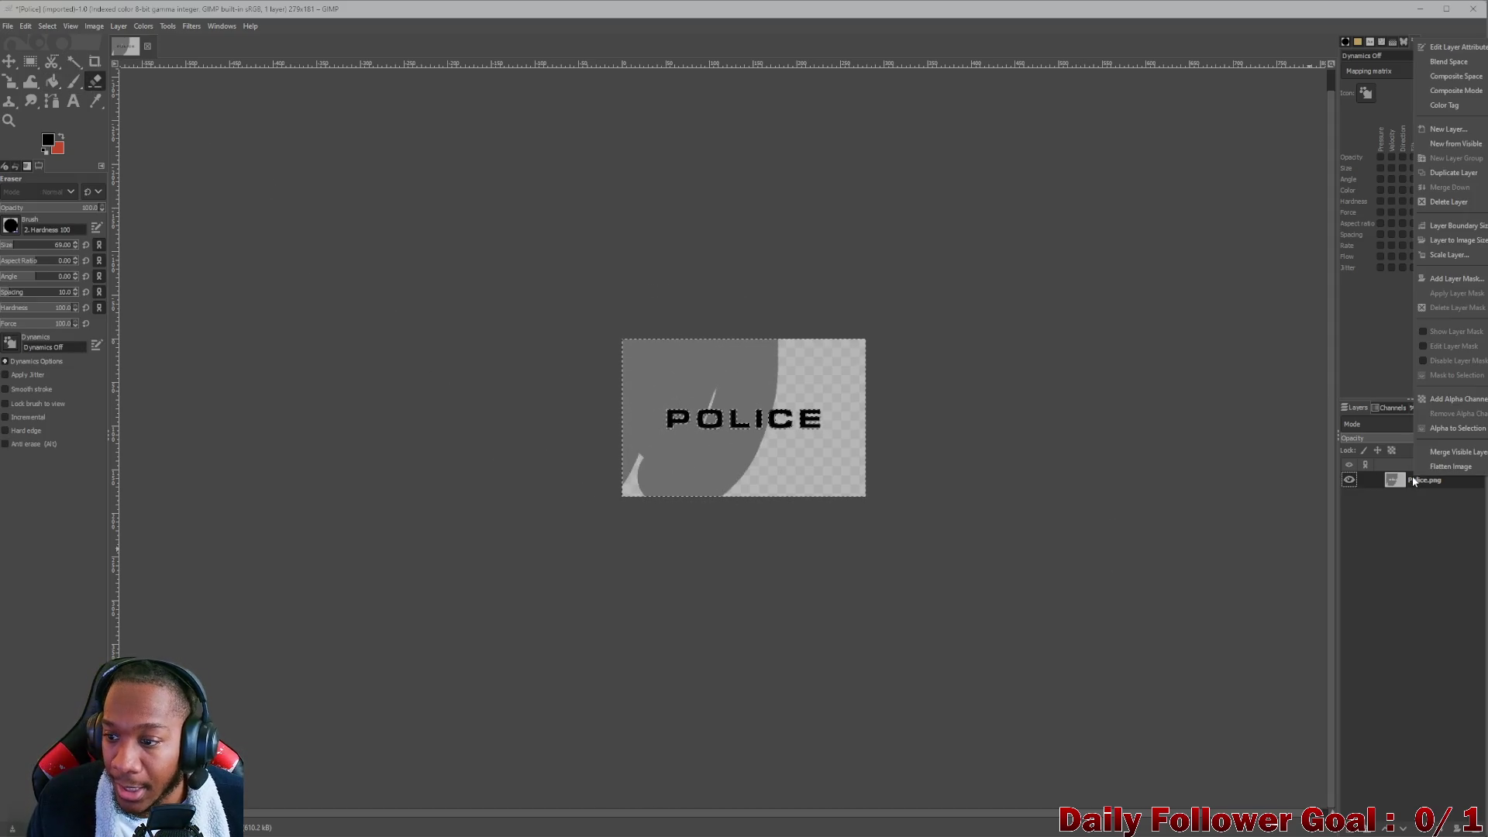
pyautogui.click(1469, 400)
pyautogui.moveTo(985, 410)
pyautogui.mouseDown()
pyautogui.moveTo(621, 398)
pyautogui.moveTo(850, 312)
pyautogui.moveTo(607, 485)
pyautogui.moveTo(945, 424)
pyautogui.moveTo(944, 442)
pyautogui.moveTo(848, 463)
pyautogui.mouseUp()
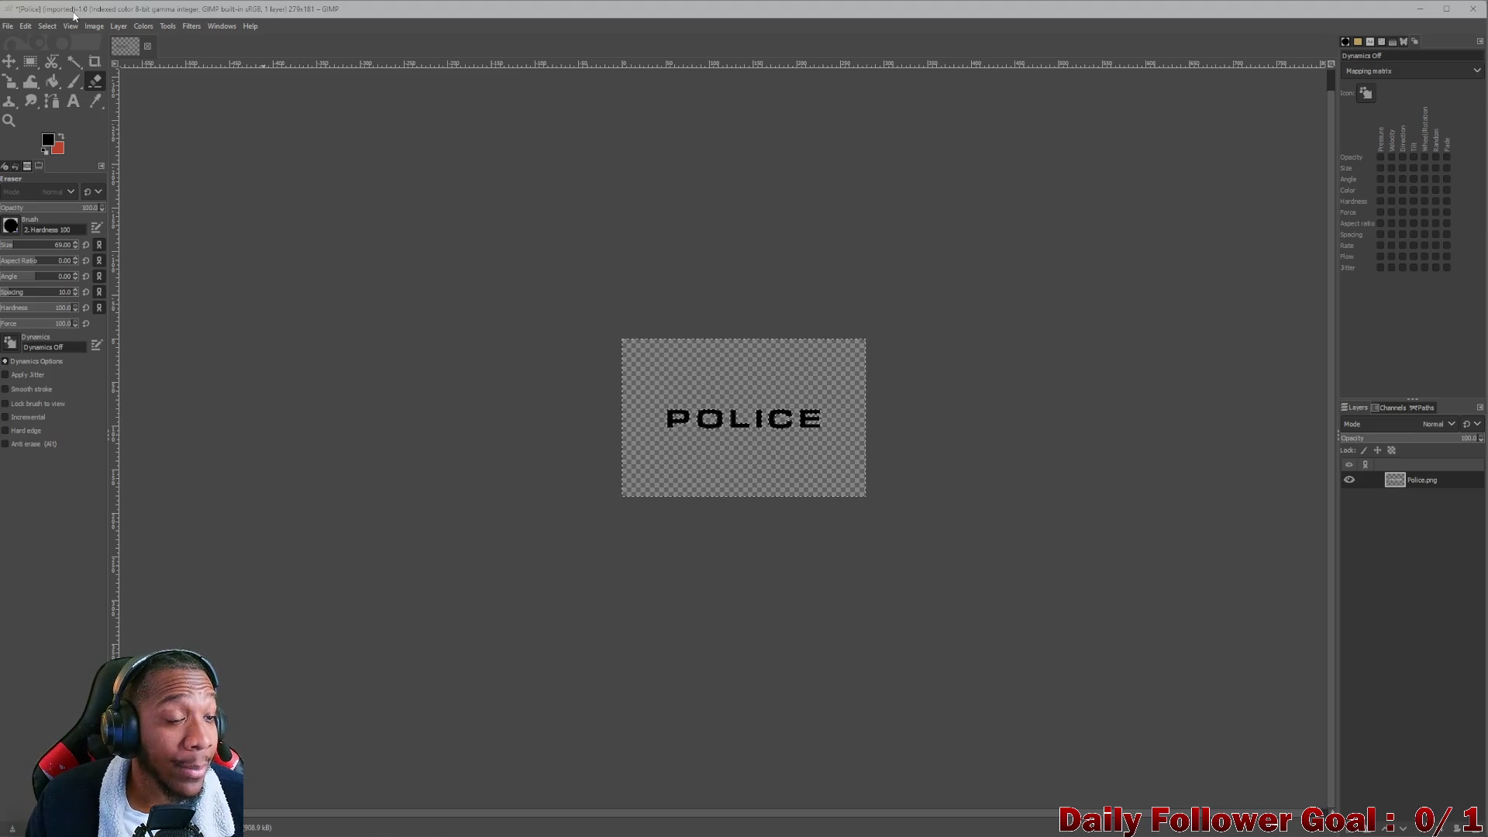
# Clear the selection and set up Bucket Fill with a white (ffffff) foreground colour.
pyautogui.click(49, 27)
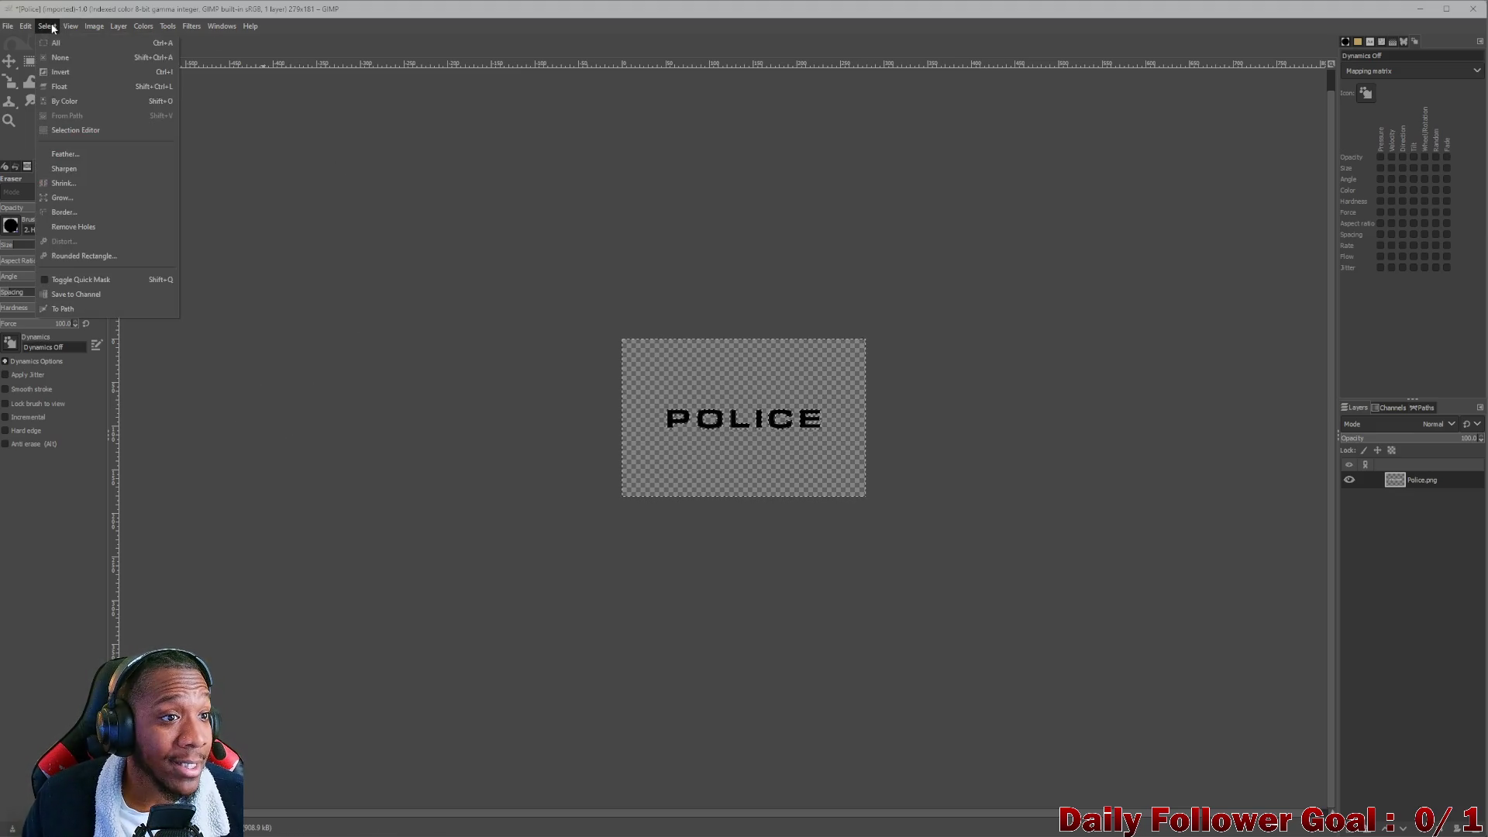
pyautogui.click(62, 74)
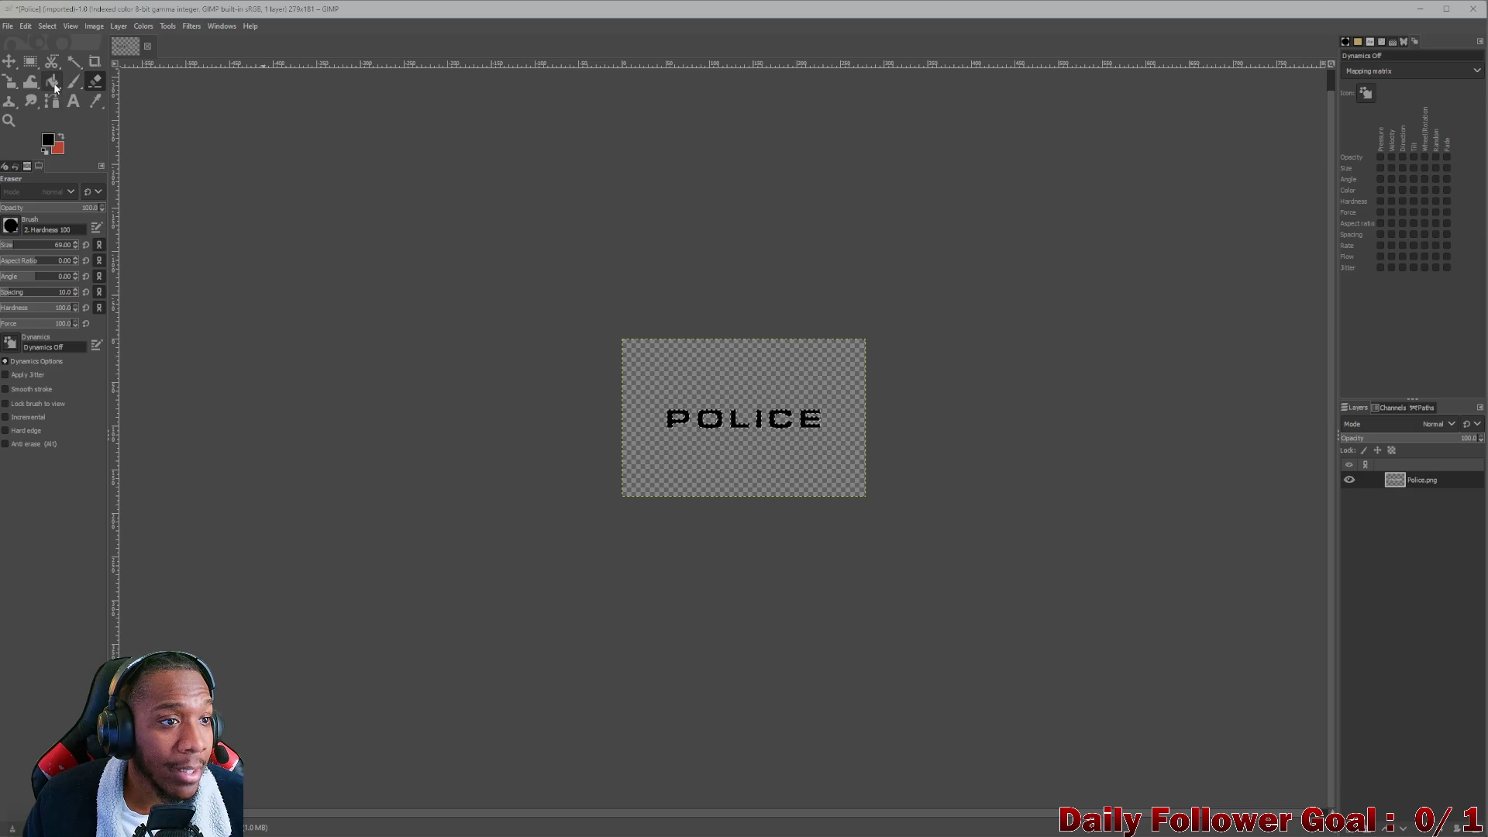
pyautogui.click(52, 80)
pyautogui.click(45, 144)
pyautogui.click(171, 343)
pyautogui.click(151, 384)
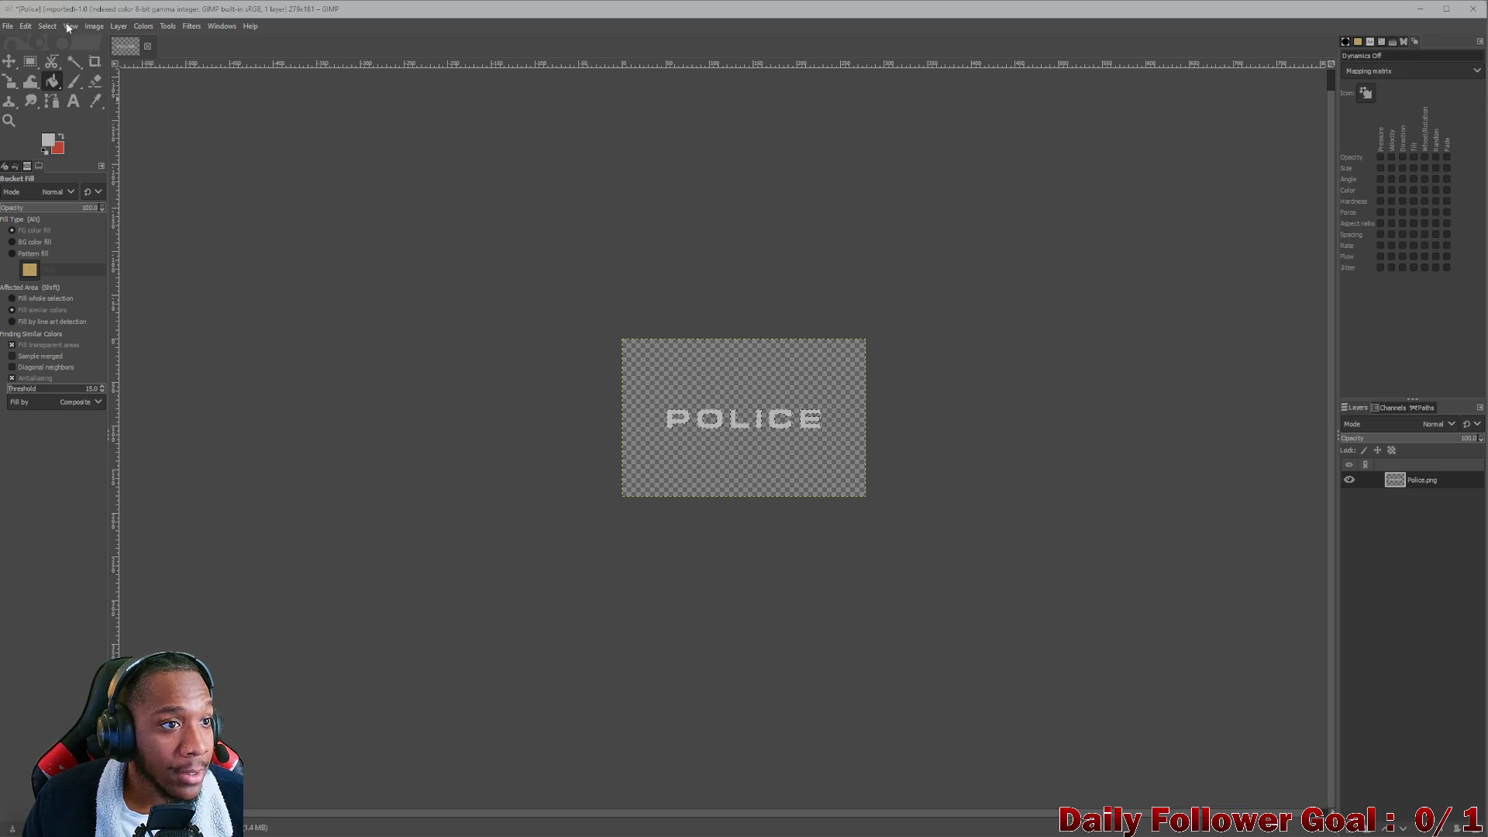
# Fill the dark edge pixels on the letter L light grey.
pyautogui.click(47, 26)
pyautogui.click(62, 57)
pyautogui.keyDown('ctrl'); pyautogui.scroll(4, 671, 370); pyautogui.keyUp('ctrl')
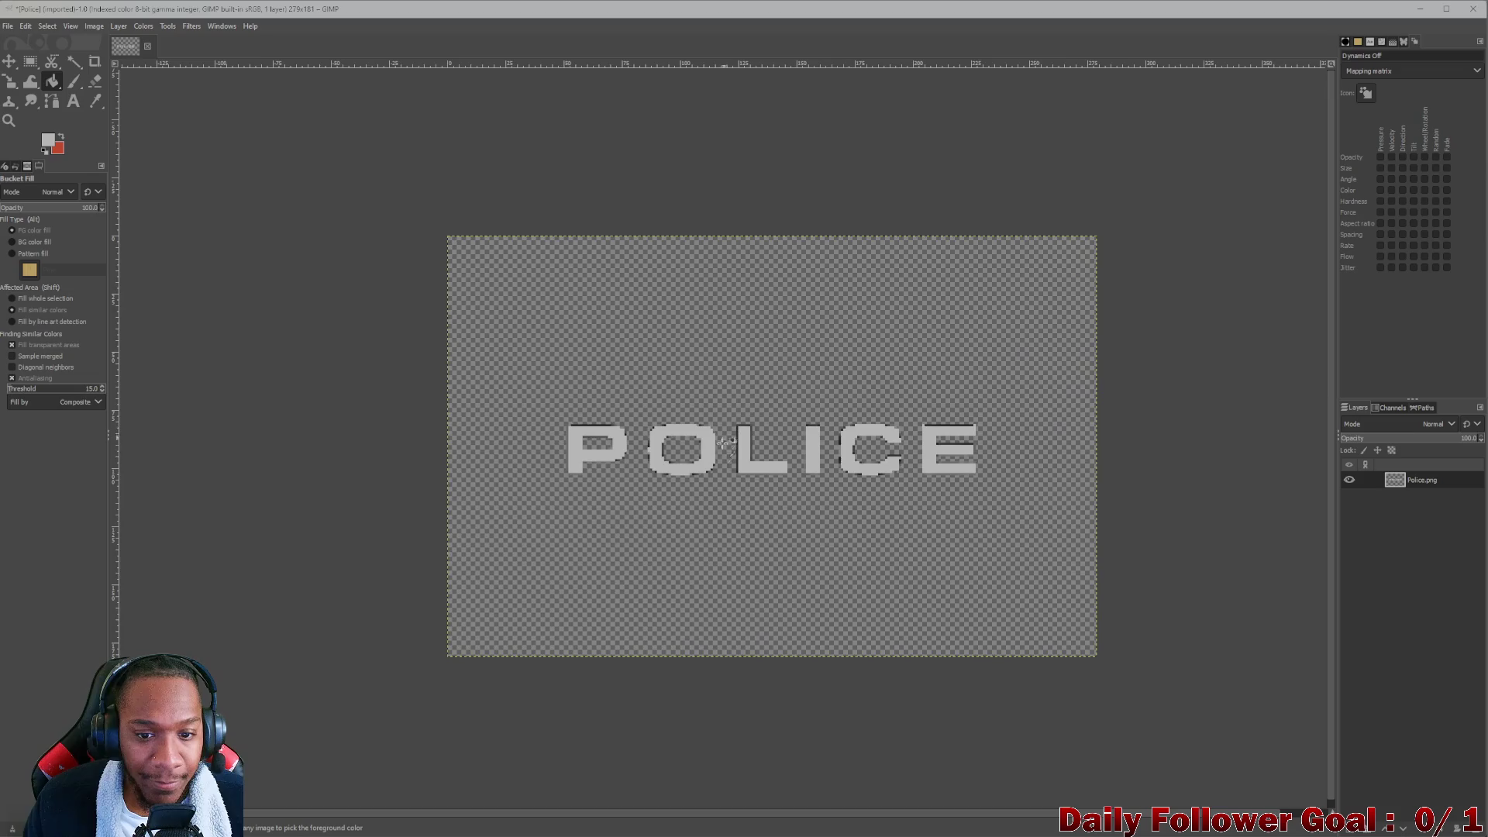
pyautogui.keyDown('ctrl'); pyautogui.scroll(2, 700, 463); pyautogui.keyUp('ctrl')
pyautogui.keyDown('ctrl'); pyautogui.scroll(-2, 700, 463); pyautogui.keyUp('ctrl')
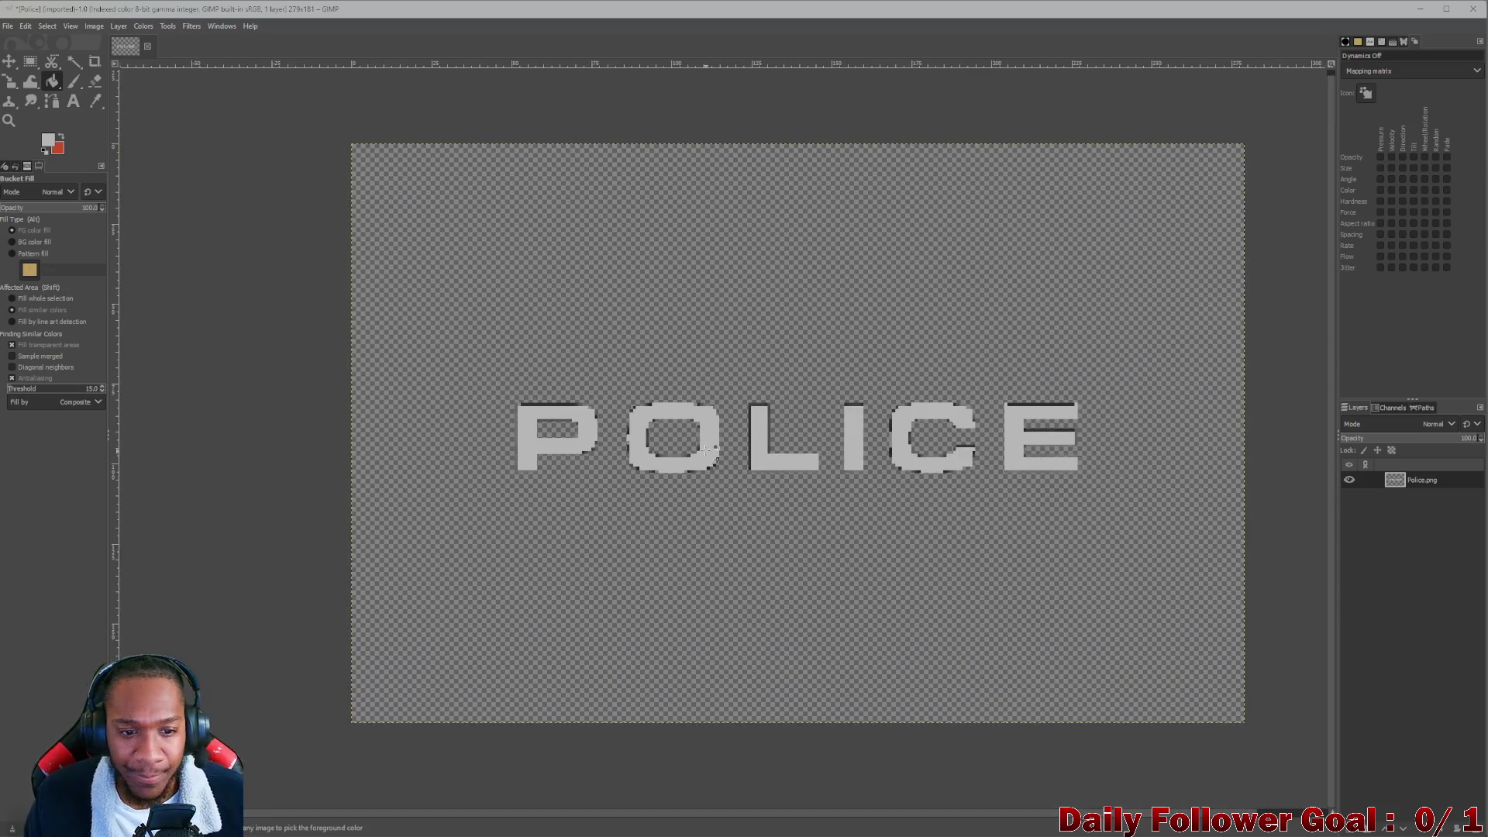
pyautogui.keyDown('ctrl'); pyautogui.scroll(2, 714, 431); pyautogui.keyUp('ctrl')
pyautogui.moveTo(714, 431); pyautogui.dragTo(673, 424, button='middle')
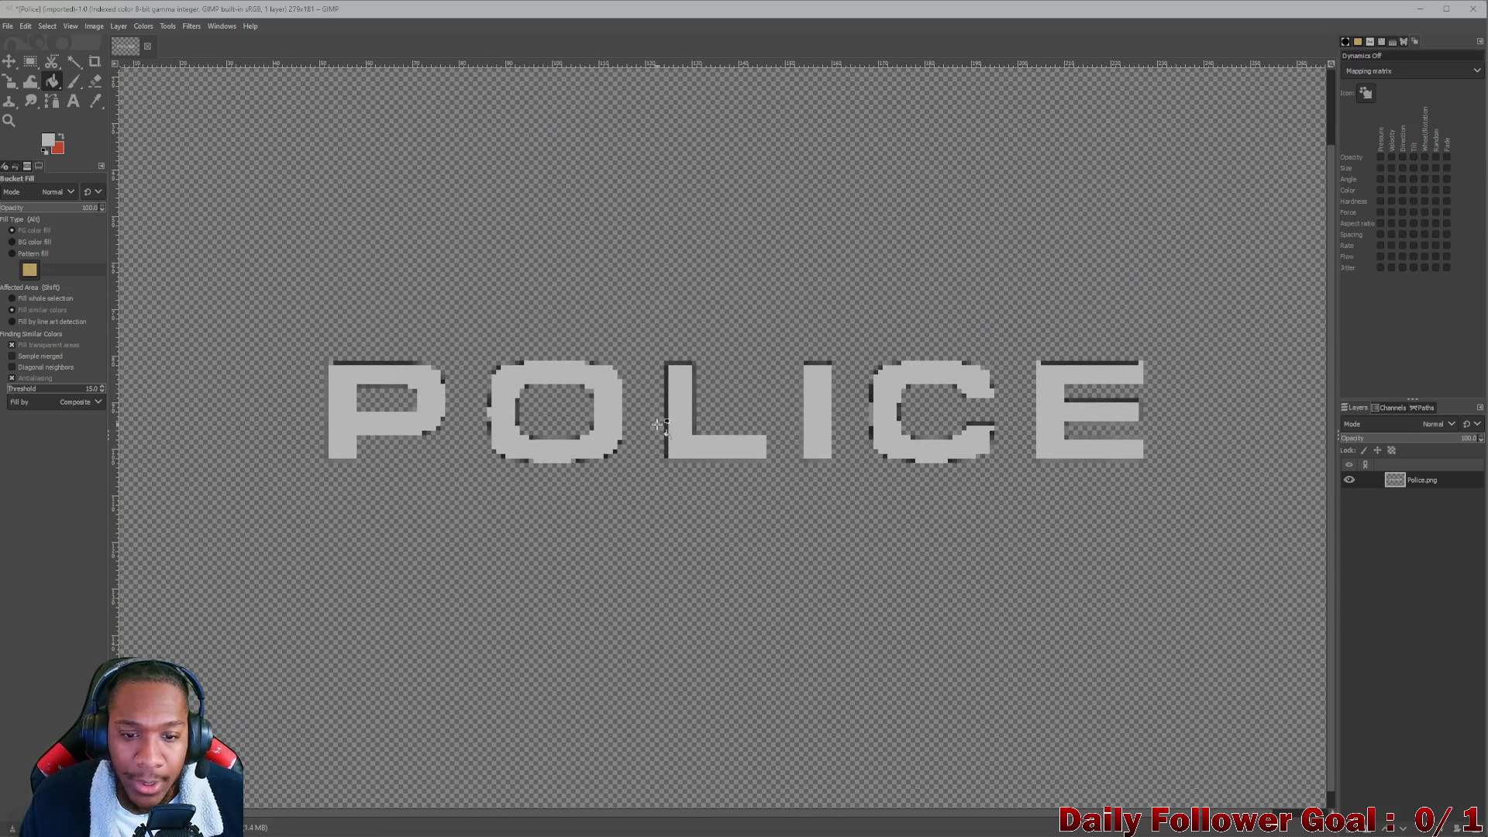
pyautogui.click(666, 418)
pyautogui.click(679, 362)
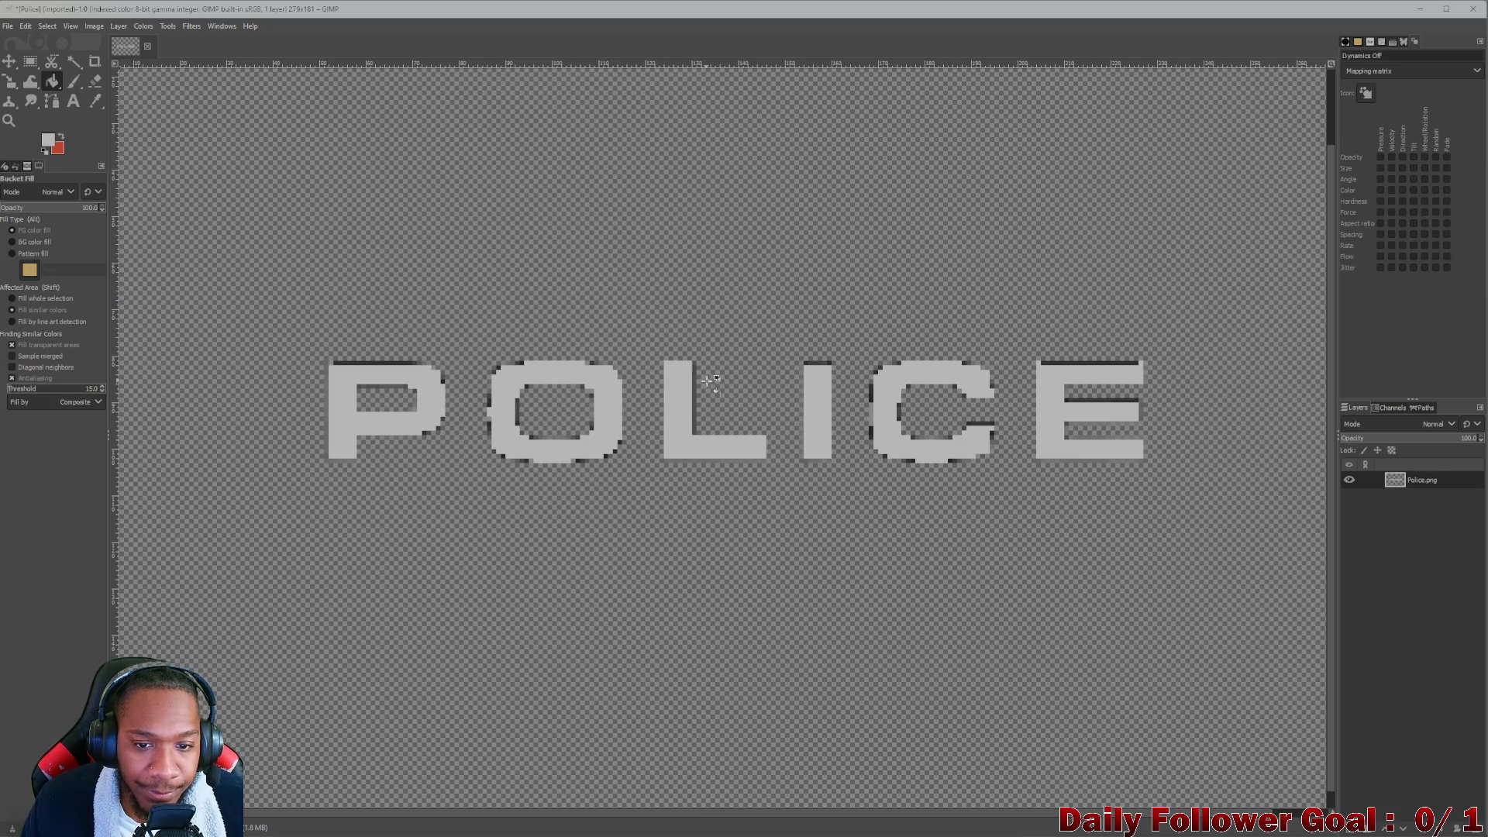
pyautogui.click(694, 383)
# Fill the O's dark edge and inner pixels light grey, undoing an accidental background fill.
pyautogui.click(590, 363)
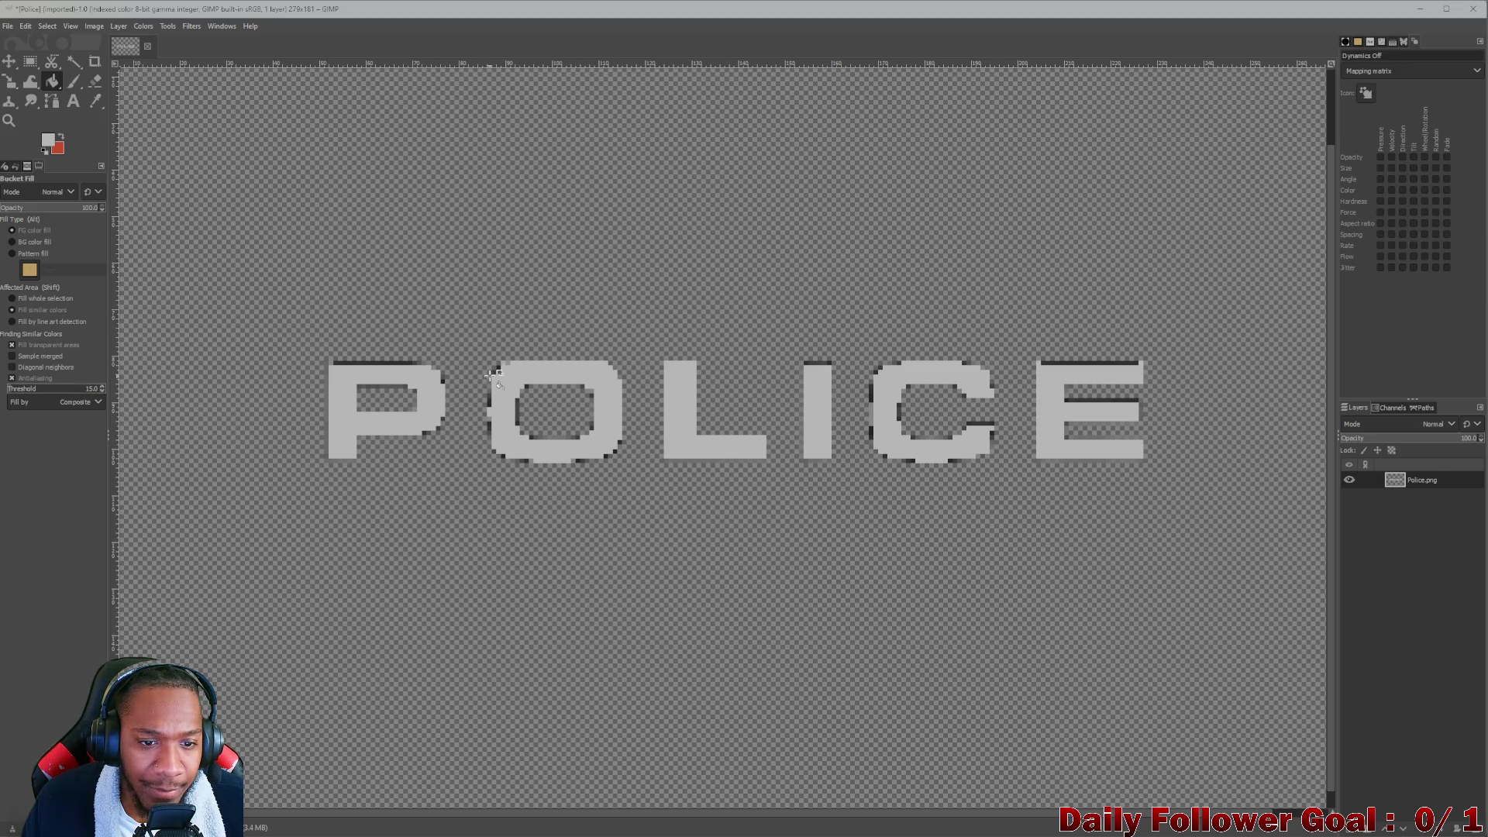
pyautogui.click(501, 368)
pyautogui.hotkey('ctrl', 'z')
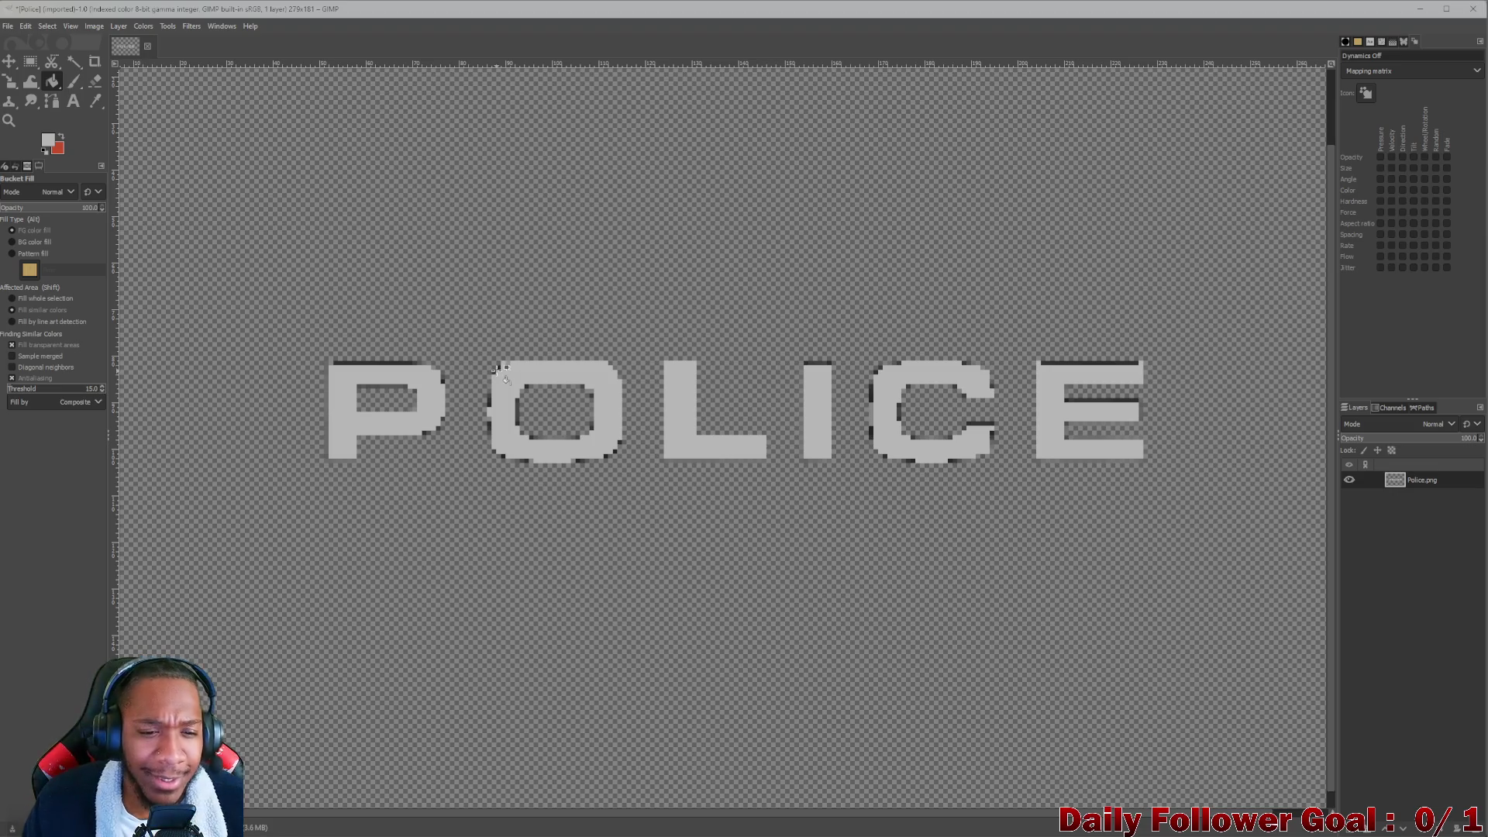
pyautogui.click(512, 420)
pyautogui.click(516, 433)
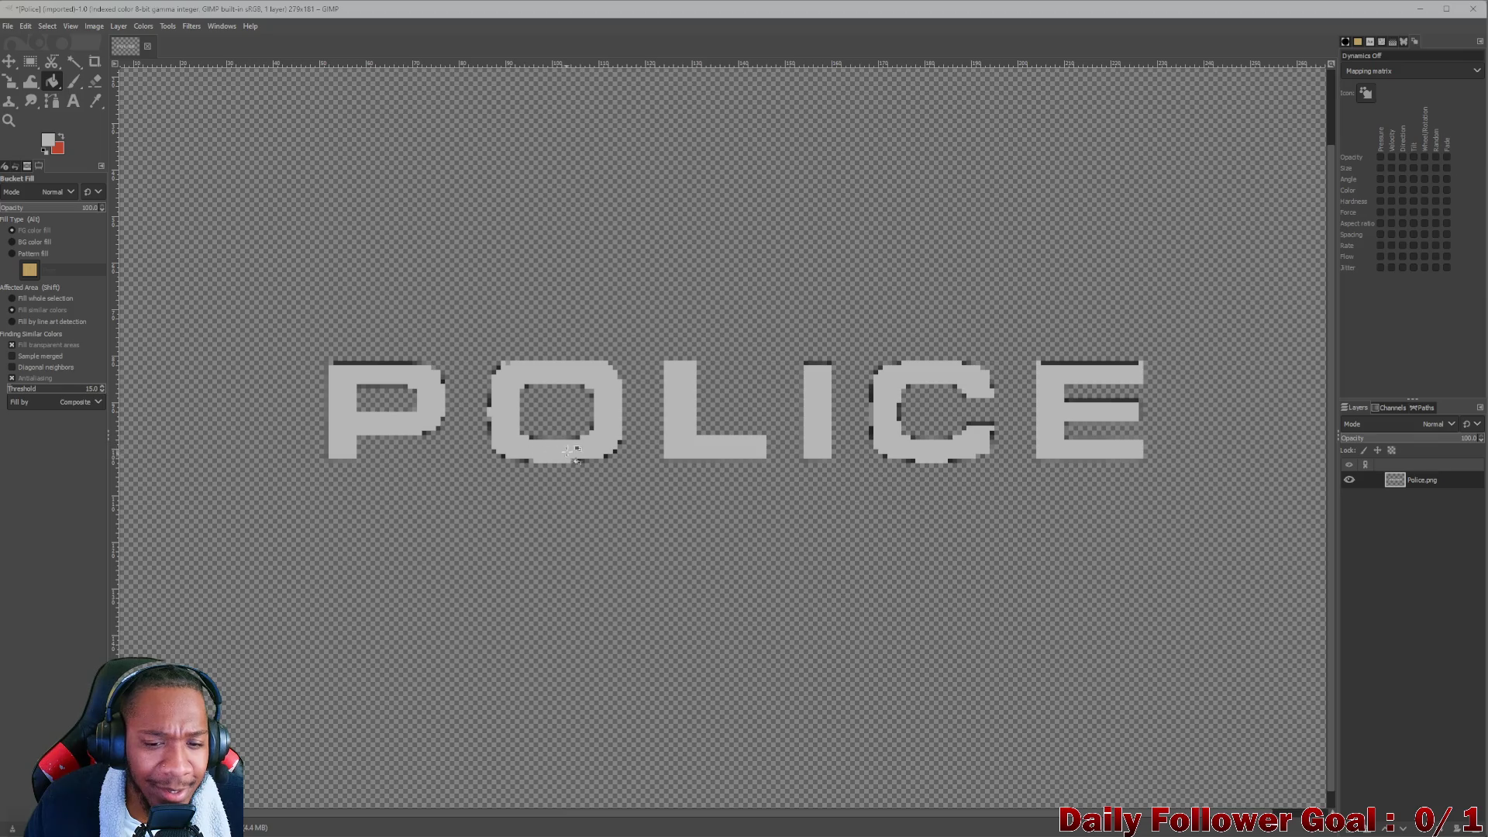
pyautogui.keyDown('ctrl'); pyautogui.scroll(-7, 572, 451); pyautogui.keyUp('ctrl')
pyautogui.keyDown('ctrl'); pyautogui.scroll(2, 725, 459); pyautogui.keyUp('ctrl')
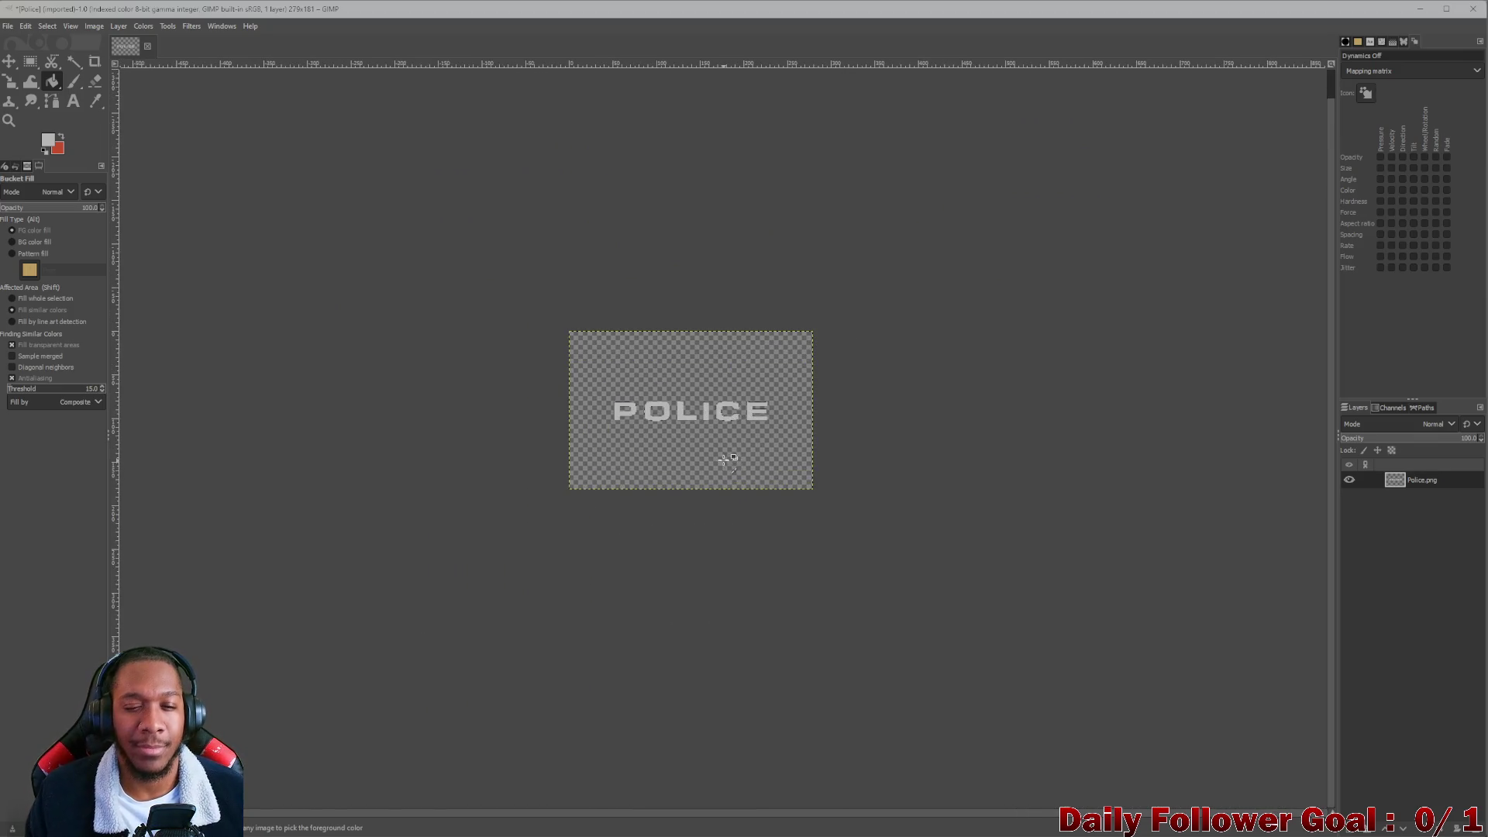
pyautogui.keyDown('ctrl'); pyautogui.scroll(4, 727, 459); pyautogui.keyUp('ctrl')
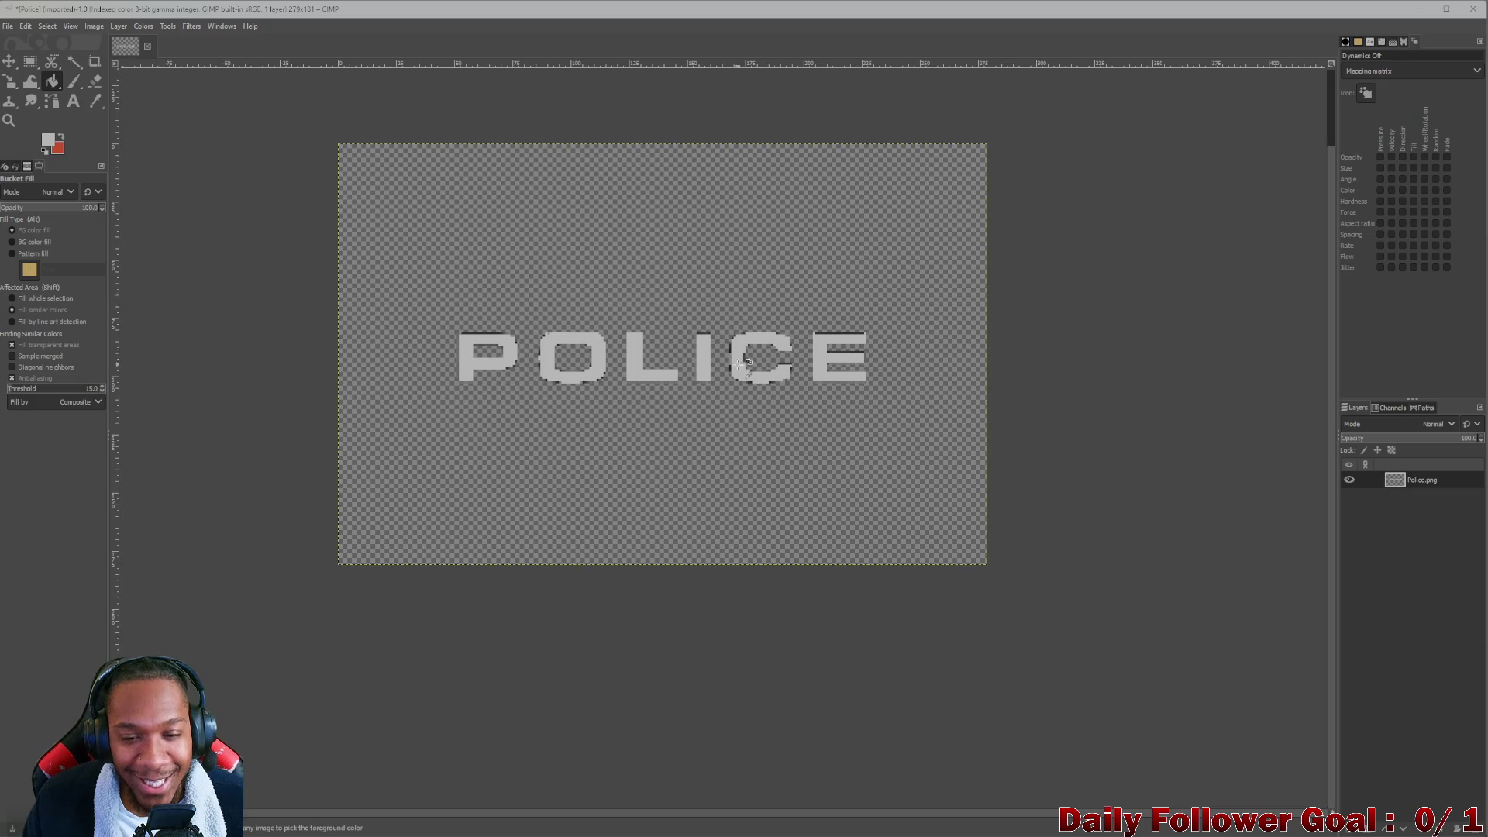
pyautogui.keyDown('ctrl'); pyautogui.scroll(1, 742, 362); pyautogui.keyUp('ctrl')
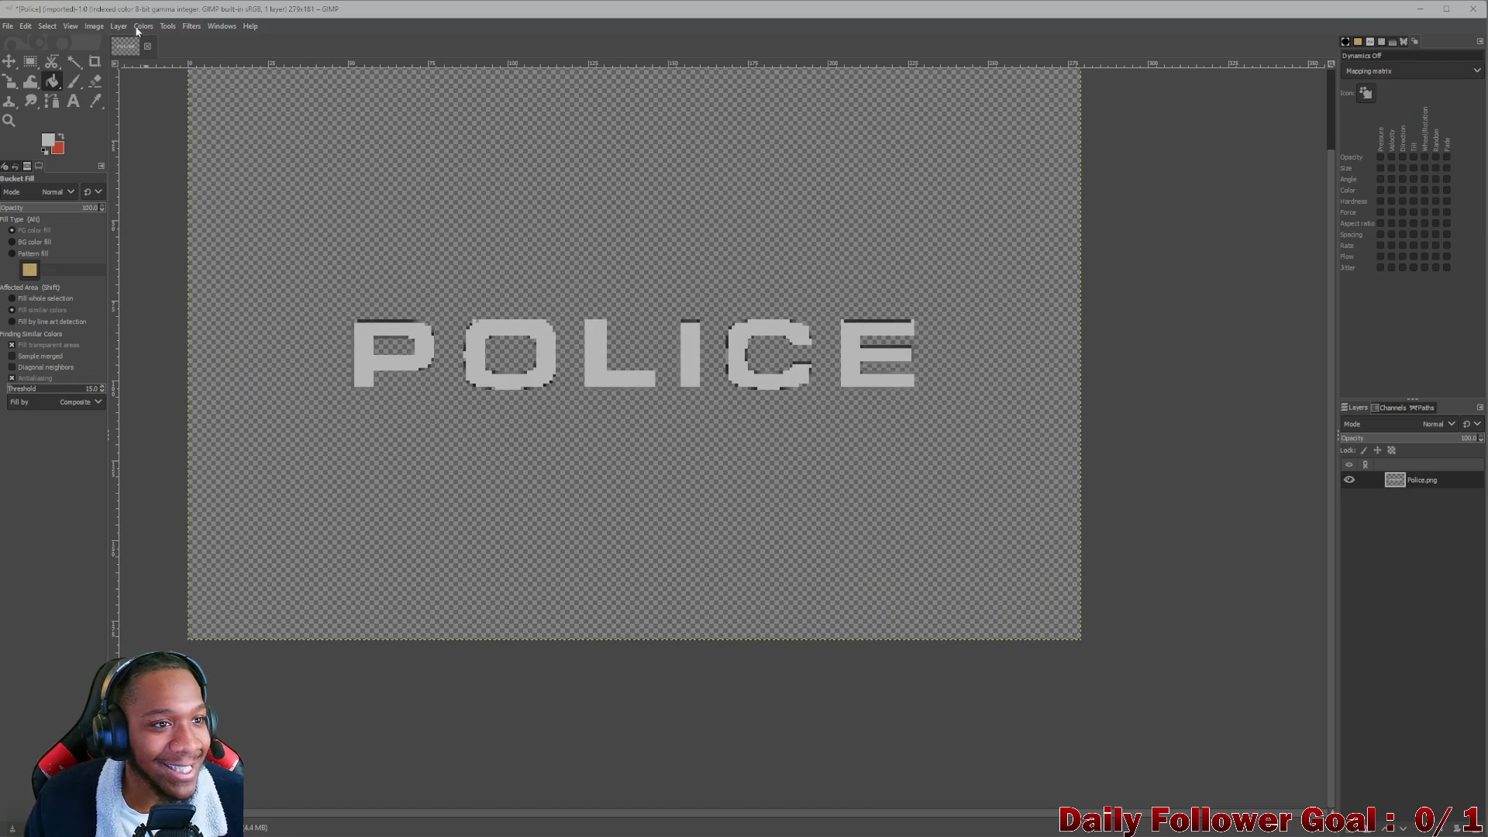
pyautogui.click(94, 26)
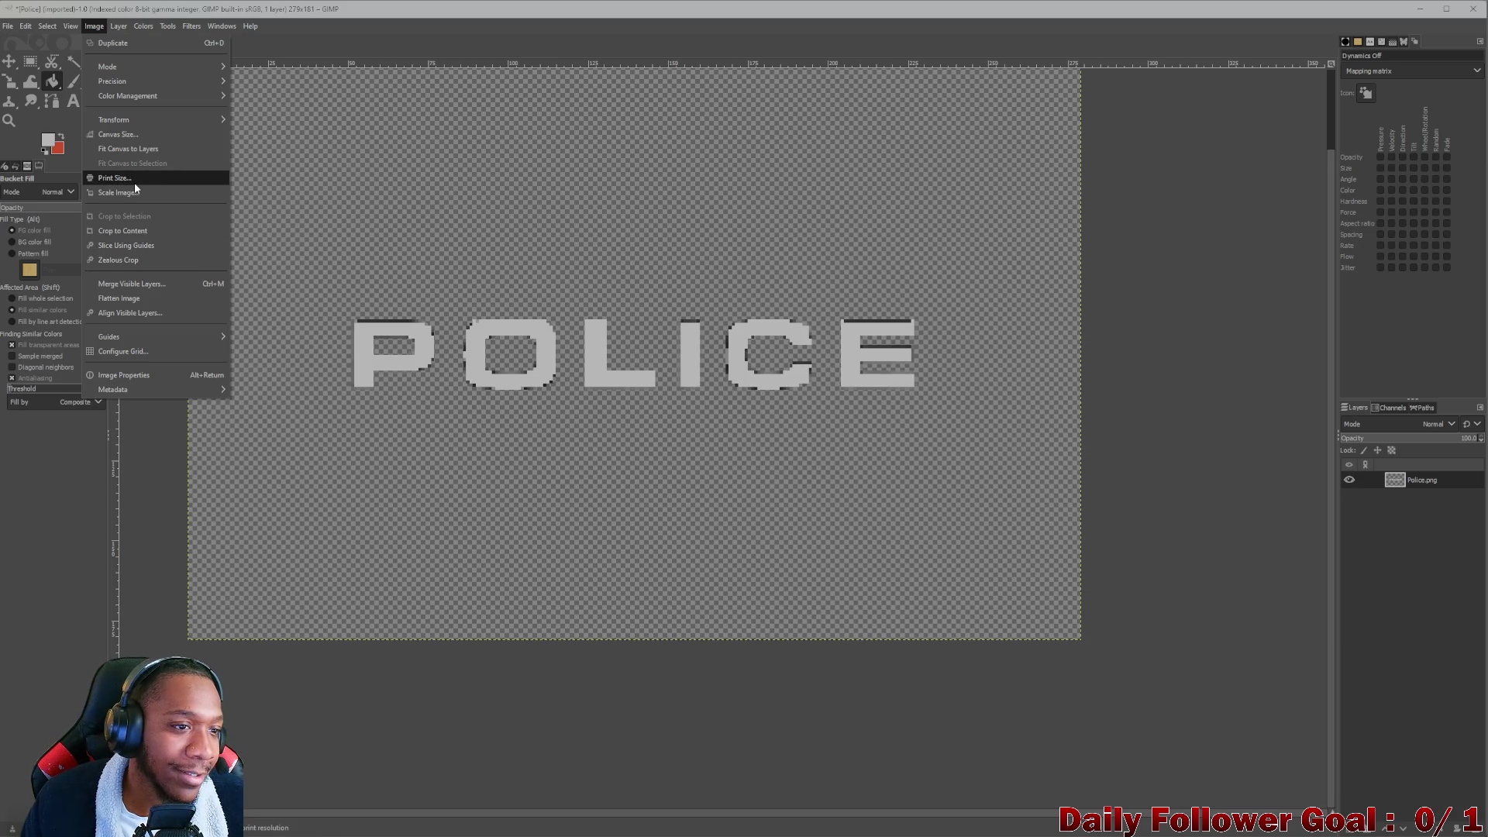
# Check the canvas size without changes, then fill dark pixels along the E, undoing a stray fill.
pyautogui.click(138, 134)
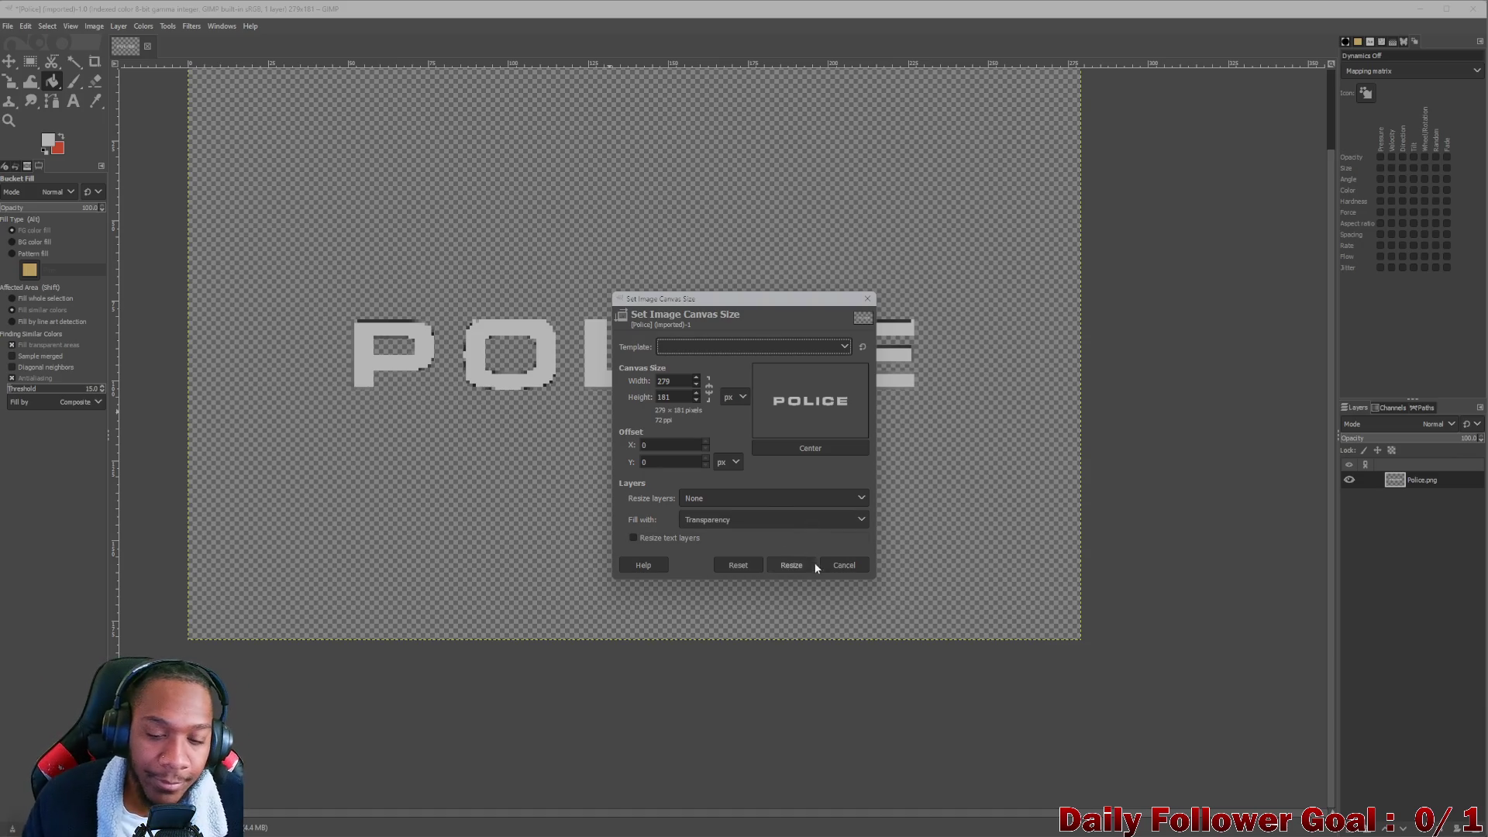
pyautogui.click(844, 566)
pyautogui.click(879, 321)
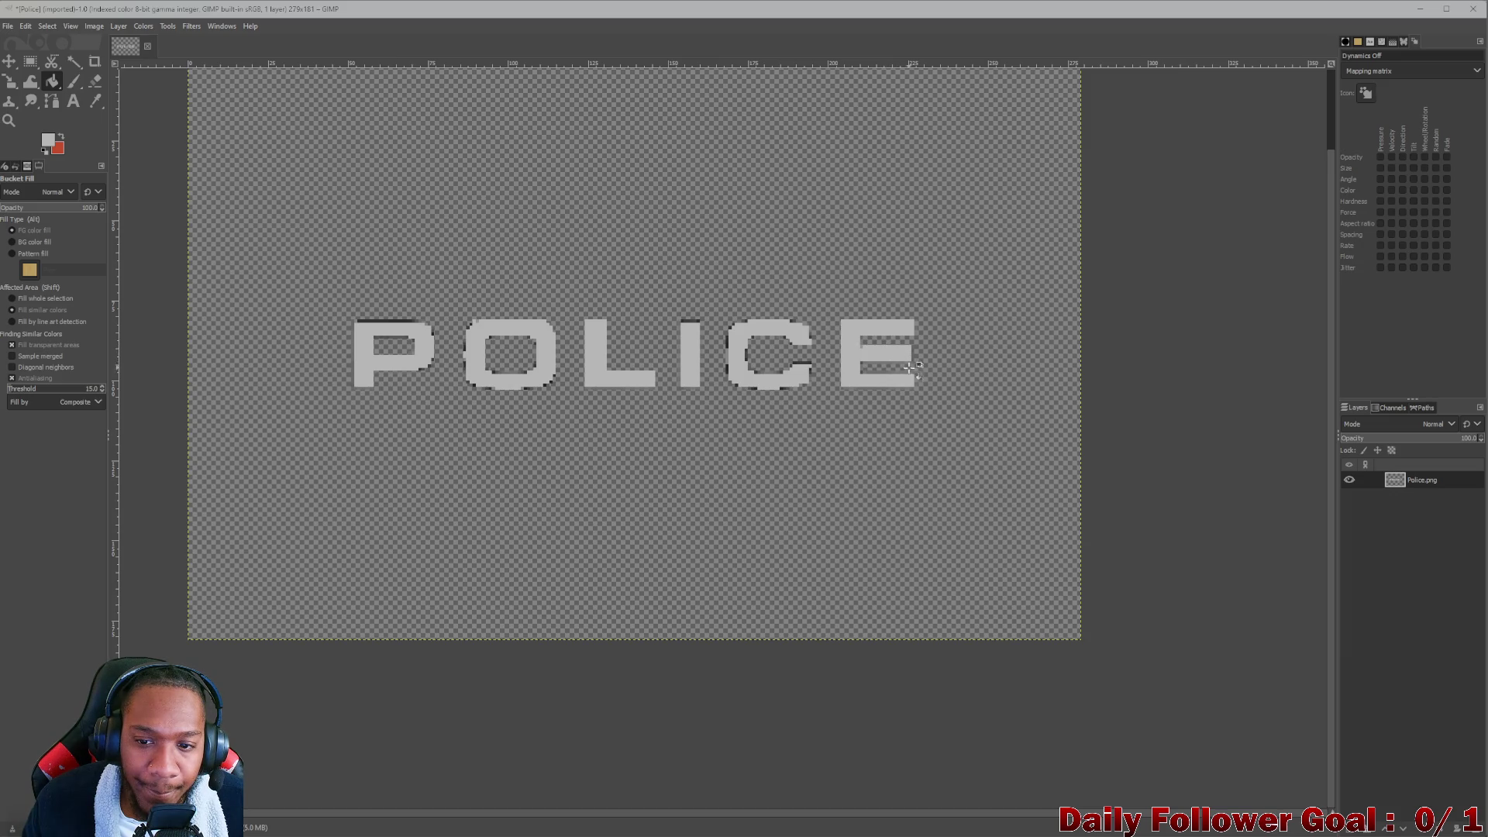
pyautogui.click(734, 366)
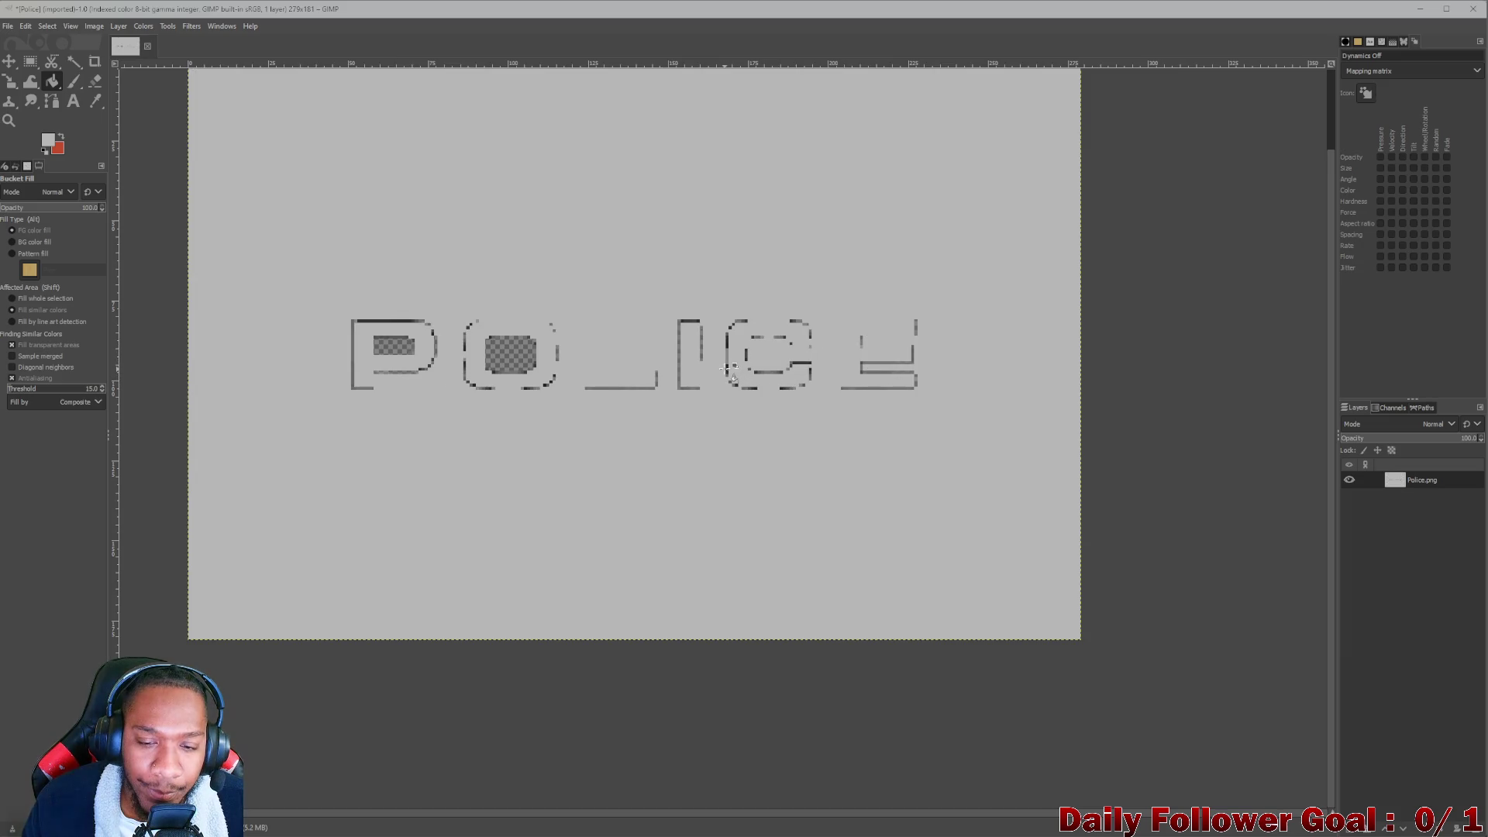
pyautogui.hotkey('ctrl', 'z')
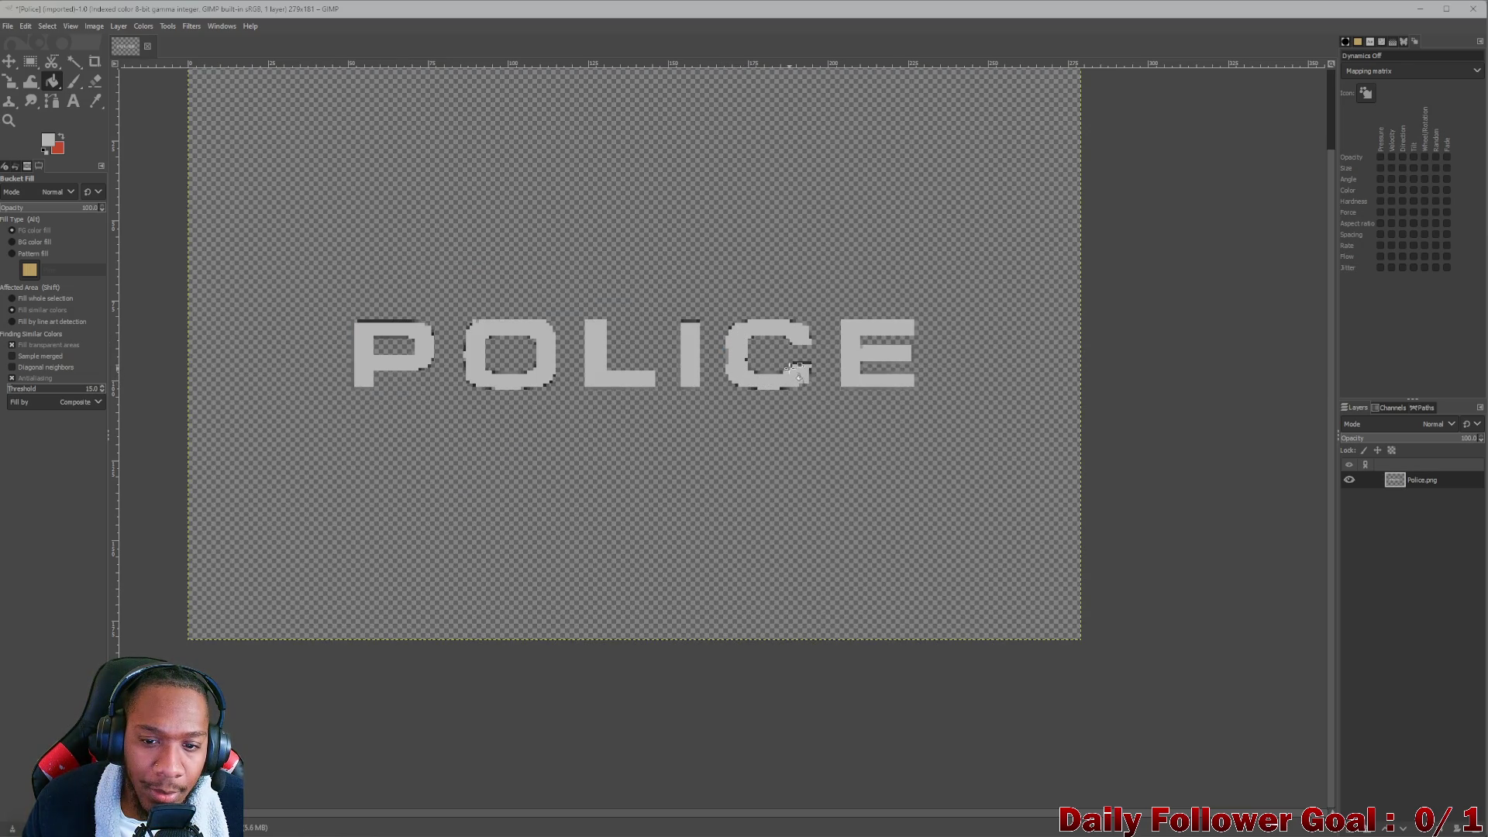
# Fill the dark strip atop the P light grey, undoing an accidental whole-canvas fill.
pyautogui.click(385, 319)
pyautogui.hotkey('ctrl', 'z')
pyautogui.click(394, 320)
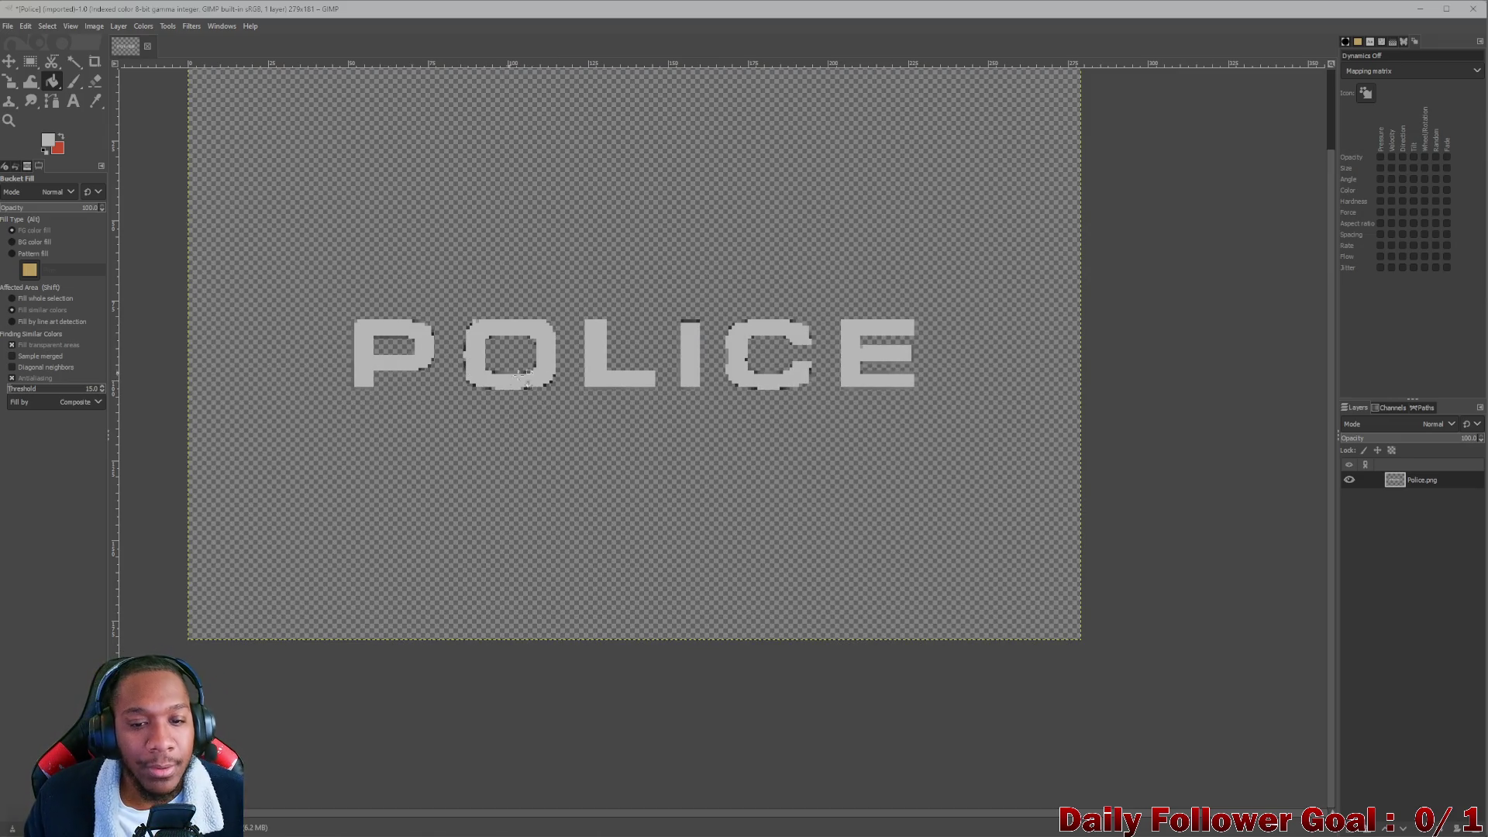
pyautogui.keyDown('ctrl'); pyautogui.scroll(-1, 518, 376); pyautogui.keyUp('ctrl')
pyautogui.keyDown('ctrl'); pyautogui.scroll(2, 665, 296); pyautogui.keyUp('ctrl')
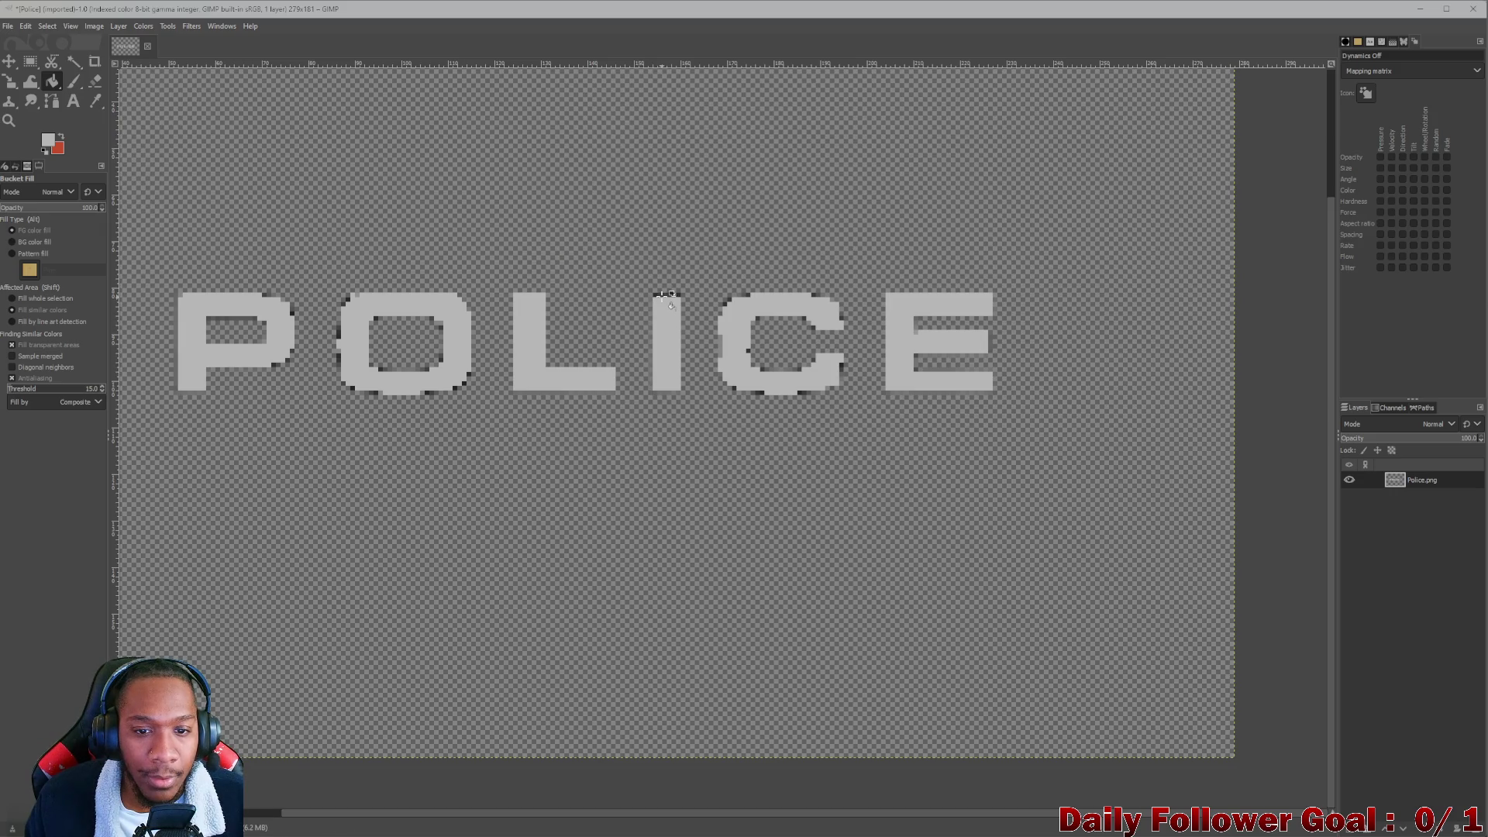
pyautogui.keyDown('ctrl'); pyautogui.scroll(-4, 698, 380); pyautogui.keyUp('ctrl')
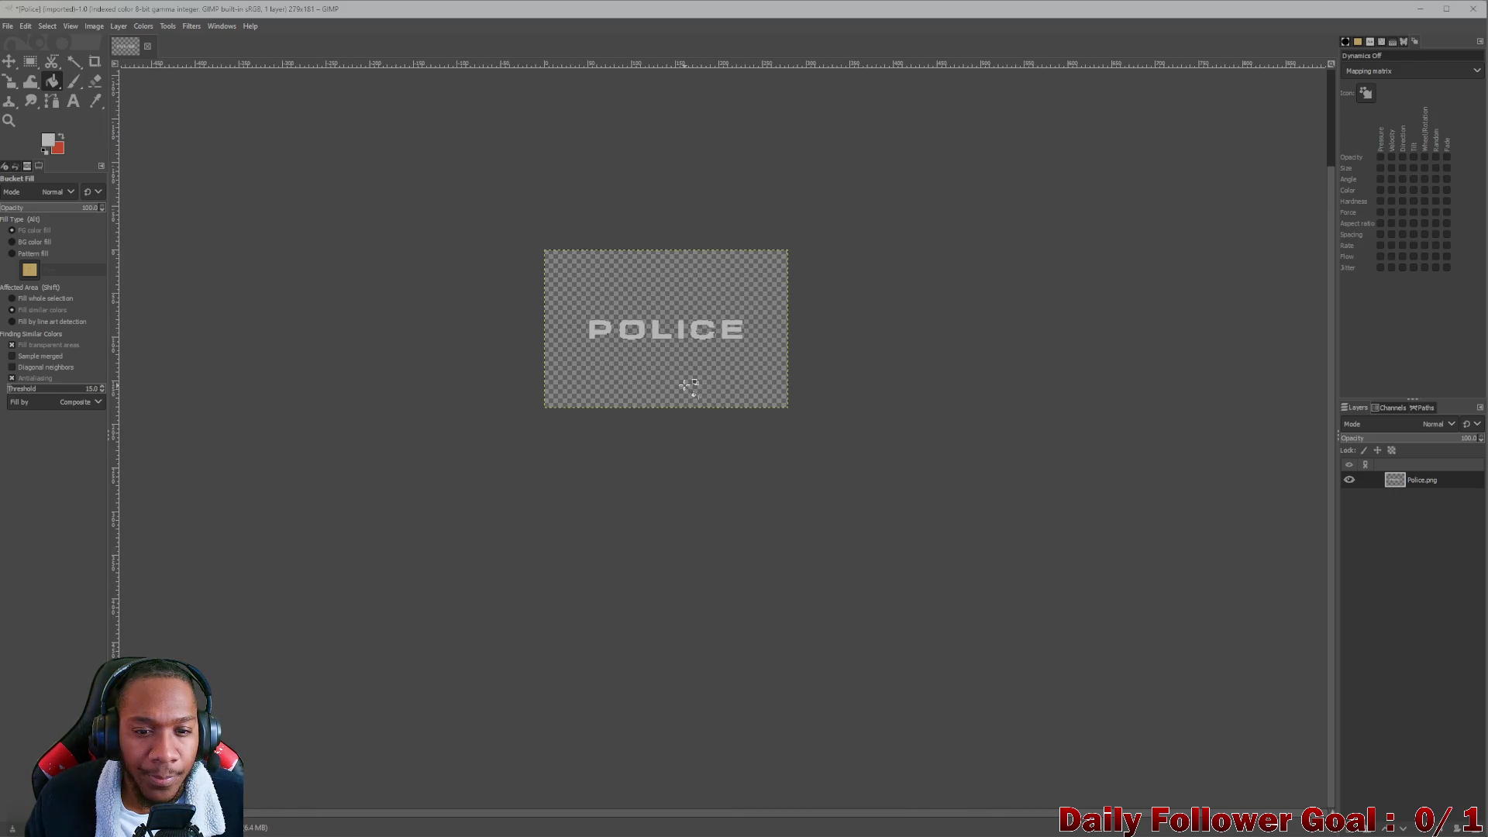
pyautogui.keyDown('ctrl'); pyautogui.scroll(1, 671, 379); pyautogui.keyUp('ctrl')
pyautogui.keyDown('ctrl'); pyautogui.scroll(-4, 659, 372); pyautogui.keyUp('ctrl')
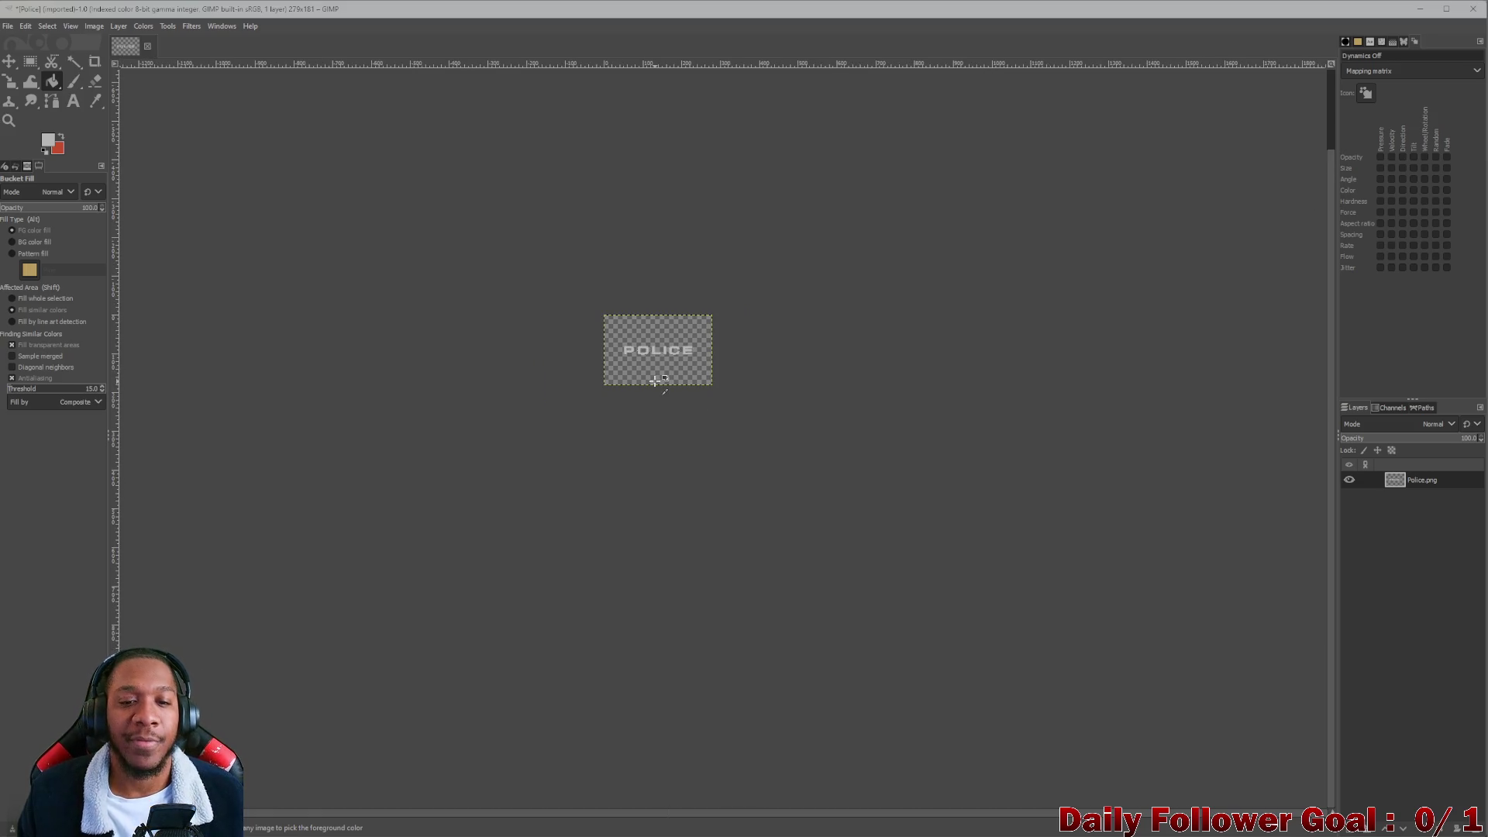
pyautogui.keyDown('ctrl'); pyautogui.scroll(2, 655, 379); pyautogui.keyUp('ctrl')
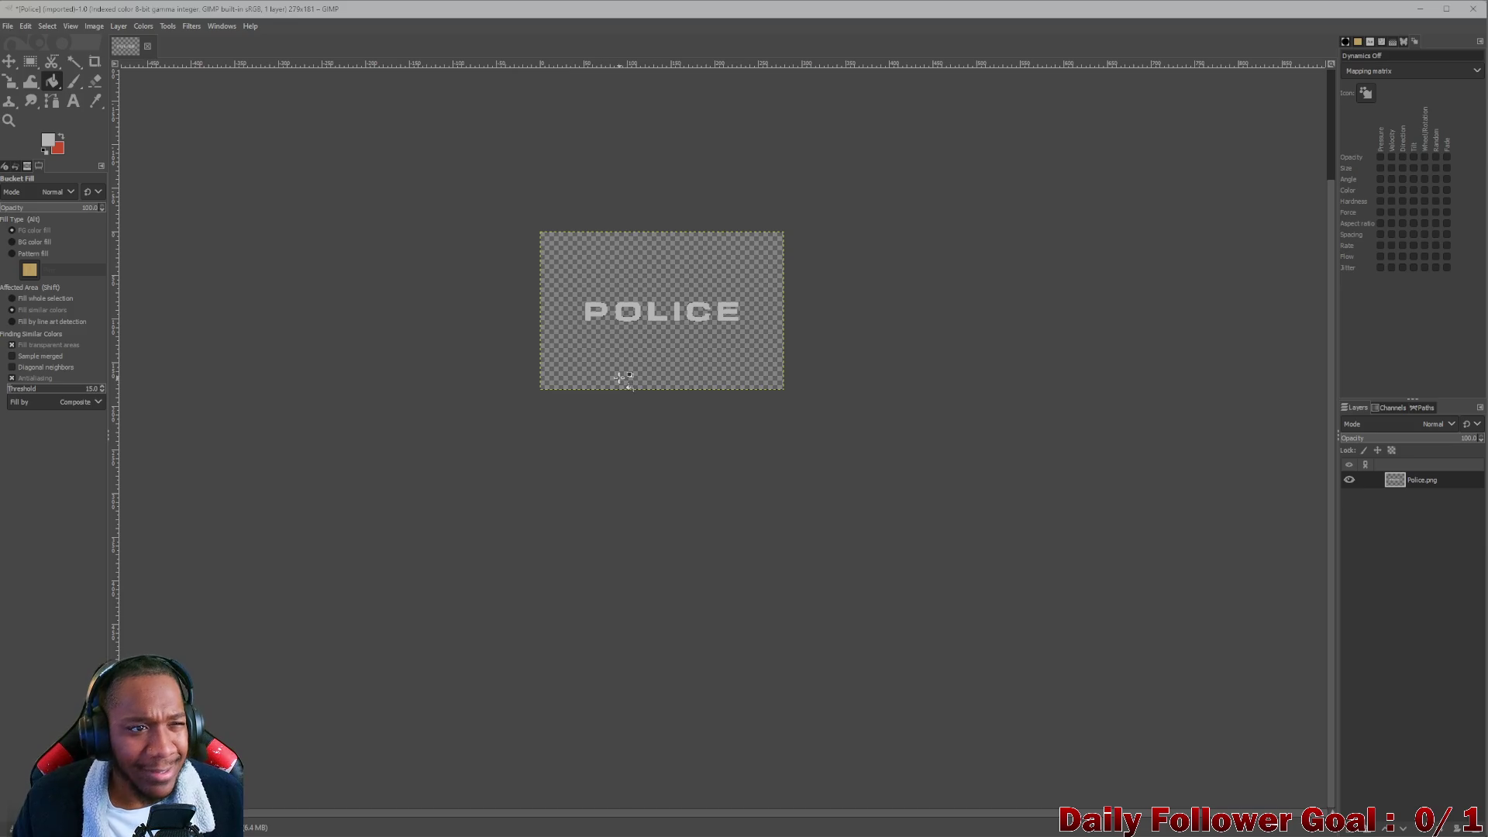
pyautogui.click(1422, 10)
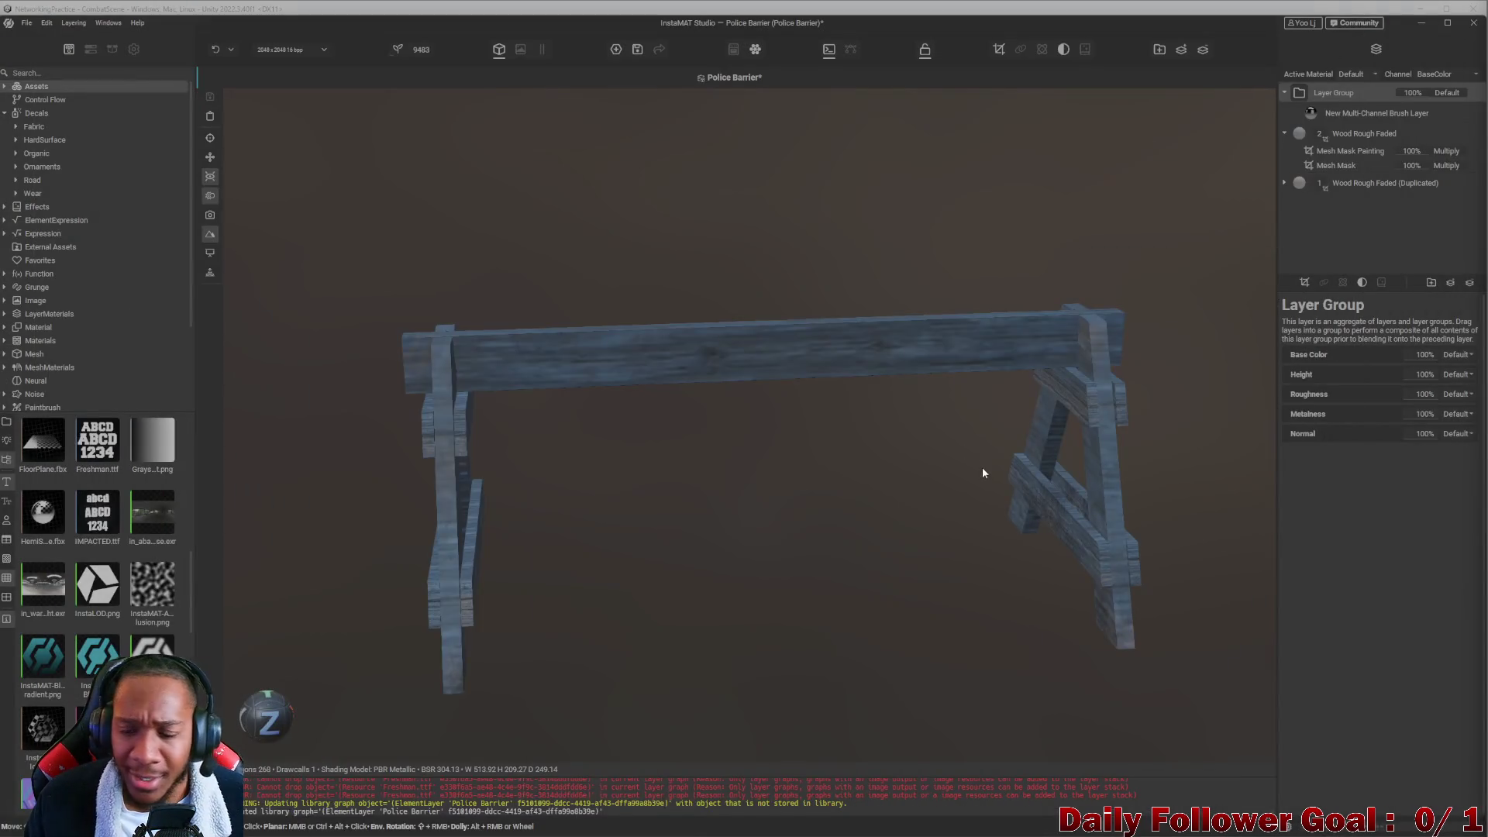
pyautogui.keyDown('alt'); pyautogui.moveTo(940, 403); pyautogui.dragTo(897, 392); pyautogui.keyUp('alt')
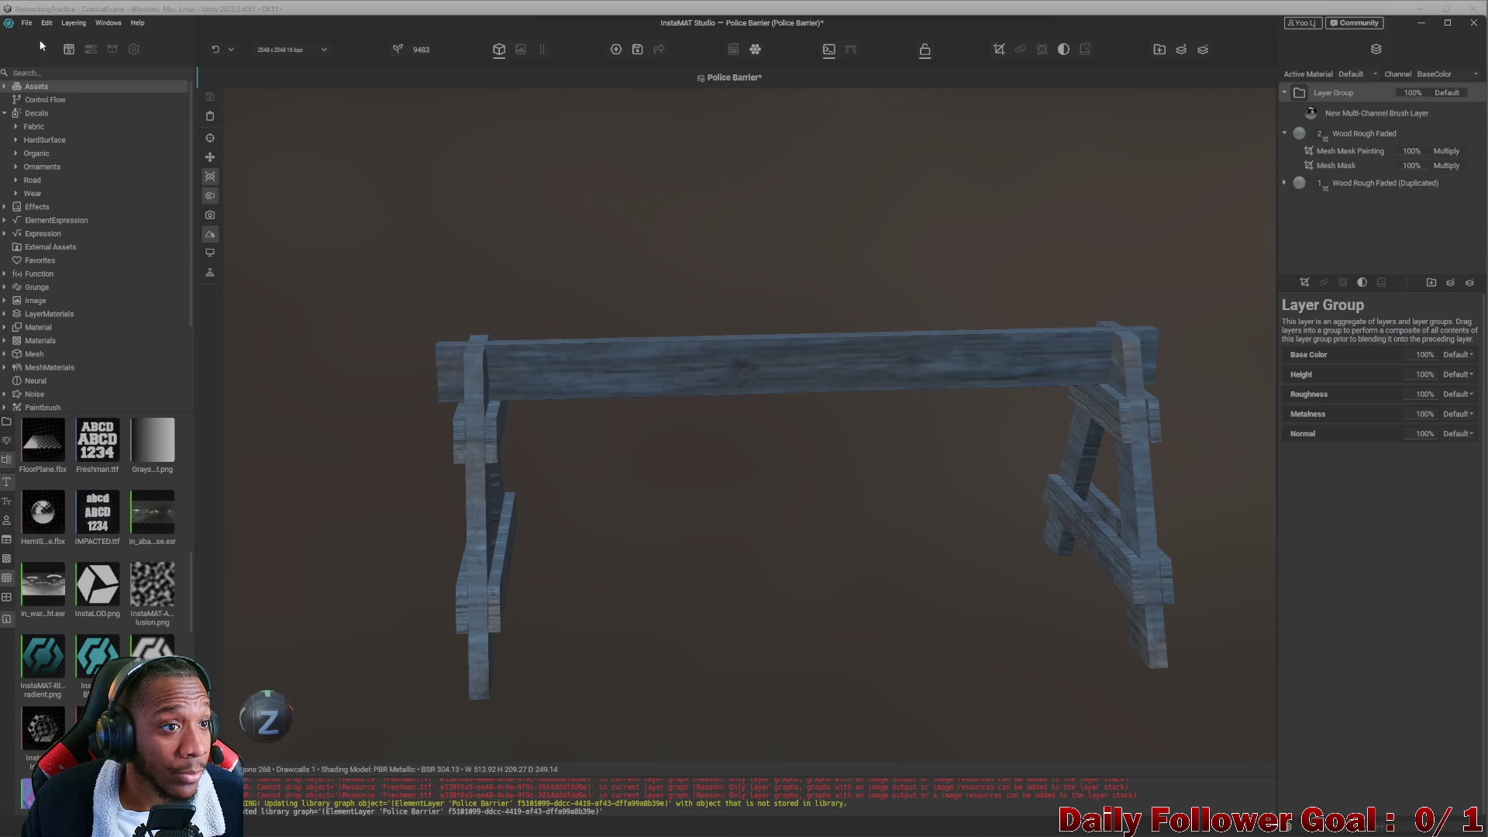
pyautogui.click(26, 23)
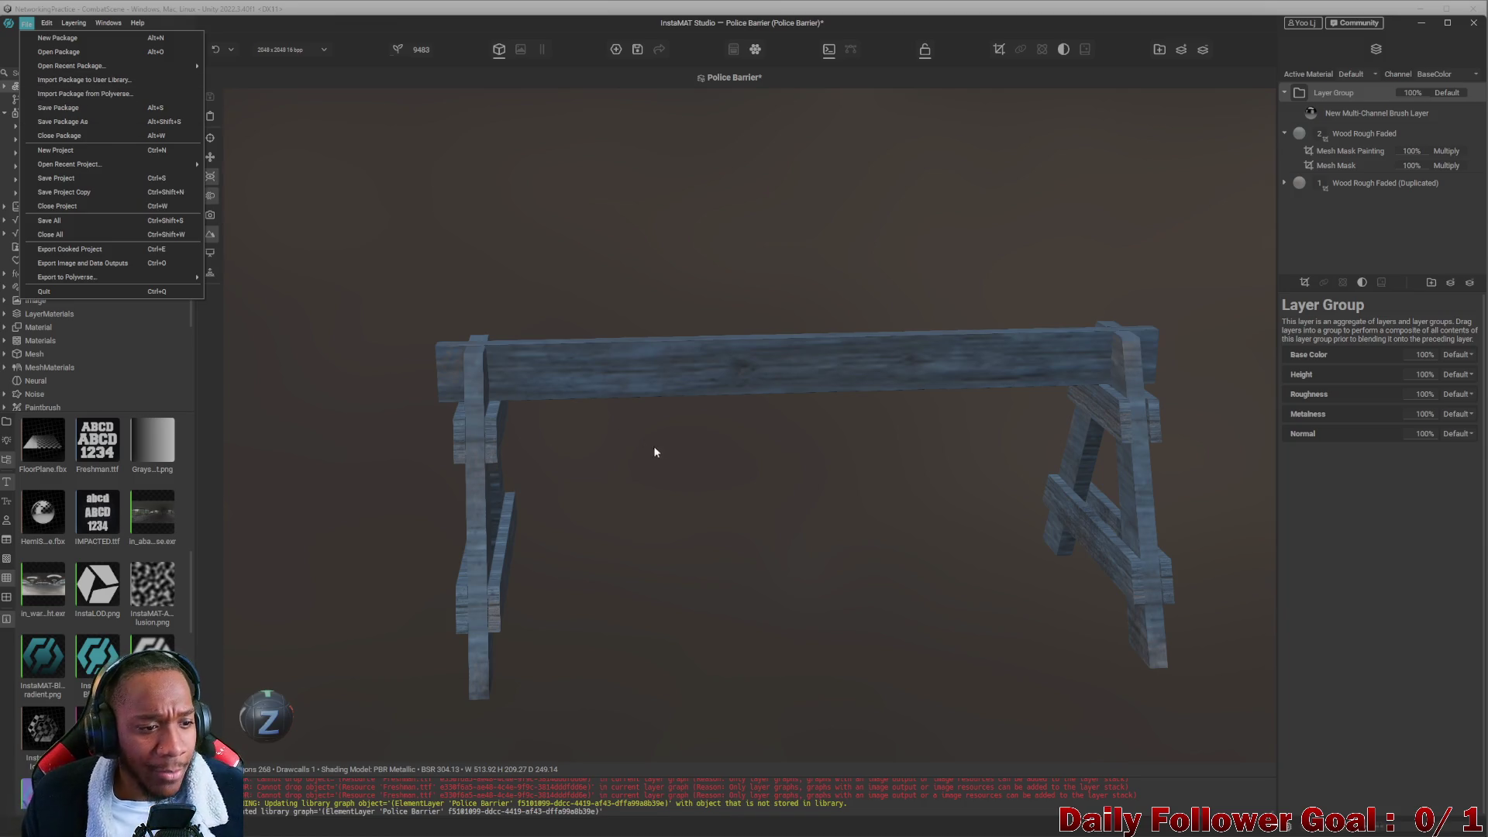
pyautogui.scroll(3, 421, 399)
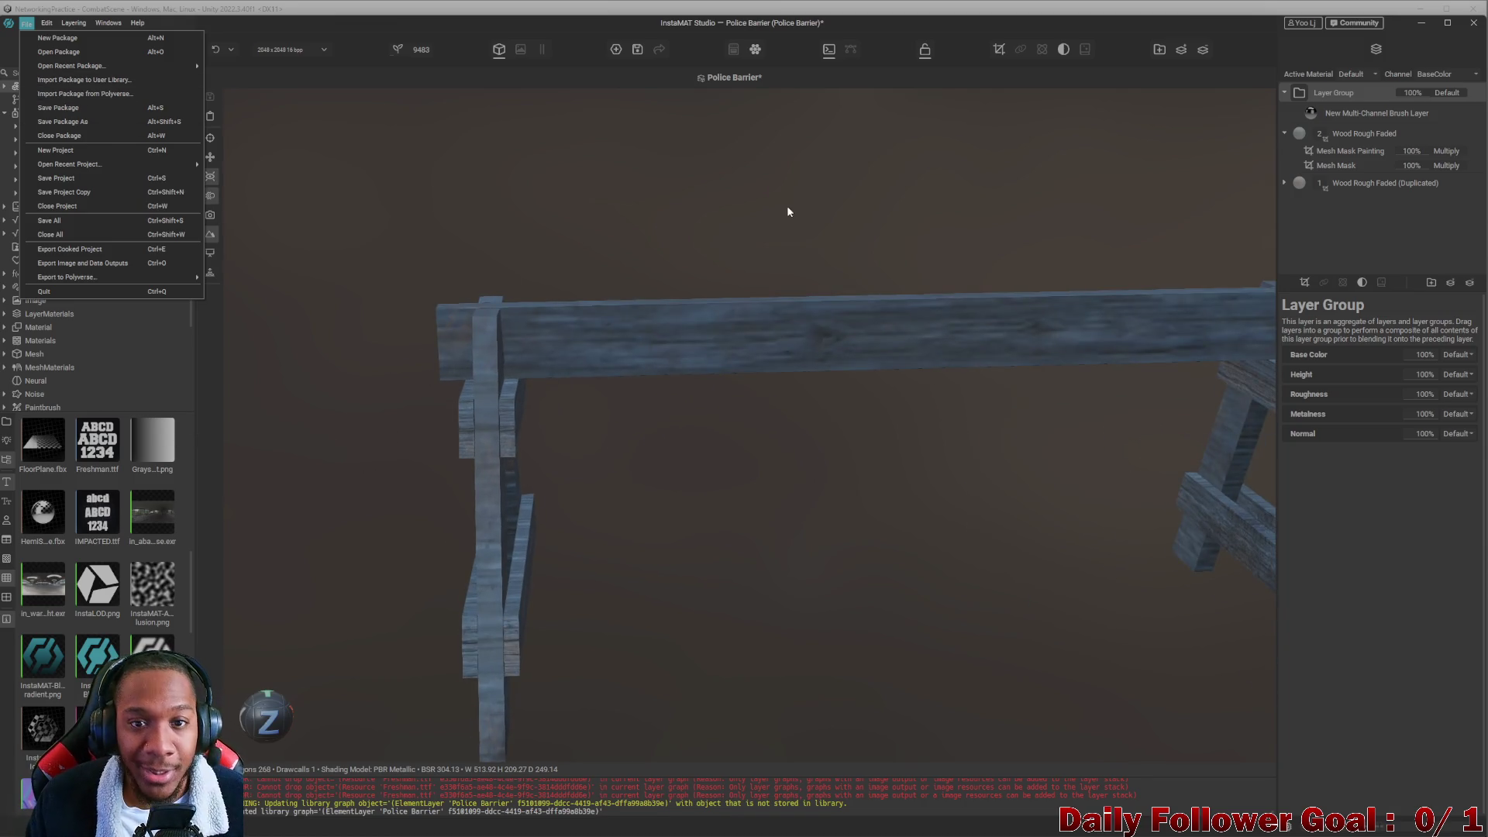
pyautogui.moveTo(204, 835)
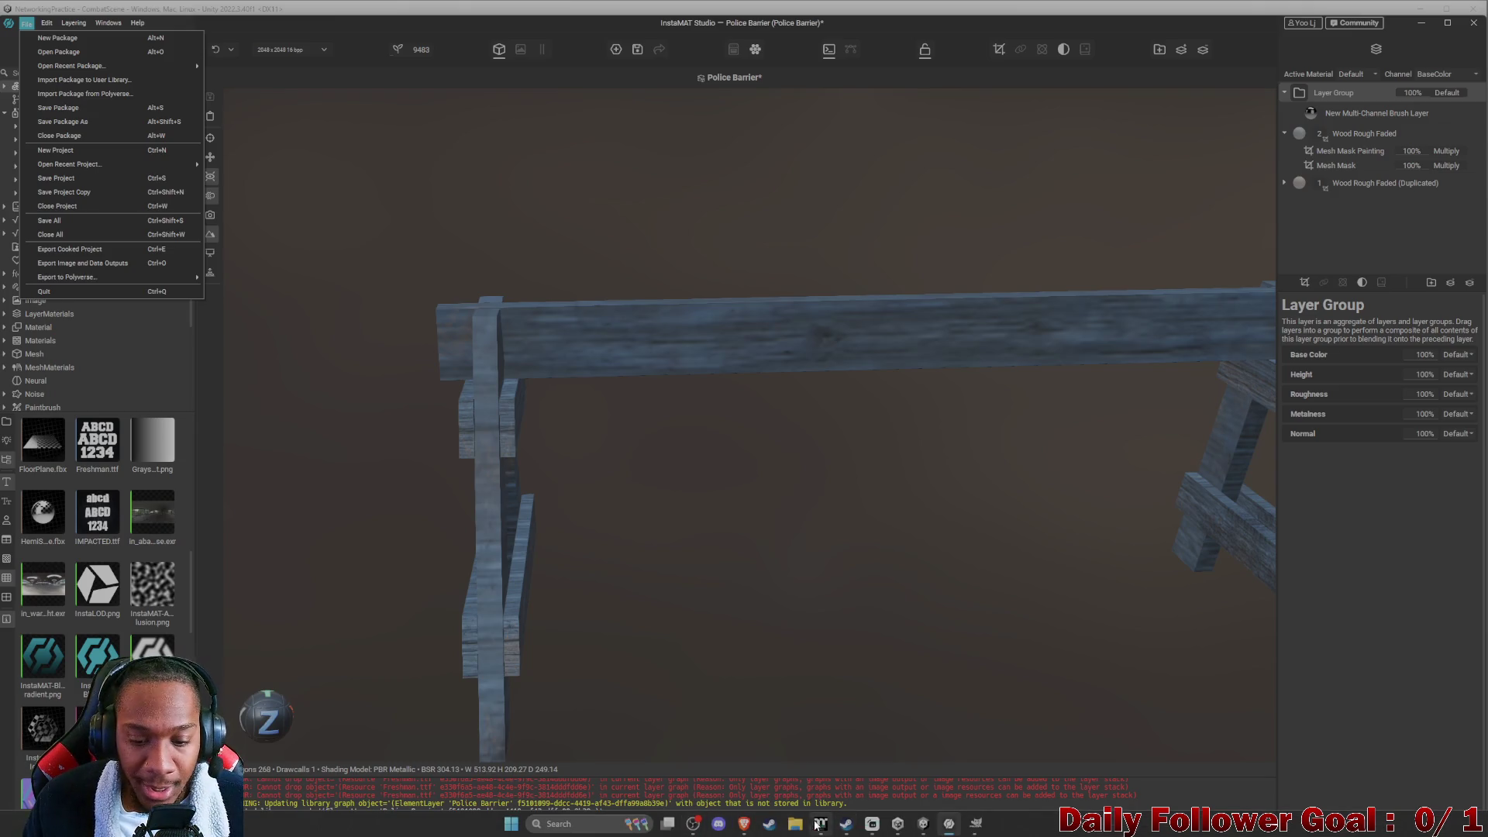
pyautogui.press('Escape')
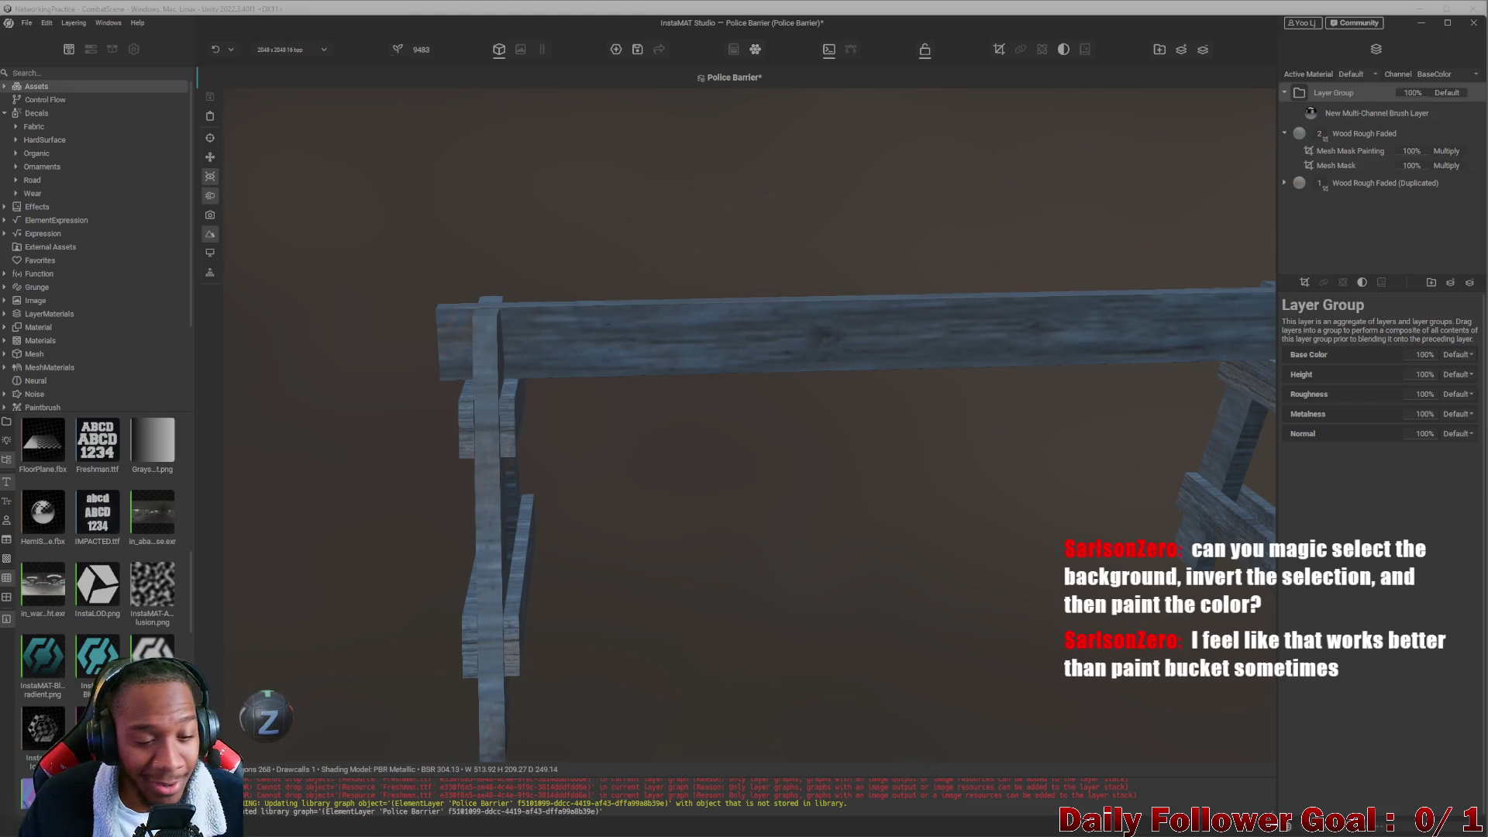
pyautogui.click(975, 824)
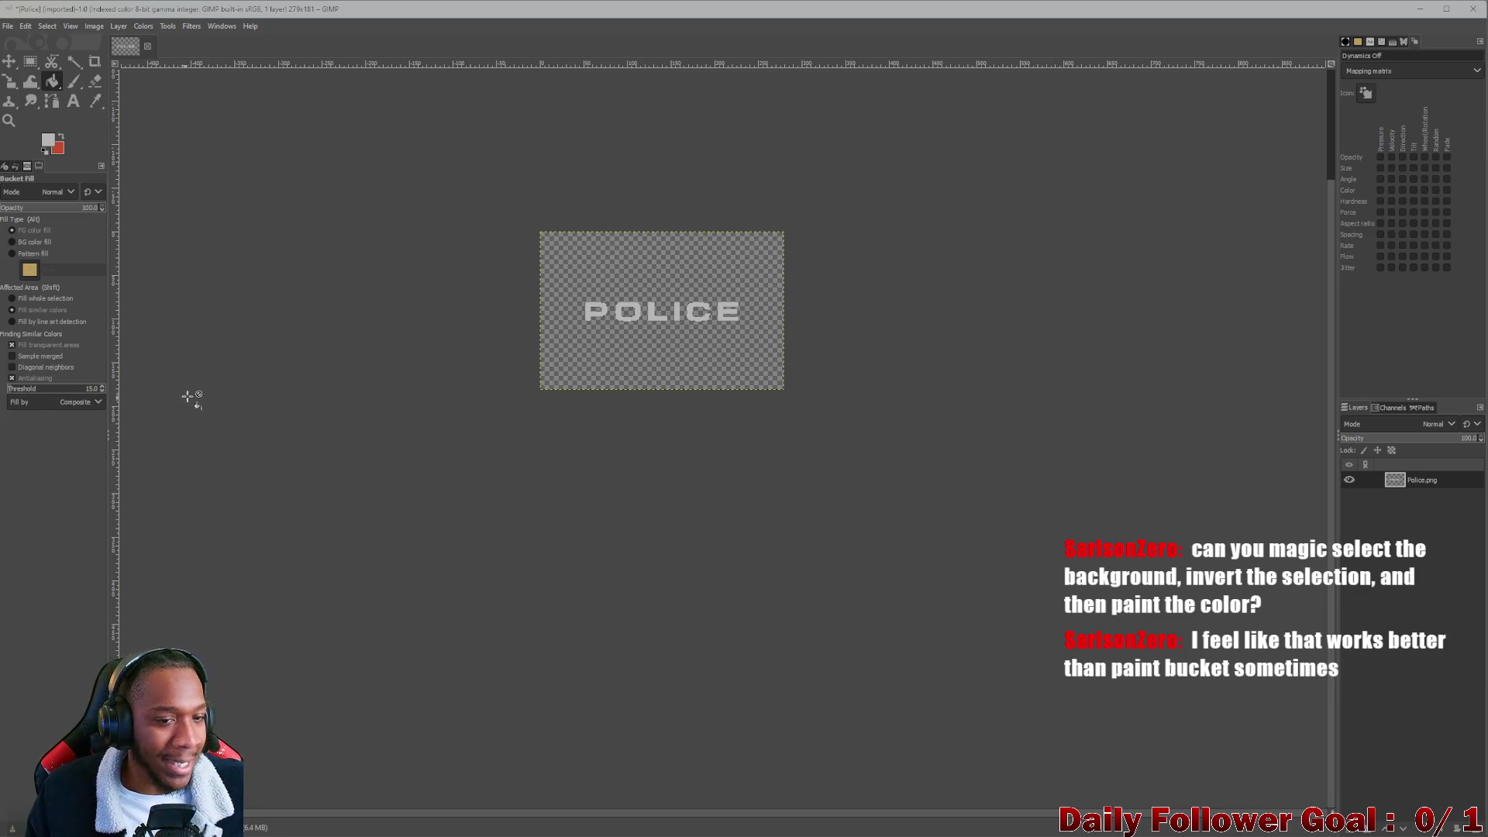
# Return to InstaMAT Studio and browse the asset library, searching 'poll' then clearing it.
pyautogui.click(1418, 9)
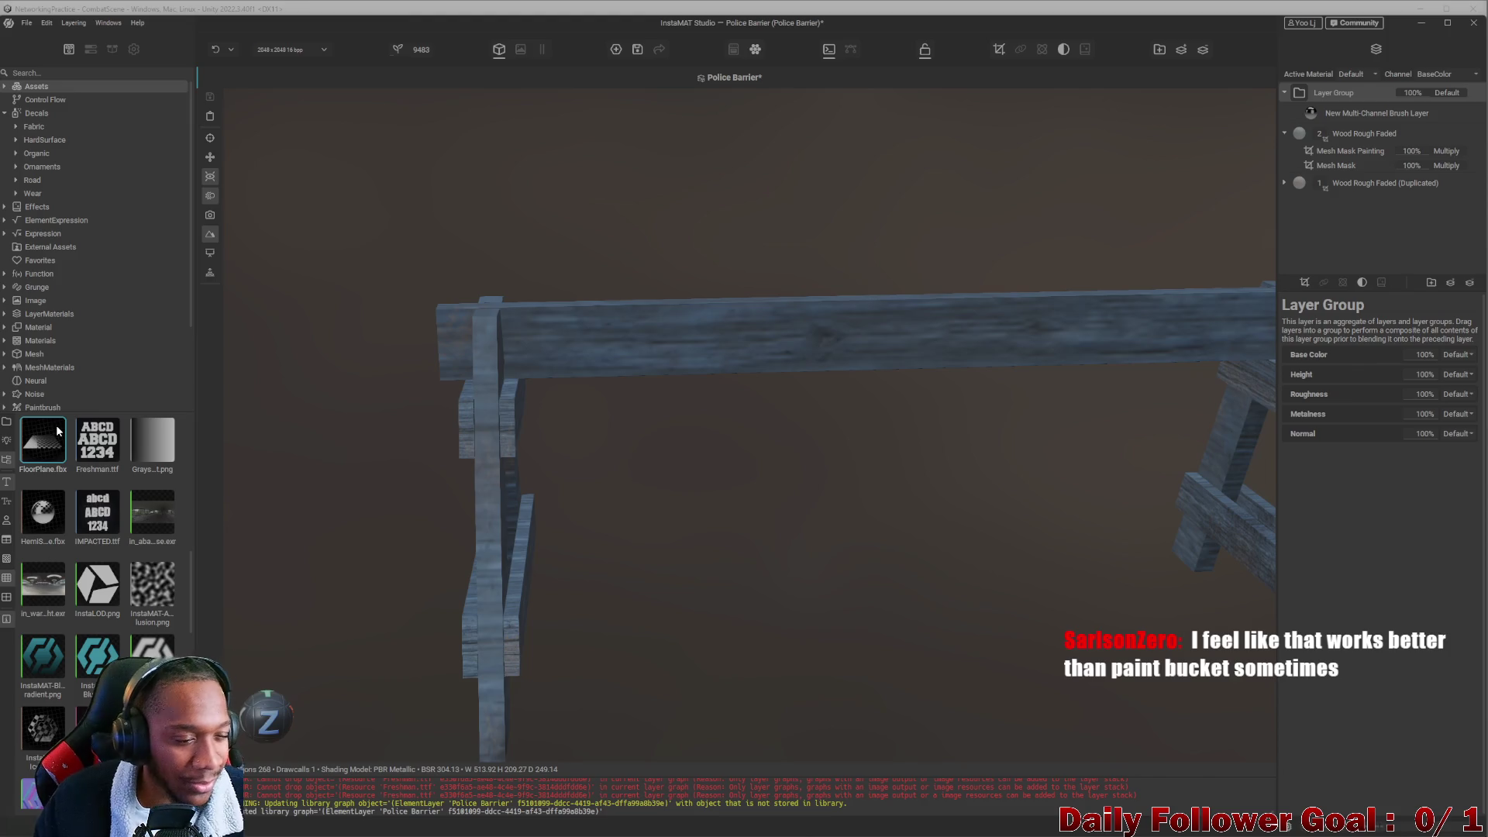
pyautogui.scroll(-2, 56, 374)
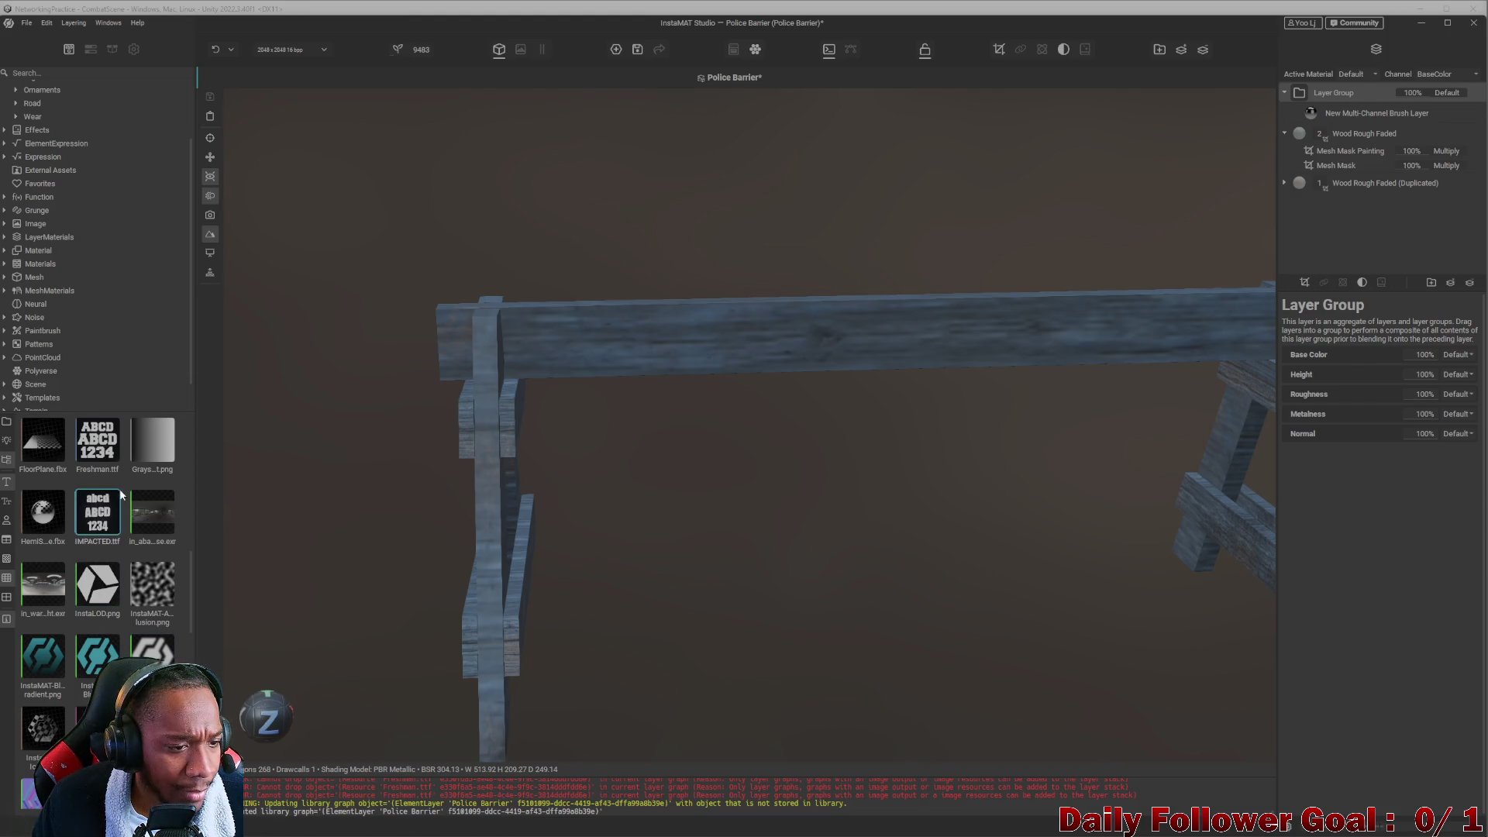
pyautogui.scroll(-5, 164, 657)
pyautogui.scroll(5, 97, 582)
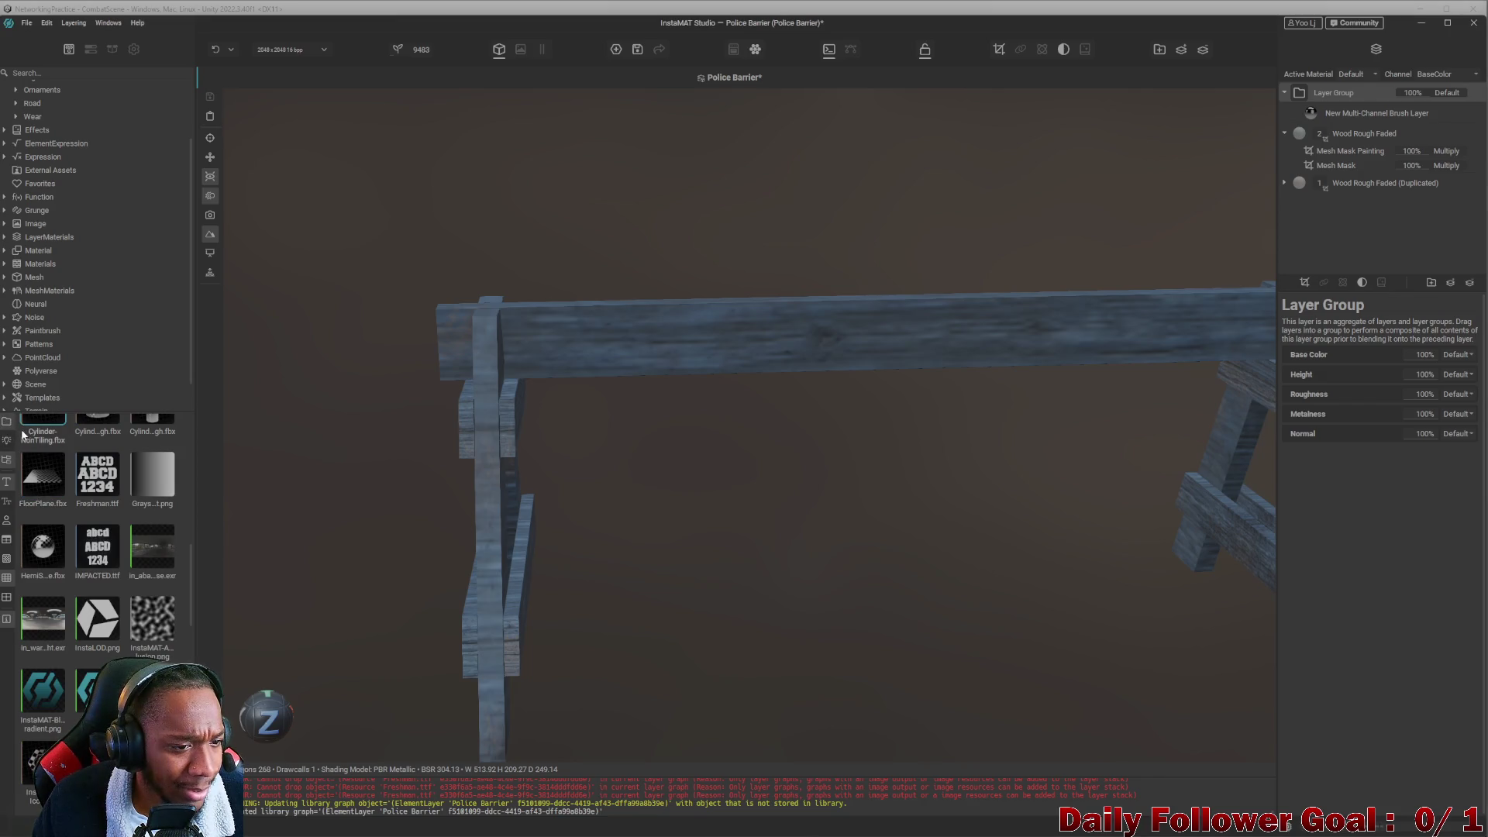
pyautogui.scroll(5, 142, 497)
pyautogui.scroll(-3, 142, 497)
pyautogui.scroll(3, 104, 476)
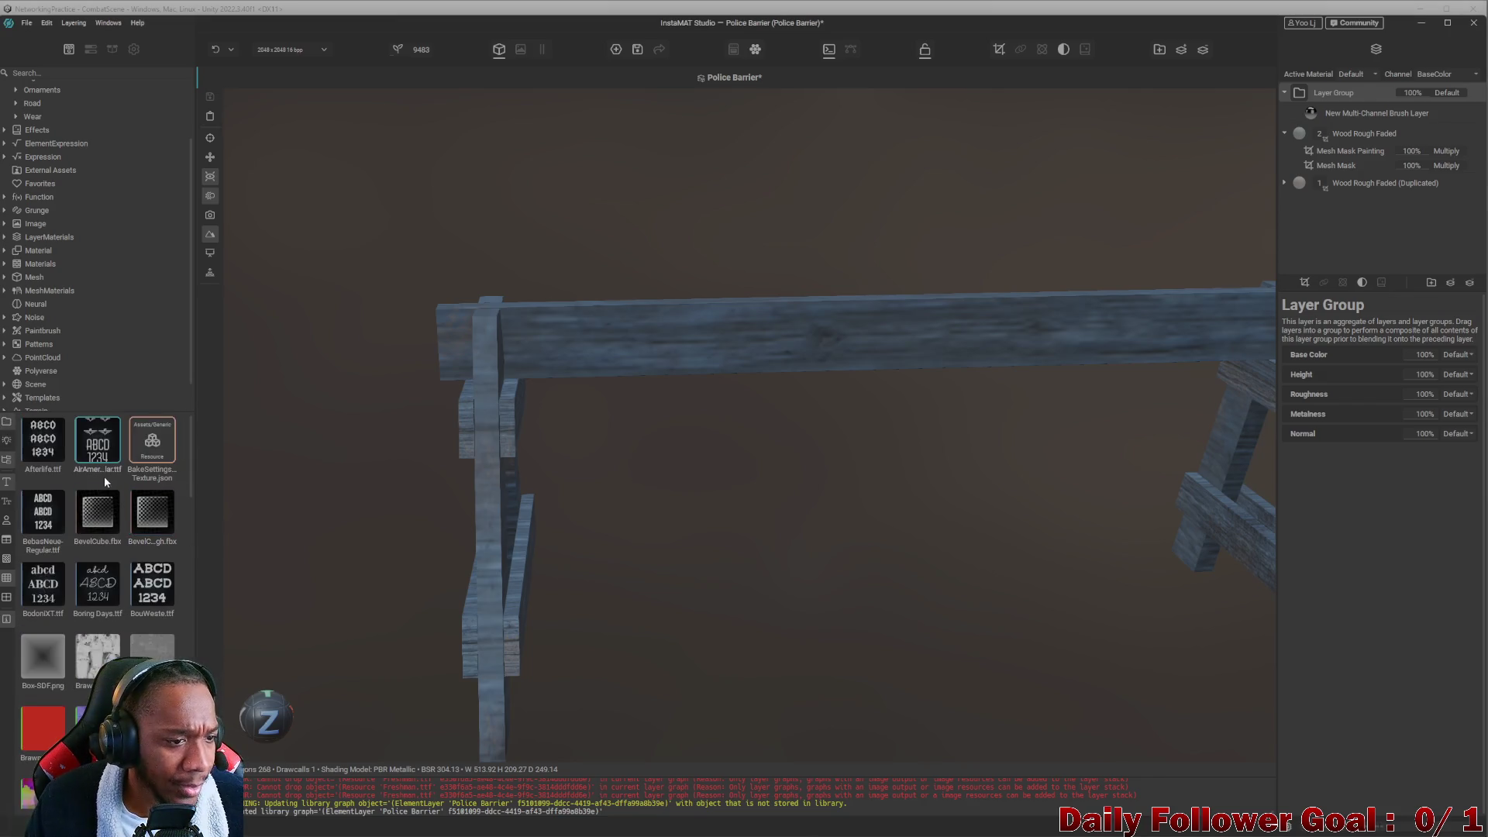
pyautogui.click(46, 74)
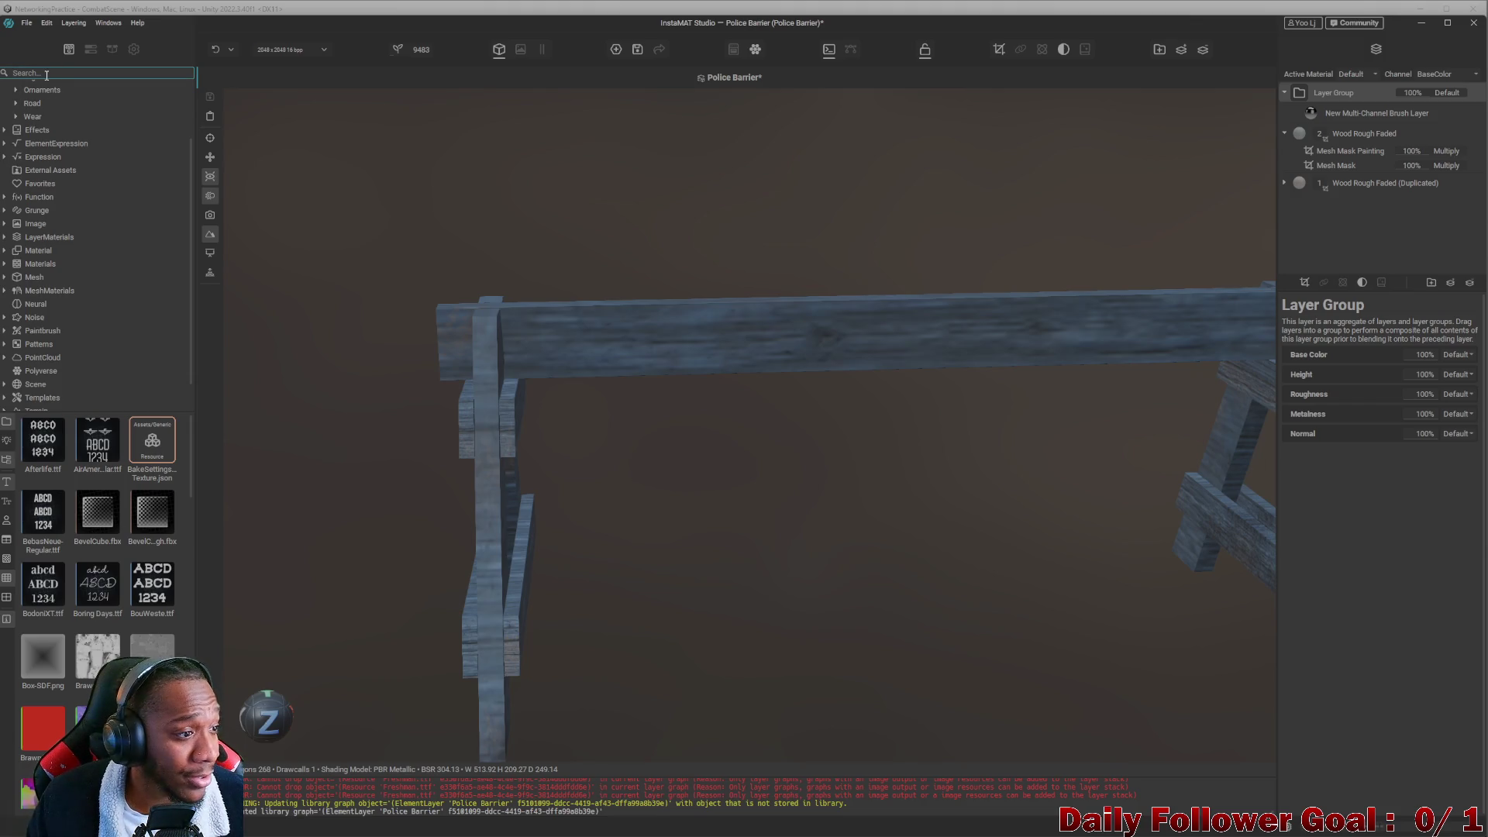
pyautogui.write('poll')
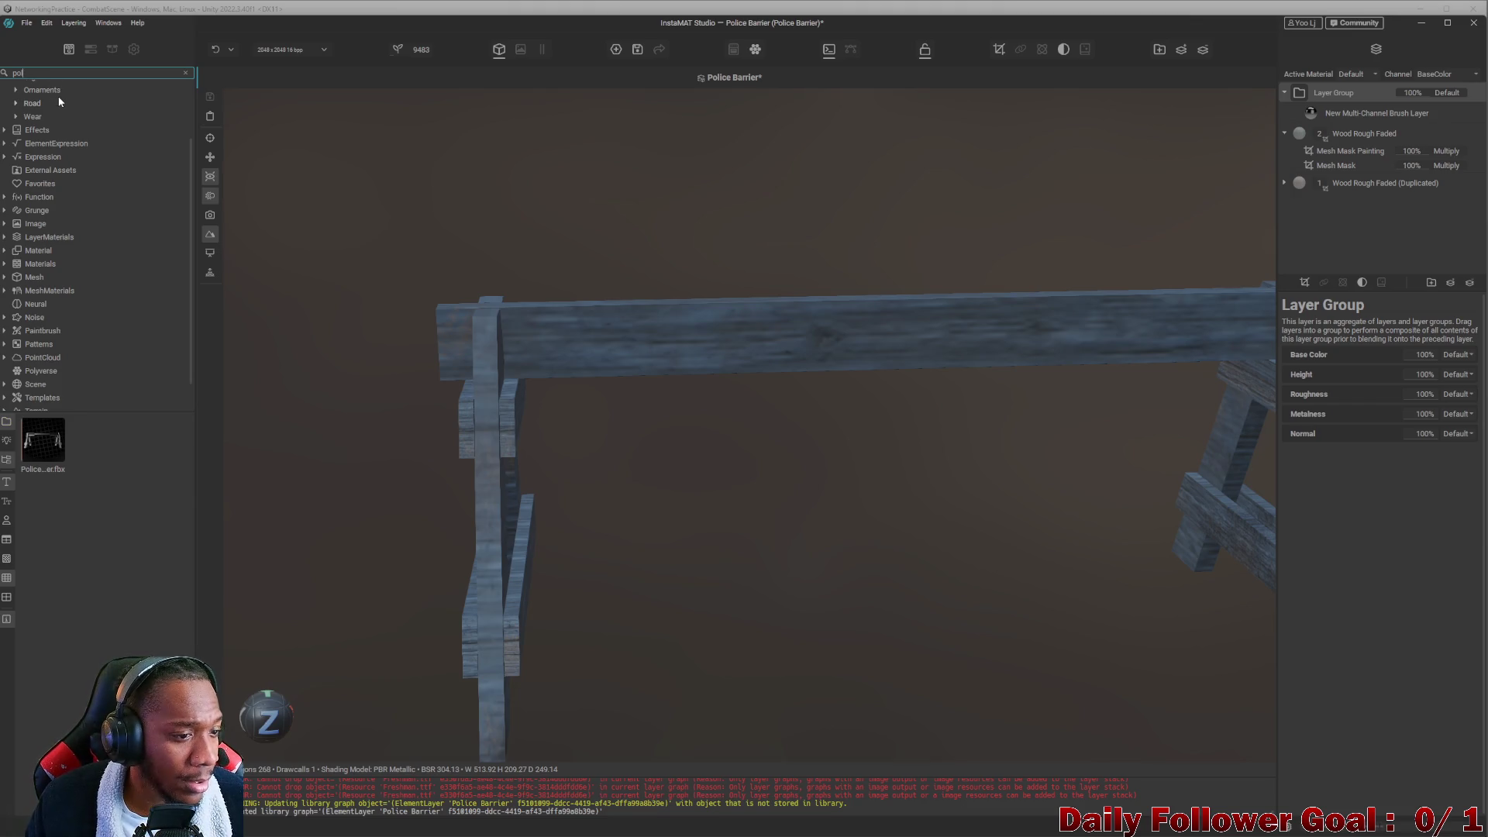
pyautogui.press('BackSpace')
pyautogui.press('BackSpace')
pyautogui.press('BackSpace')
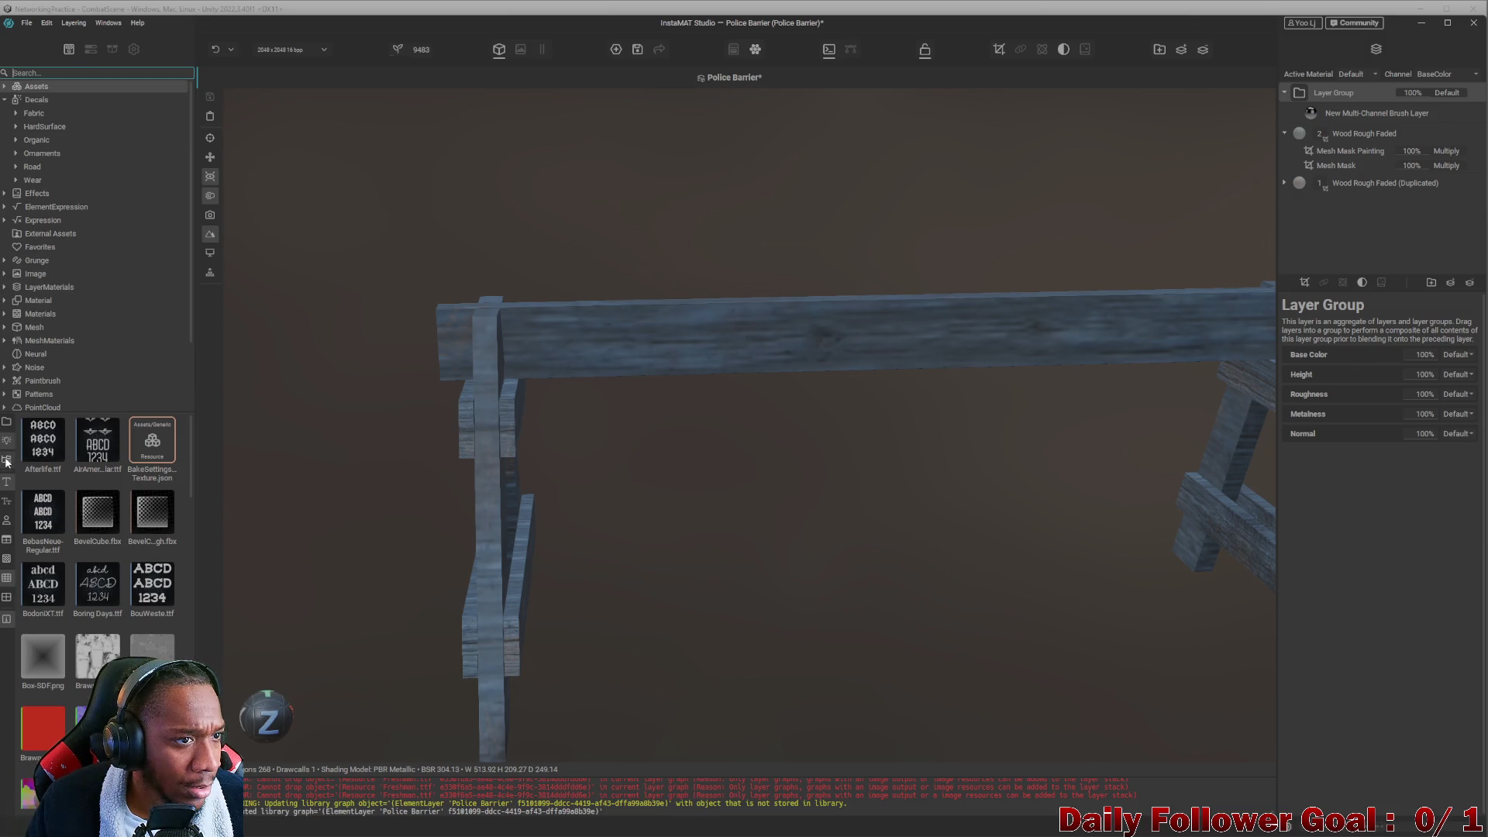
# Browse the texture images category, then show the Police Barrier package contents.
pyautogui.click(7, 462)
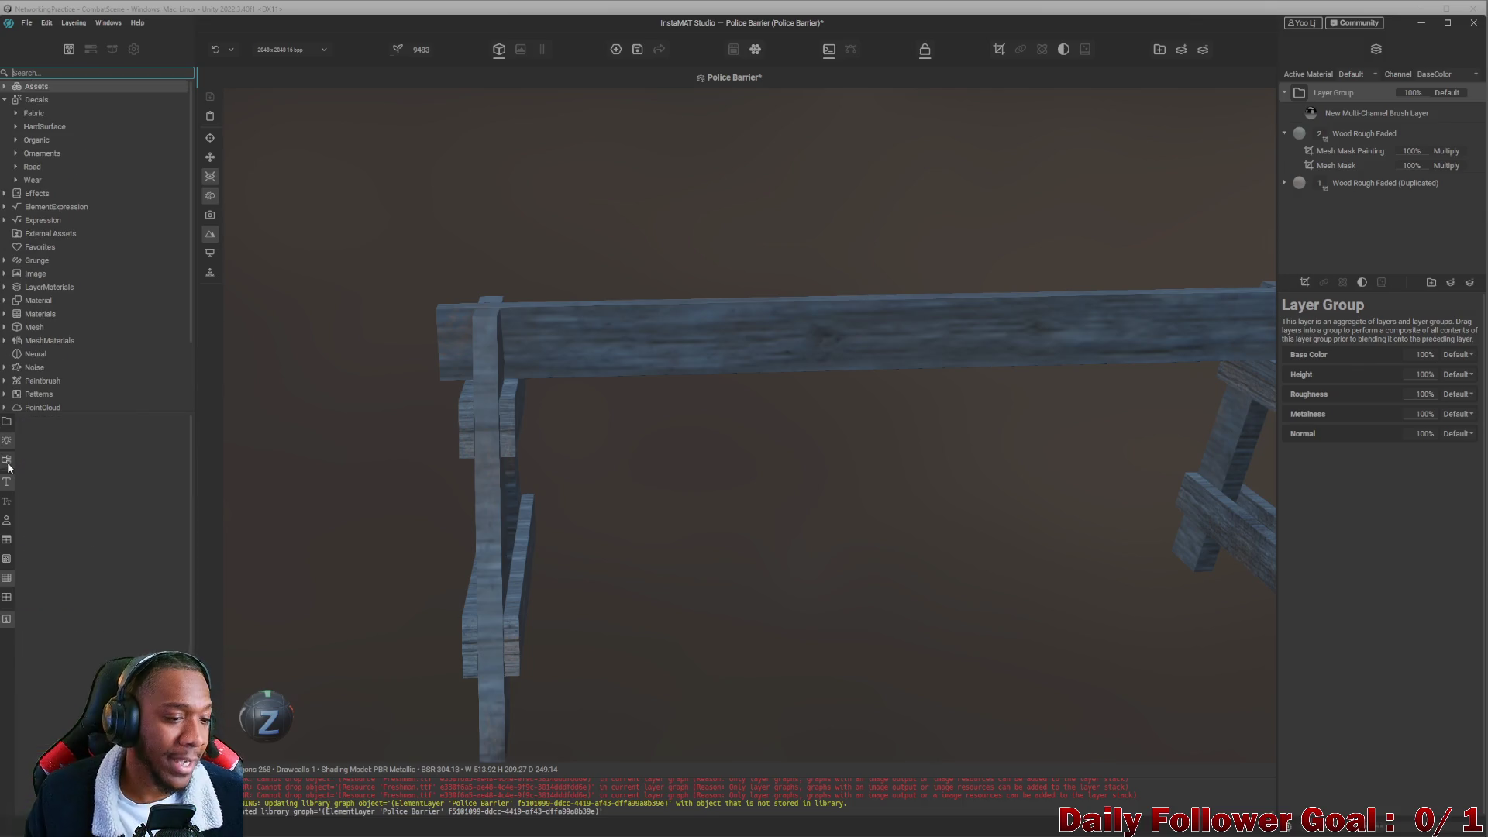
pyautogui.click(7, 481)
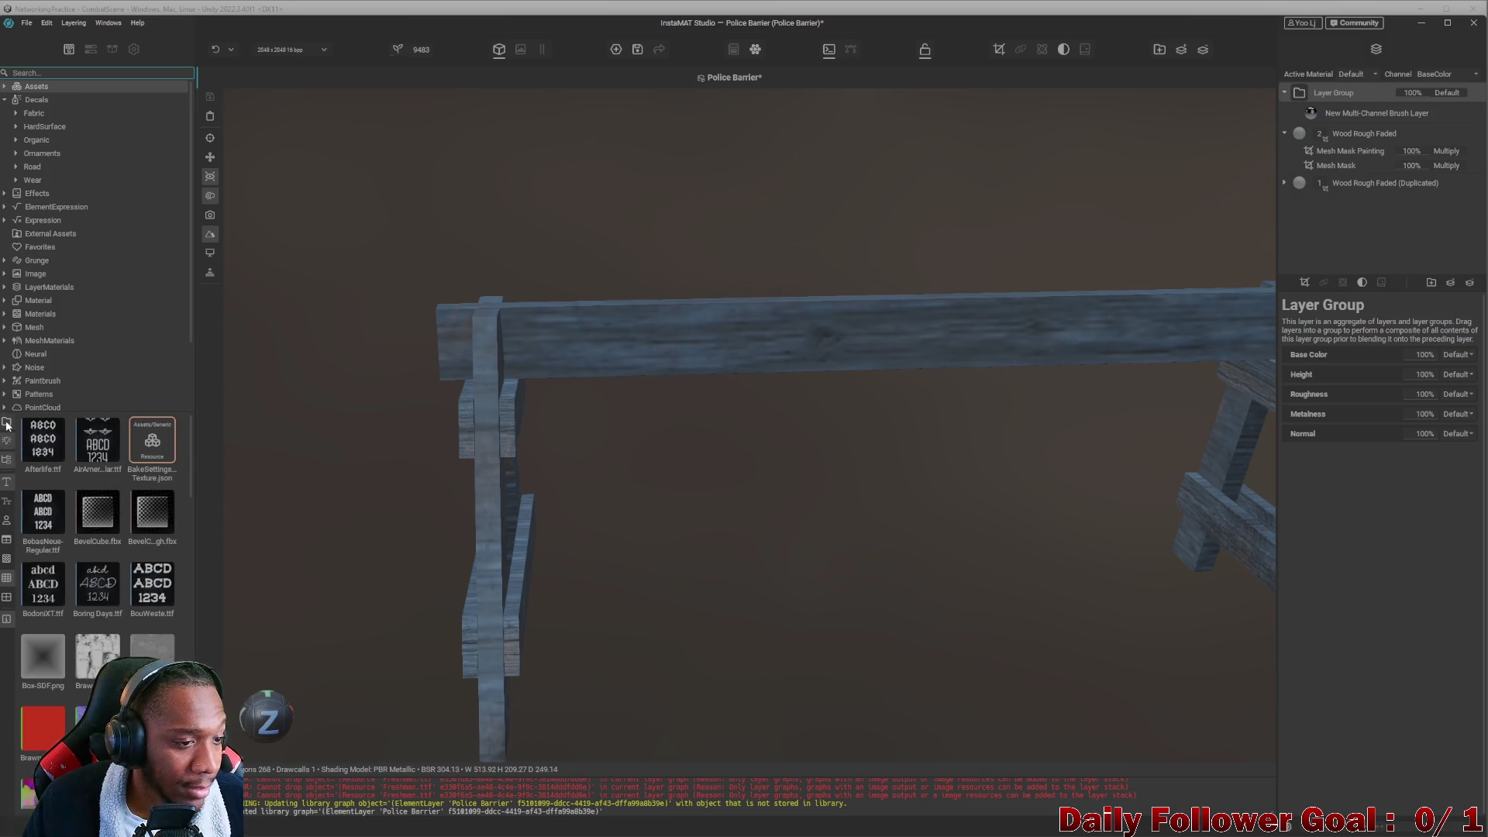
pyautogui.scroll(-5, 88, 545)
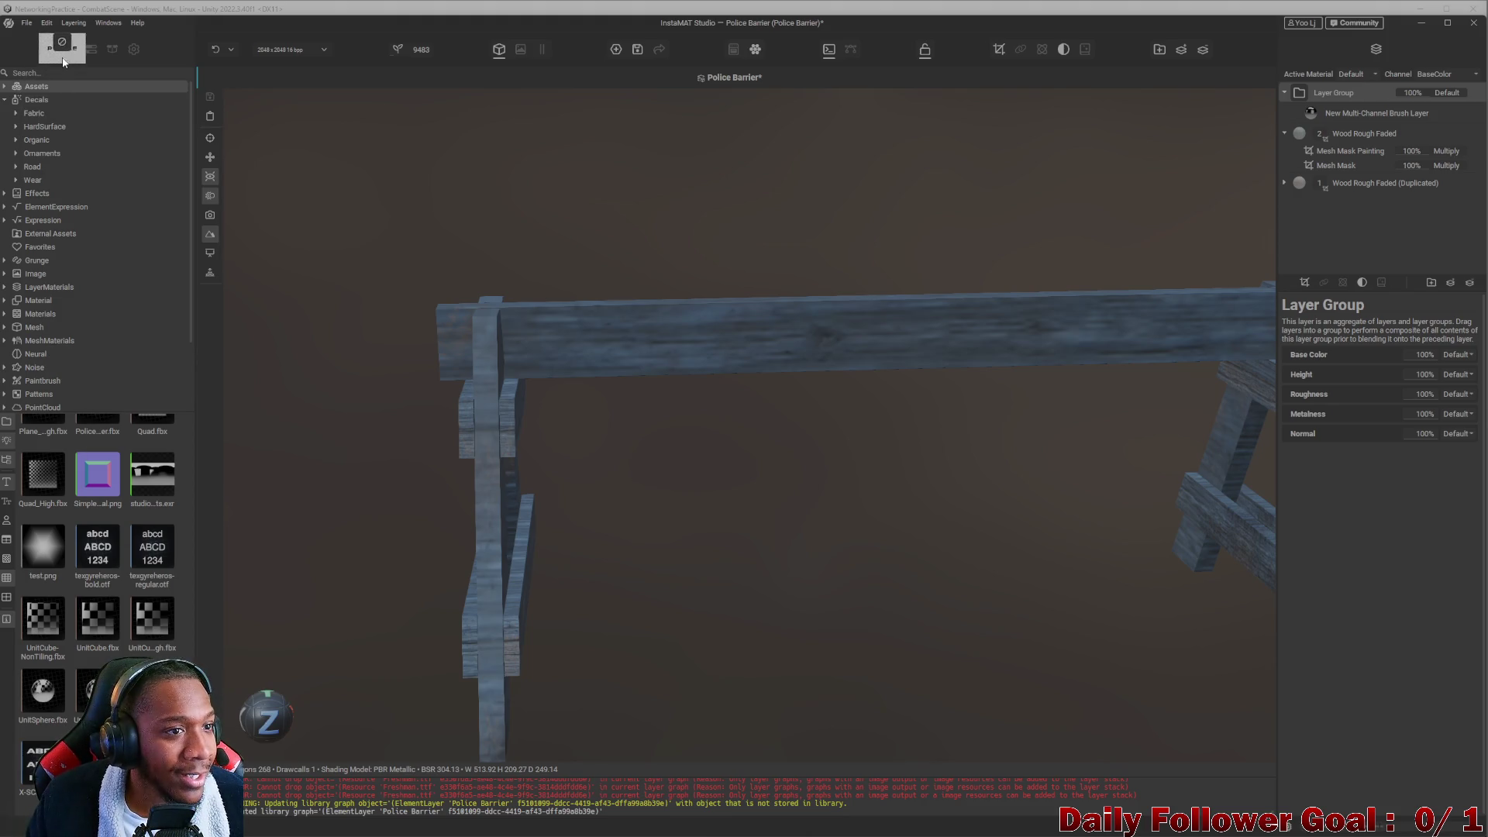
pyautogui.click(111, 50)
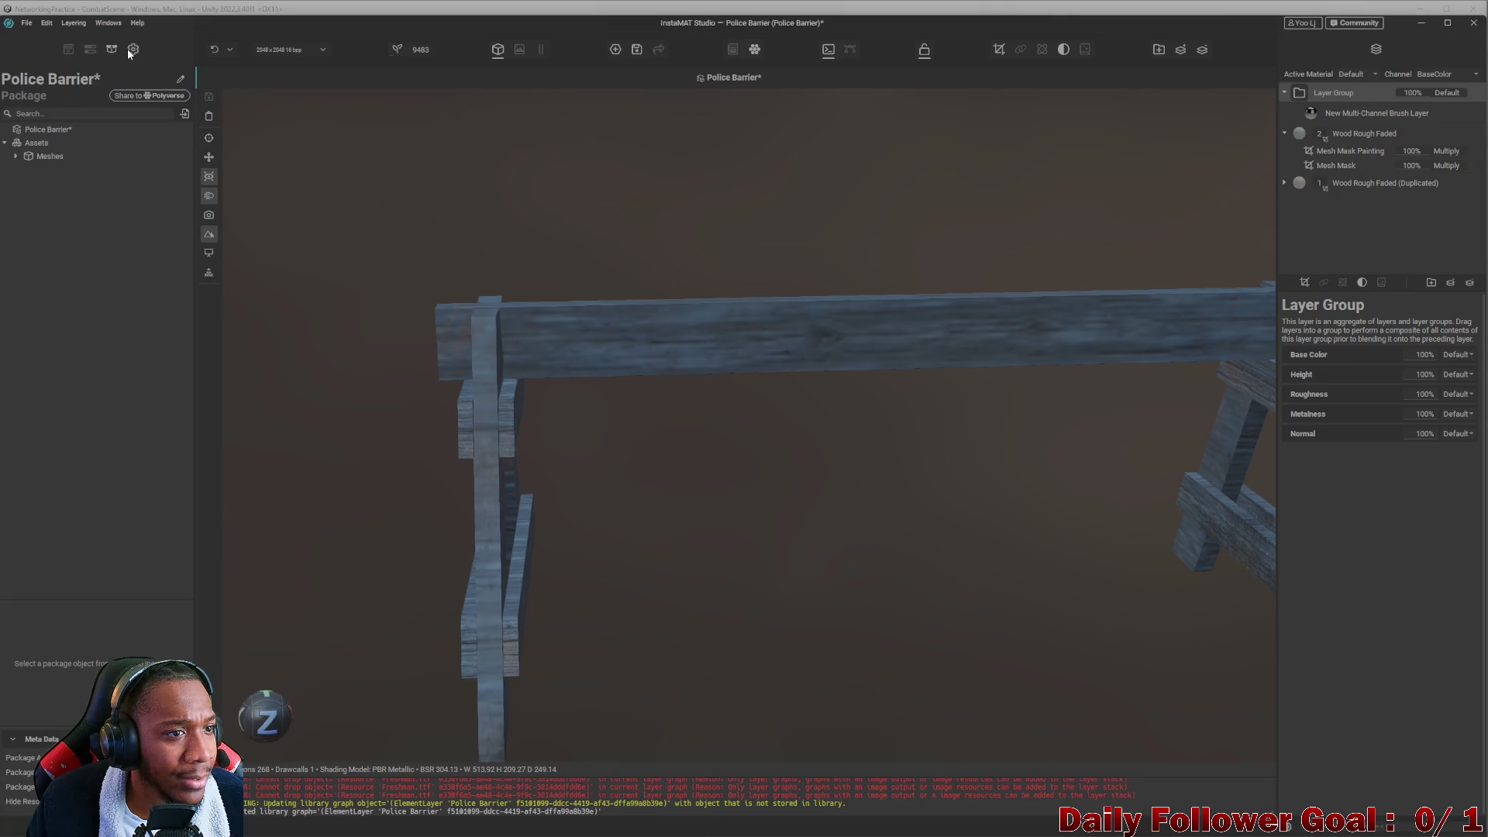
# Expand and collapse Meshes to check PoliceBarrier.fbx, then return to GIMP.
pyautogui.click(16, 156)
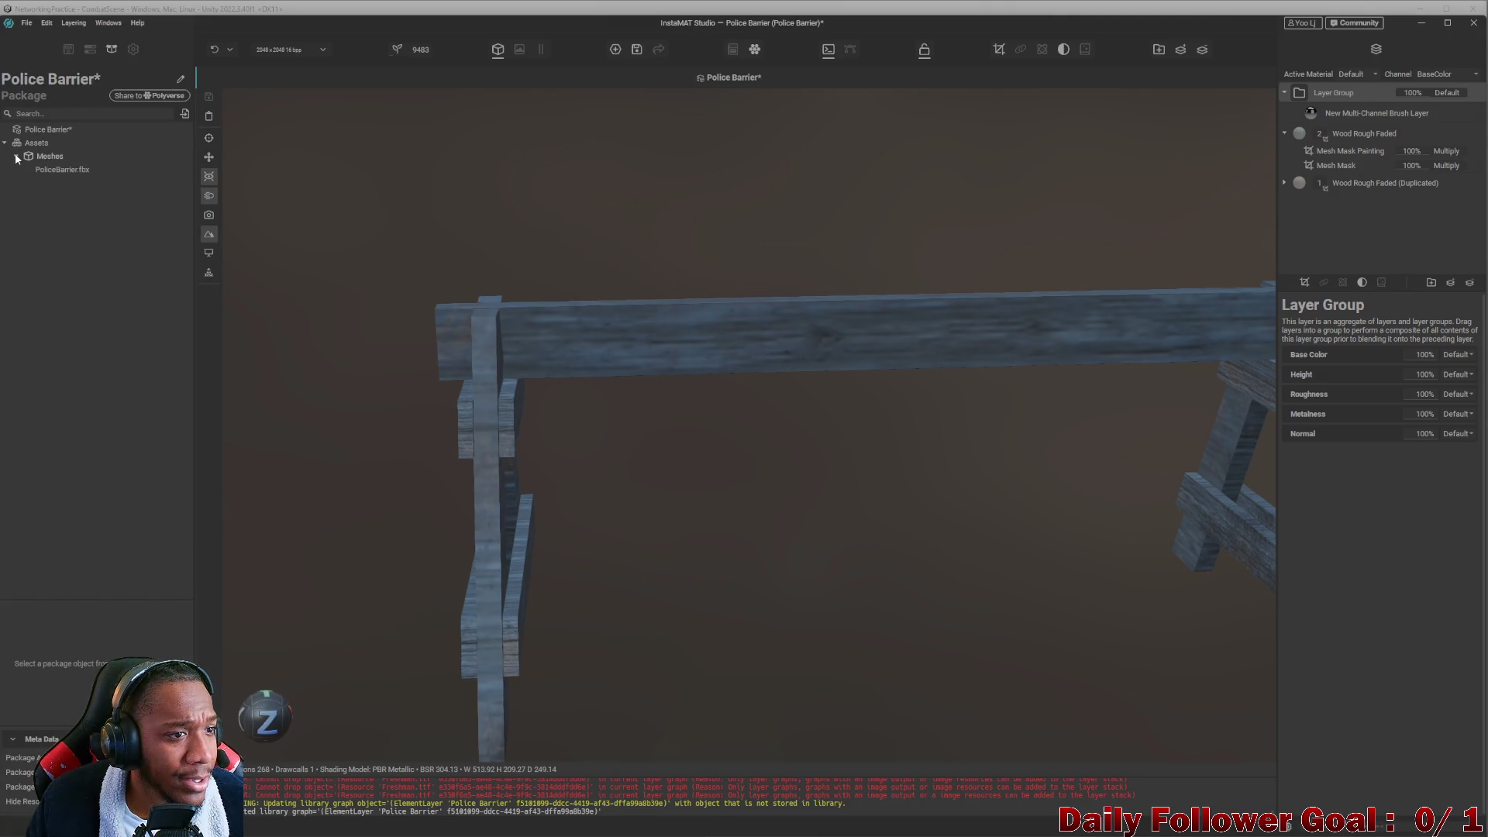
pyautogui.click(17, 158)
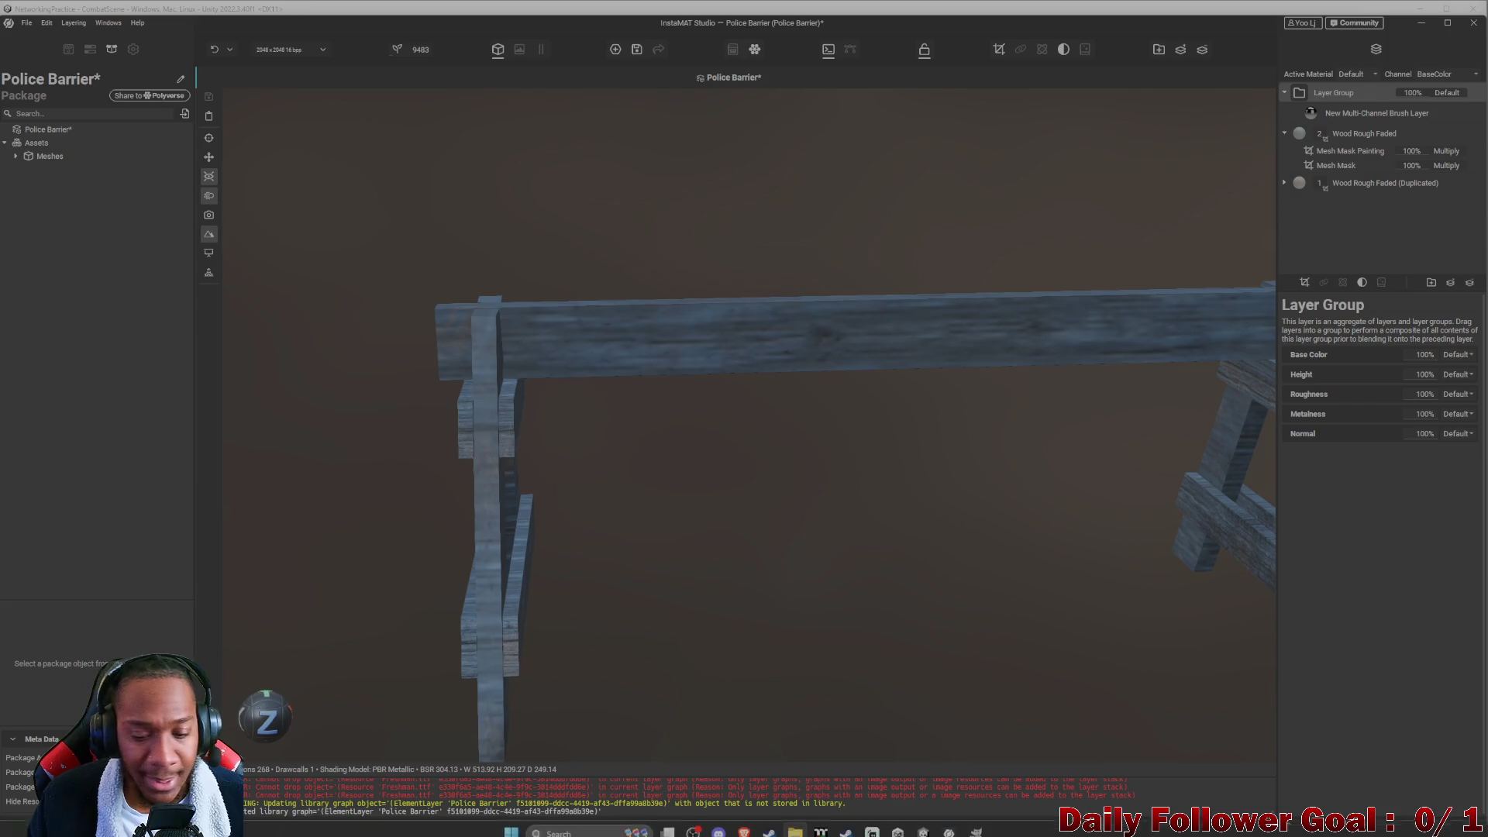
pyautogui.click(975, 824)
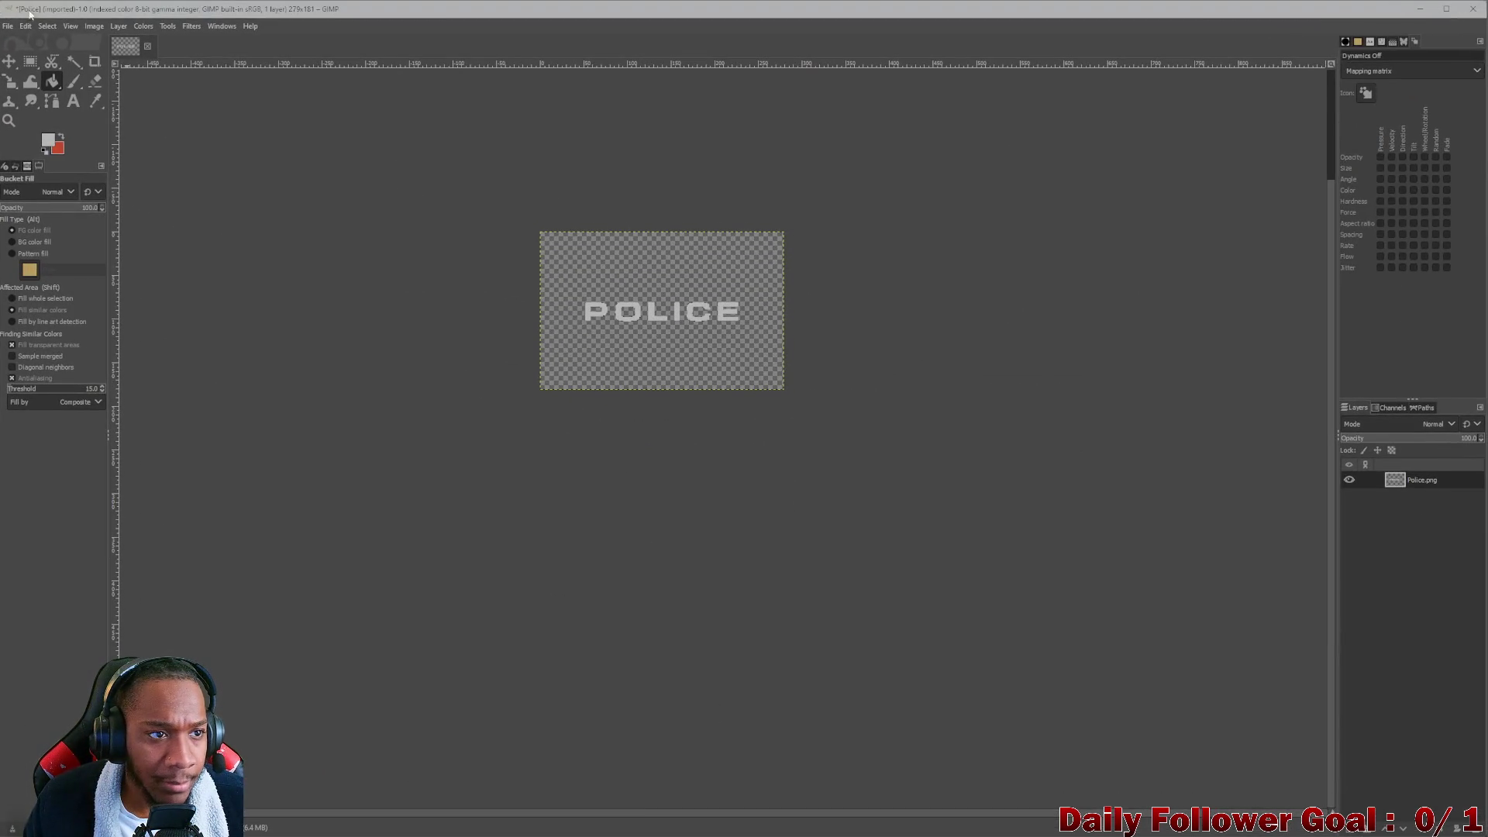
# Export the lettering as Police.png with default PNG options and return to InstaMAT Studio.
pyautogui.click(8, 26)
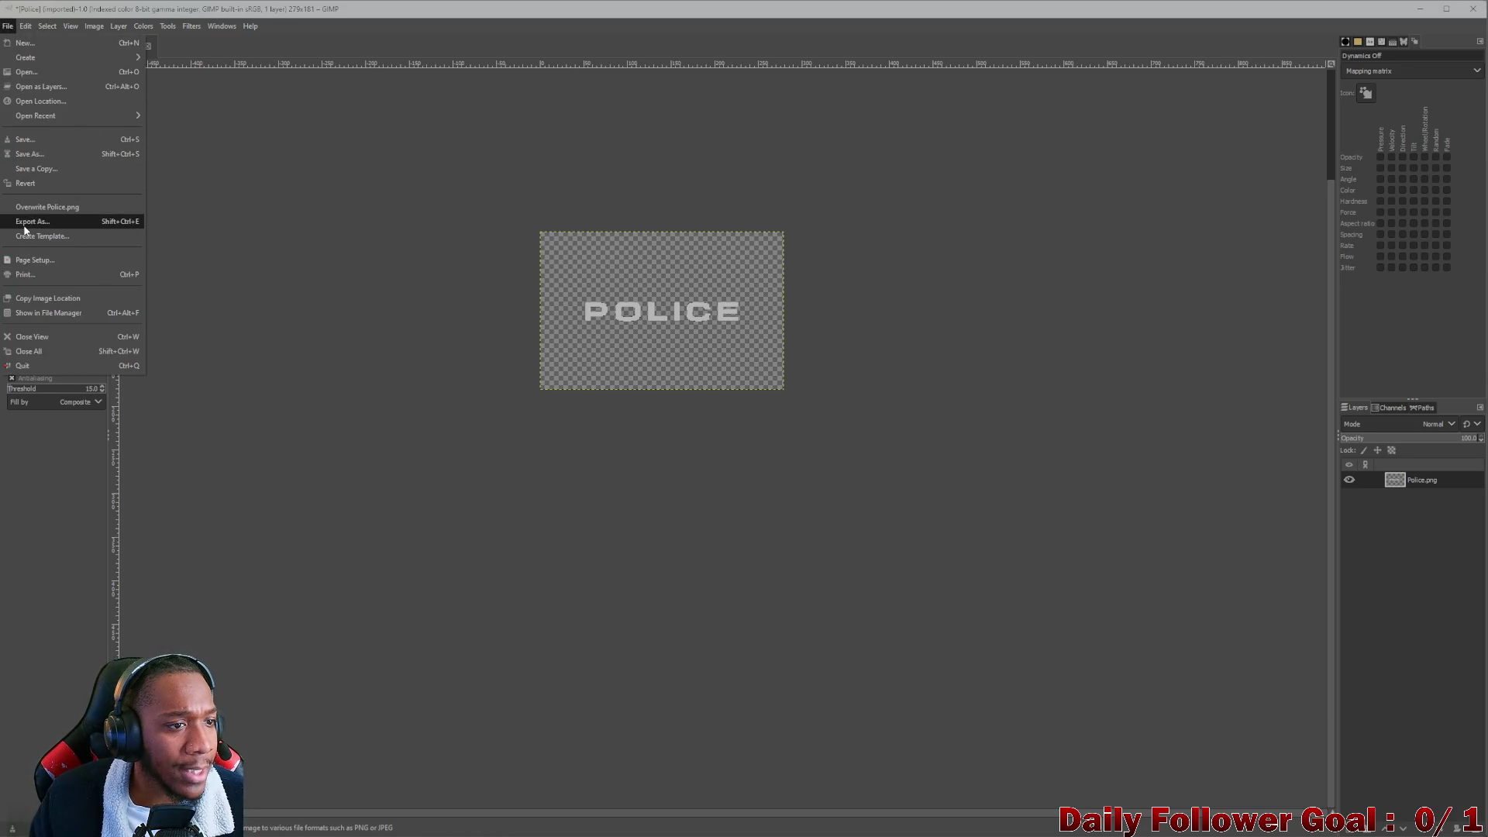
pyautogui.press('Escape')
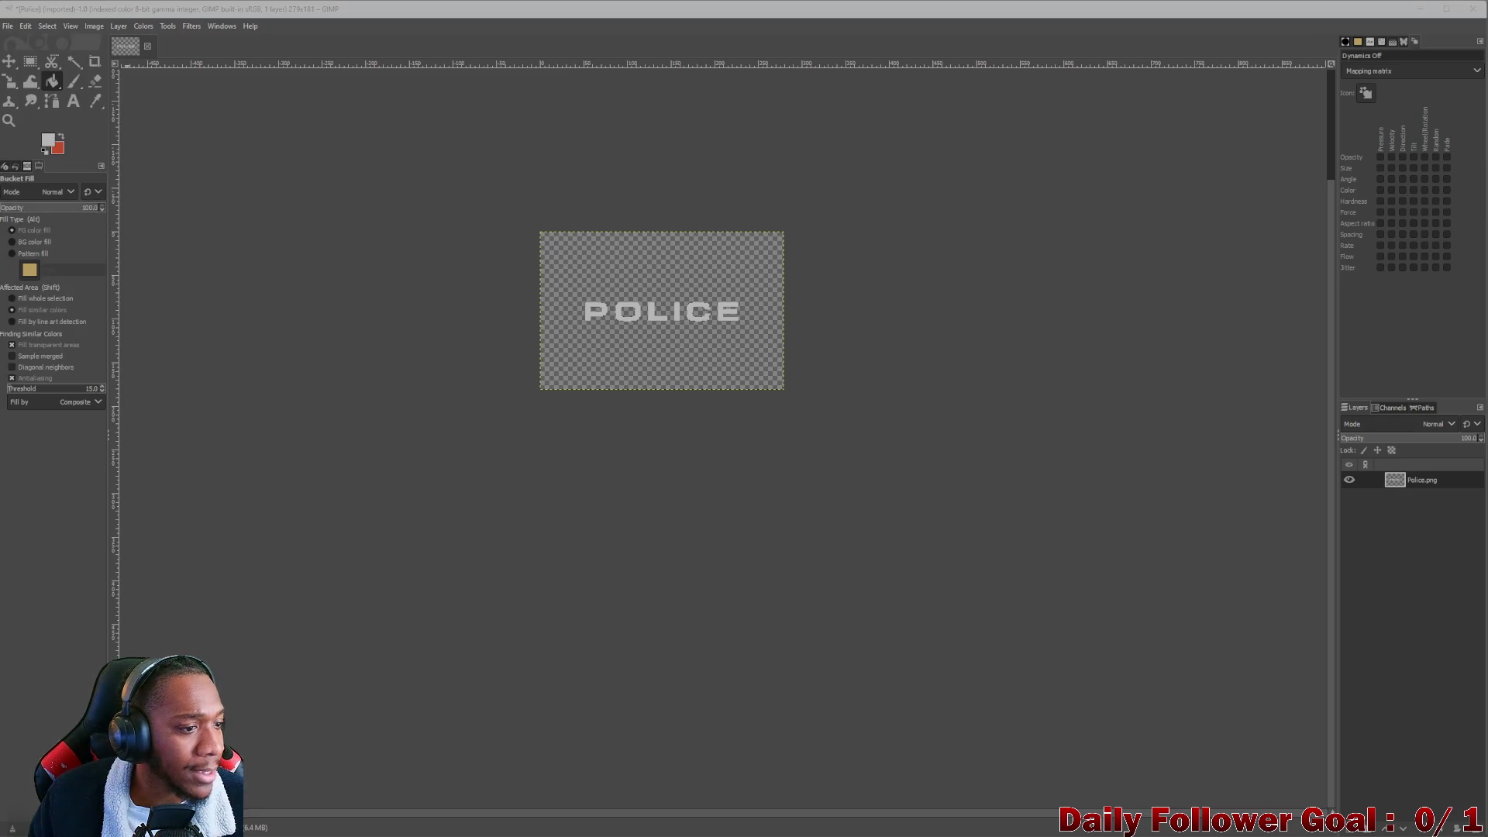
pyautogui.hotkey('ctrl', 'e')
pyautogui.click(741, 555)
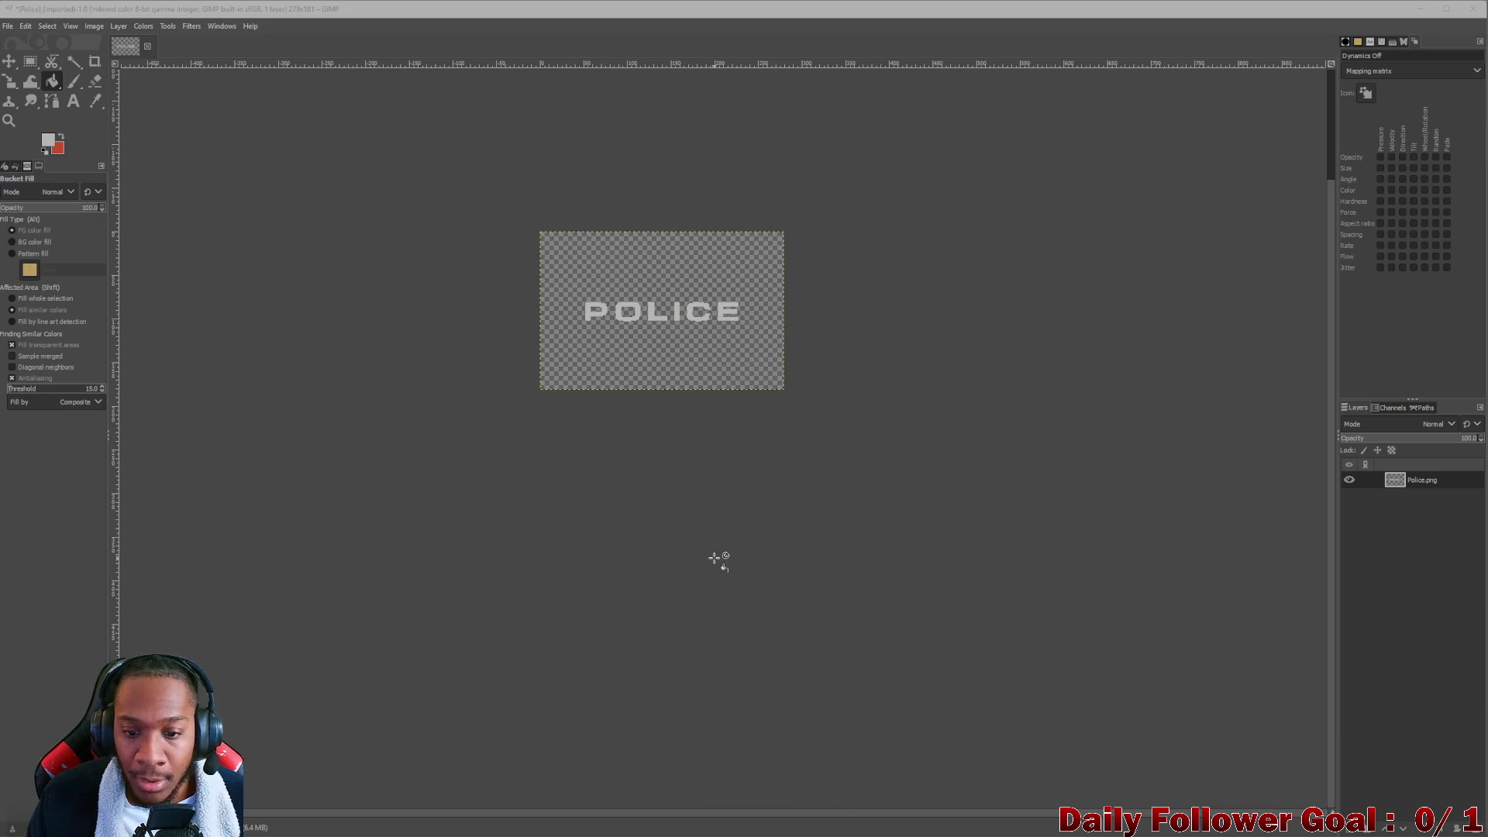
pyautogui.moveTo(935, 828)
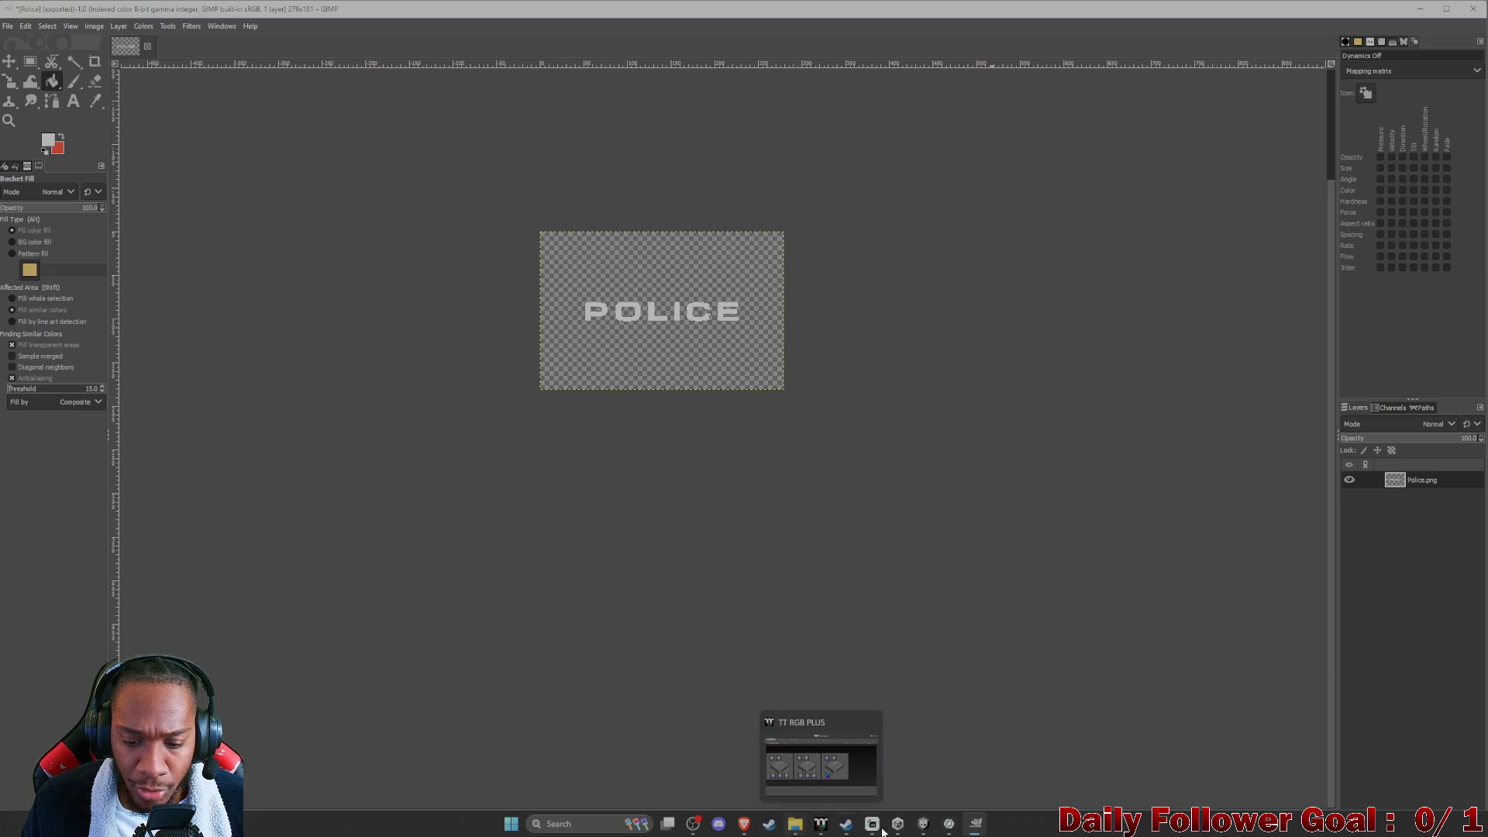
pyautogui.click(923, 824)
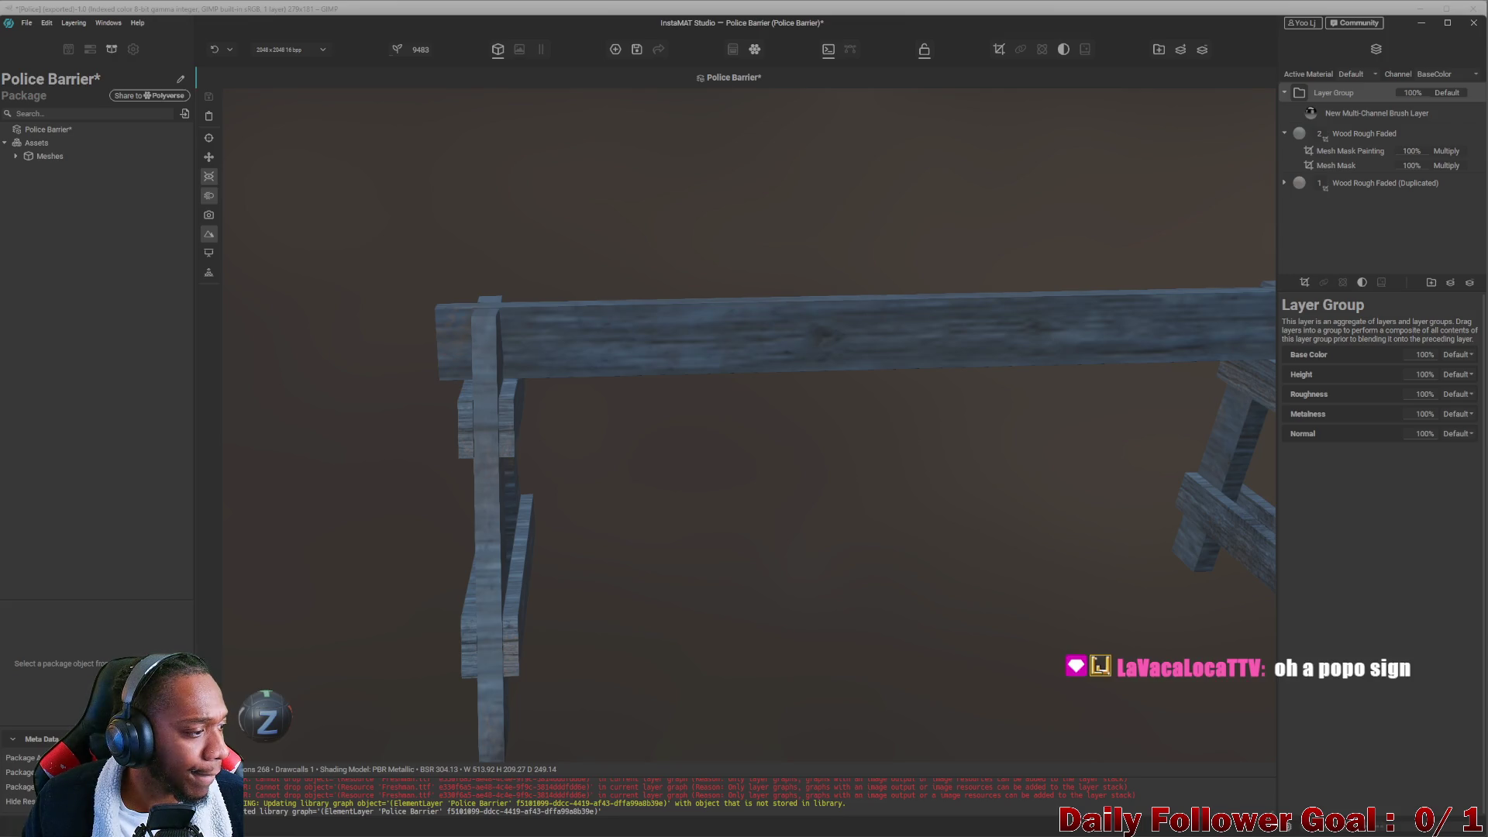
# Import Police.png into the package's Images folder and project it as a decal onto the barrier beam.
pyautogui.moveTo(71, 219); pyautogui.dragTo(71, 231)
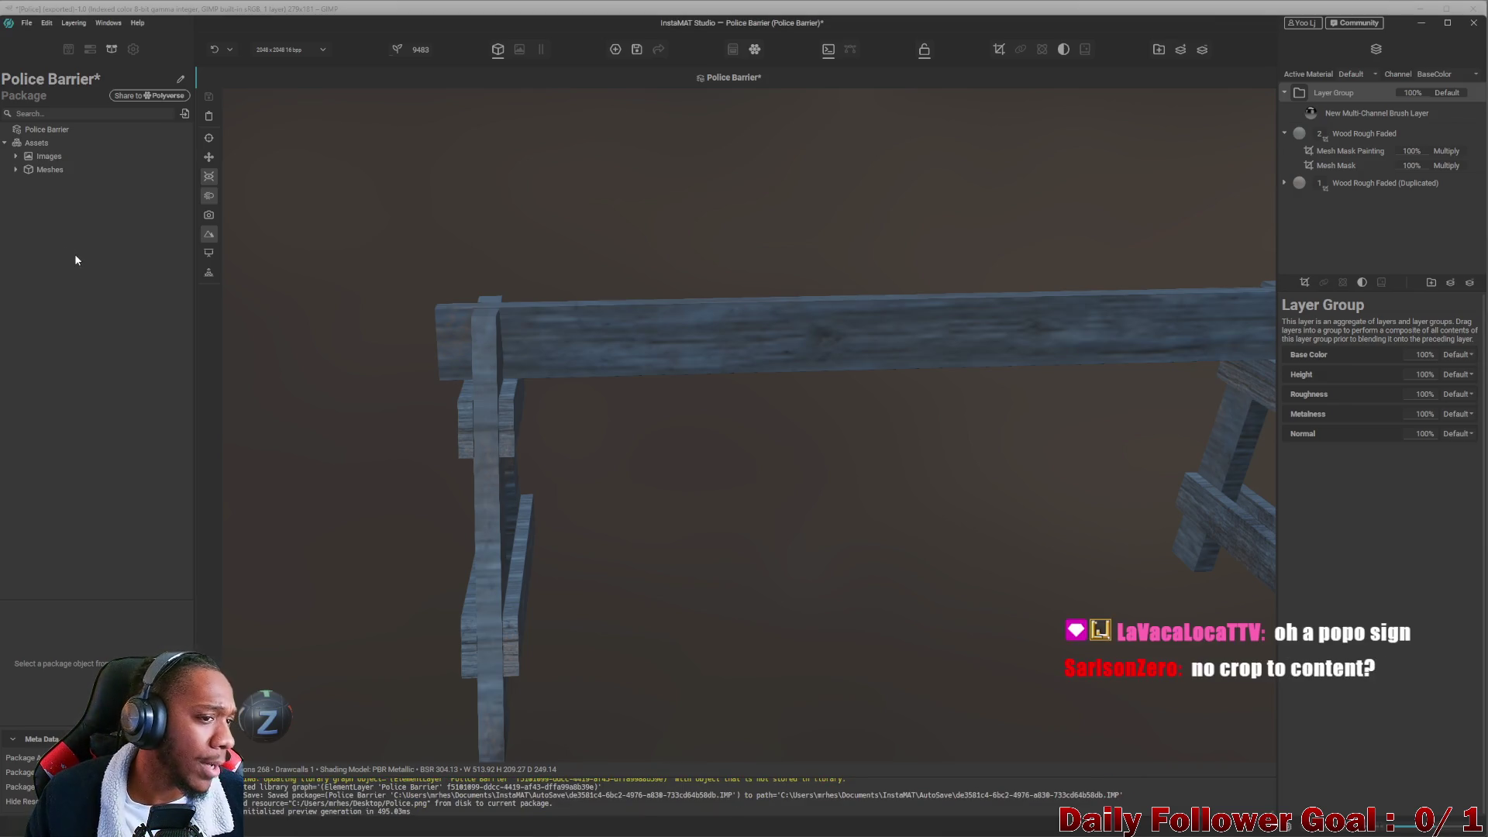
pyautogui.click(16, 156)
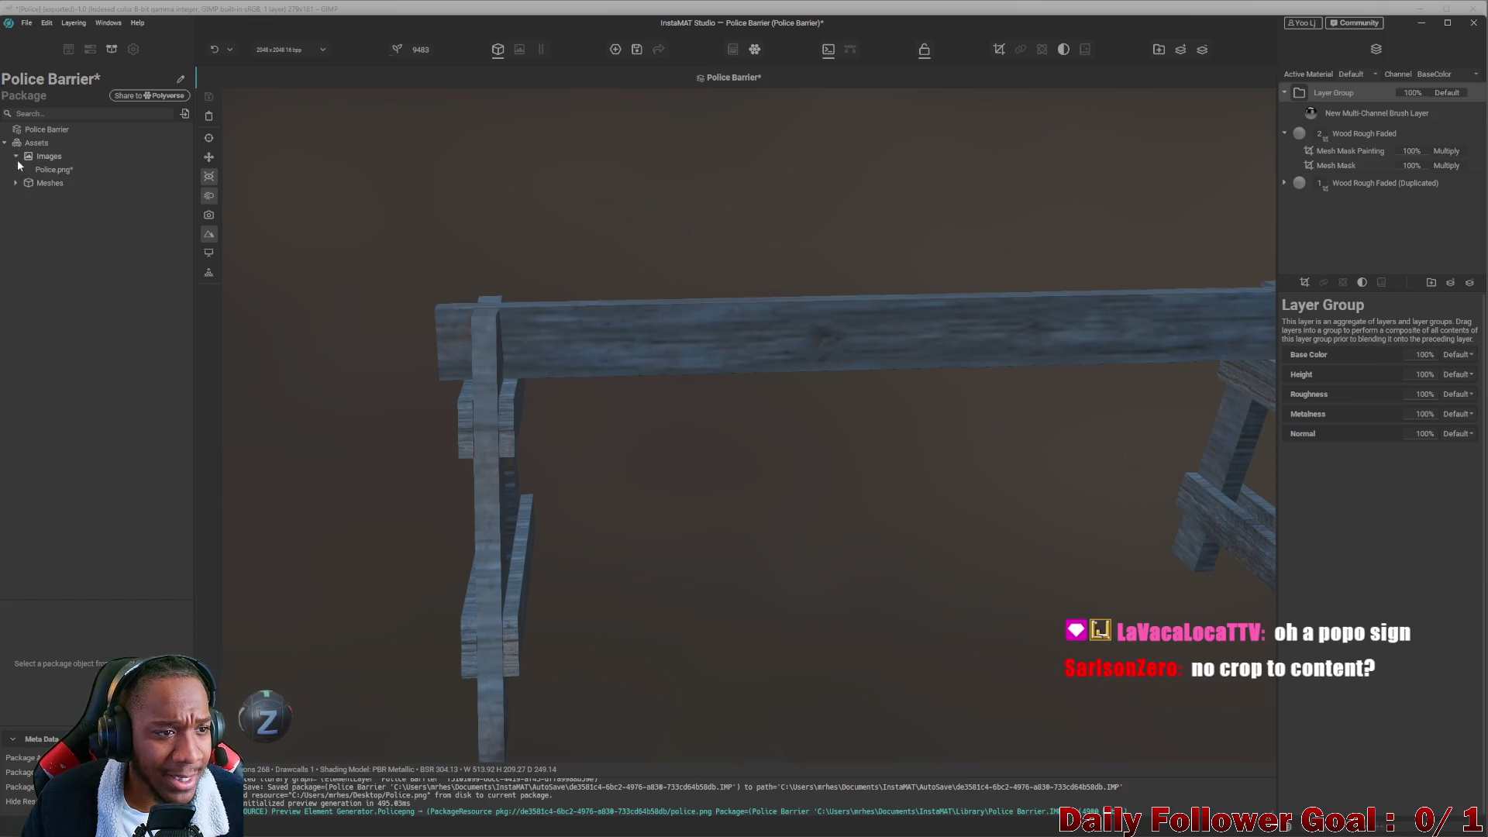
pyautogui.moveTo(51, 174)
pyautogui.mouseDown()
pyautogui.moveTo(748, 376)
pyautogui.moveTo(834, 331)
pyautogui.mouseUp()
pyautogui.moveTo(848, 342); pyautogui.dragTo(731, 320, button='right')
pyautogui.scroll(5, 495, 286)
pyautogui.scroll(-5, 495, 324)
pyautogui.moveTo(453, 339); pyautogui.dragTo(684, 339)
pyautogui.scroll(-3, 685, 339)
pyautogui.scroll(-3, 678, 346)
pyautogui.scroll(4, 681, 328)
pyautogui.scroll(-2, 701, 416)
pyautogui.moveTo(701, 415)
pyautogui.mouseDown(button='middle')
pyautogui.moveTo(677, 445)
pyautogui.moveTo(625, 352)
pyautogui.mouseUp(button='middle')
pyautogui.scroll(2, 628, 256)
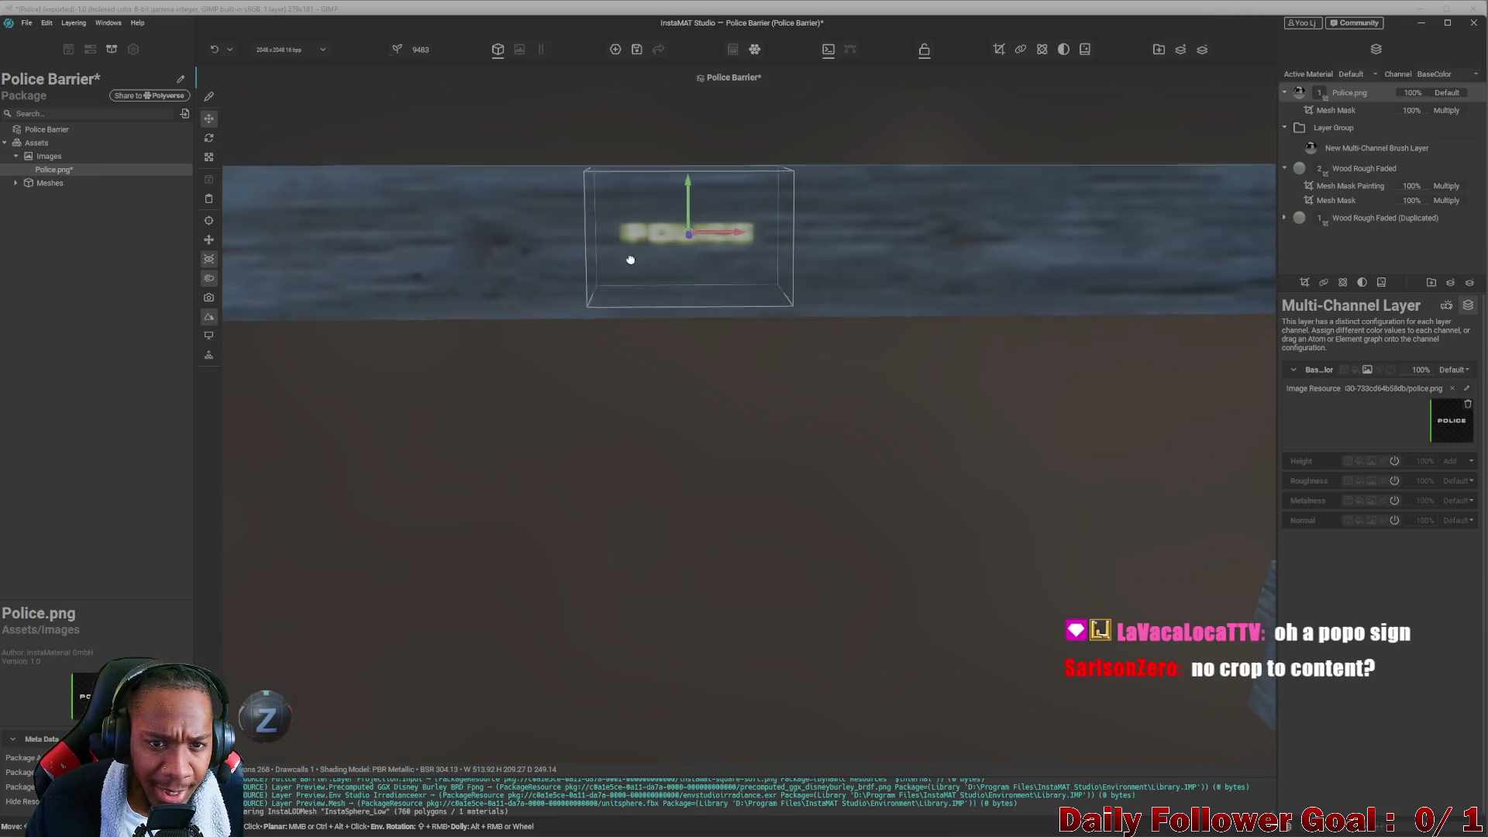
pyautogui.scroll(-3, 622, 292)
# Scale the POLICE decal projection wider along the beam and taller.
pyautogui.press('e')
pyautogui.press('r')
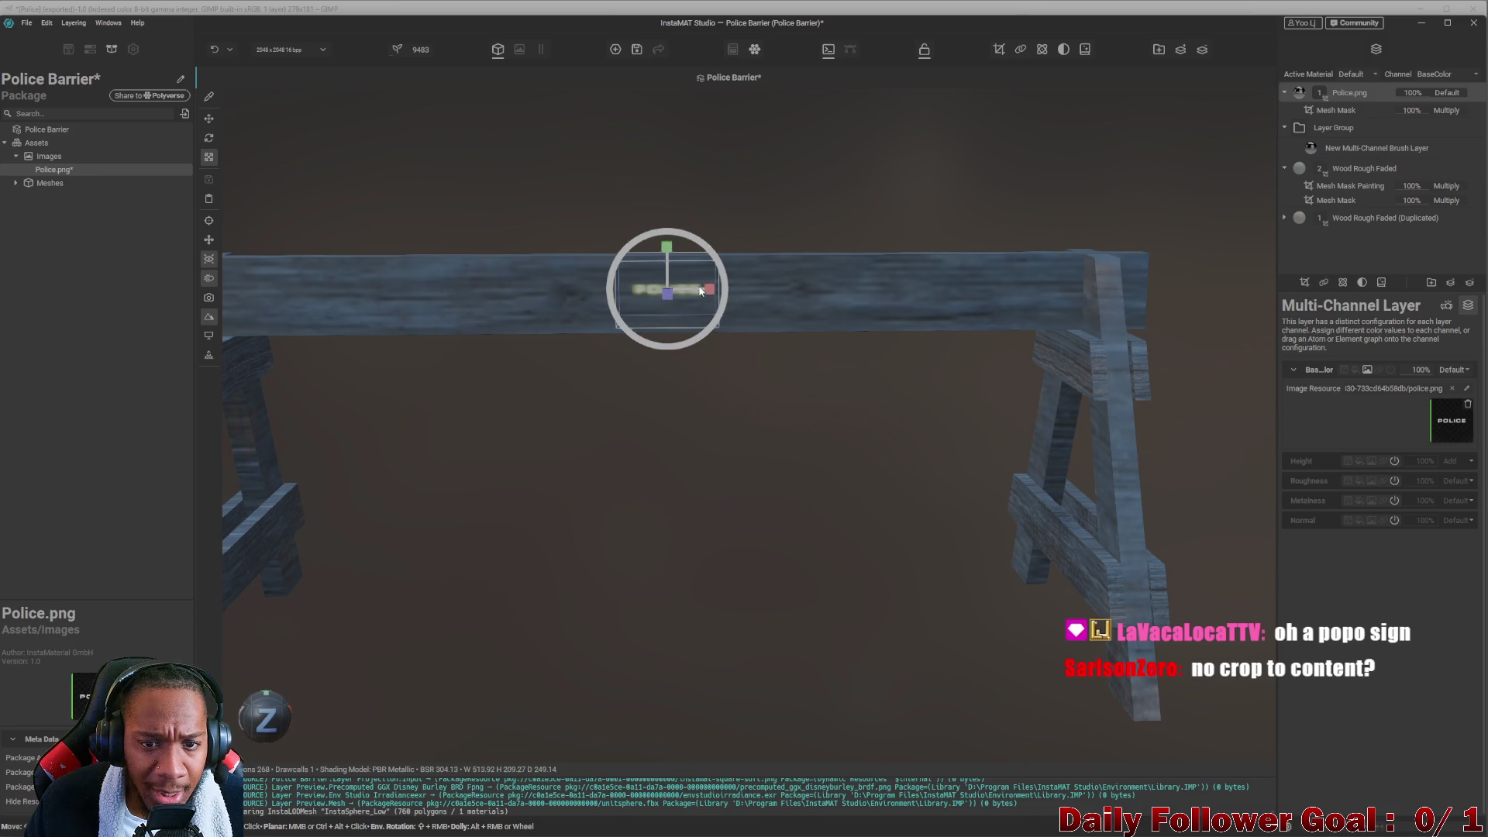
pyautogui.moveTo(730, 285)
pyautogui.mouseDown()
pyautogui.moveTo(825, 289)
pyautogui.moveTo(703, 288)
pyautogui.moveTo(664, 206)
pyautogui.moveTo(695, 264)
pyautogui.moveTo(682, 289)
pyautogui.moveTo(779, 289)
pyautogui.moveTo(695, 302)
pyautogui.mouseUp()
pyautogui.scroll(-2, 695, 302)
pyautogui.moveTo(696, 302); pyautogui.dragTo(758, 247, button='middle')
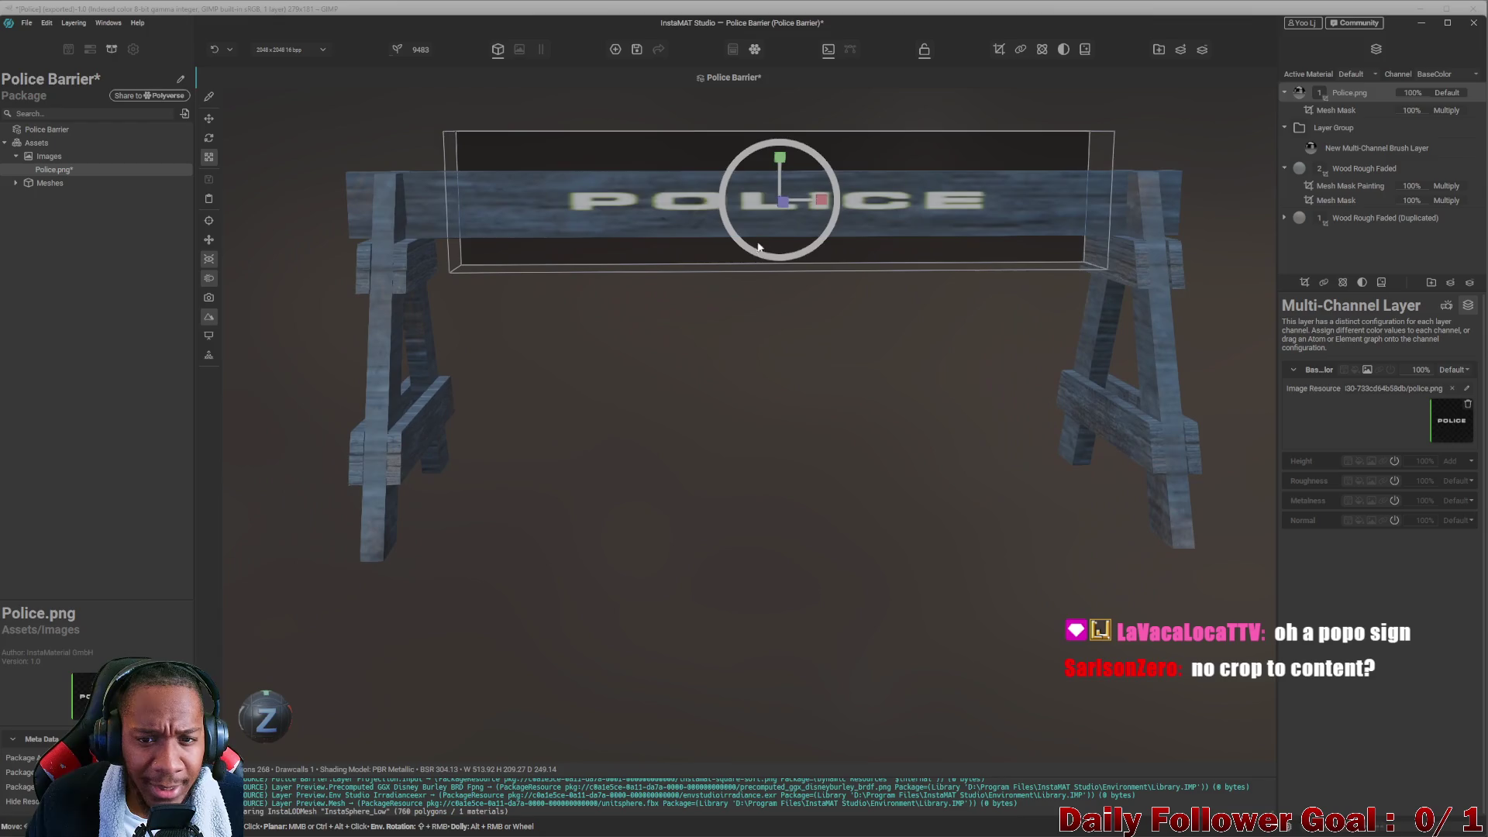
pyautogui.moveTo(777, 164)
pyautogui.mouseDown()
pyautogui.moveTo(776, 137)
pyautogui.moveTo(741, 146)
pyautogui.moveTo(746, 105)
pyautogui.mouseUp()
pyautogui.scroll(-3, 804, 170)
pyautogui.scroll(3, 747, 333)
pyautogui.moveTo(747, 333)
pyautogui.mouseDown(button='right')
pyautogui.moveTo(642, 396)
pyautogui.moveTo(714, 409)
pyautogui.moveTo(432, 458)
pyautogui.moveTo(708, 355)
pyautogui.moveTo(937, 449)
pyautogui.moveTo(927, 442)
pyautogui.moveTo(1093, 369)
pyautogui.moveTo(1055, 264)
pyautogui.moveTo(1047, 323)
pyautogui.moveTo(1096, 269)
pyautogui.mouseUp(button='right')
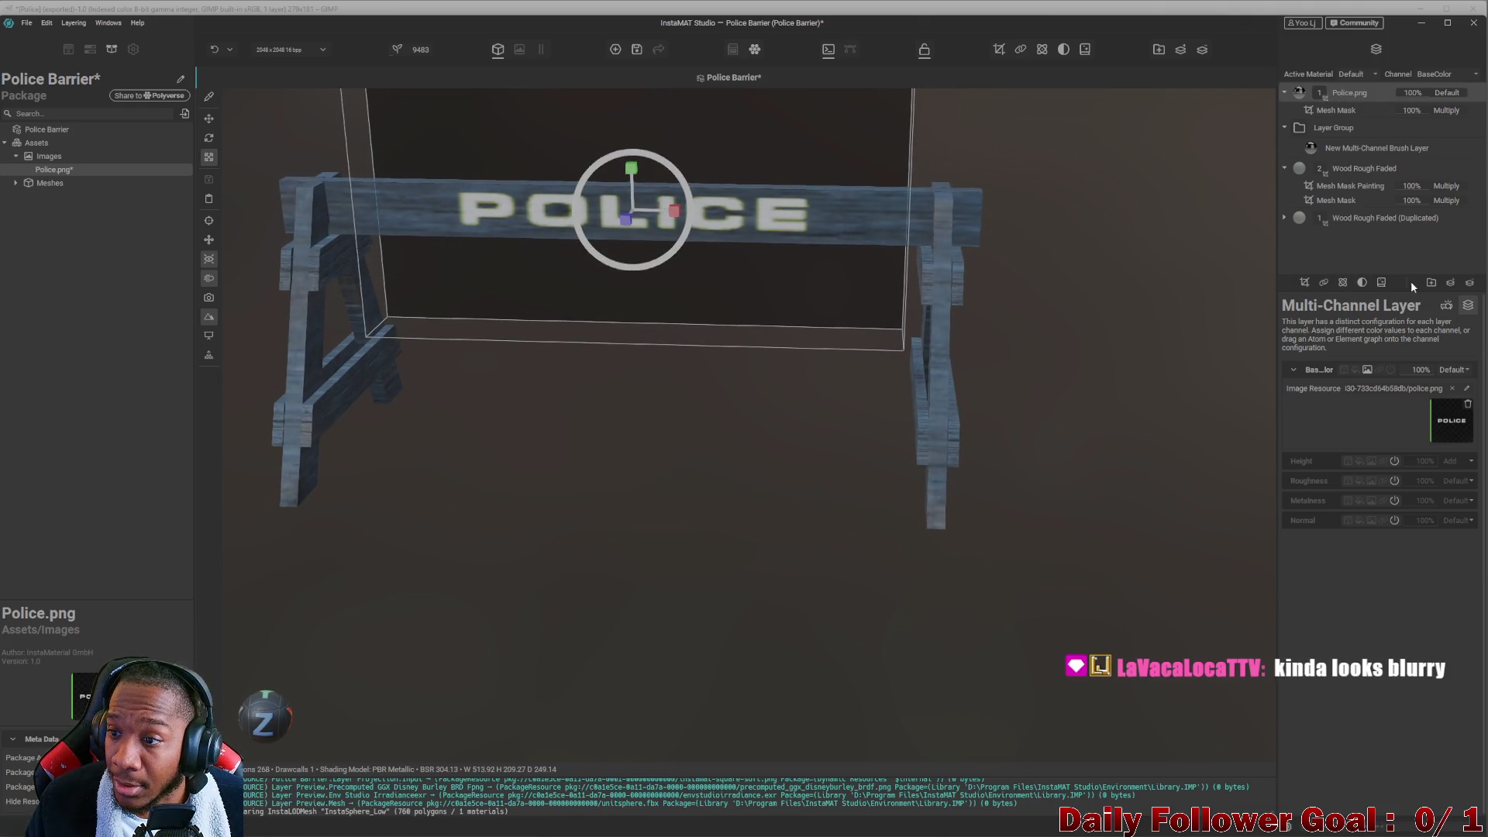
pyautogui.click(1446, 305)
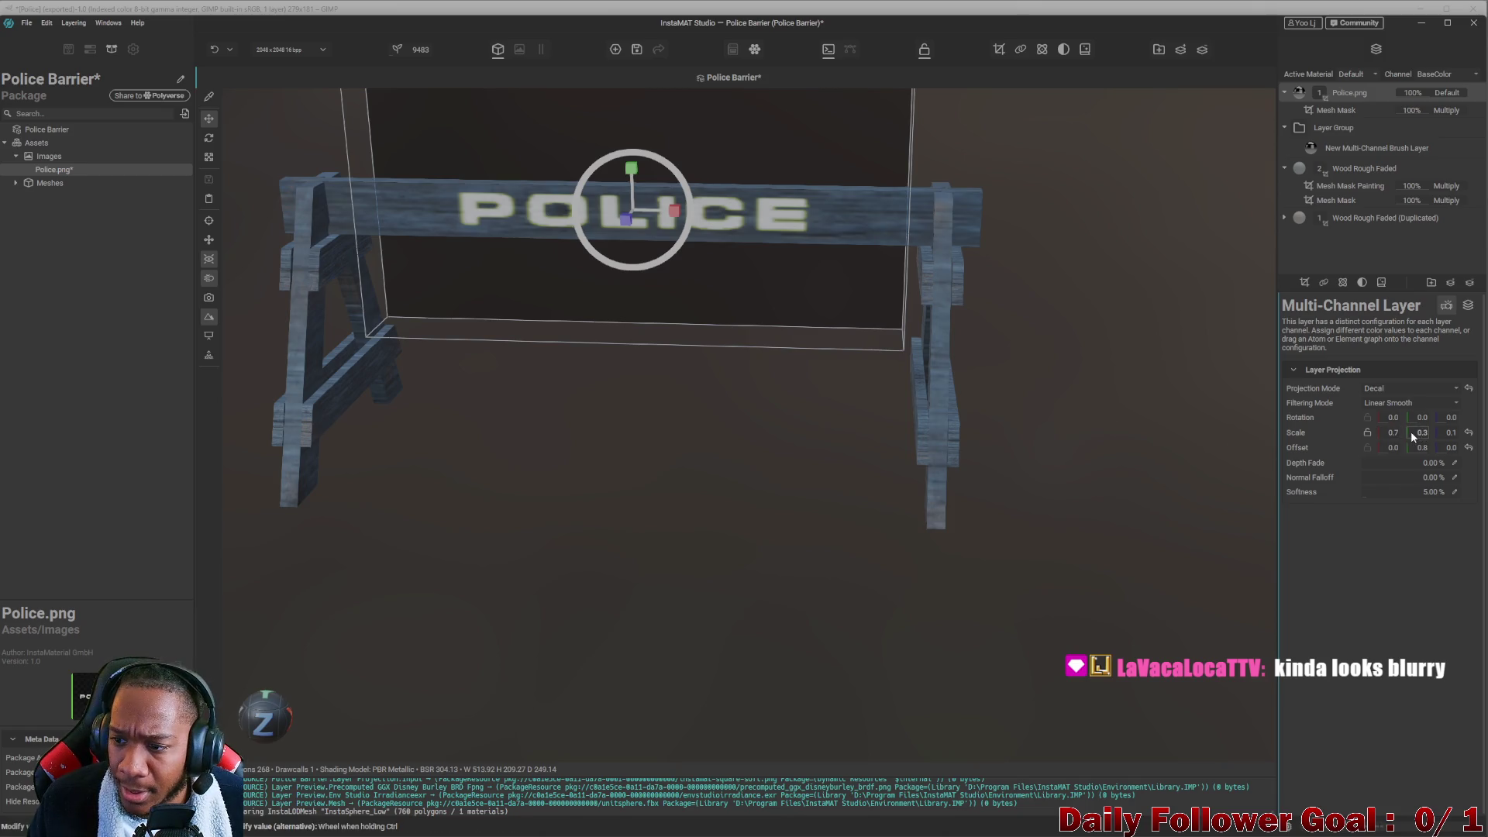
pyautogui.moveTo(1416, 433); pyautogui.dragTo(1403, 428)
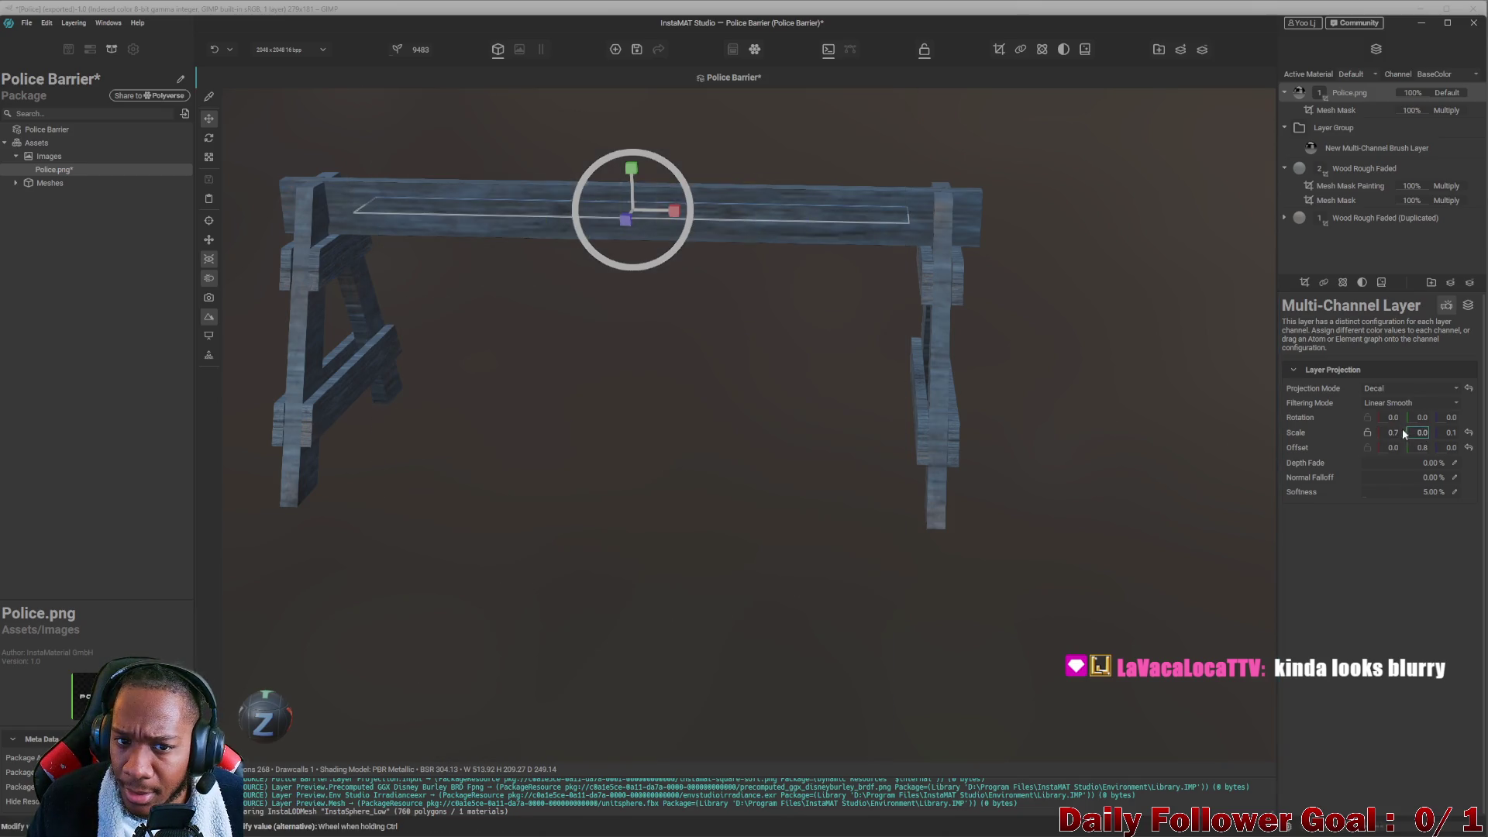
pyautogui.hotkey('ctrl', 'z')
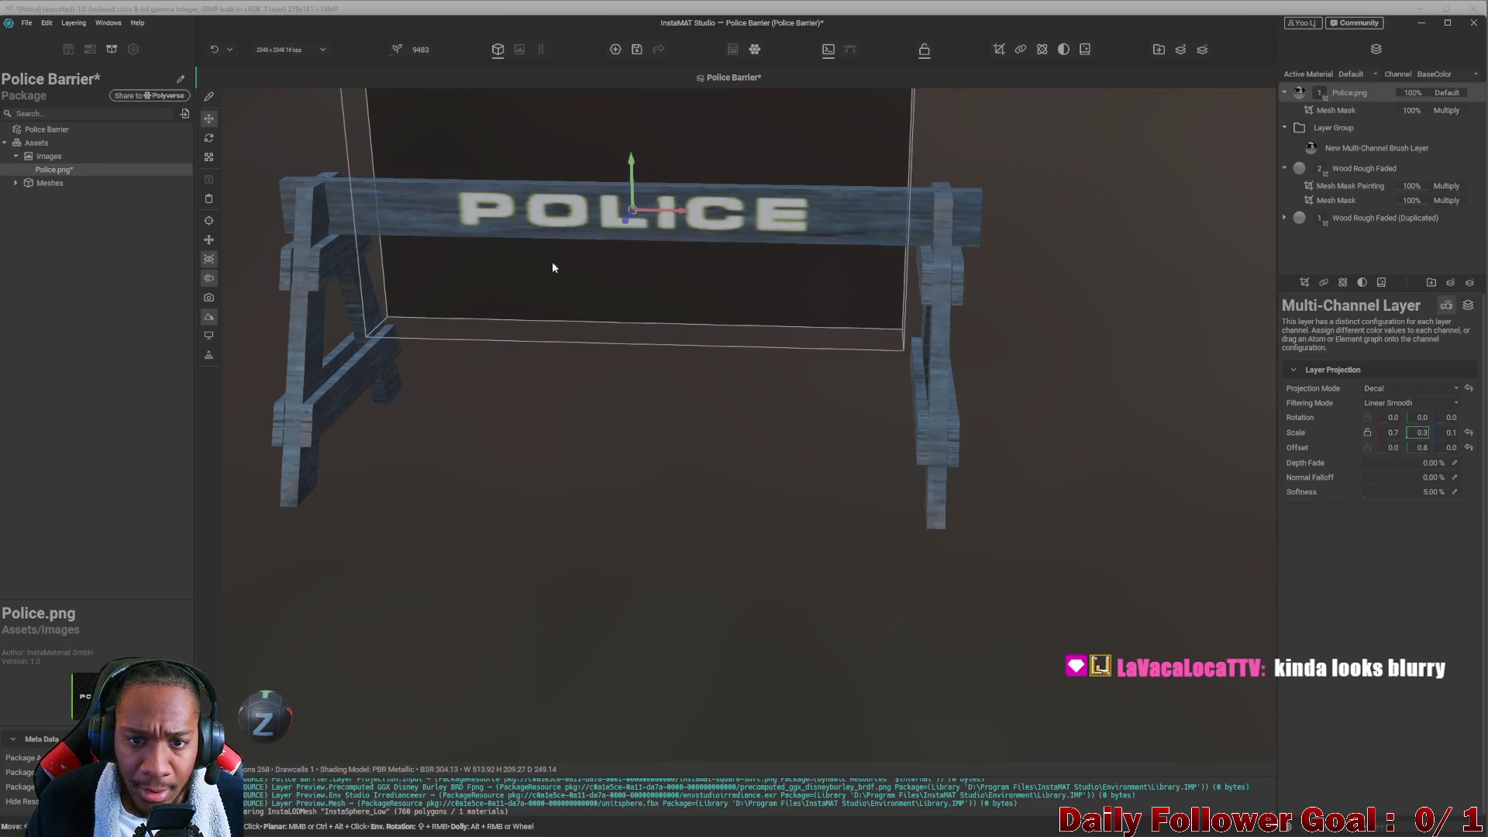
pyautogui.moveTo(332, 130); pyautogui.dragTo(465, 257, button='middle')
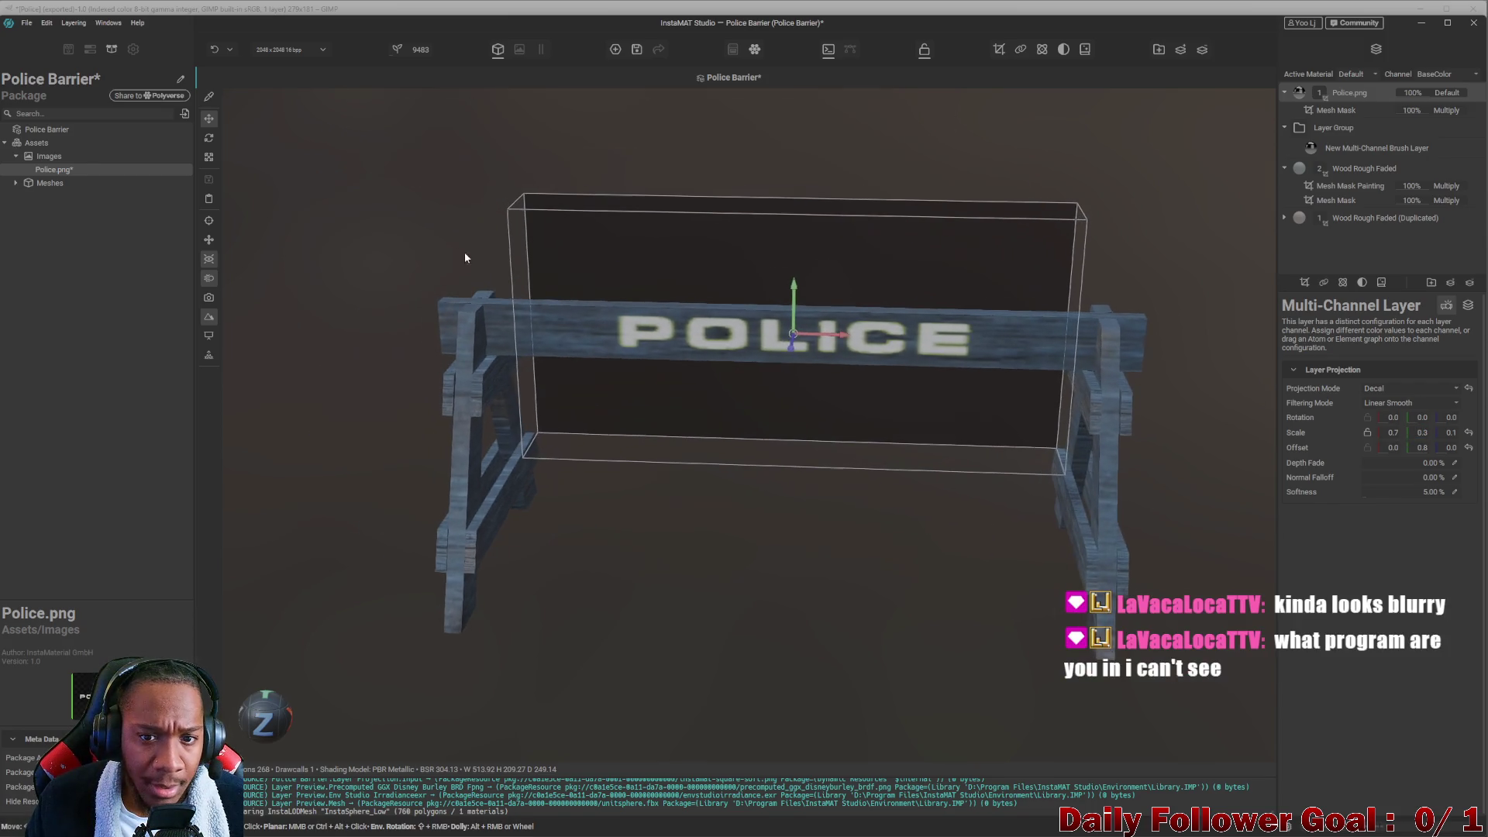
pyautogui.click(1314, 110)
pyautogui.moveTo(721, 248)
pyautogui.mouseDown(button='right')
pyautogui.moveTo(725, 372)
pyautogui.moveTo(762, 400)
pyautogui.mouseUp(button='right')
pyautogui.scroll(10, 762, 399)
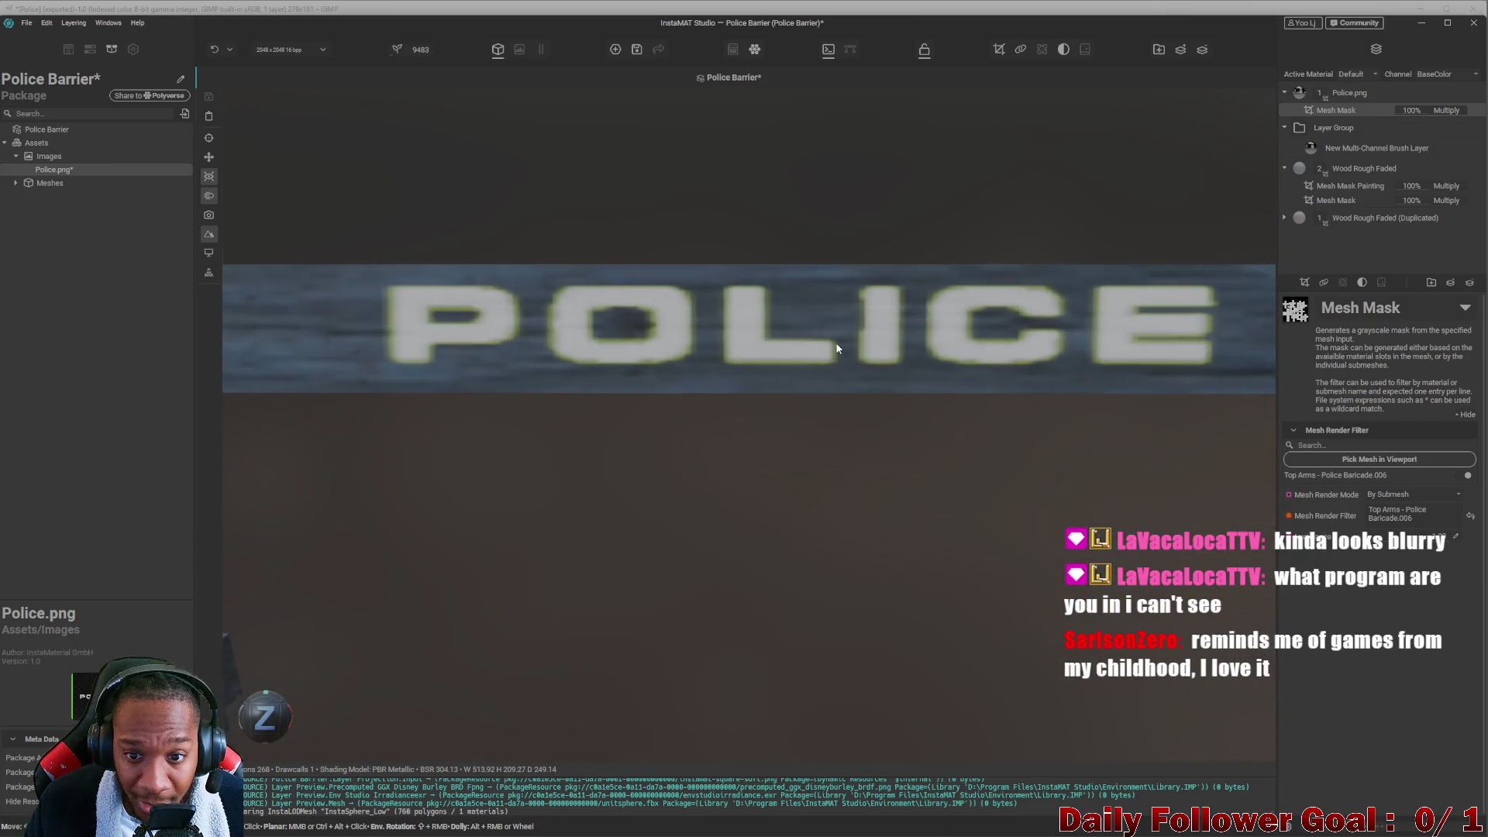
pyautogui.scroll(-5, 837, 349)
pyautogui.moveTo(732, 355)
pyautogui.mouseDown(button='right')
pyautogui.moveTo(675, 359)
pyautogui.moveTo(859, 366)
pyautogui.moveTo(787, 374)
pyautogui.moveTo(652, 339)
pyautogui.moveTo(871, 331)
pyautogui.mouseUp(button='right')
pyautogui.scroll(8, 555, 369)
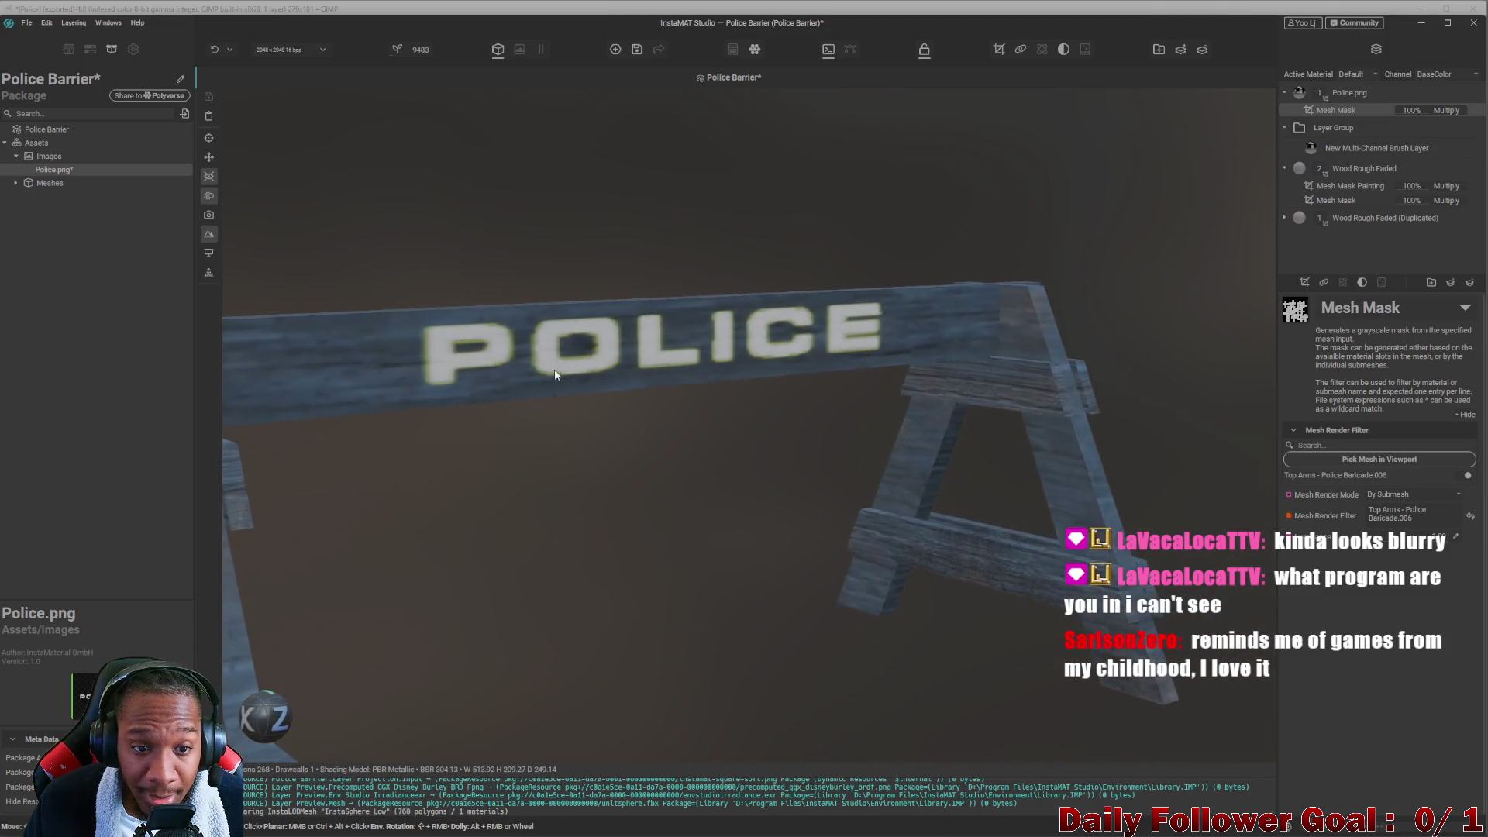
pyautogui.scroll(-10, 496, 349)
pyautogui.moveTo(621, 382)
pyautogui.mouseDown(button='middle')
pyautogui.moveTo(512, 359)
pyautogui.moveTo(630, 351)
pyautogui.mouseUp(button='middle')
pyautogui.moveTo(629, 351); pyautogui.dragTo(697, 350, button='right')
pyautogui.moveTo(698, 350); pyautogui.dragTo(653, 351, button='middle')
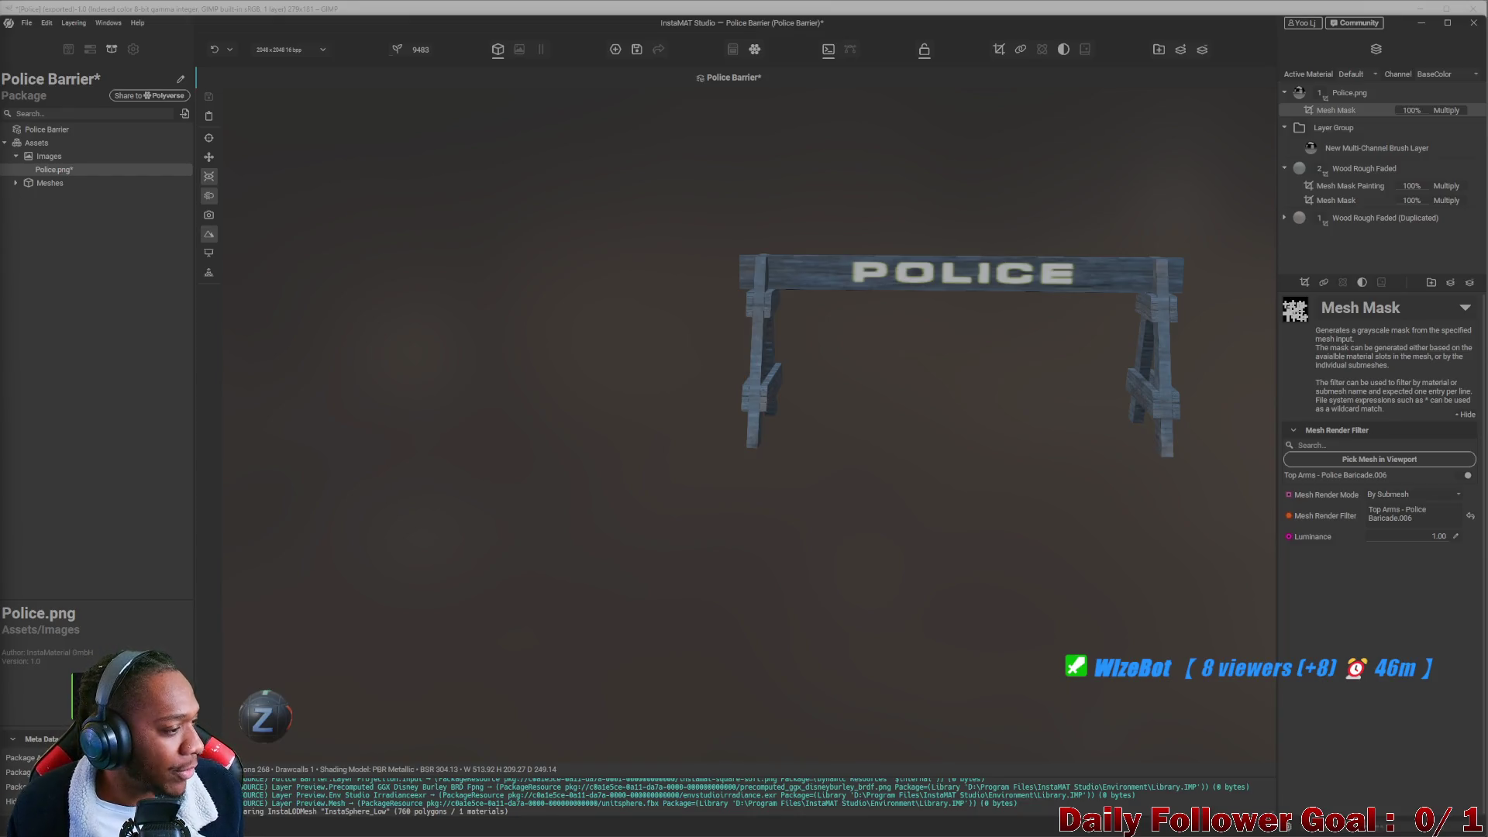
pyautogui.moveTo(349, 431)
pyautogui.keyDown('alt'); pyautogui.mouseDown()
pyautogui.moveTo(761, 389)
pyautogui.moveTo(731, 535)
pyautogui.moveTo(698, 494)
pyautogui.moveTo(708, 525)
pyautogui.moveTo(602, 439)
pyautogui.moveTo(491, 313)
pyautogui.moveTo(737, 468)
pyautogui.mouseUp(); pyautogui.keyUp('alt')
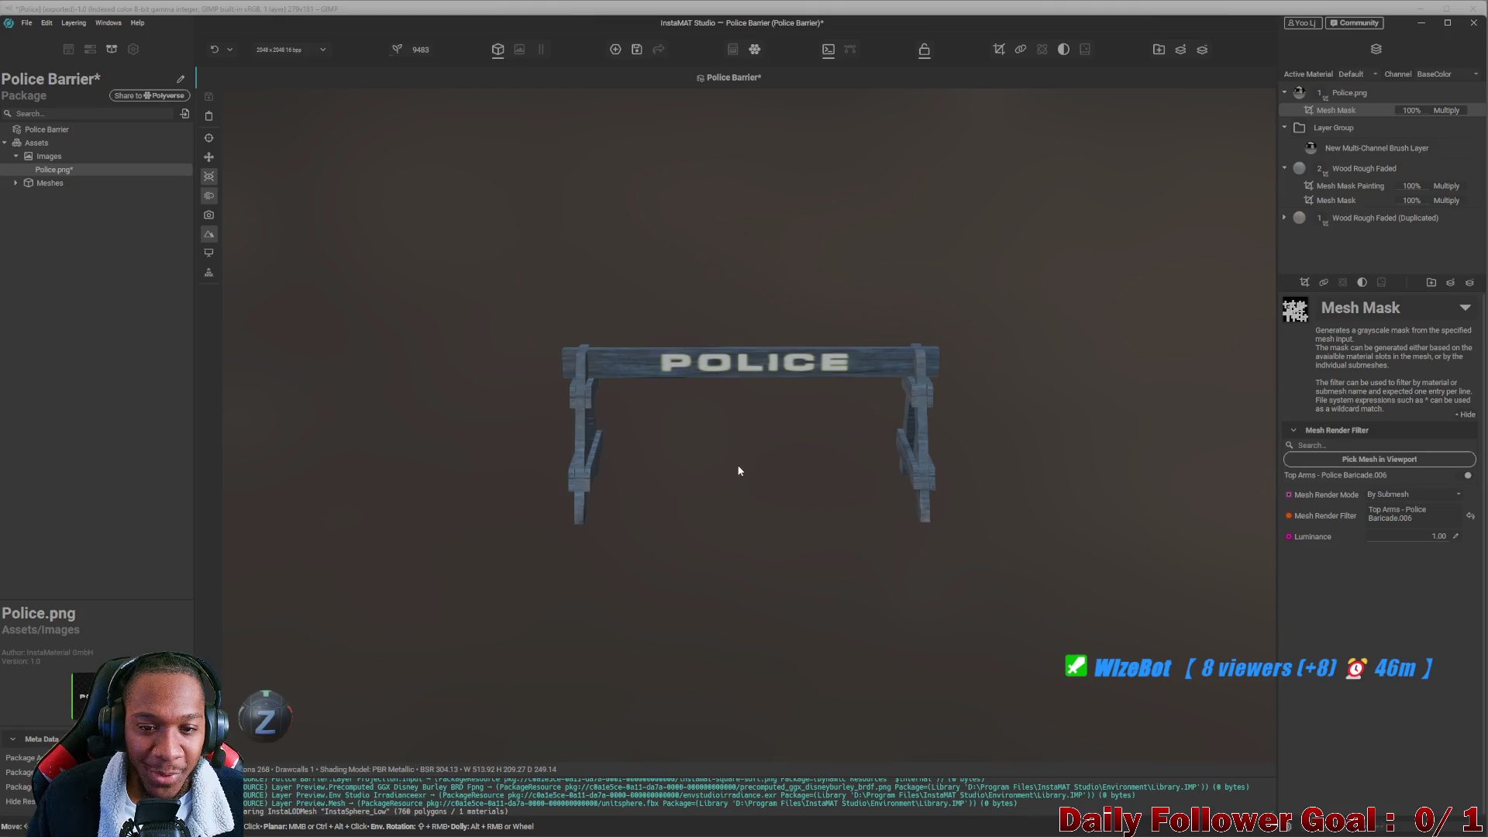
pyautogui.scroll(2, 698, 425)
pyautogui.scroll(5, 760, 362)
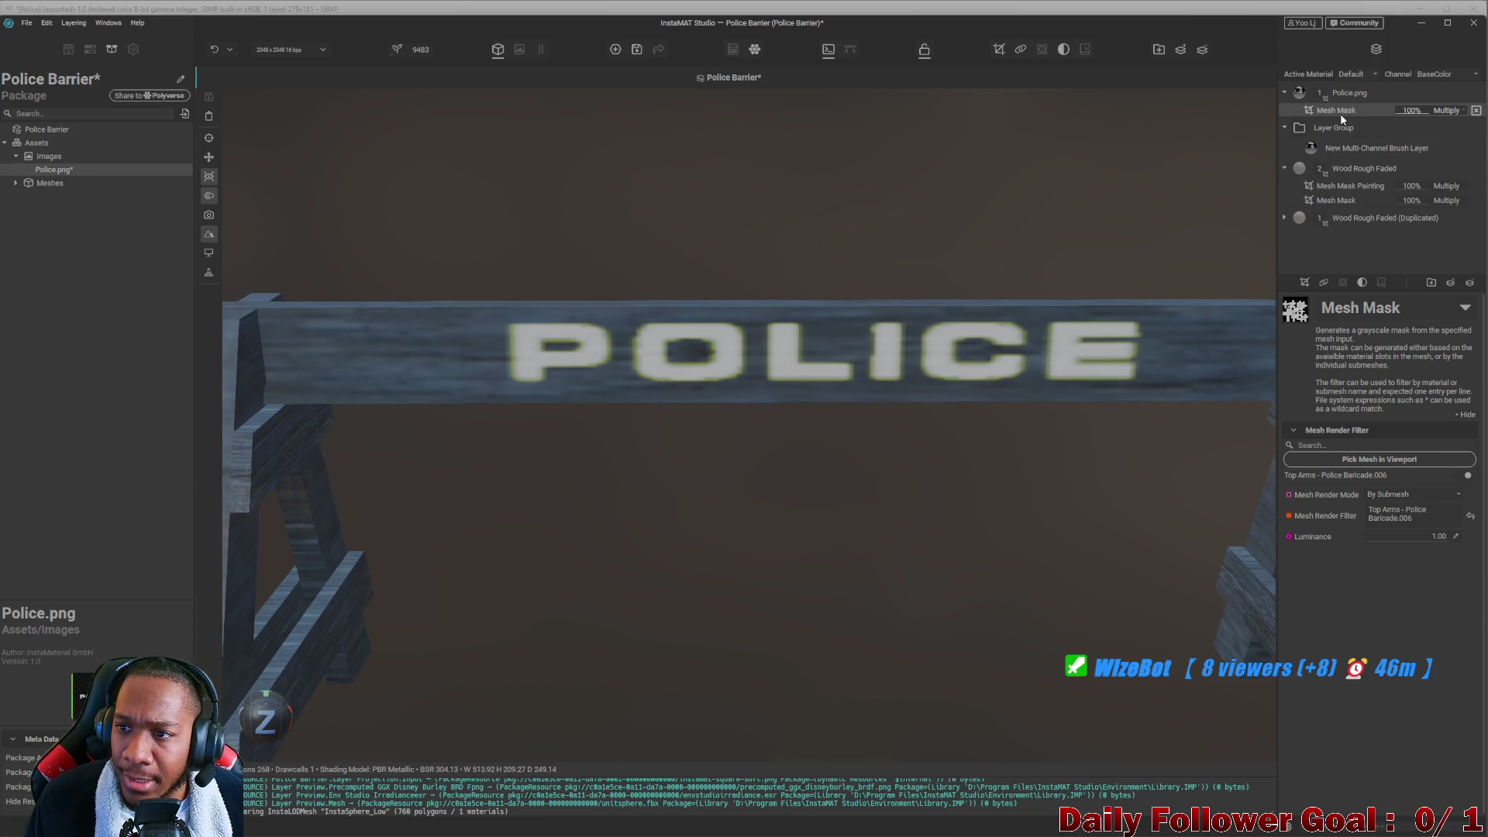
# Add a paintable mask to the Police.png decal layer.
pyautogui.click(1350, 95)
pyautogui.rightClick(1350, 95)
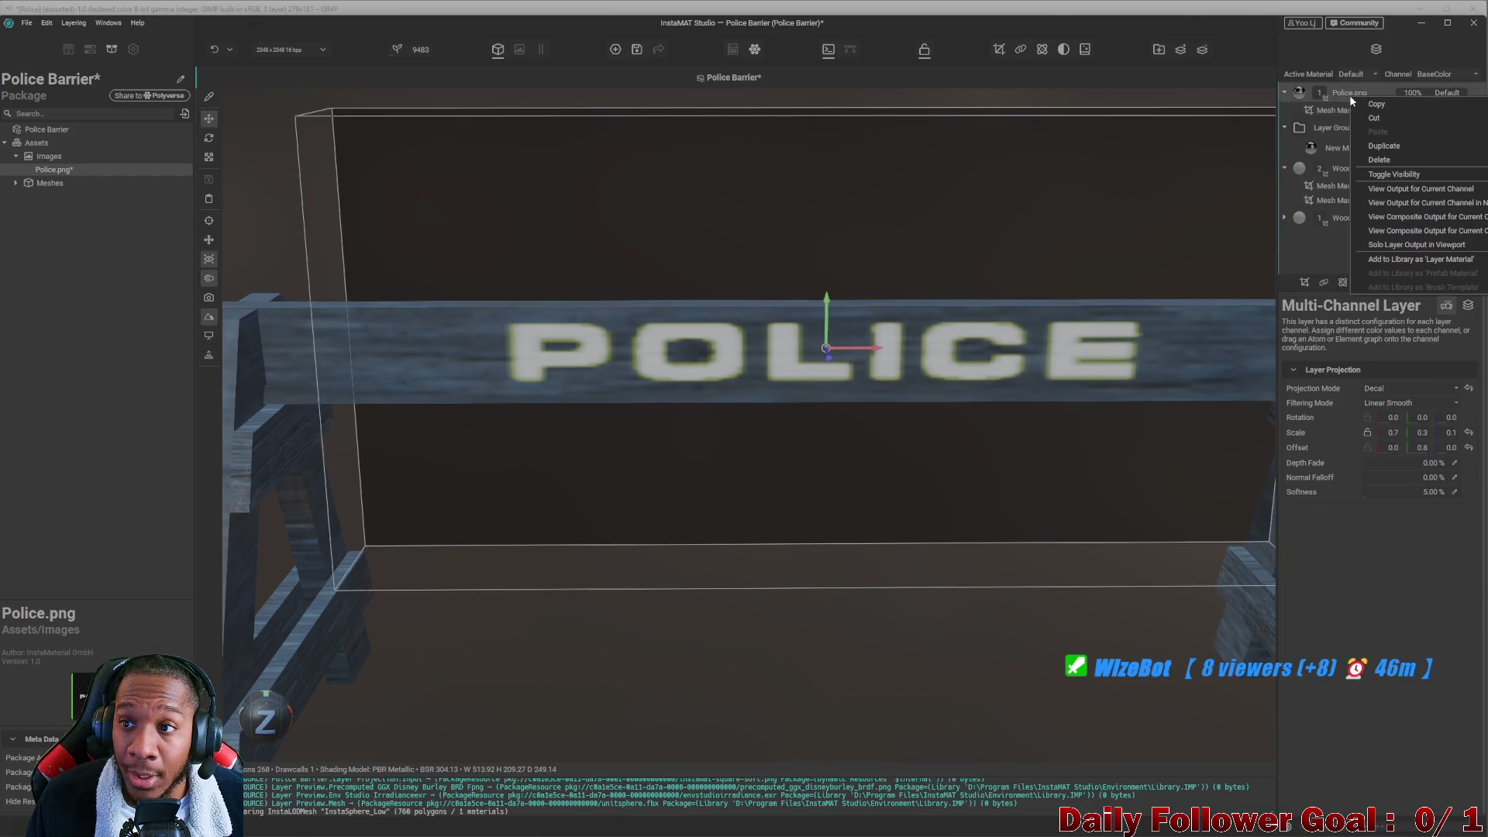
pyautogui.click(1301, 107)
pyautogui.click(1346, 96)
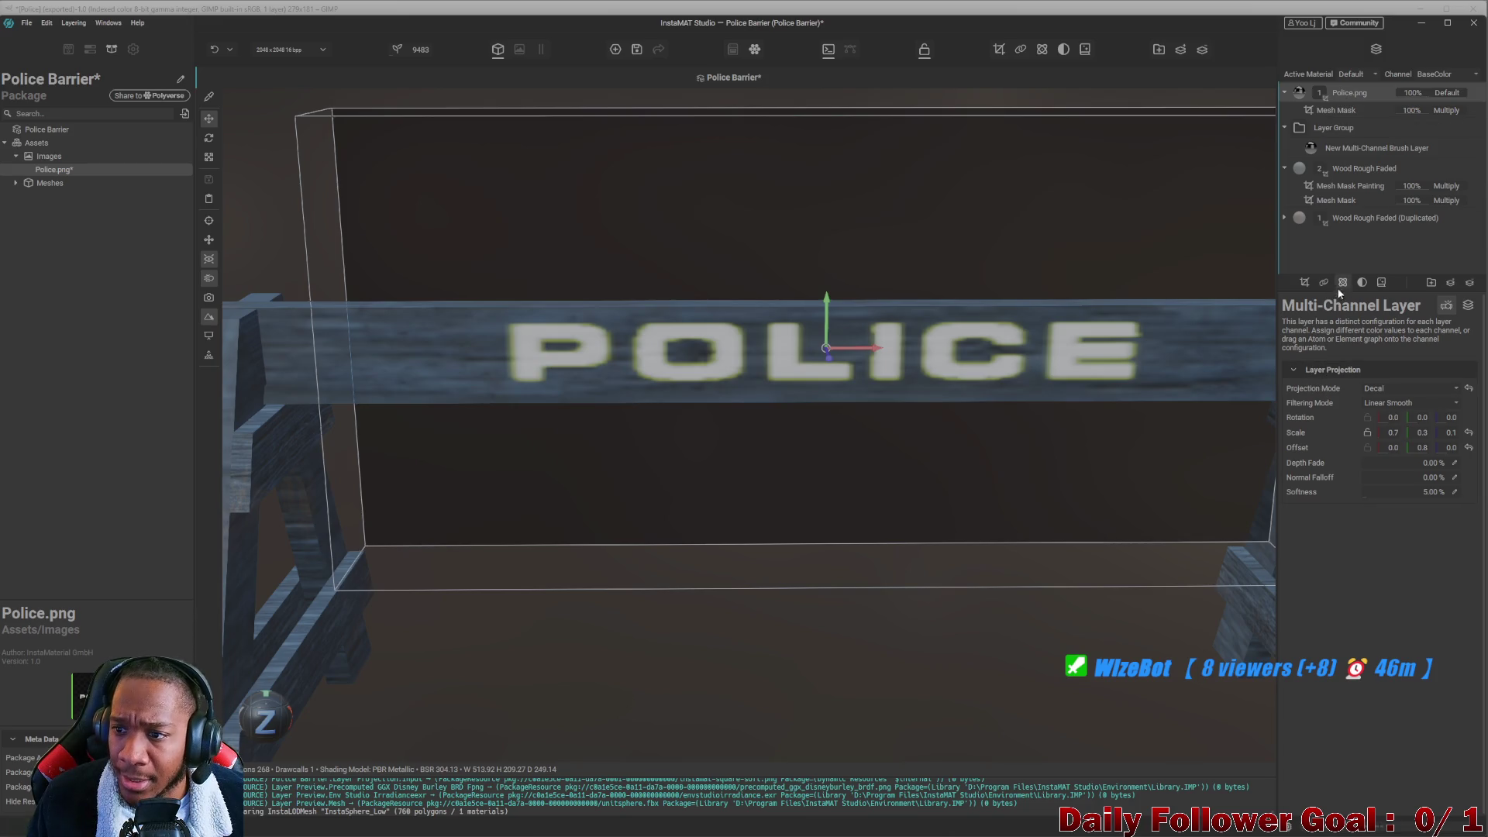
pyautogui.click(1308, 281)
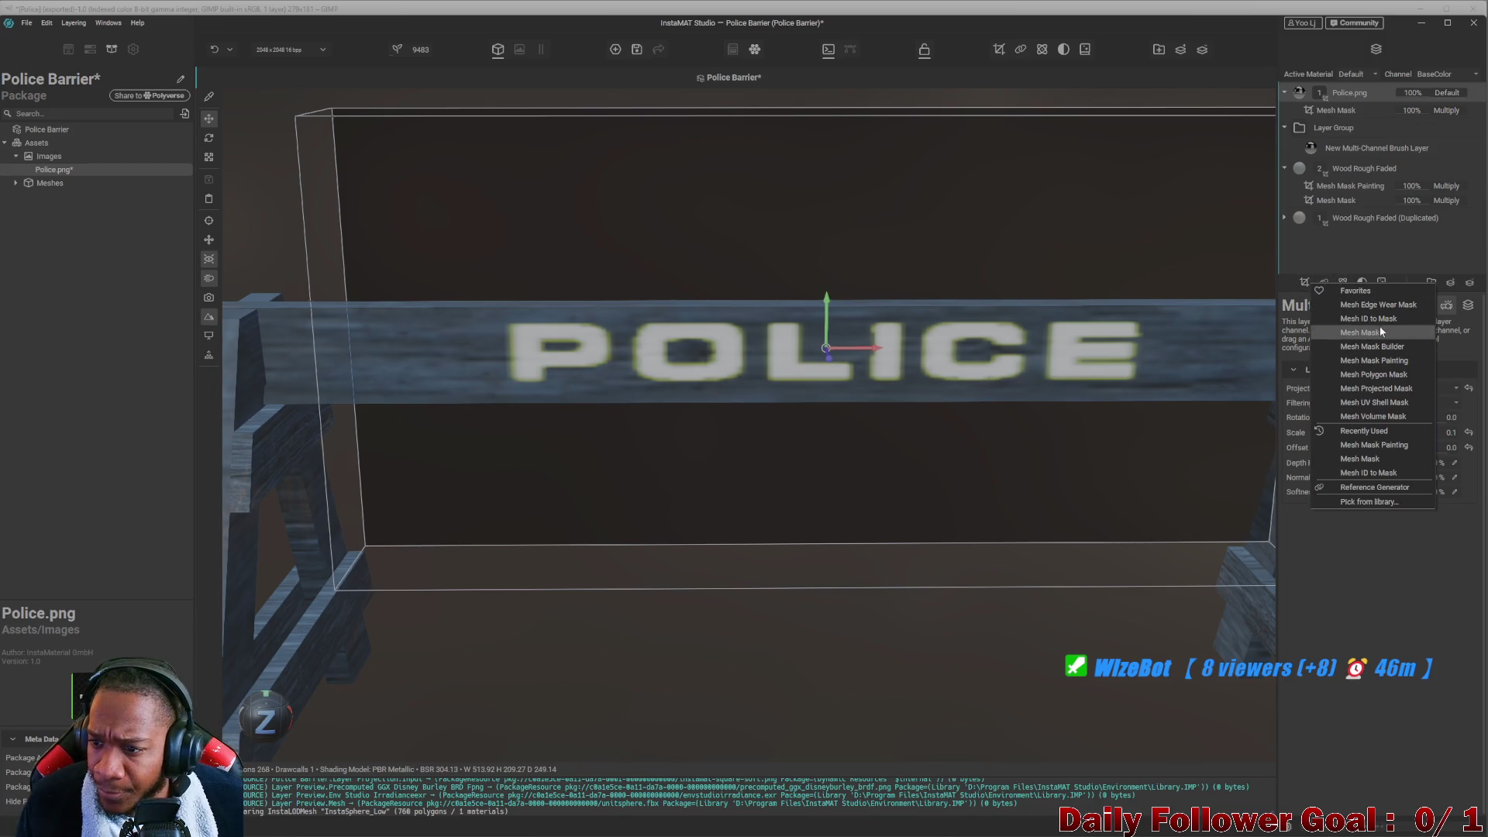
pyautogui.click(1404, 360)
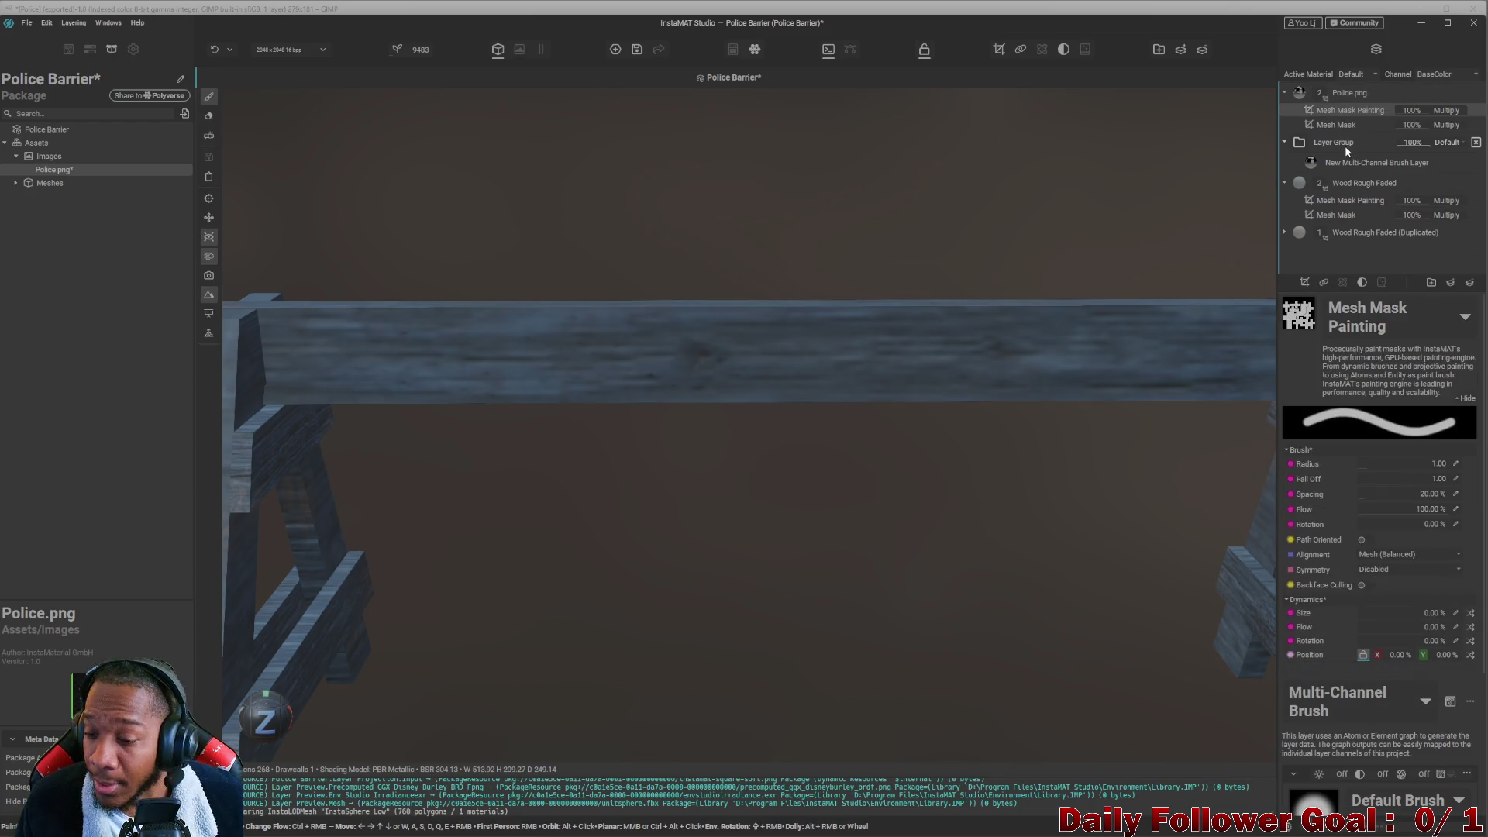
# Paint on the decal mask, trying 0% brush output to wear away the P and O.
pyautogui.moveTo(950, 369)
pyautogui.mouseDown()
pyautogui.moveTo(1000, 369)
pyautogui.moveTo(917, 357)
pyautogui.mouseUp()
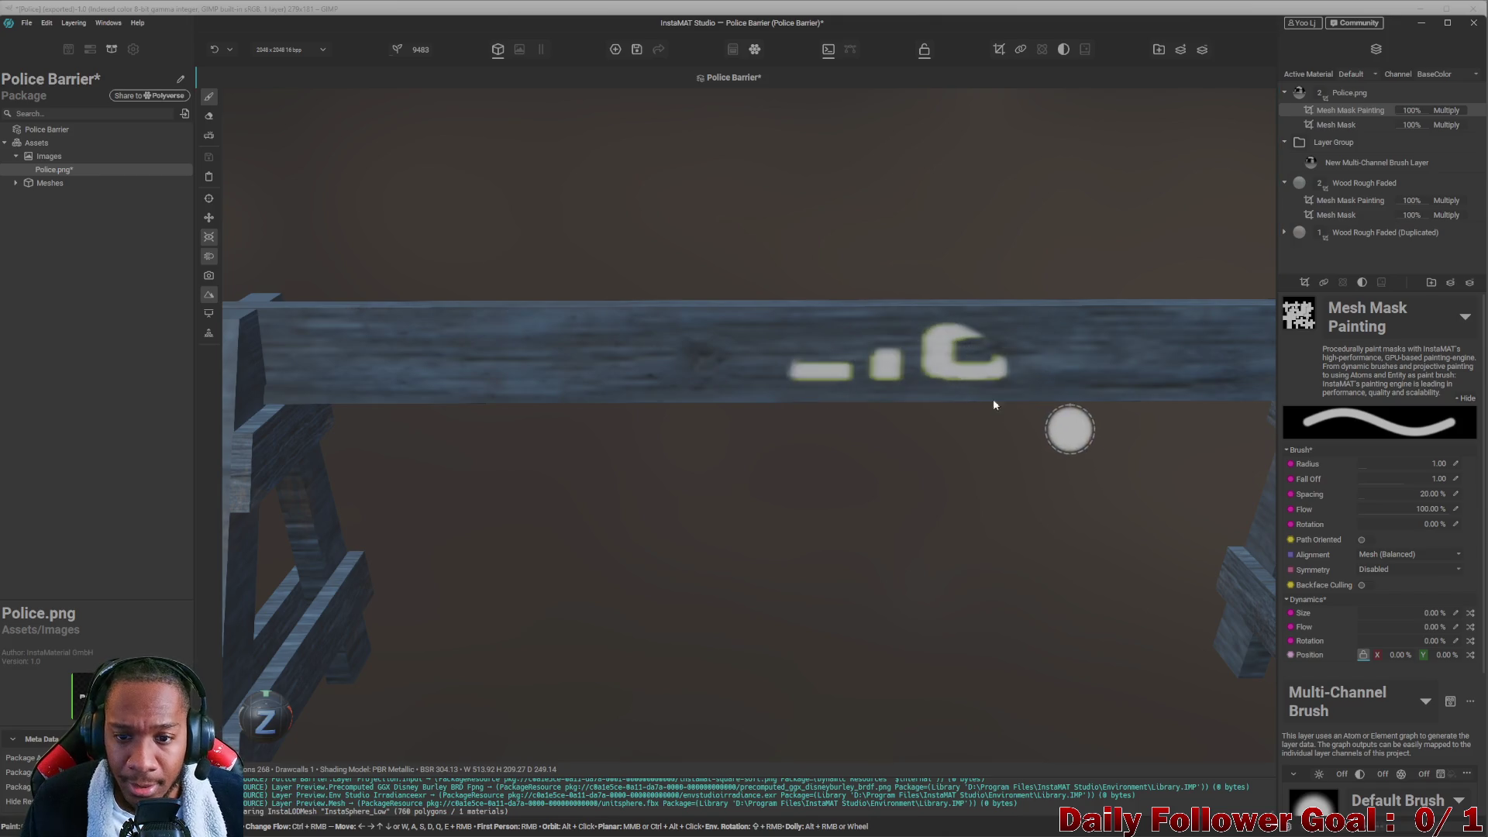
pyautogui.hotkey('ctrl', 'z')
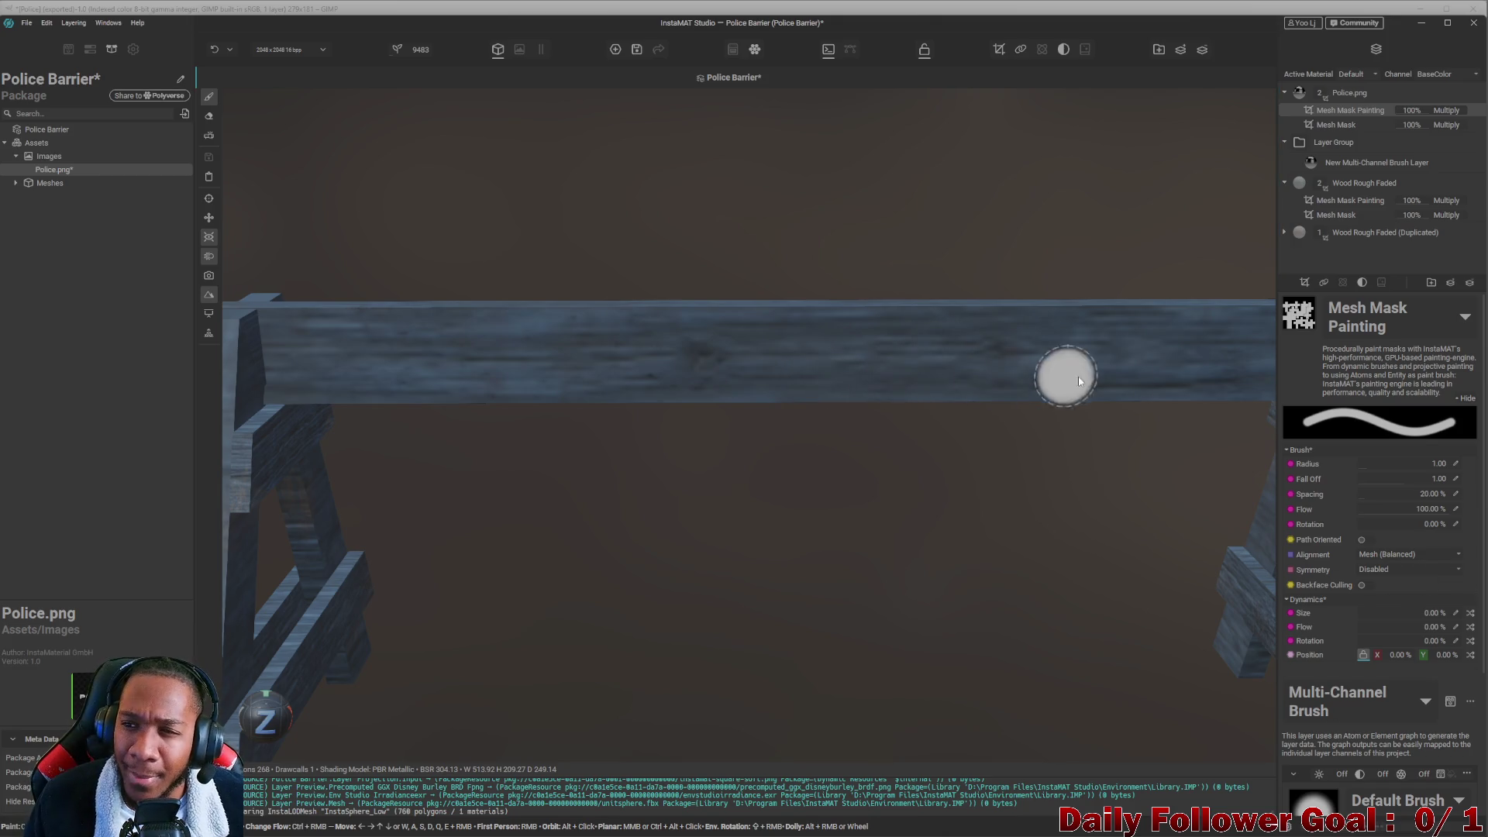
pyautogui.moveTo(632, 342)
pyautogui.mouseDown()
pyautogui.moveTo(708, 294)
pyautogui.moveTo(659, 380)
pyautogui.moveTo(512, 376)
pyautogui.moveTo(1179, 349)
pyautogui.mouseUp()
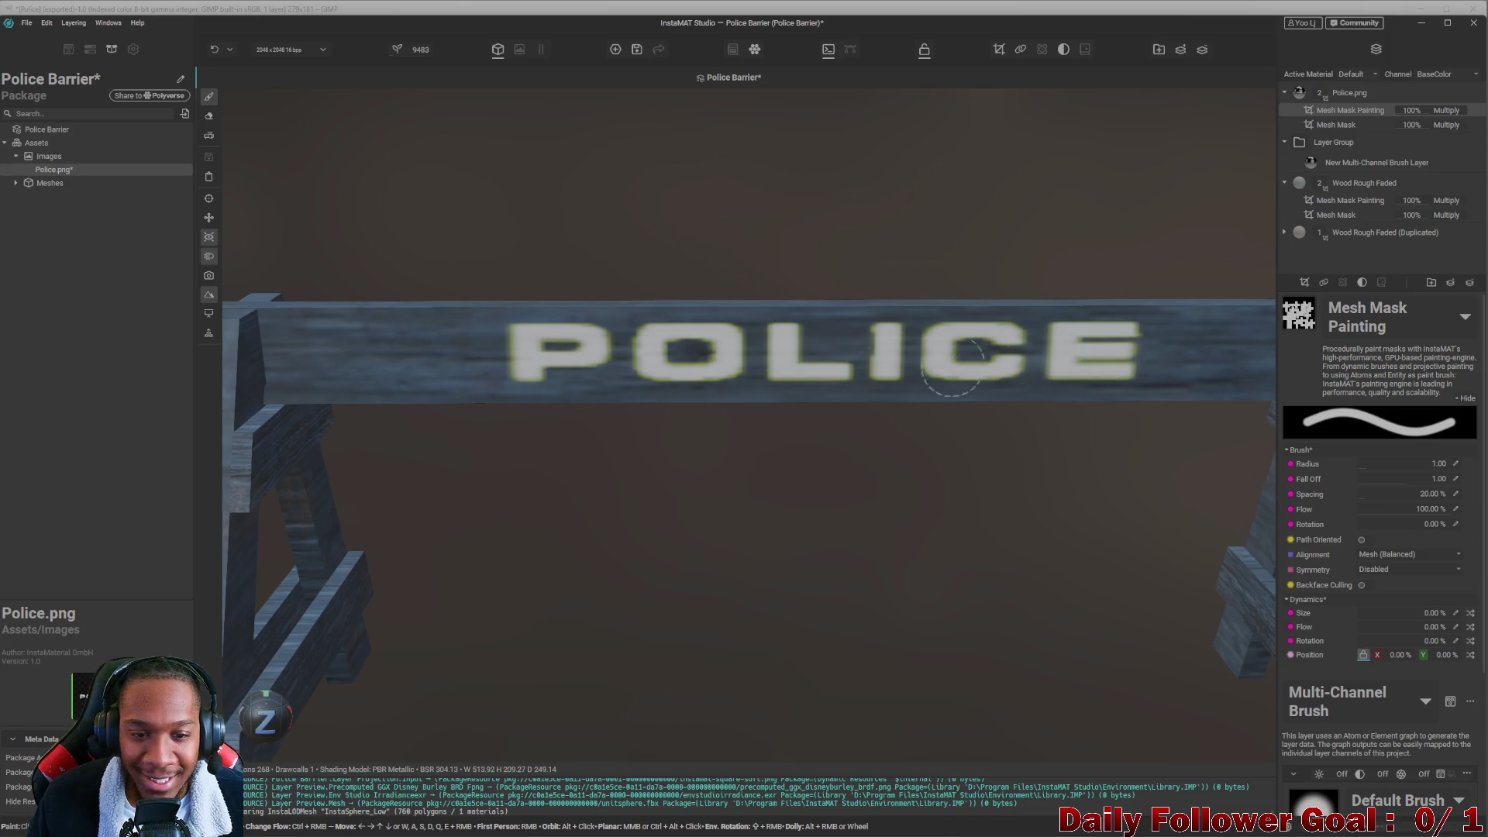
pyautogui.scroll(-3, 1396, 613)
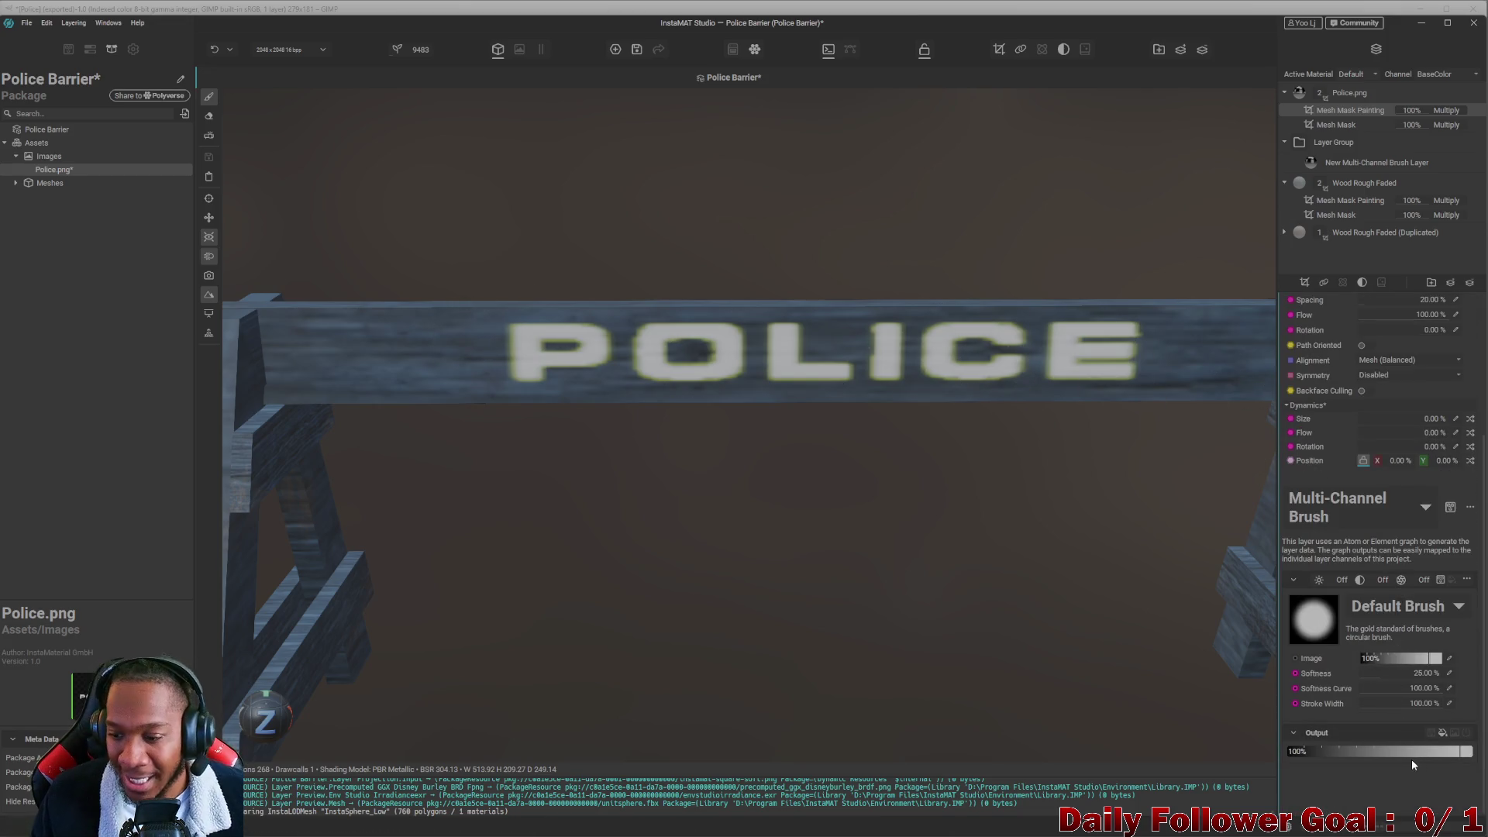
pyautogui.moveTo(1405, 751); pyautogui.dragTo(1186, 747)
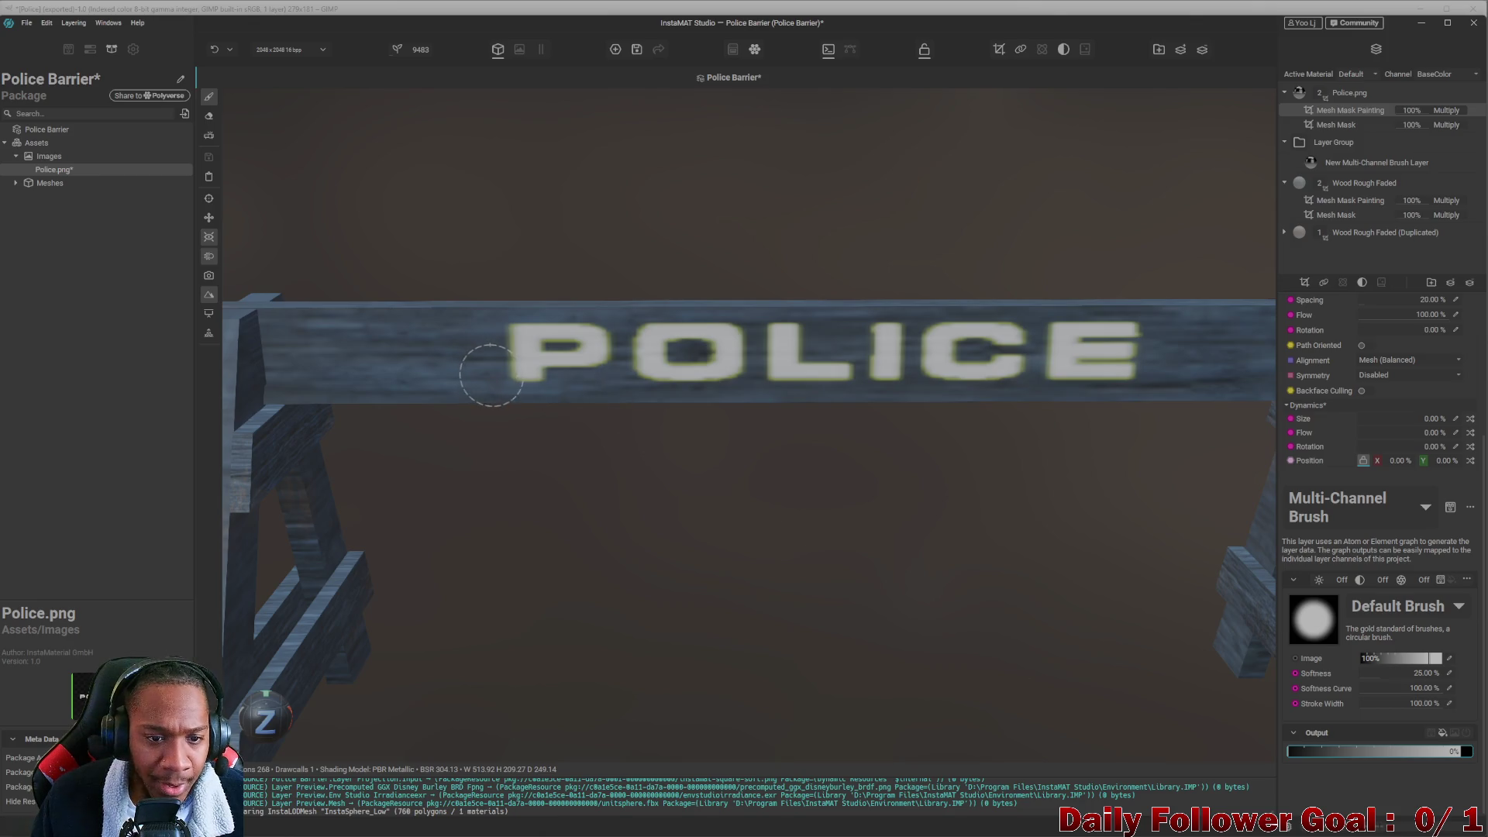
pyautogui.moveTo(511, 390)
pyautogui.mouseDown()
pyautogui.moveTo(532, 402)
pyautogui.moveTo(609, 341)
pyautogui.moveTo(703, 371)
pyautogui.moveTo(721, 322)
pyautogui.moveTo(911, 365)
pyautogui.moveTo(990, 333)
pyautogui.moveTo(1094, 365)
pyautogui.mouseUp()
pyautogui.scroll(-3, 1002, 436)
pyautogui.moveTo(1001, 436); pyautogui.dragTo(854, 375, button='middle')
pyautogui.scroll(-2, 825, 391)
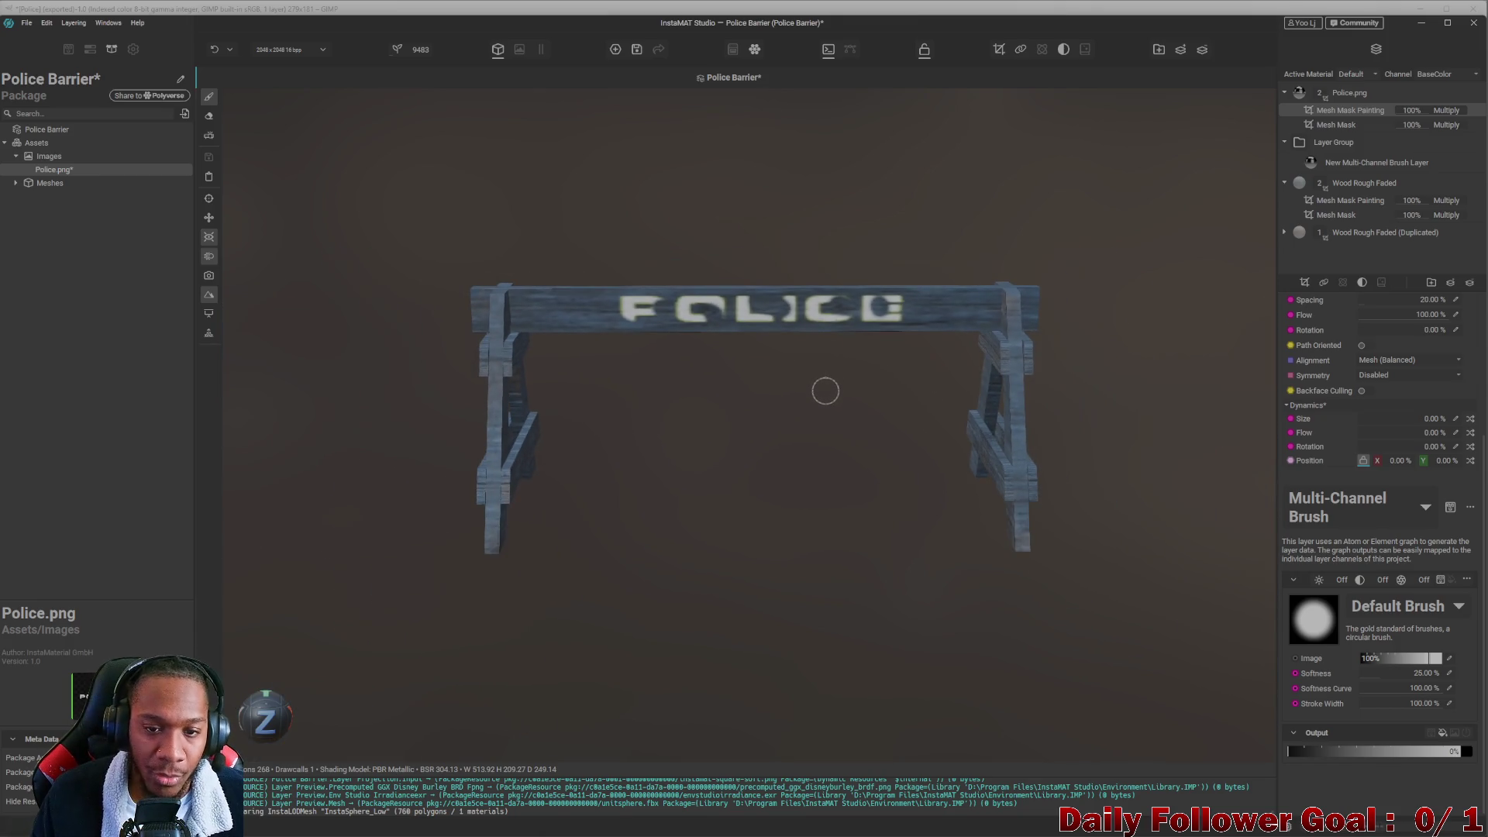
# Undo the wear strokes, minimize InstaMAT Studio and close the POLICE image in GIMP.
pyautogui.hotkey('ctrl', 'z')
pyautogui.hotkey('ctrl', 'z')
pyautogui.hotkey('ctrl', 'z')
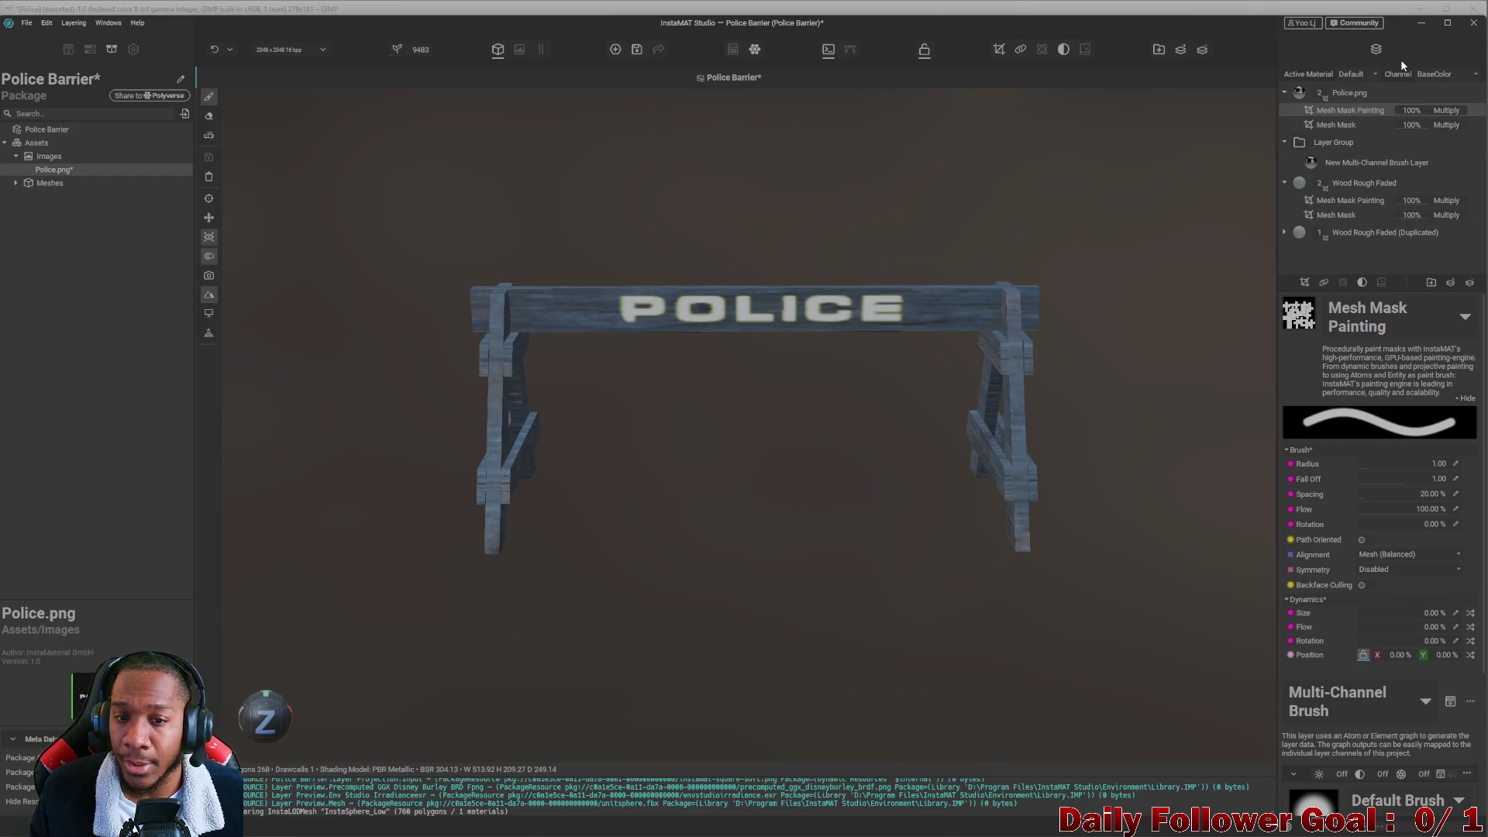
pyautogui.scroll(2, 824, 248)
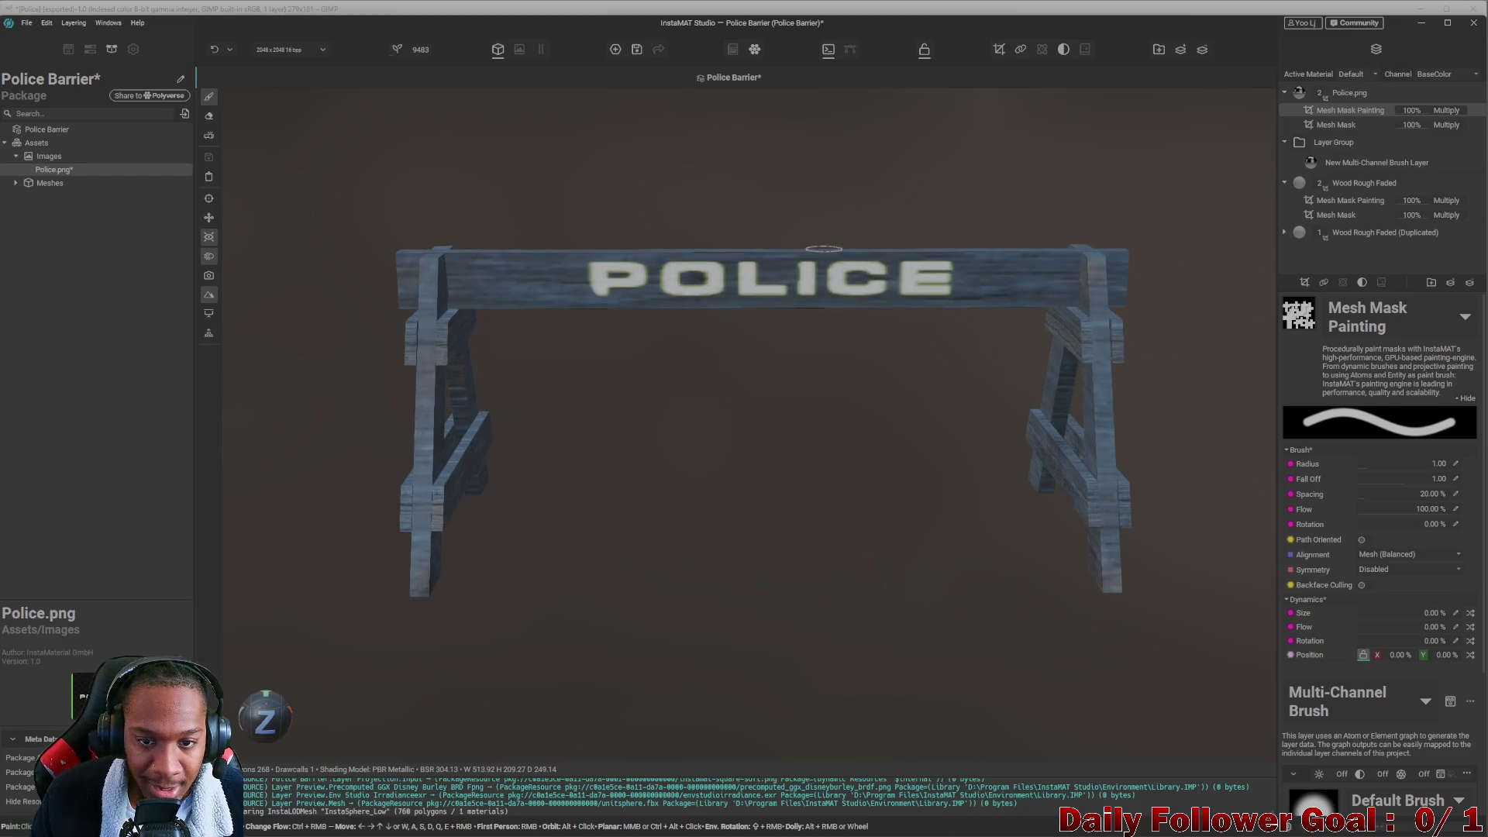
pyautogui.click(1413, 26)
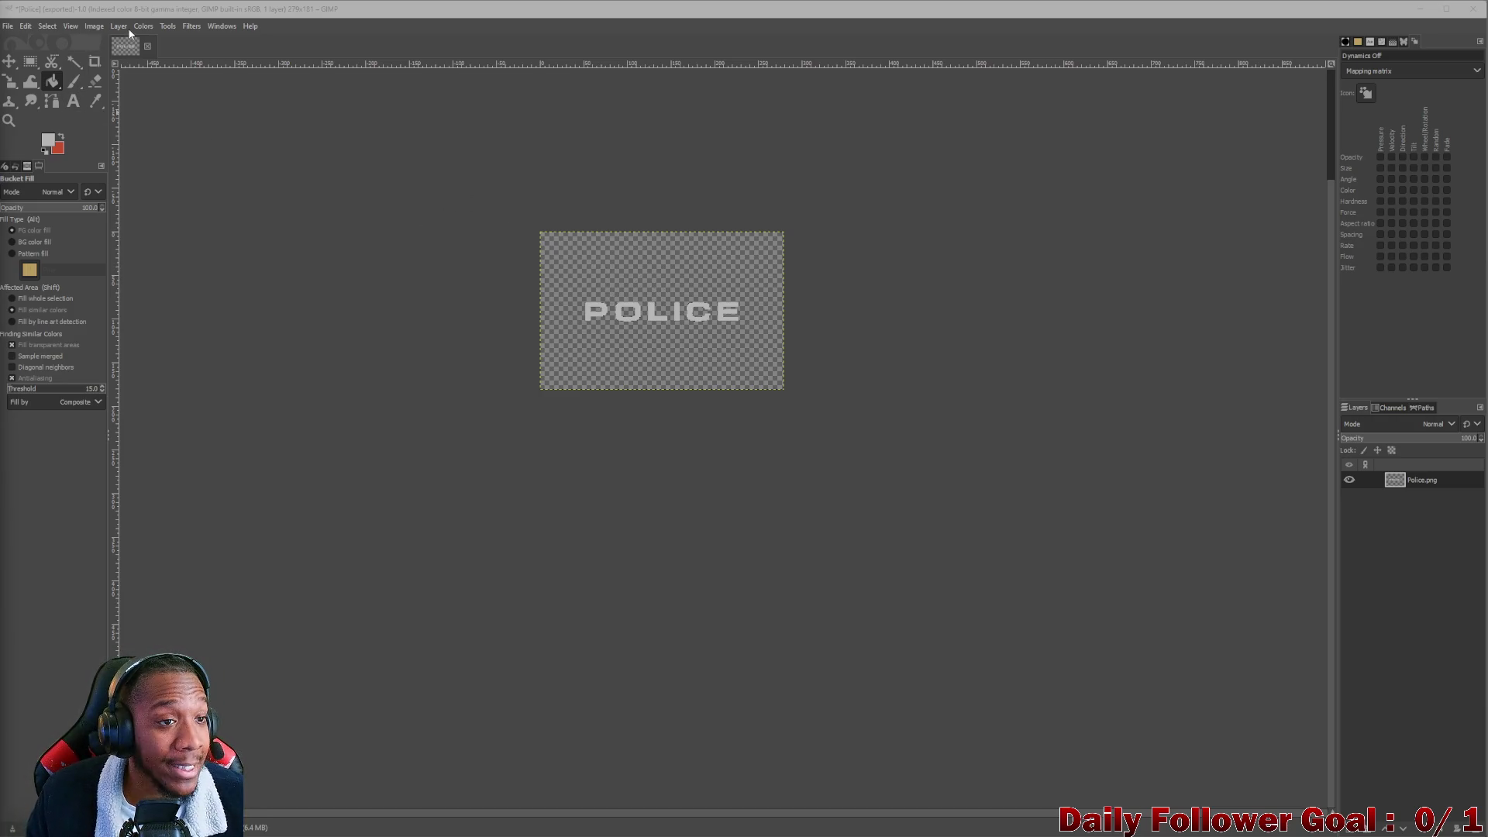
pyautogui.hotkey('ctrl', 'w')
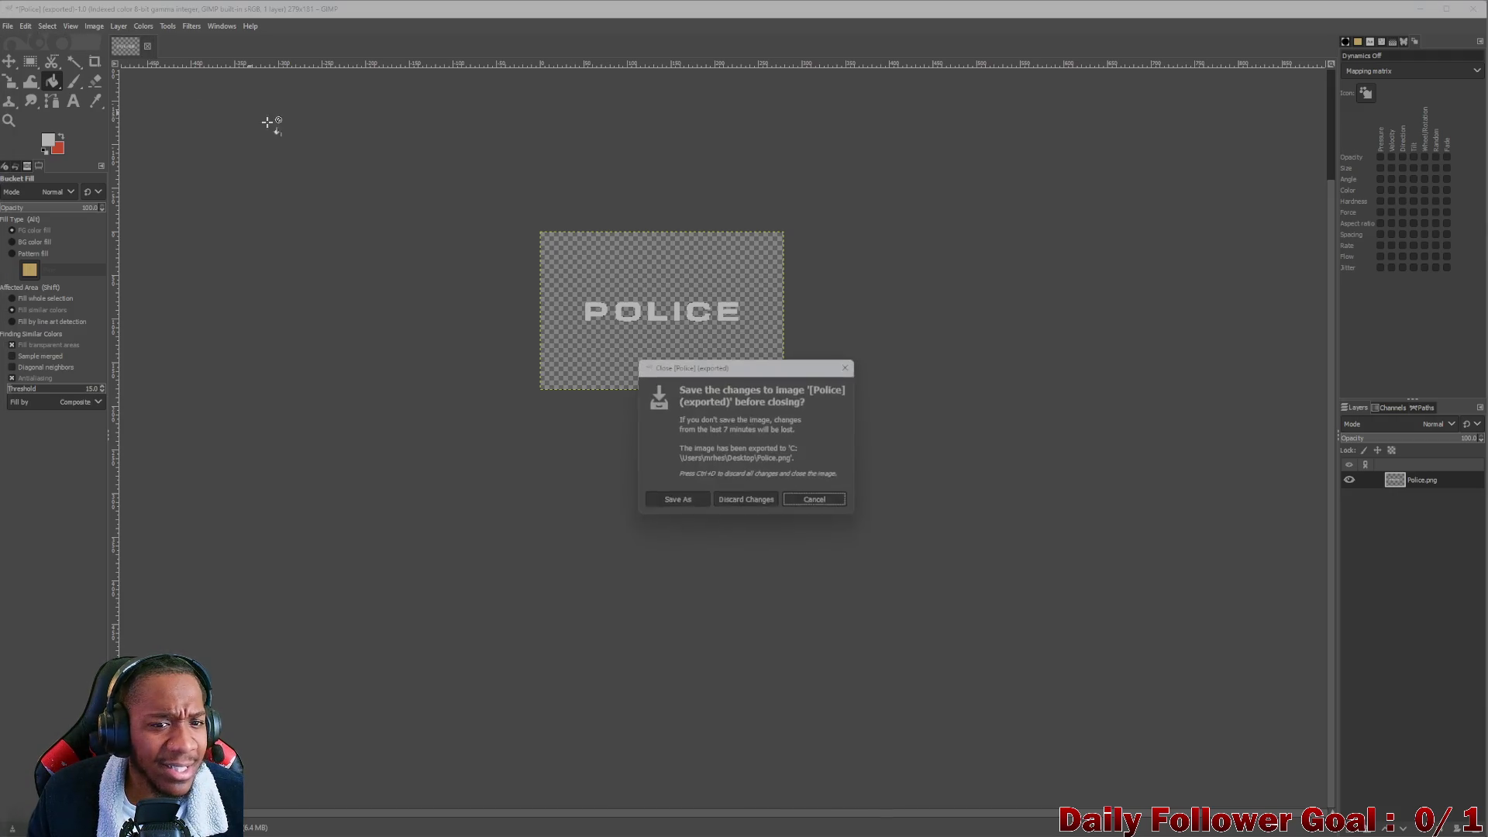
# Discard changes to the old POLICE image and create a new 1920x1080 image.
pyautogui.click(758, 501)
pyautogui.click(9, 28)
pyautogui.click(30, 42)
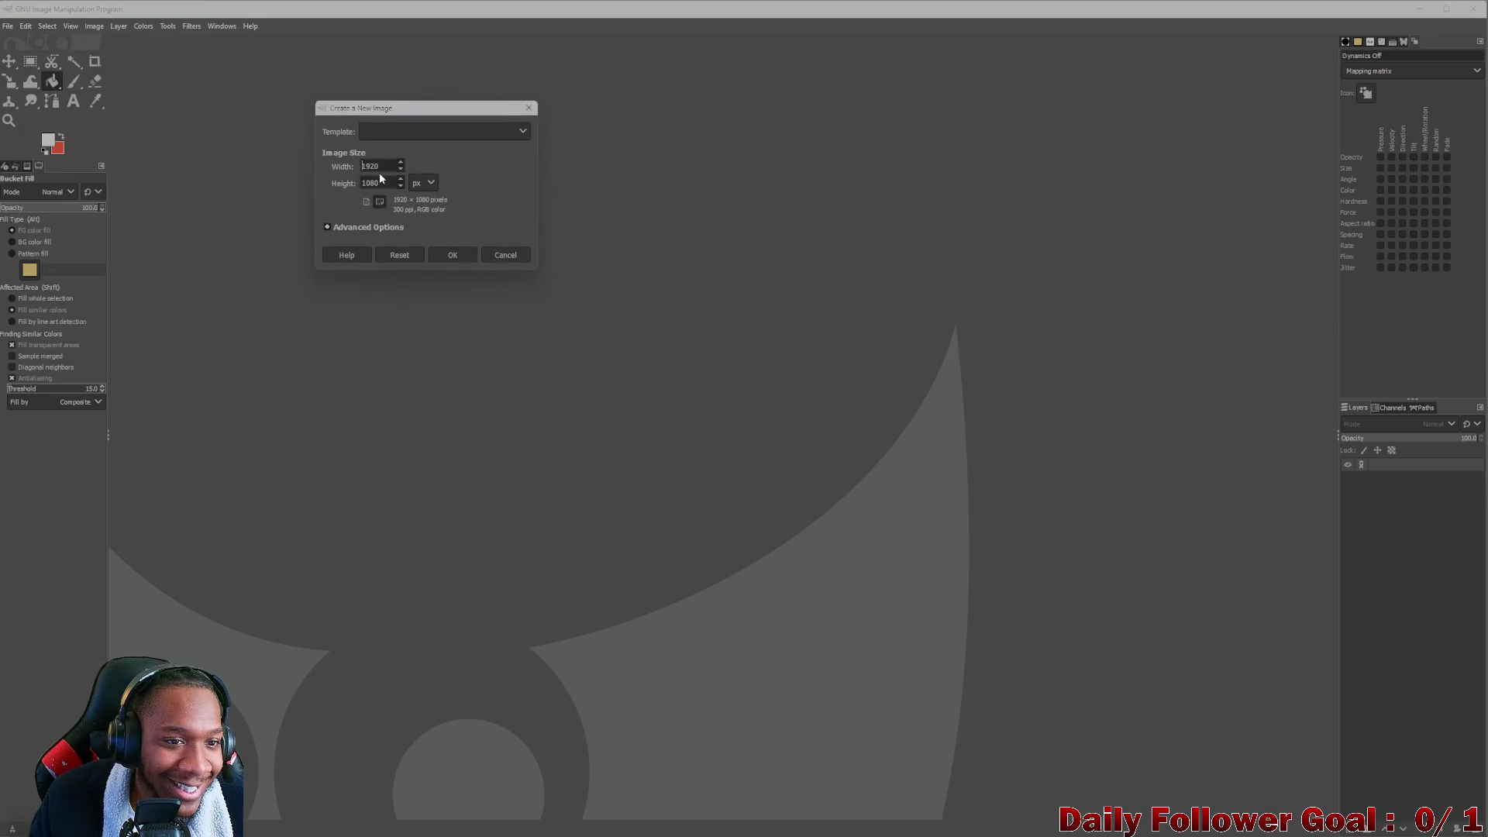
pyautogui.click(453, 255)
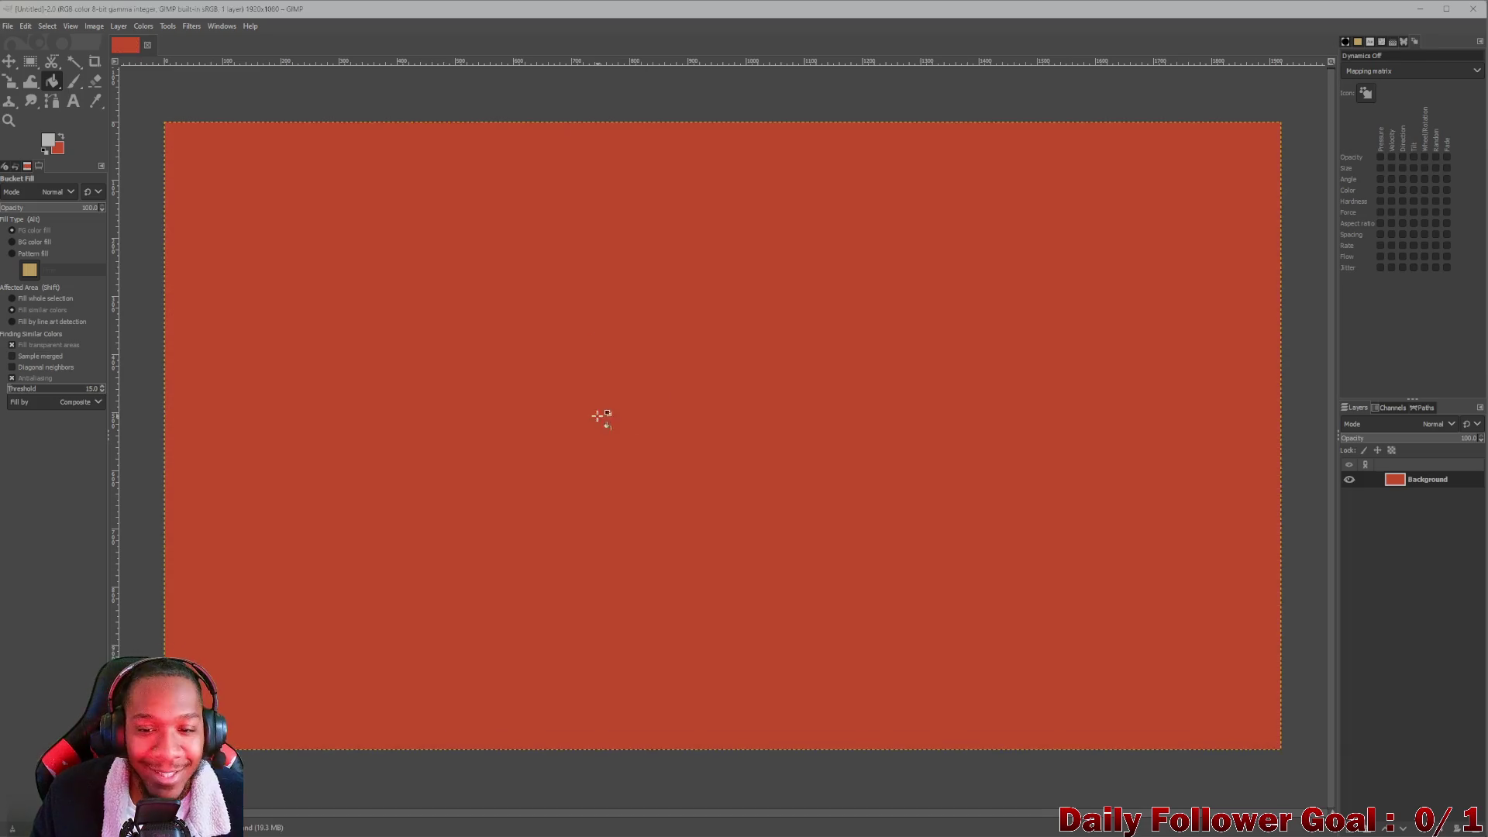
# Add a transparent layer and delete the red Background layer.
pyautogui.click(1388, 826)
pyautogui.press('Return')
pyautogui.click(1416, 500)
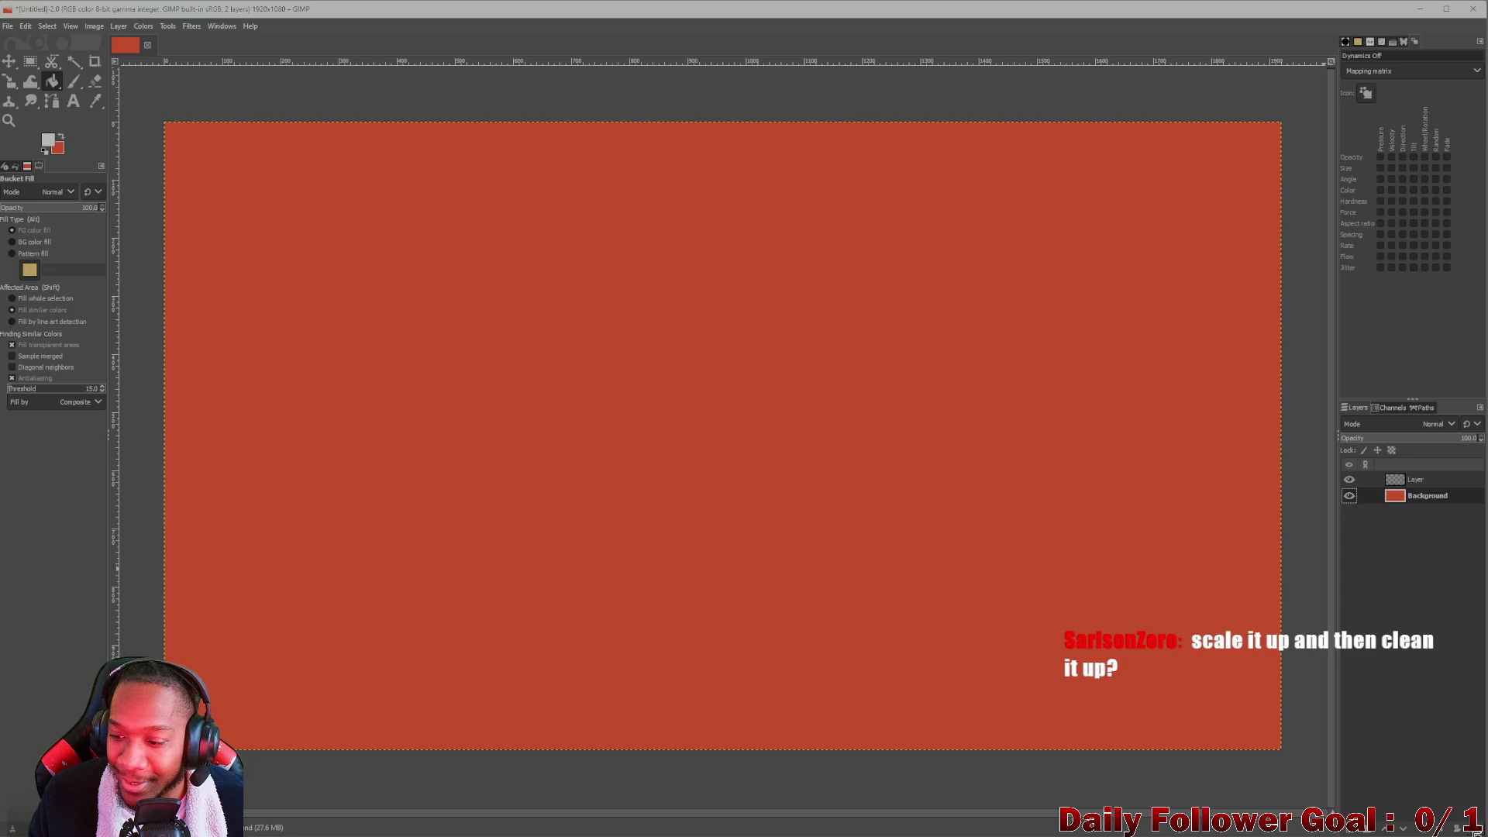
pyautogui.click(1479, 828)
pyautogui.press('t')
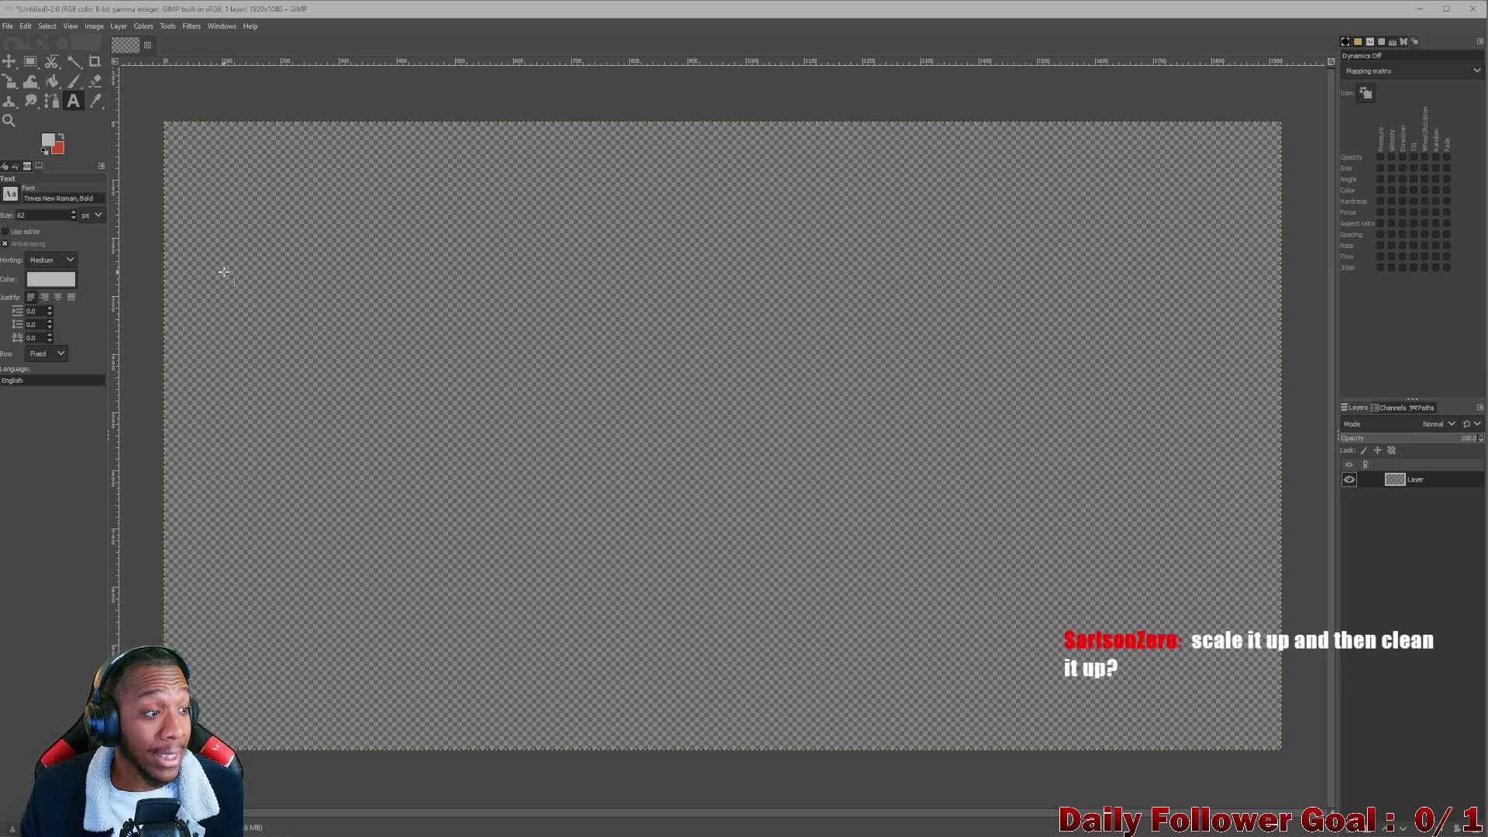
# Type POLICE in a text box across the canvas top and enlarge it to 424 px.
pyautogui.moveTo(250, 219)
pyautogui.mouseDown()
pyautogui.moveTo(601, 442)
pyautogui.moveTo(1217, 550)
pyautogui.mouseUp()
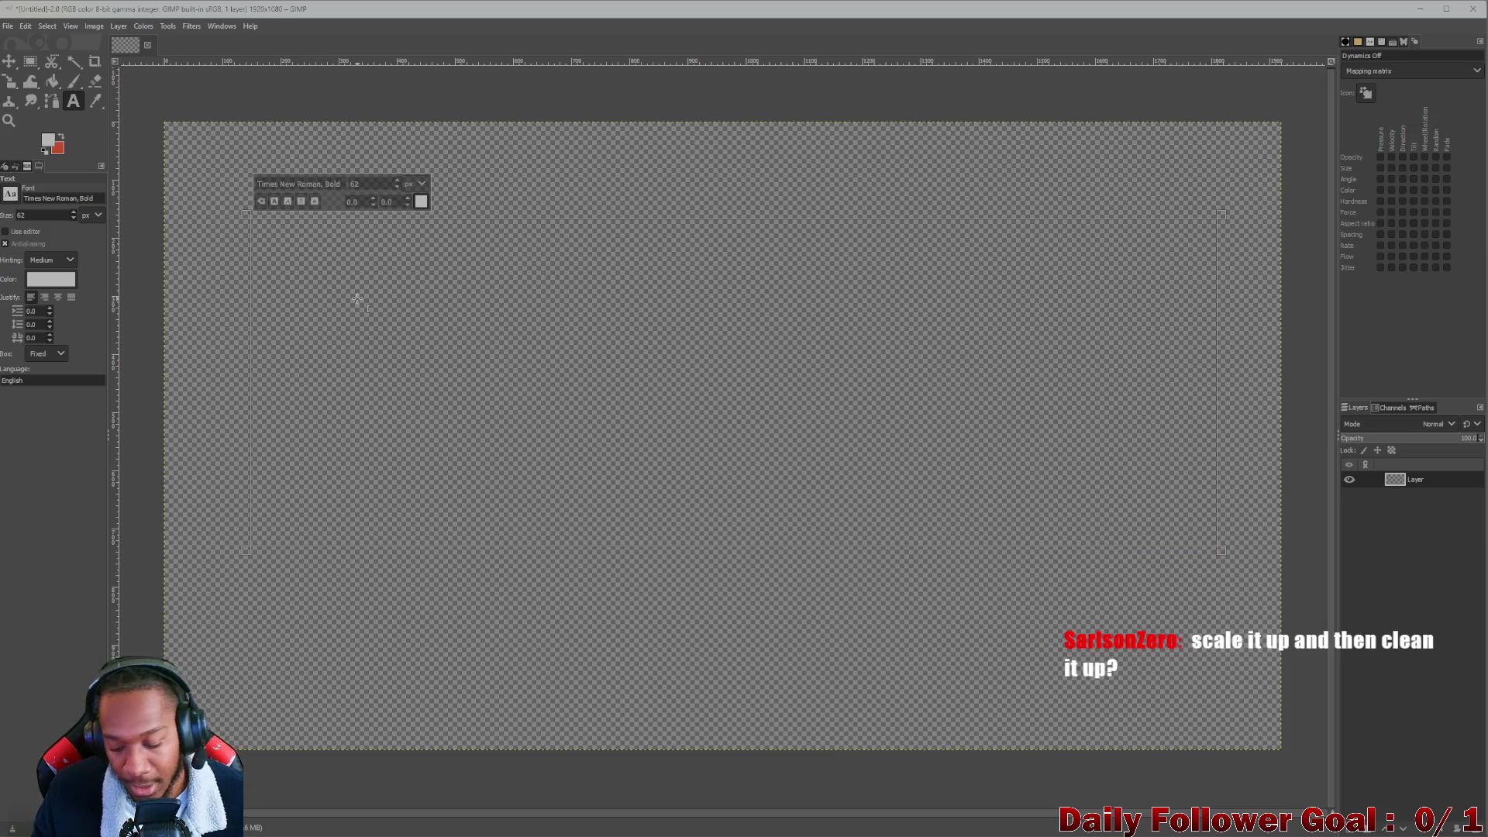
pyautogui.write('Pol')
pyautogui.press('BackSpace')
pyautogui.press('BackSpace')
pyautogui.write('OL')
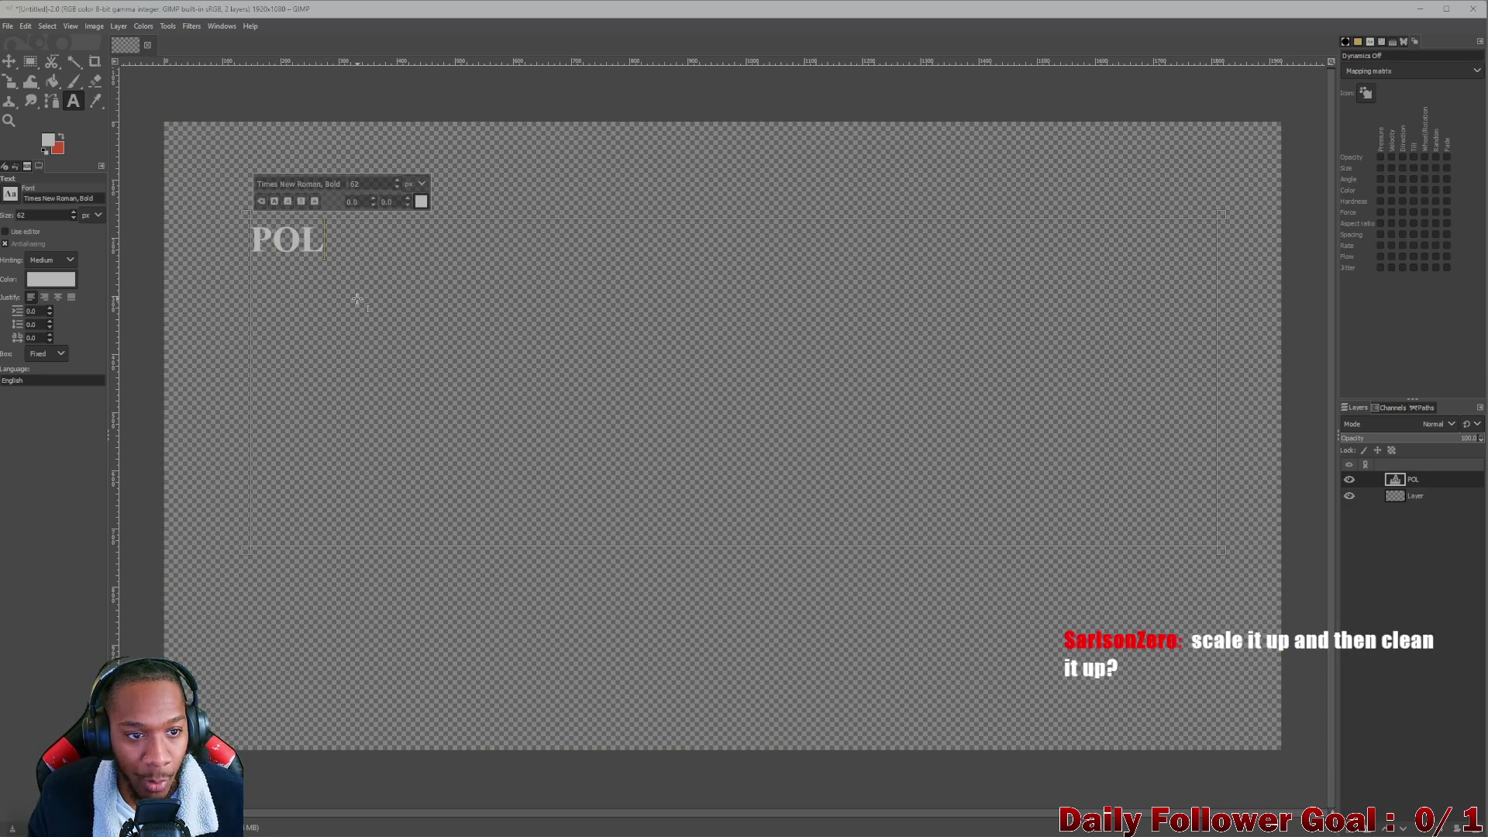
pyautogui.write('ICE')
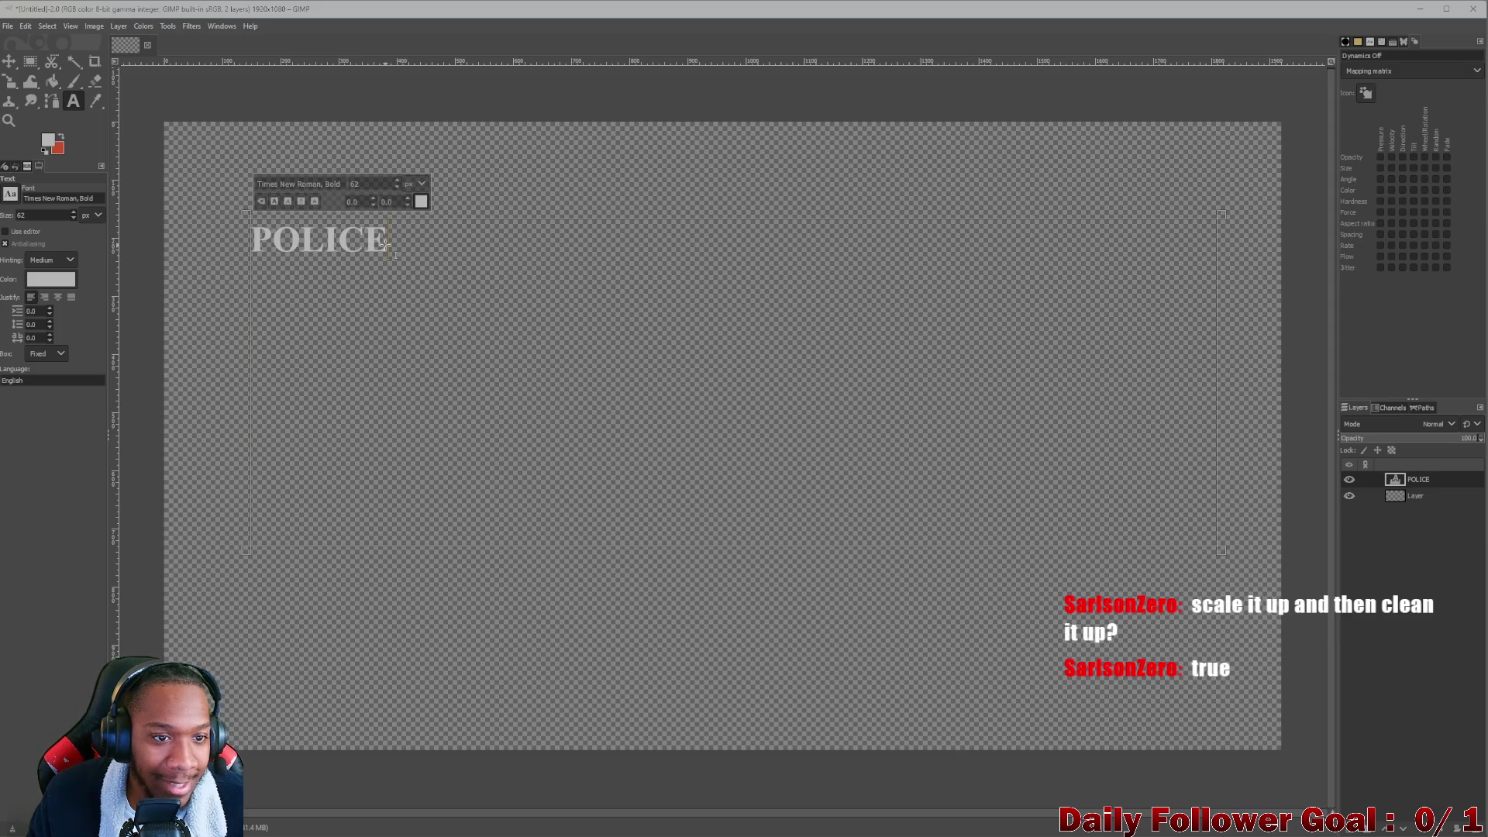
pyautogui.hotkey('ctrl', 'a')
pyautogui.moveTo(397, 186)
pyautogui.mouseDown()
pyautogui.moveTo(462, 6)
pyautogui.moveTo(468, 32)
pyautogui.mouseUp()
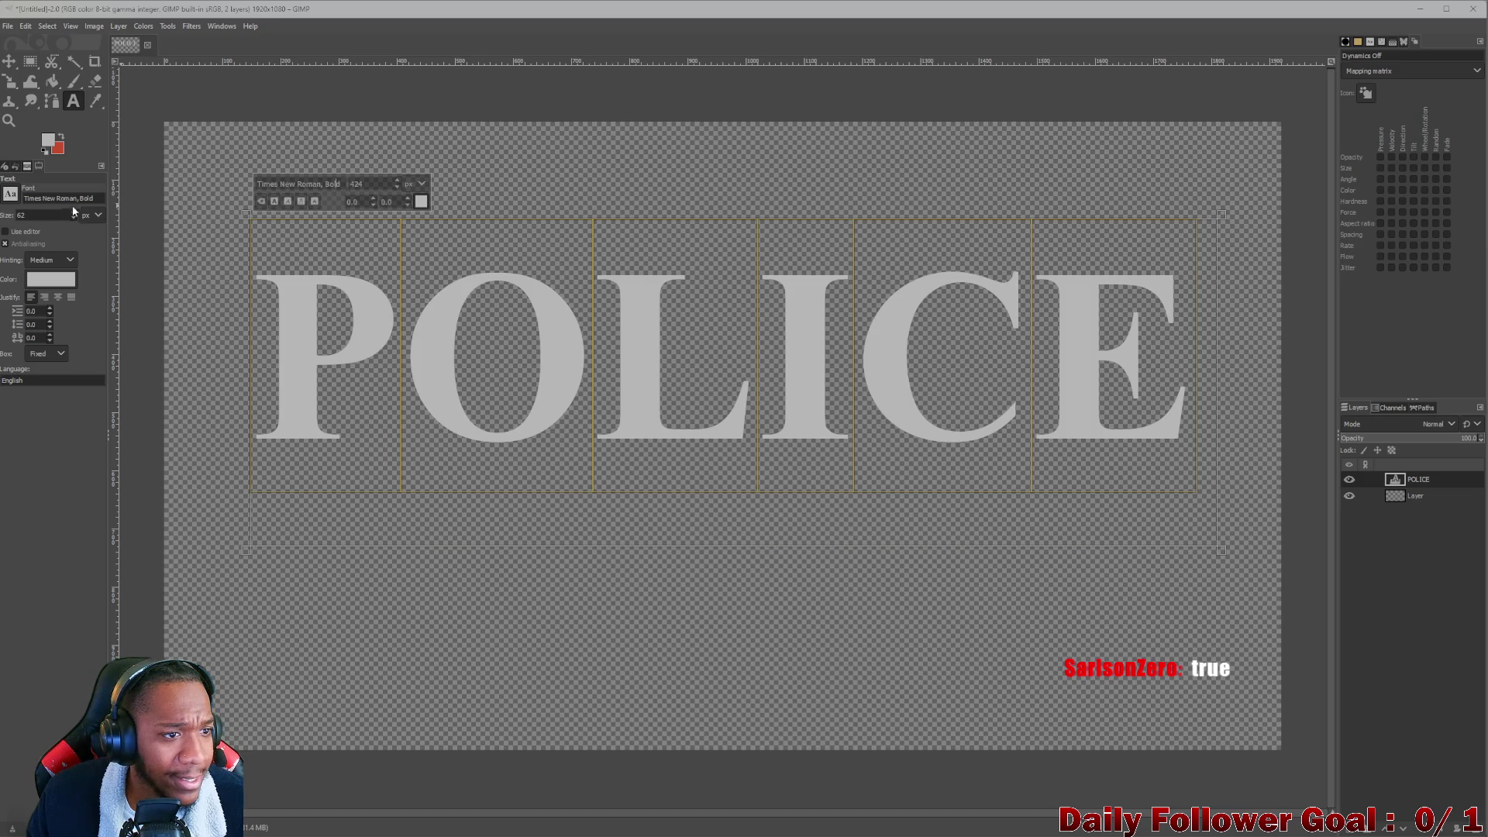
# Change the POLICE text font to Yu Gothic Bold.
pyautogui.click(8, 198)
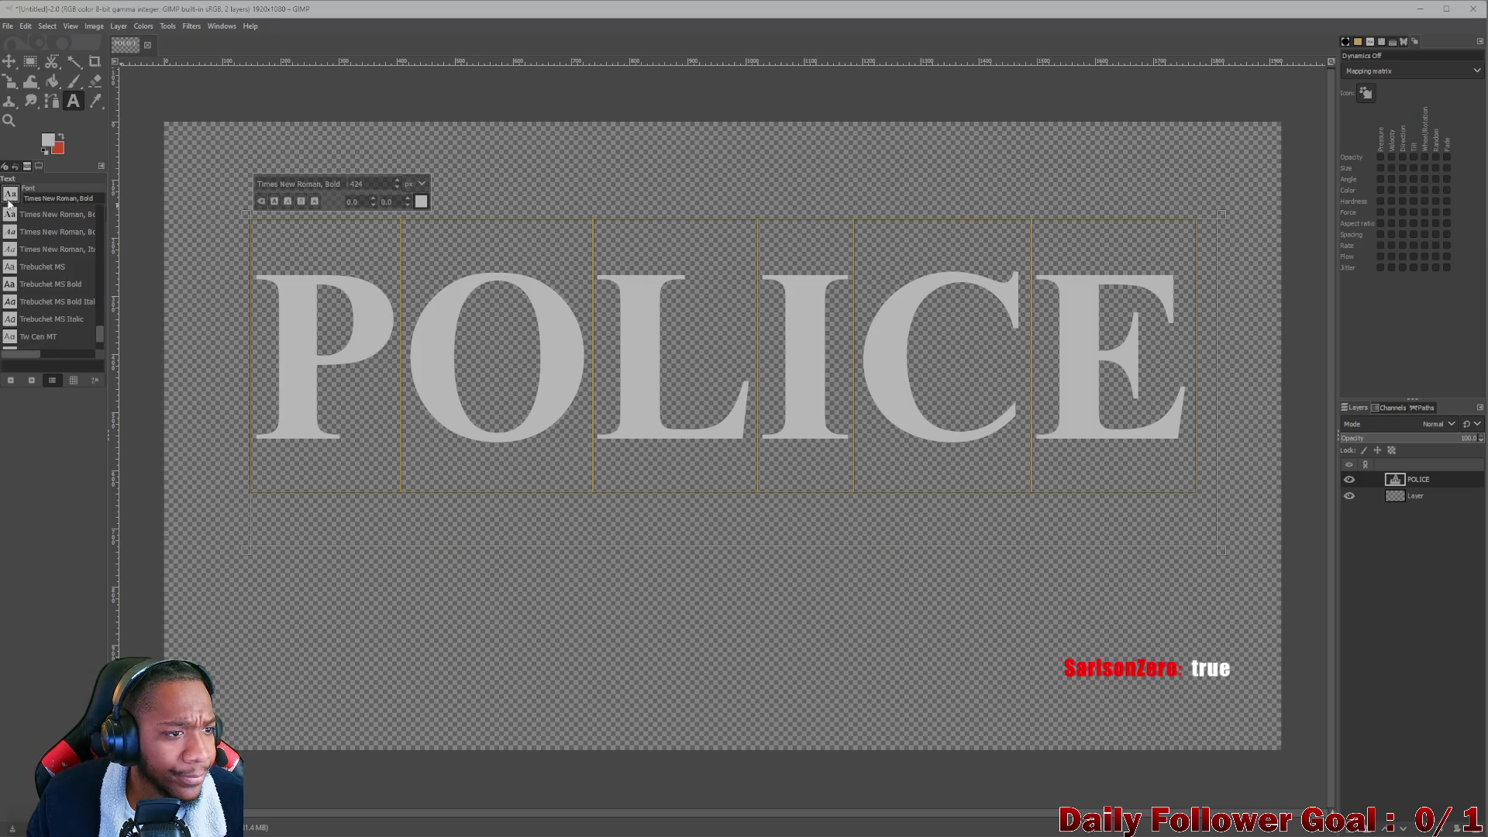
pyautogui.scroll(-5, 71, 256)
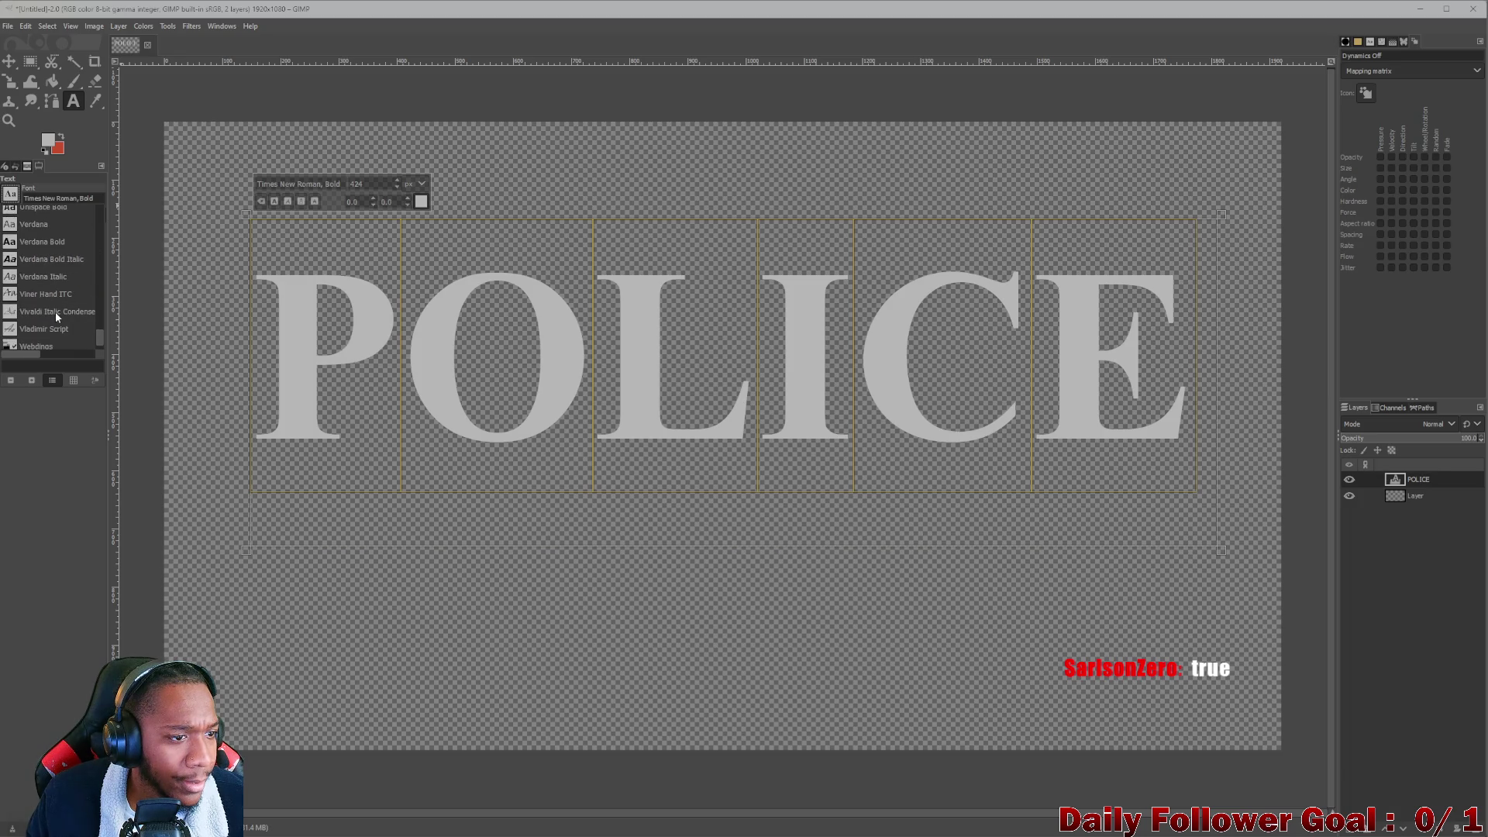
pyautogui.scroll(-2, 39, 288)
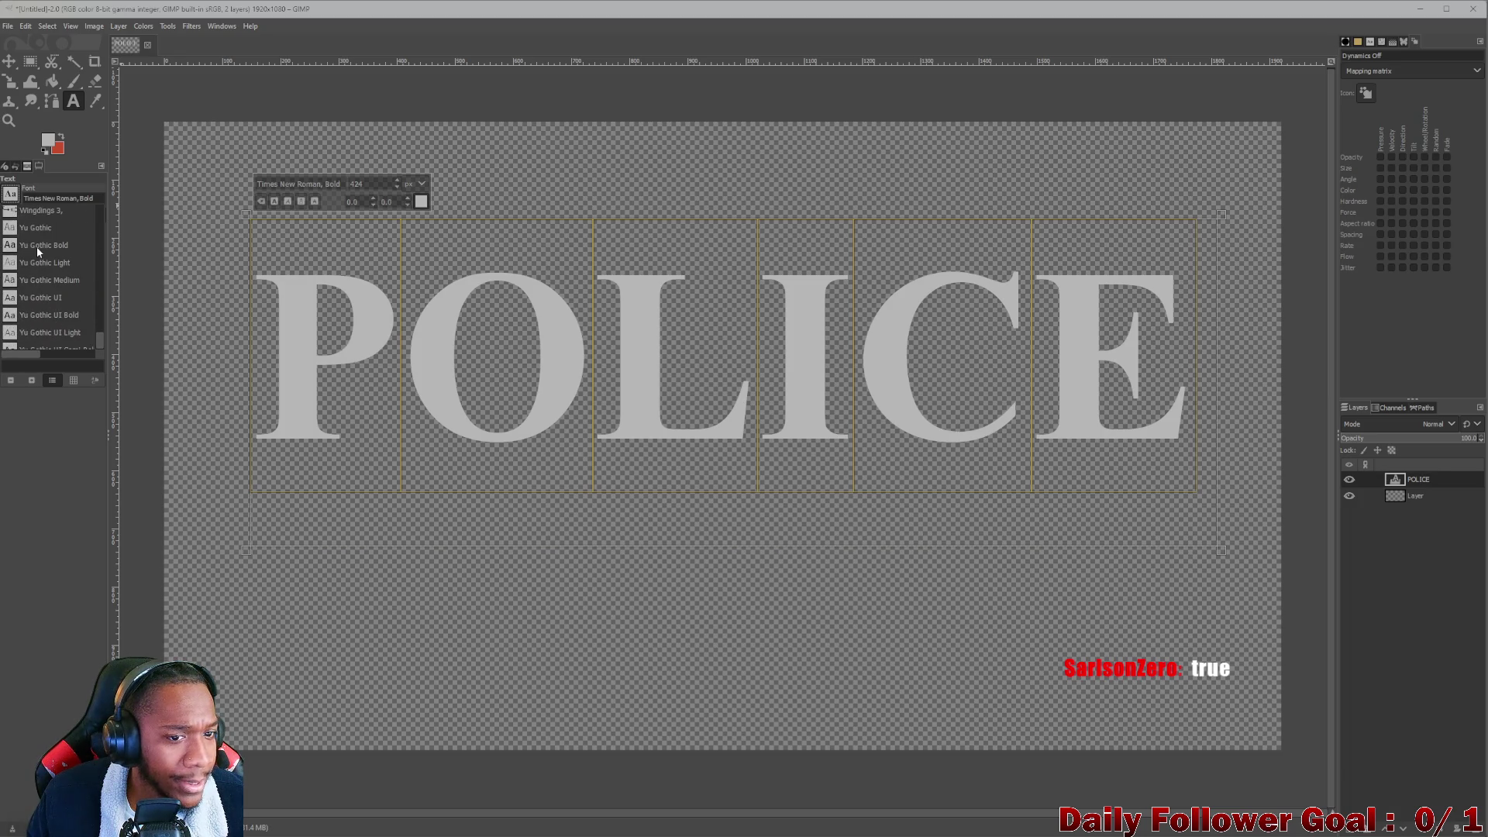
pyautogui.click(36, 247)
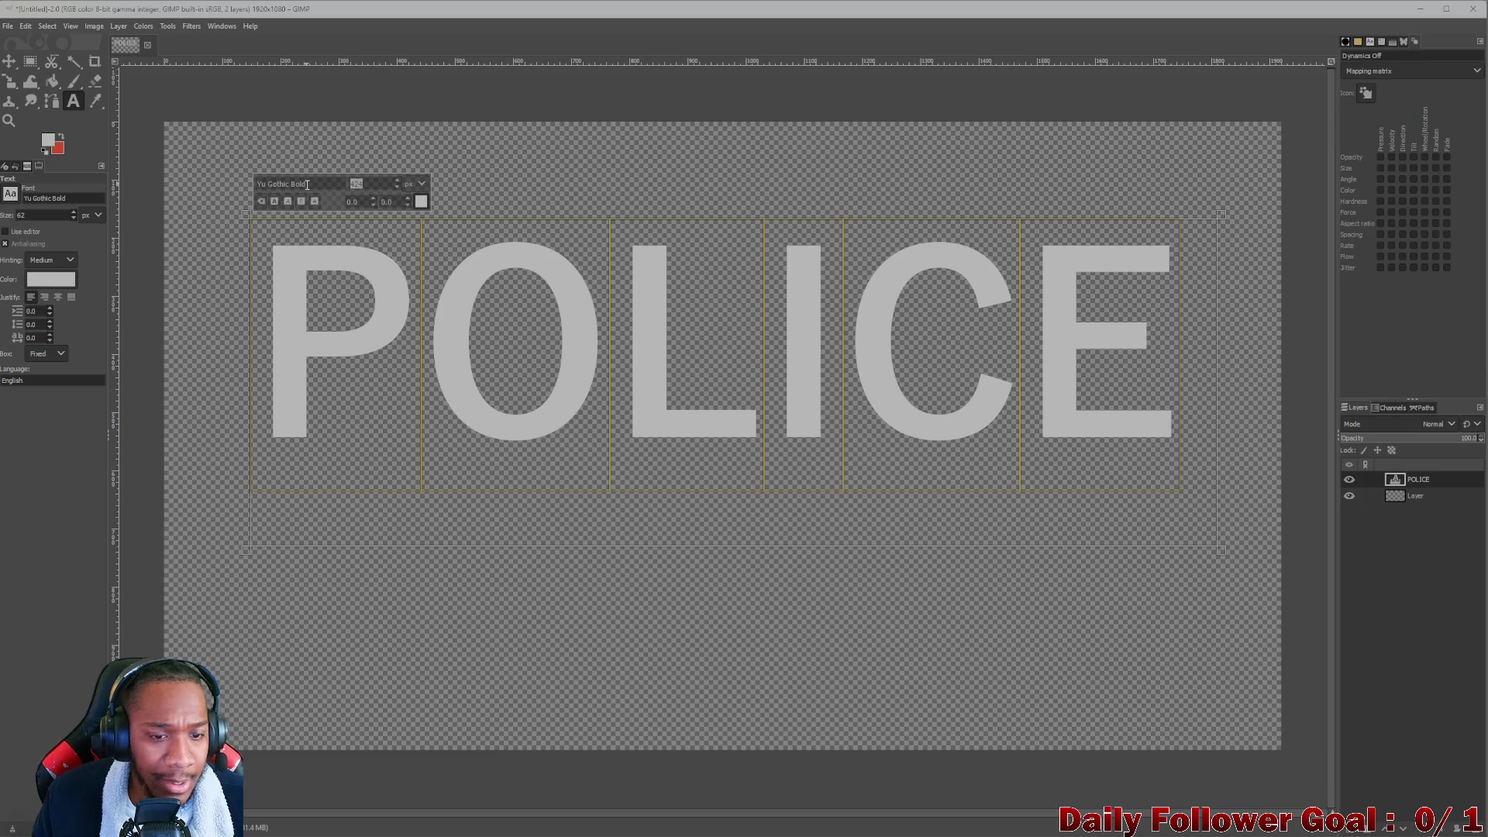
# Set the text size to 430 after trying 500 and 450, so POLICE fits.
pyautogui.write('500')
pyautogui.press('Return')
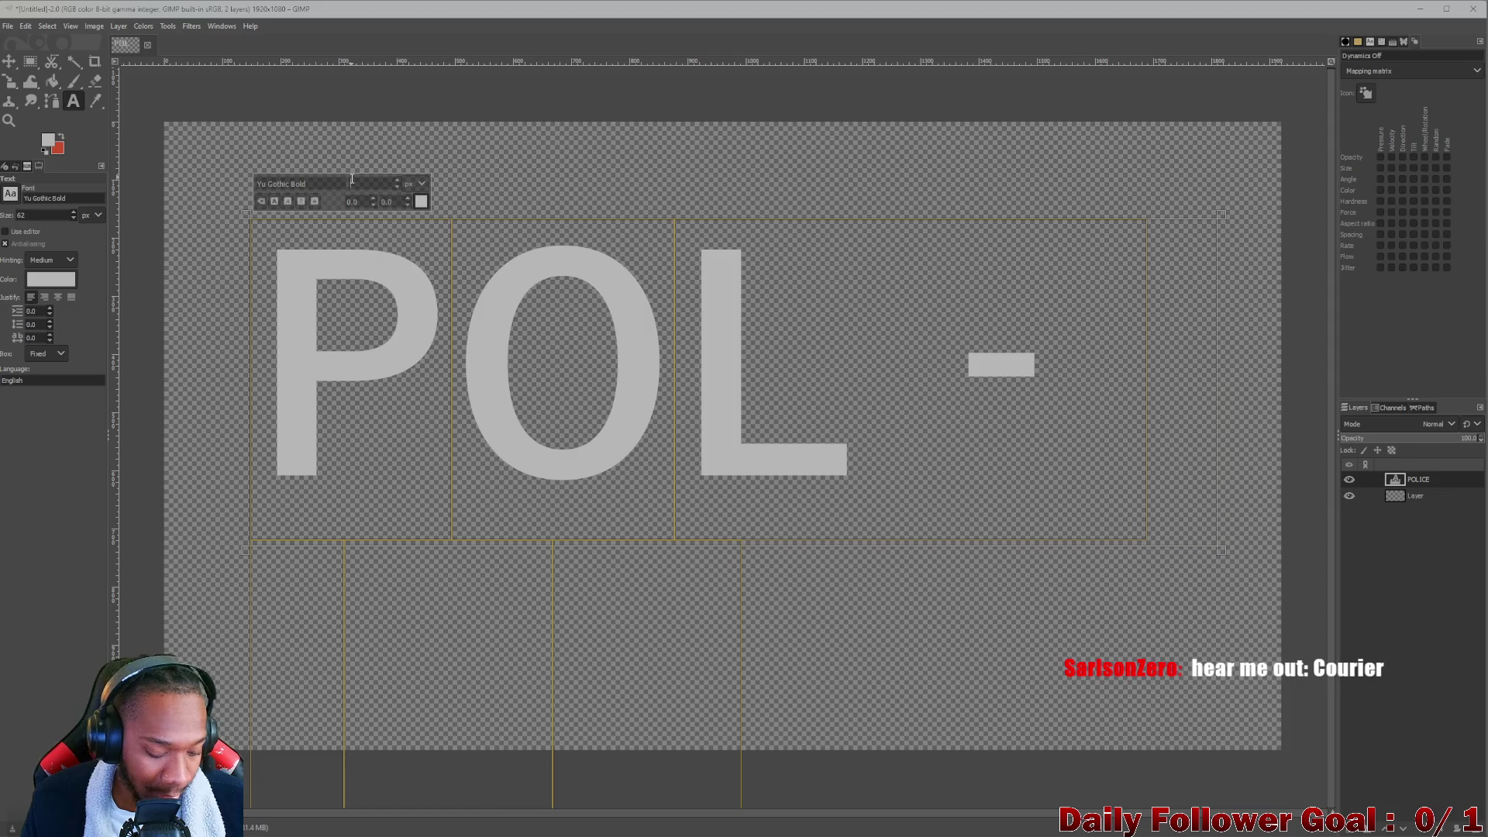
pyautogui.write('450')
pyautogui.press('Return')
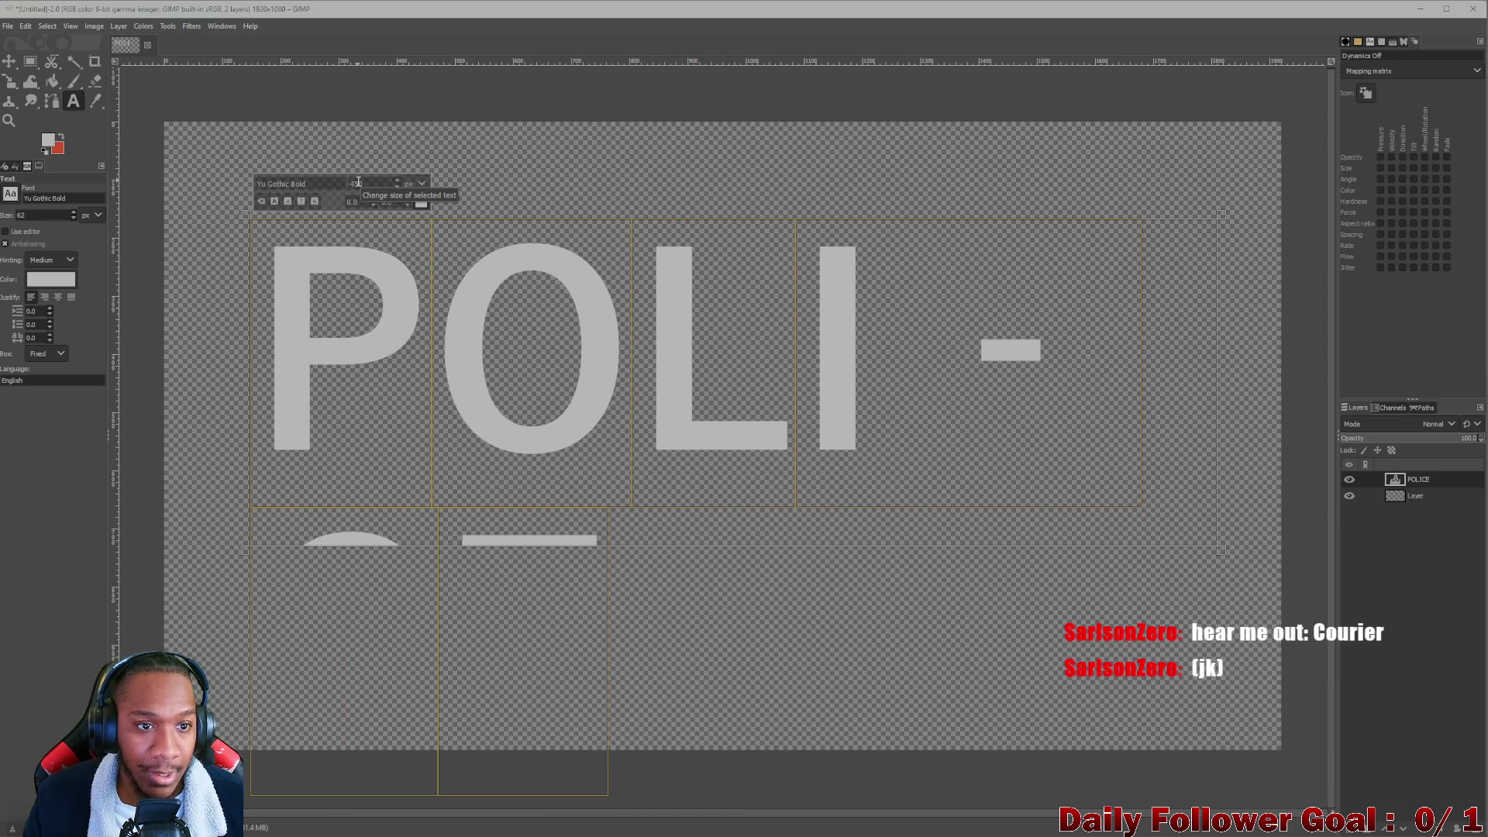
pyautogui.press('BackSpace')
pyautogui.press('BackSpace')
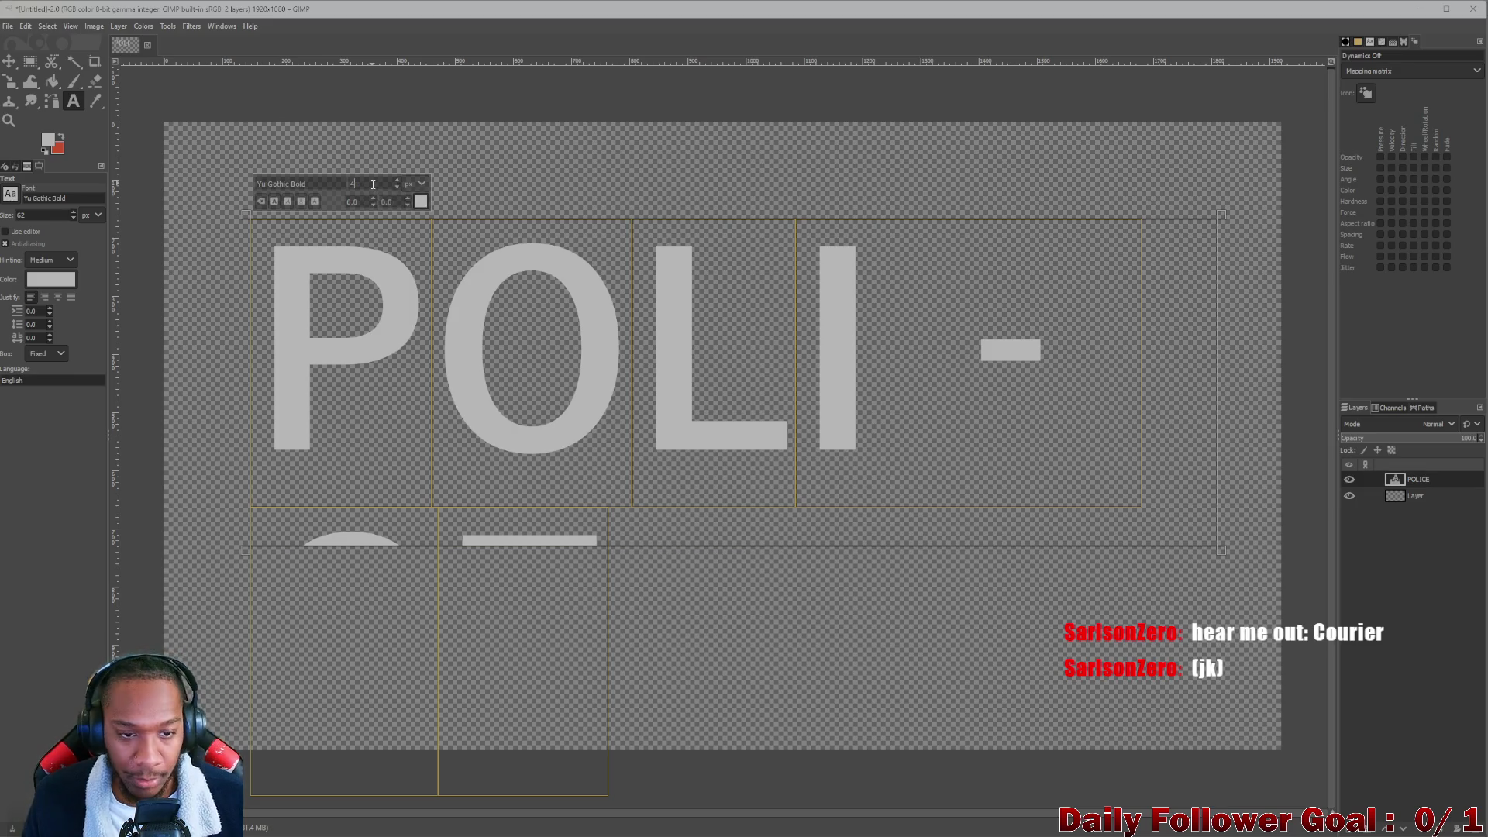
pyautogui.write('30')
pyautogui.press('Return')
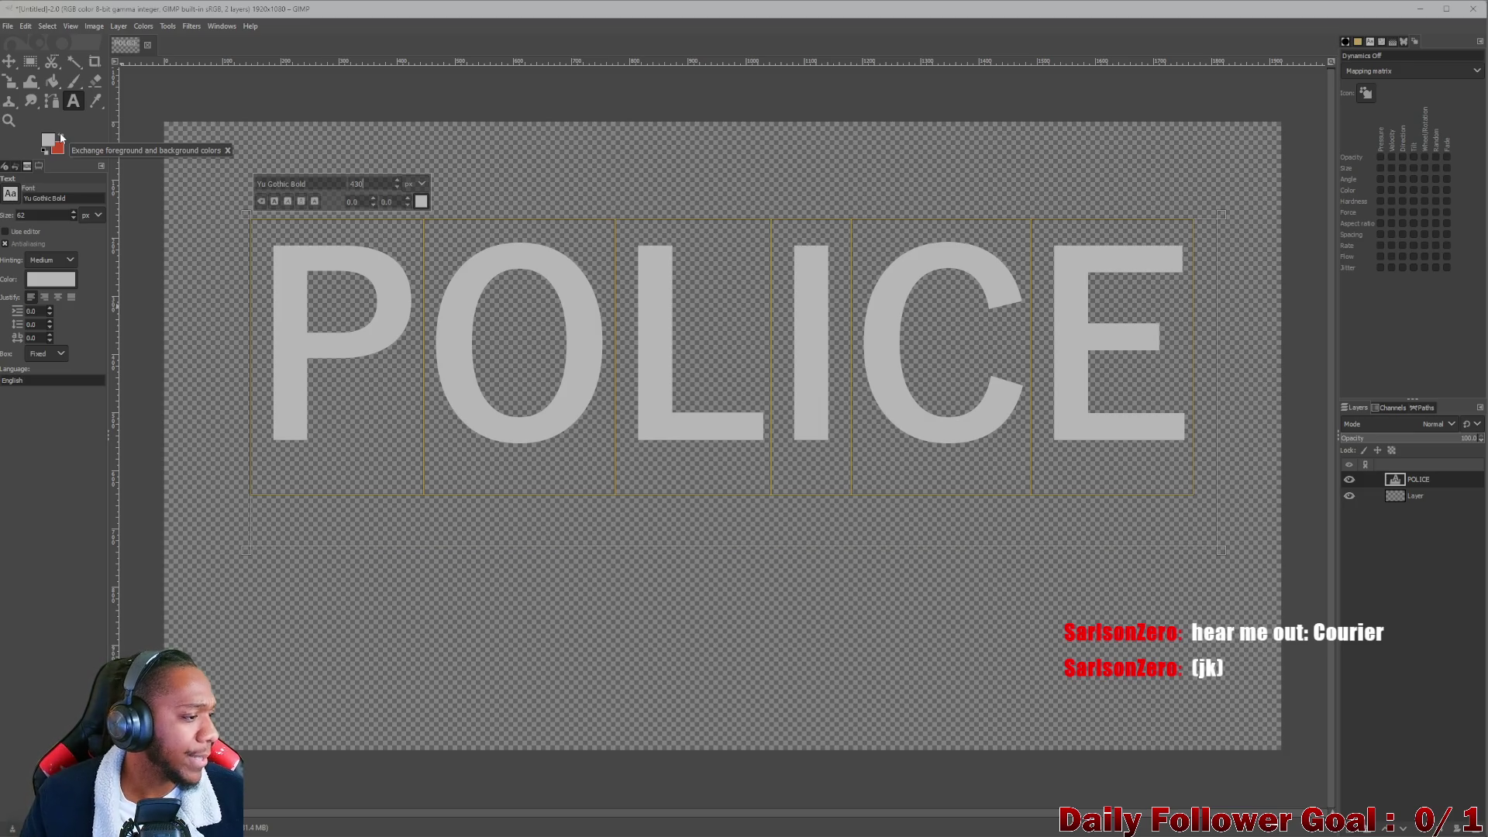
# Browse the font list again and try the Courier font on the text.
pyautogui.click(13, 197)
pyautogui.moveTo(104, 341)
pyautogui.mouseDown()
pyautogui.moveTo(110, 211)
pyautogui.moveTo(98, 267)
pyautogui.moveTo(93, 223)
pyautogui.moveTo(96, 245)
pyautogui.mouseUp()
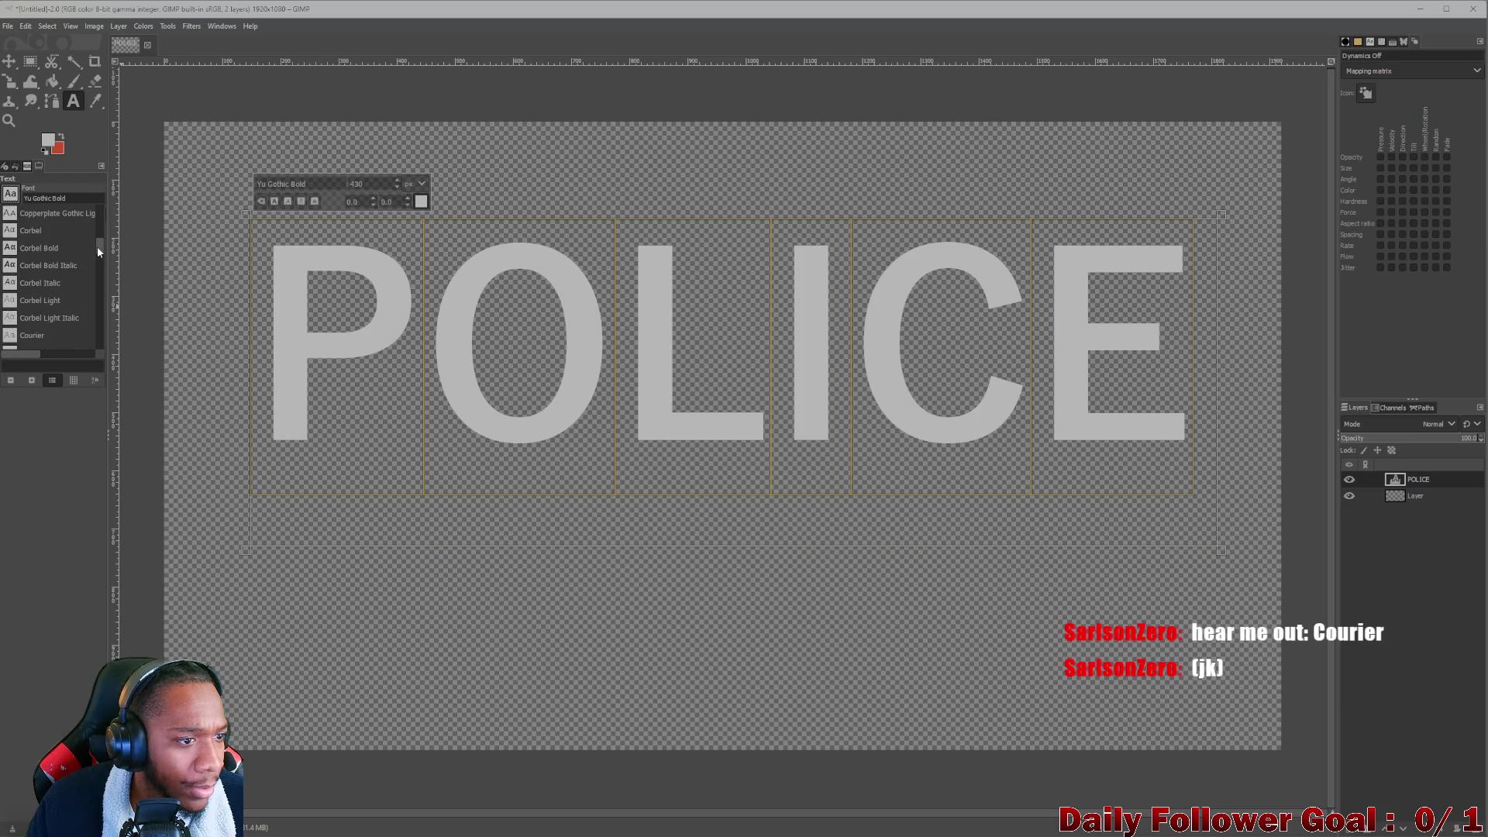
pyautogui.scroll(1, 71, 279)
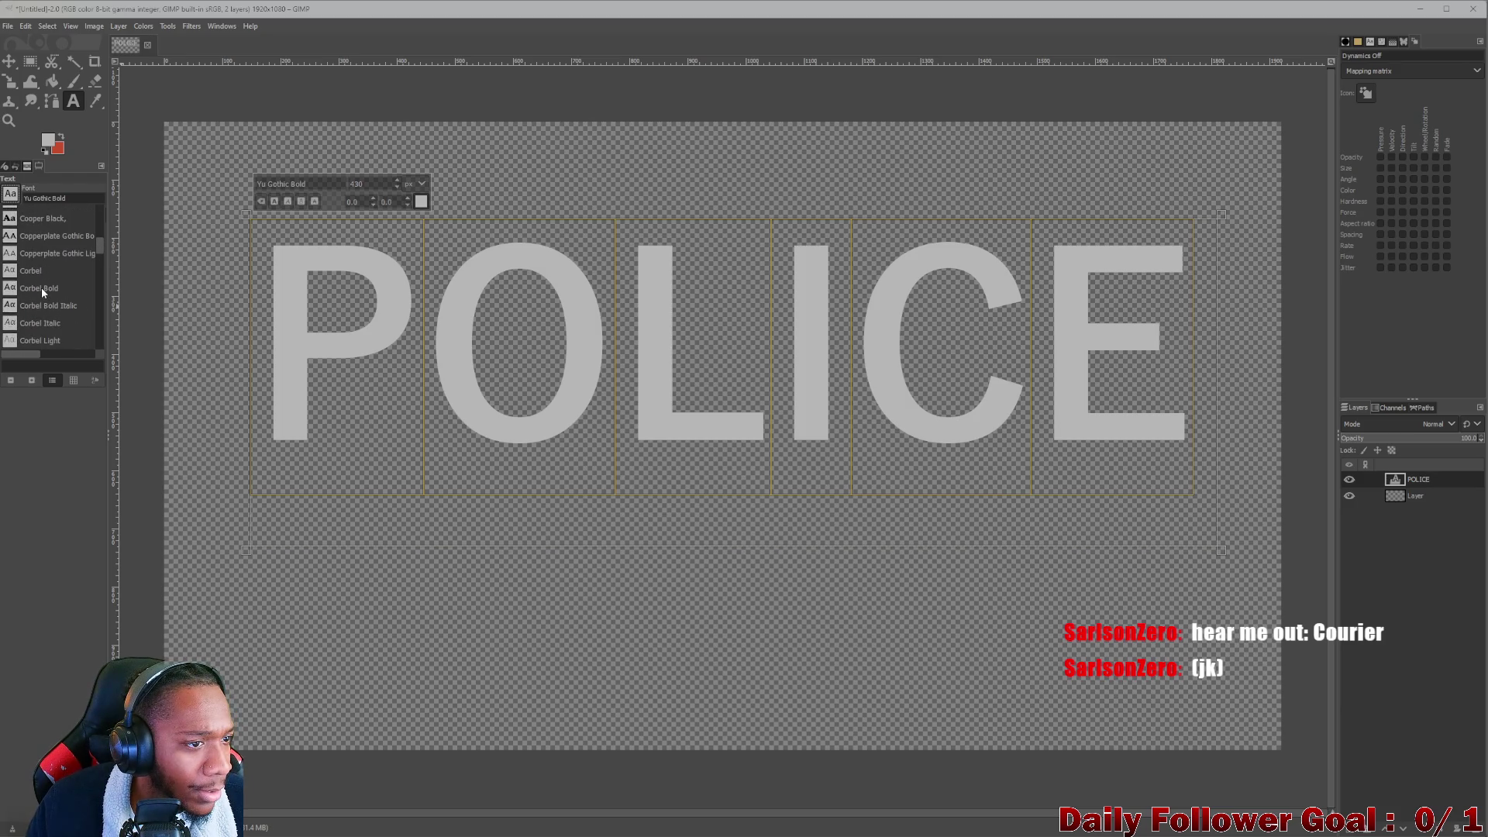
pyautogui.scroll(-1, 46, 283)
pyautogui.click(33, 330)
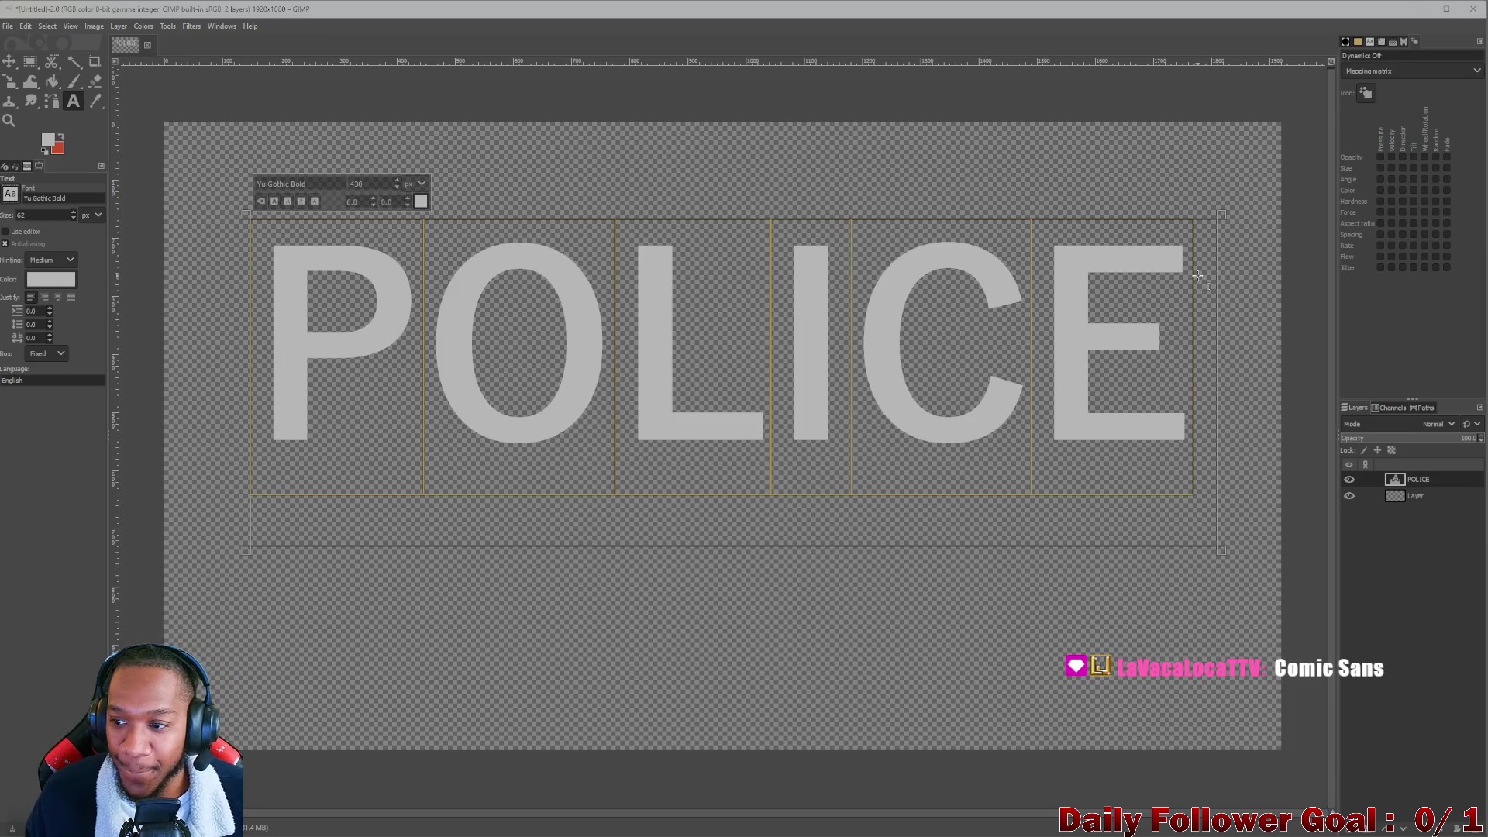
pyautogui.click(9, 61)
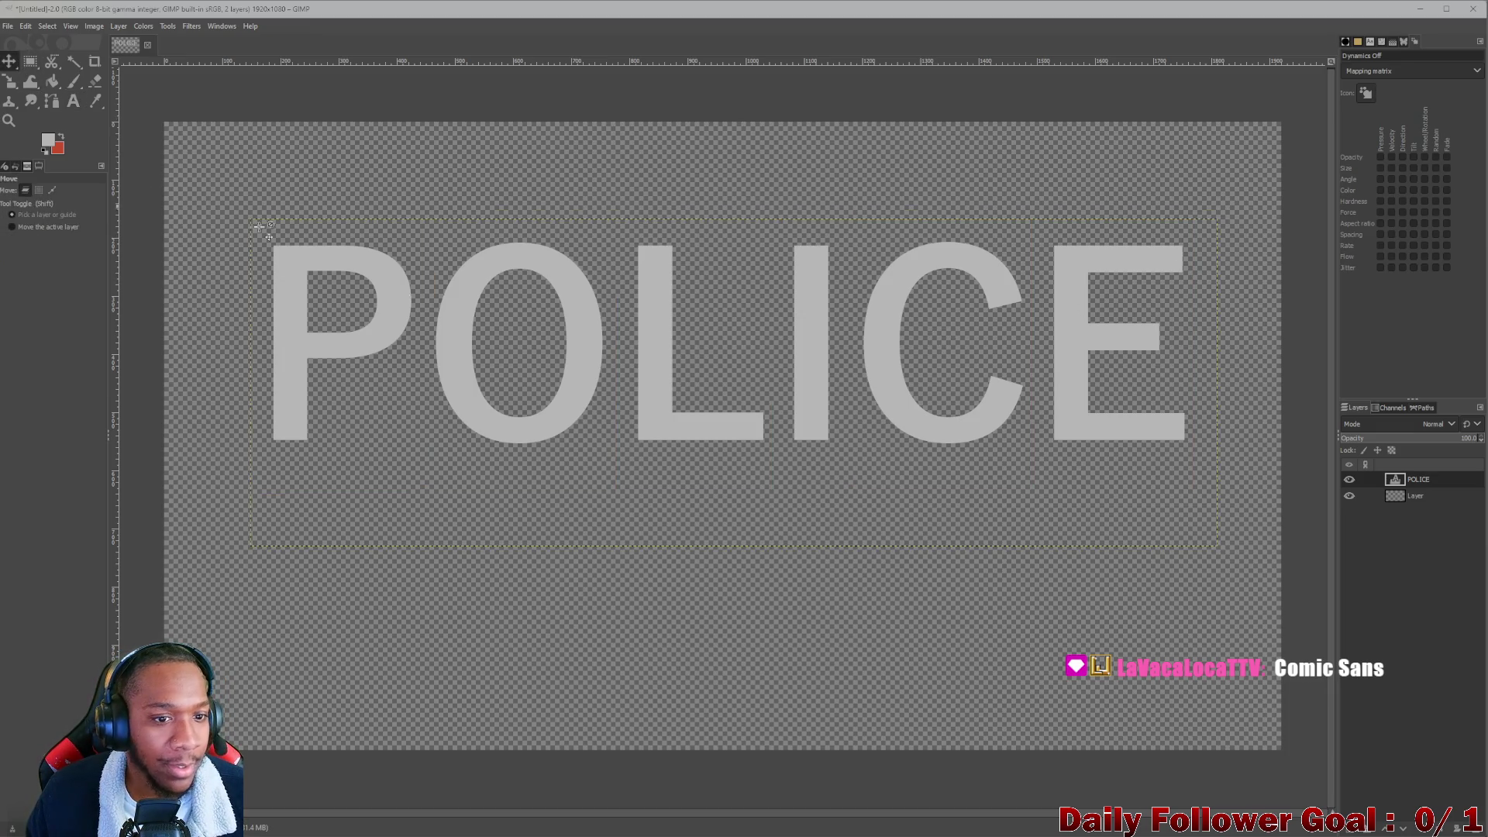
# Nudge the POLICE text slightly lower, then browse the canvas, layer and Select menus without changes.
pyautogui.moveTo(601, 355); pyautogui.dragTo(591, 389)
pyautogui.rightClick(586, 390)
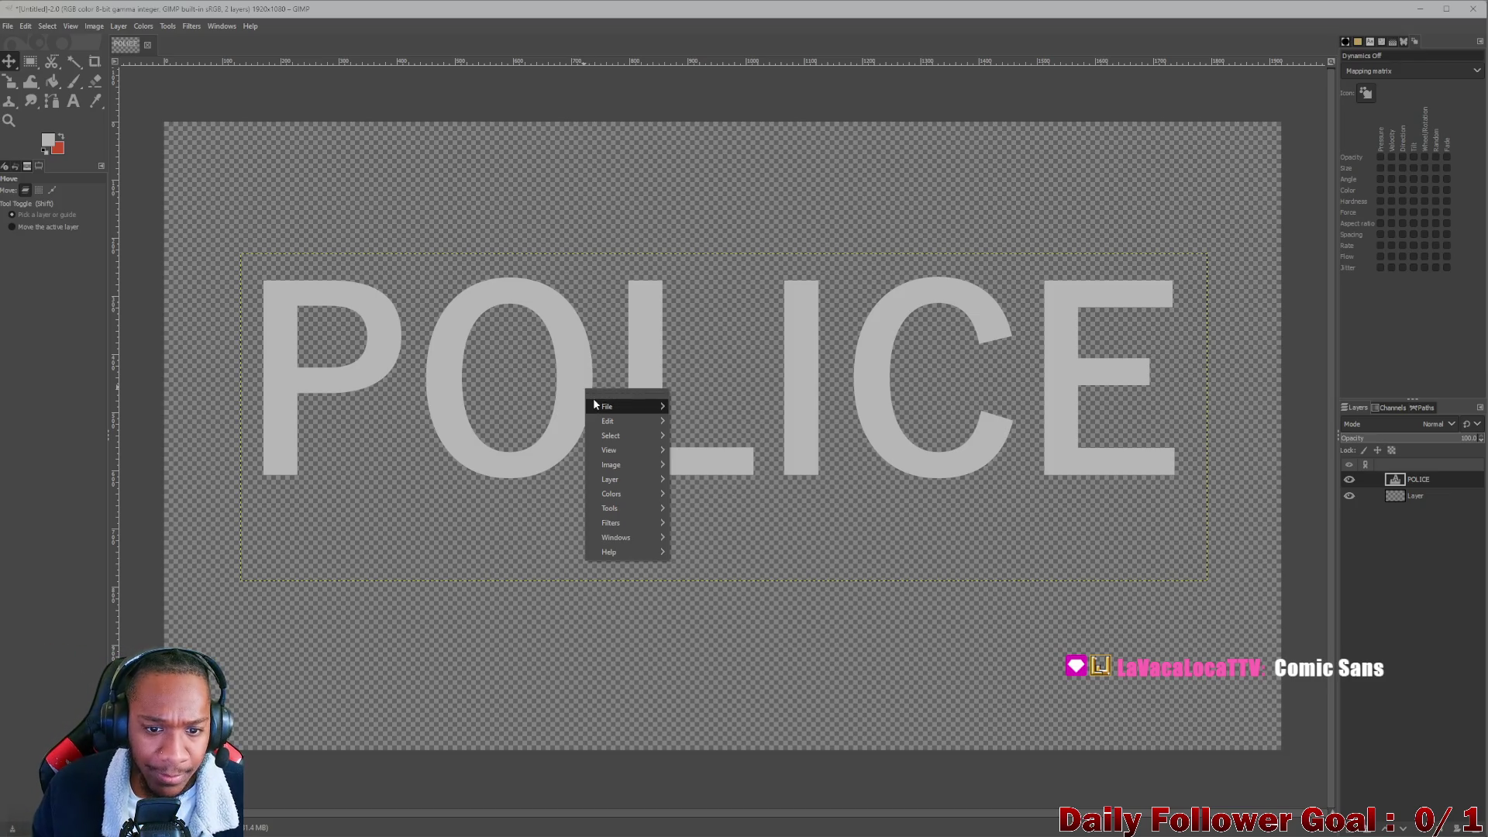
pyautogui.rightClick(1425, 480)
pyautogui.rightClick(1432, 484)
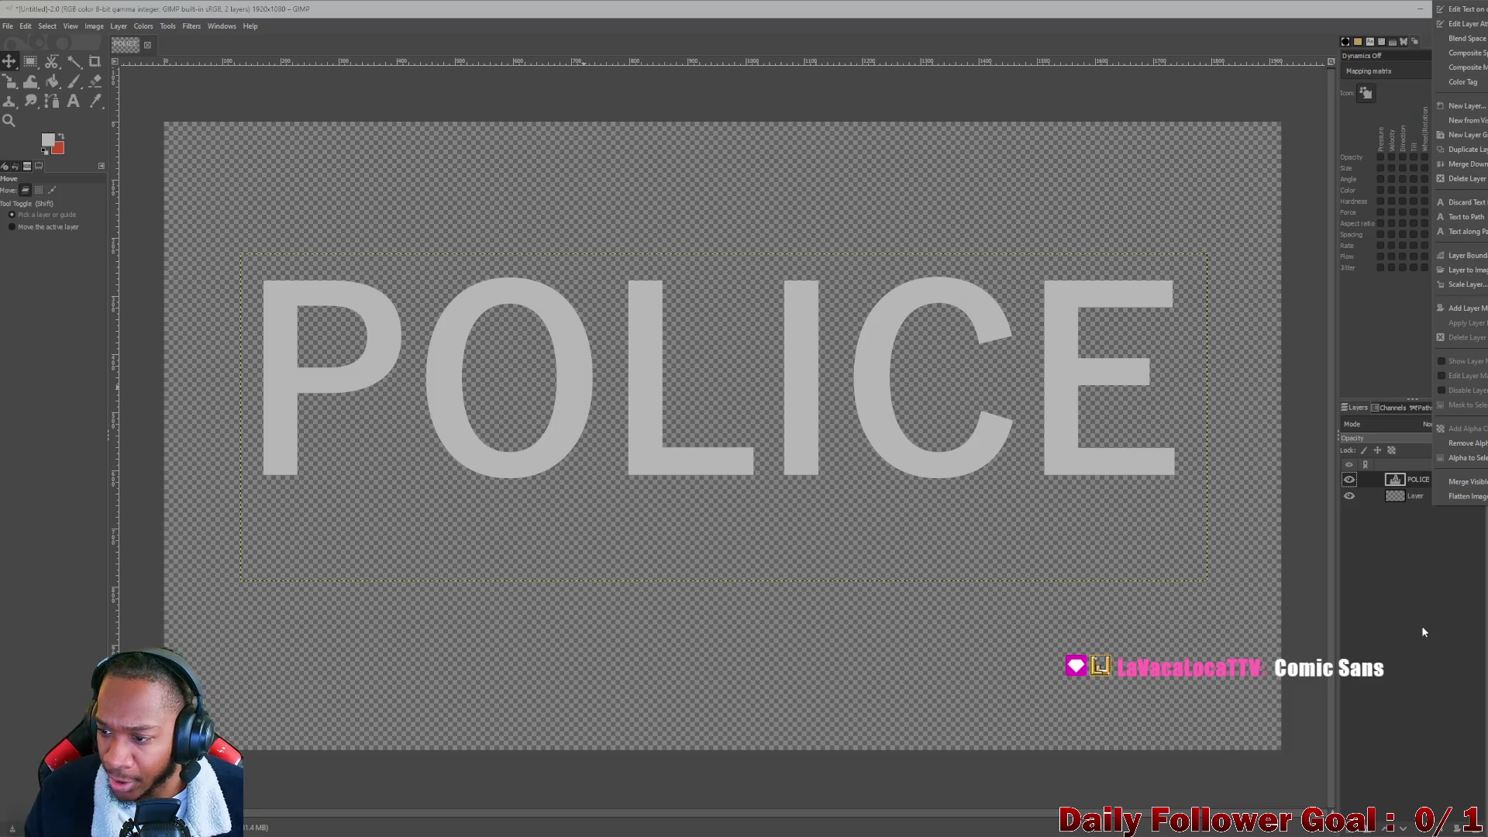
pyautogui.click(1438, 605)
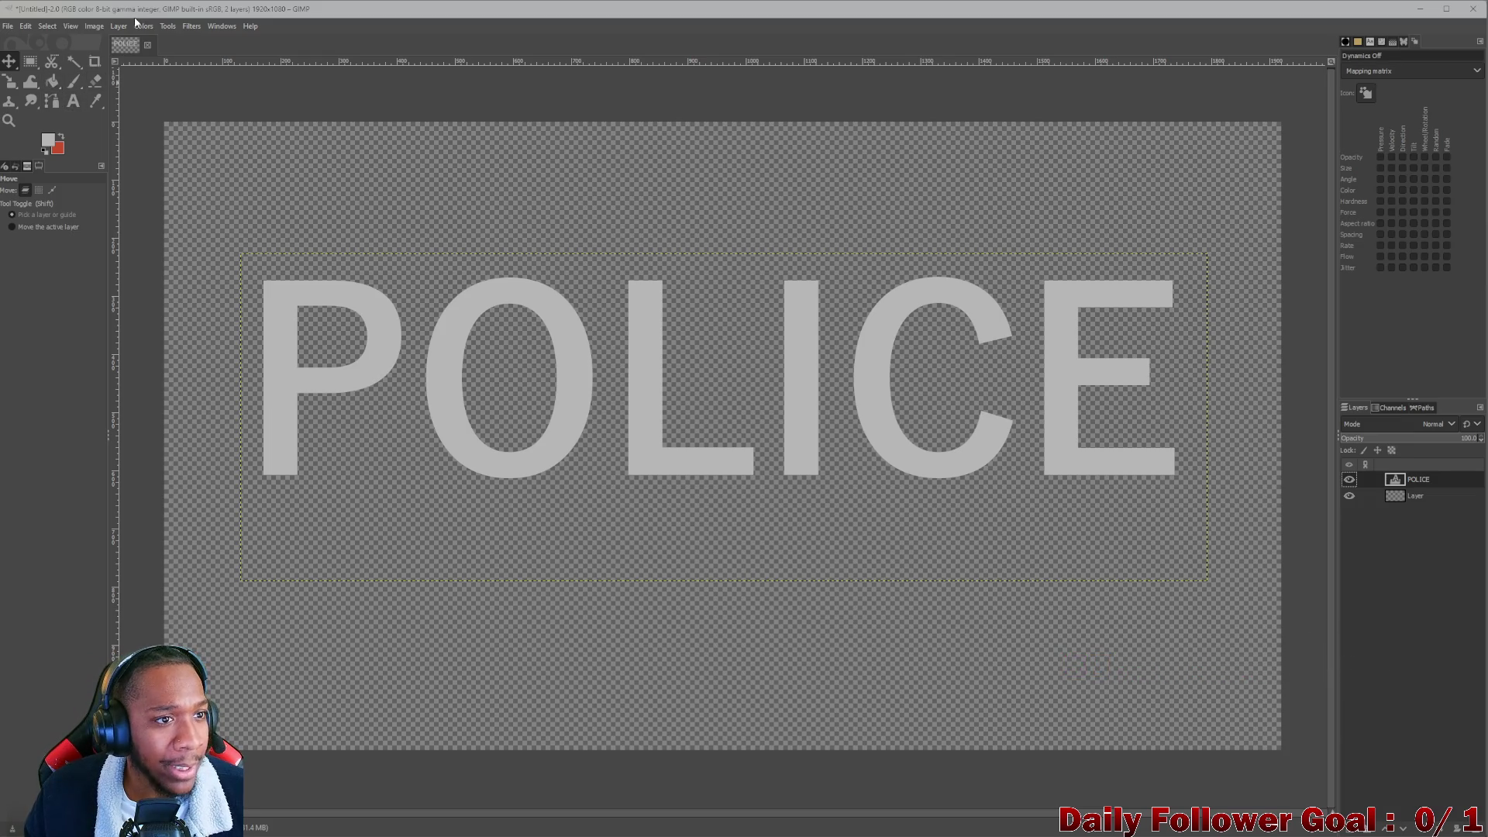
pyautogui.click(56, 26)
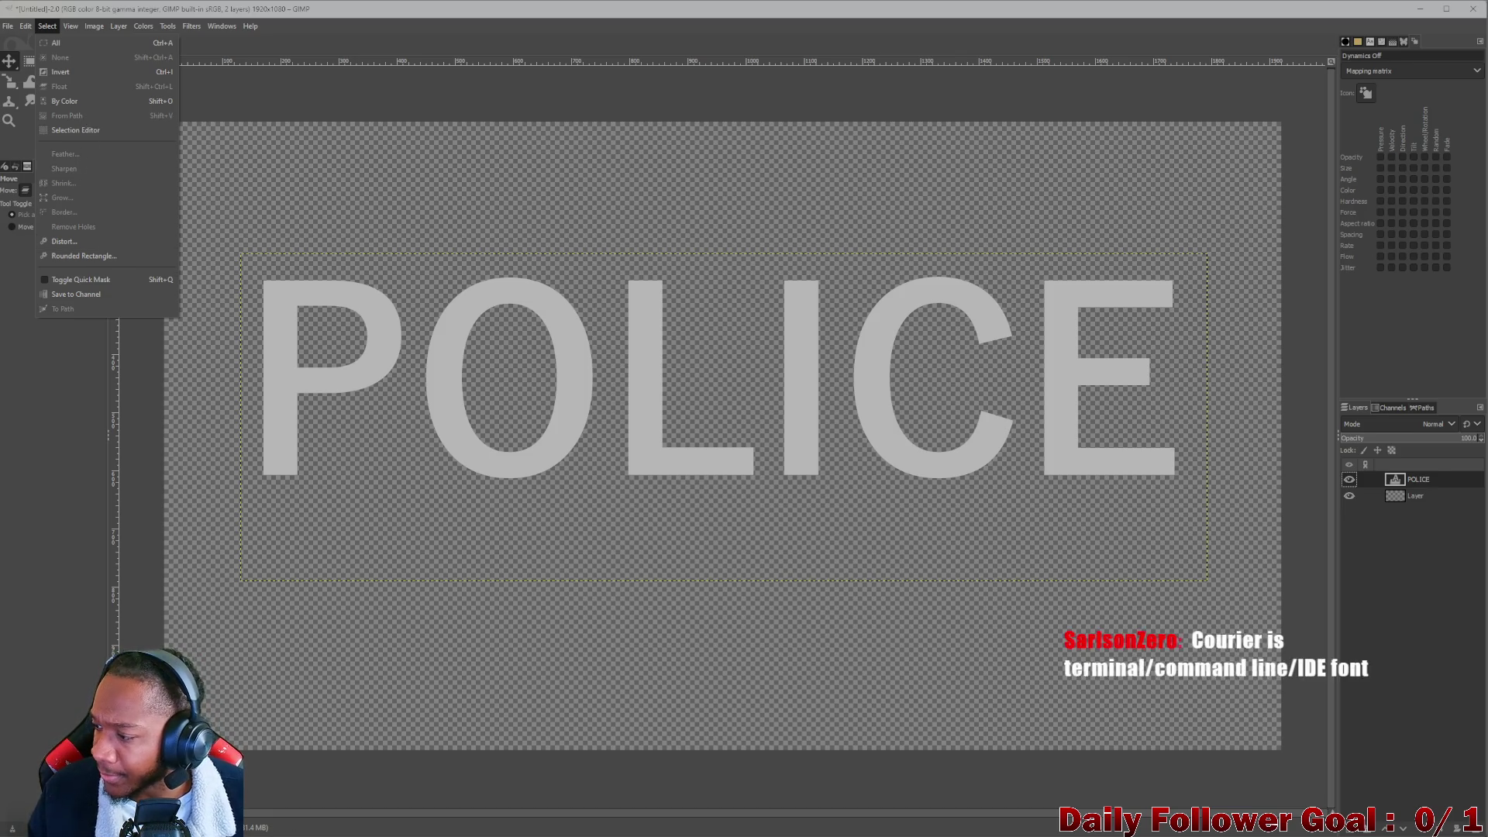
pyautogui.press('Escape')
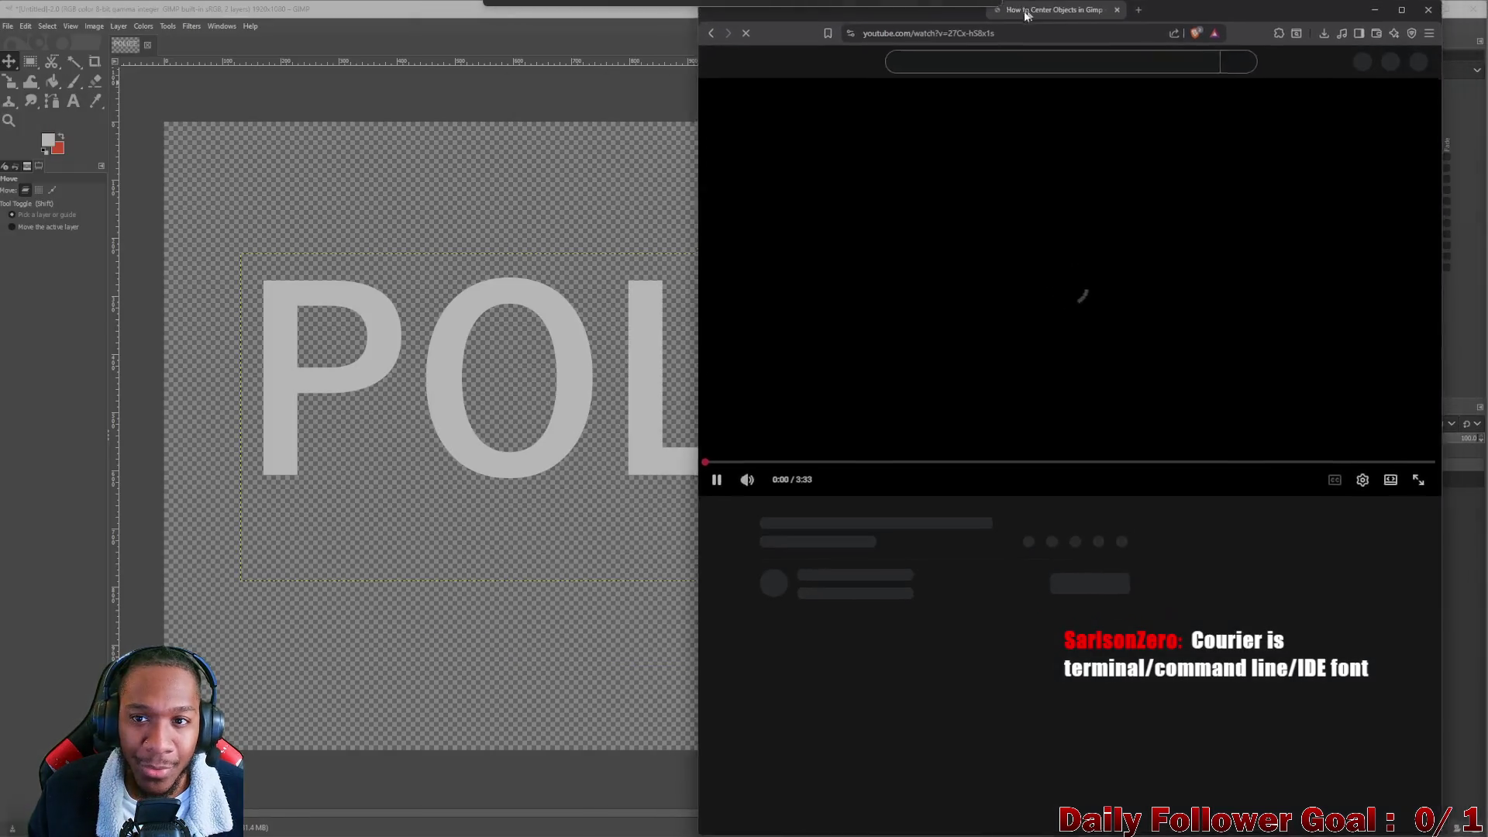
# Maximise the browser, scrub the tutorial to its logo-centring demo, pause it, and minimise the browser.
pyautogui.press('super+Up')
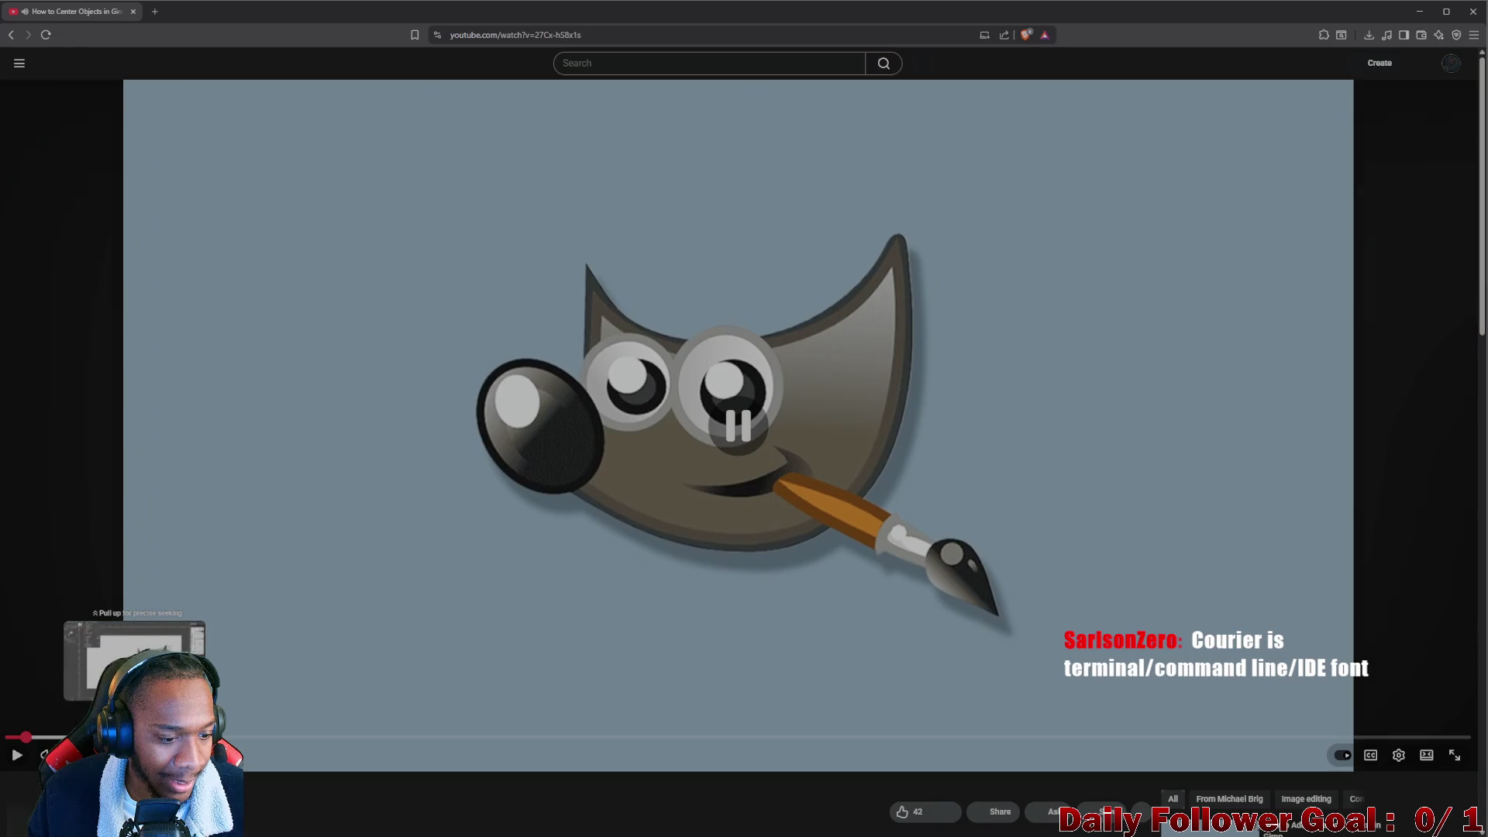
pyautogui.click(77, 728)
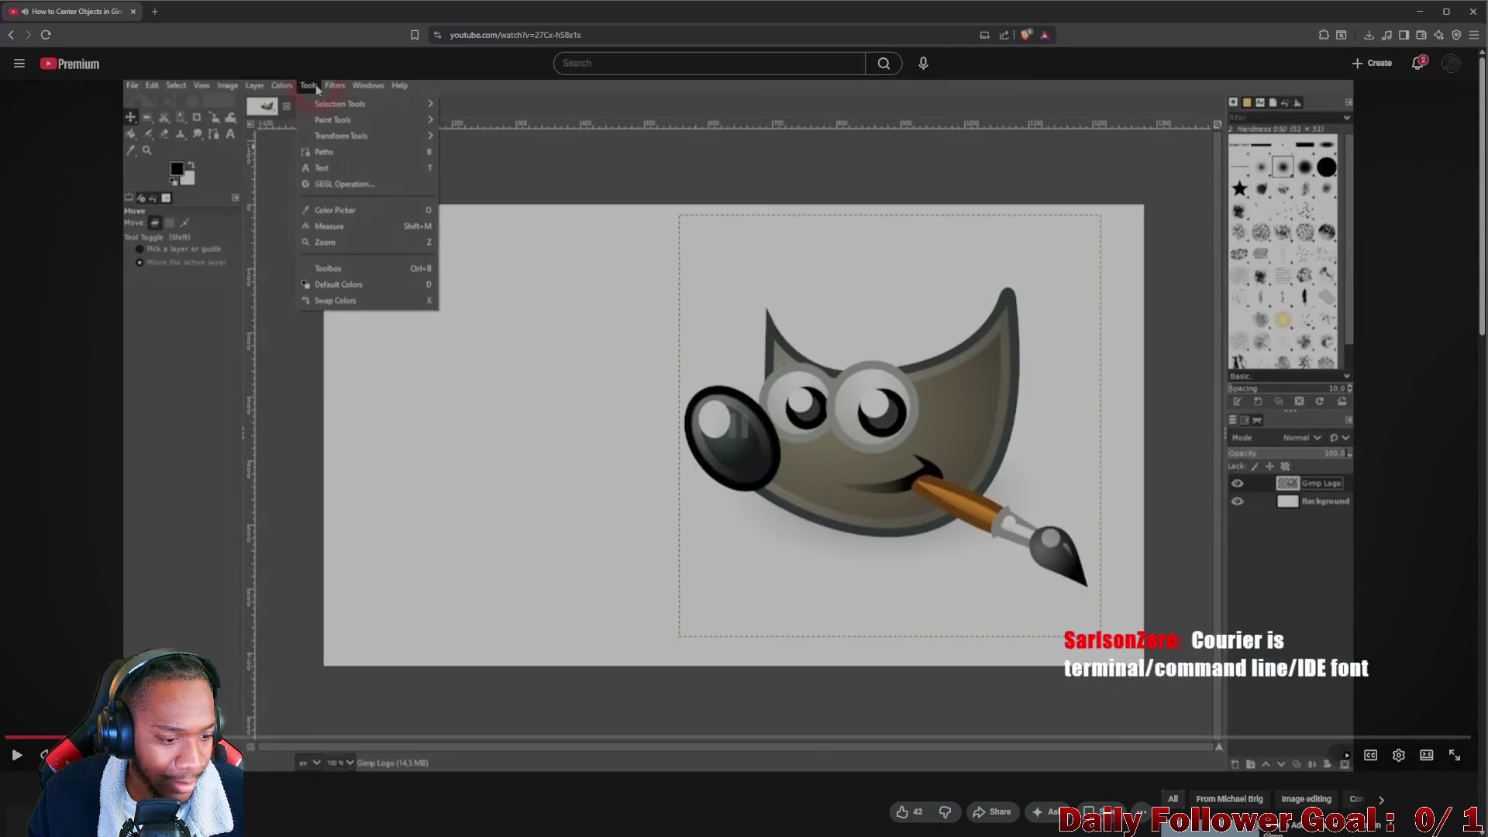
pyautogui.click(246, 737)
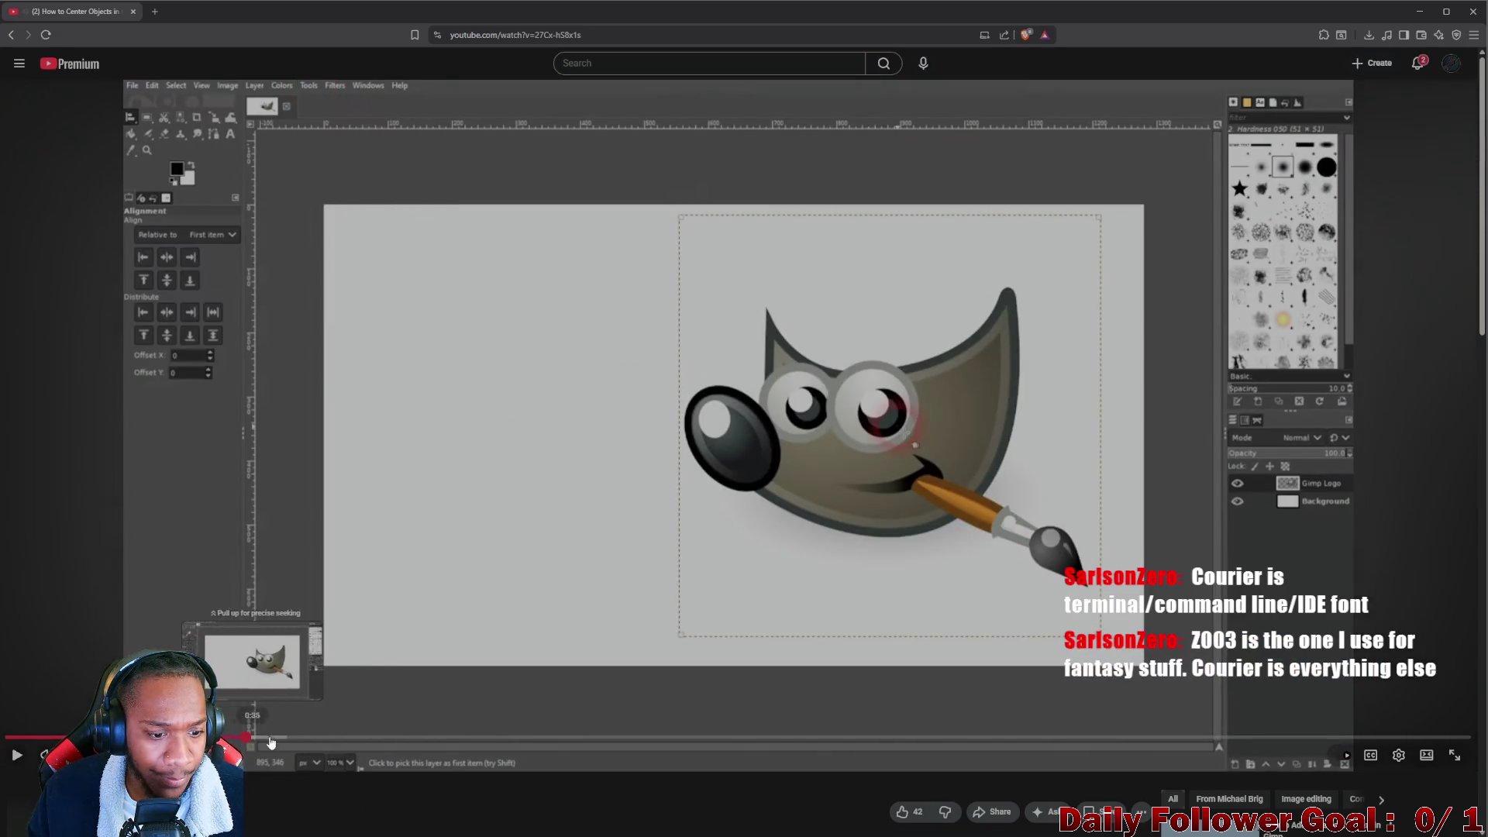
pyautogui.click(317, 739)
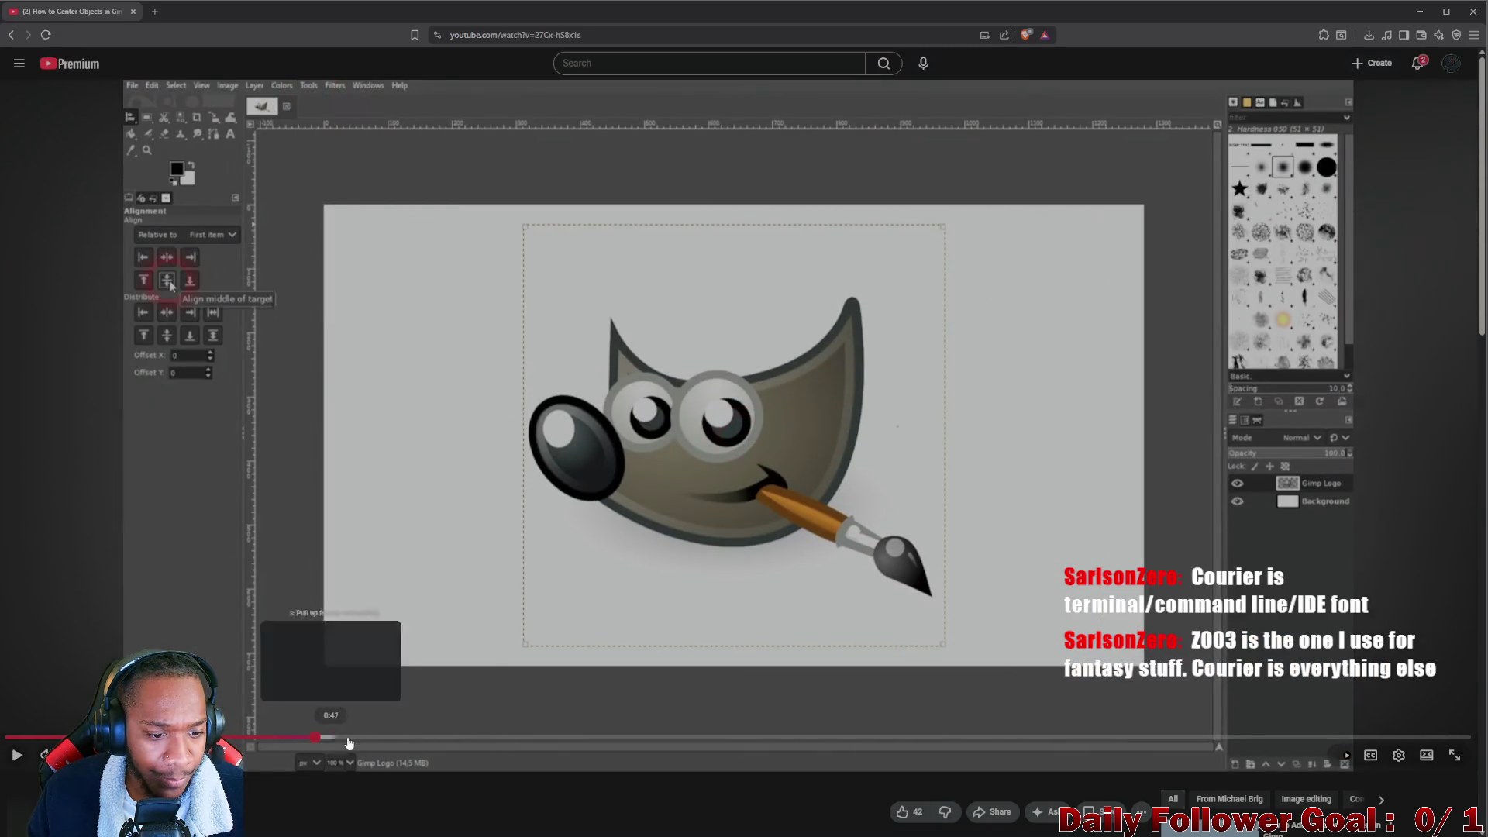
pyautogui.click(264, 739)
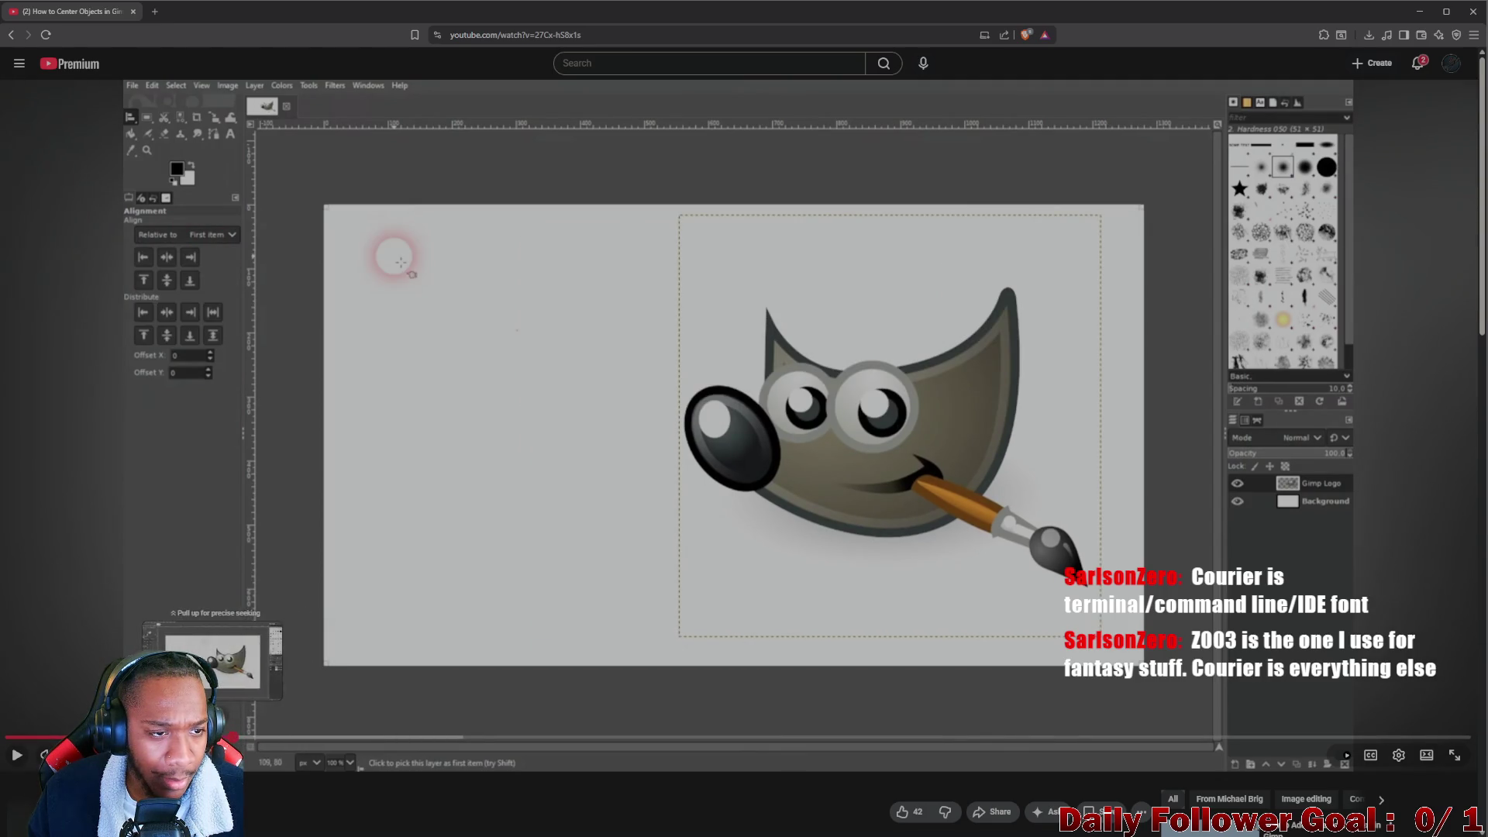
pyautogui.click(227, 732)
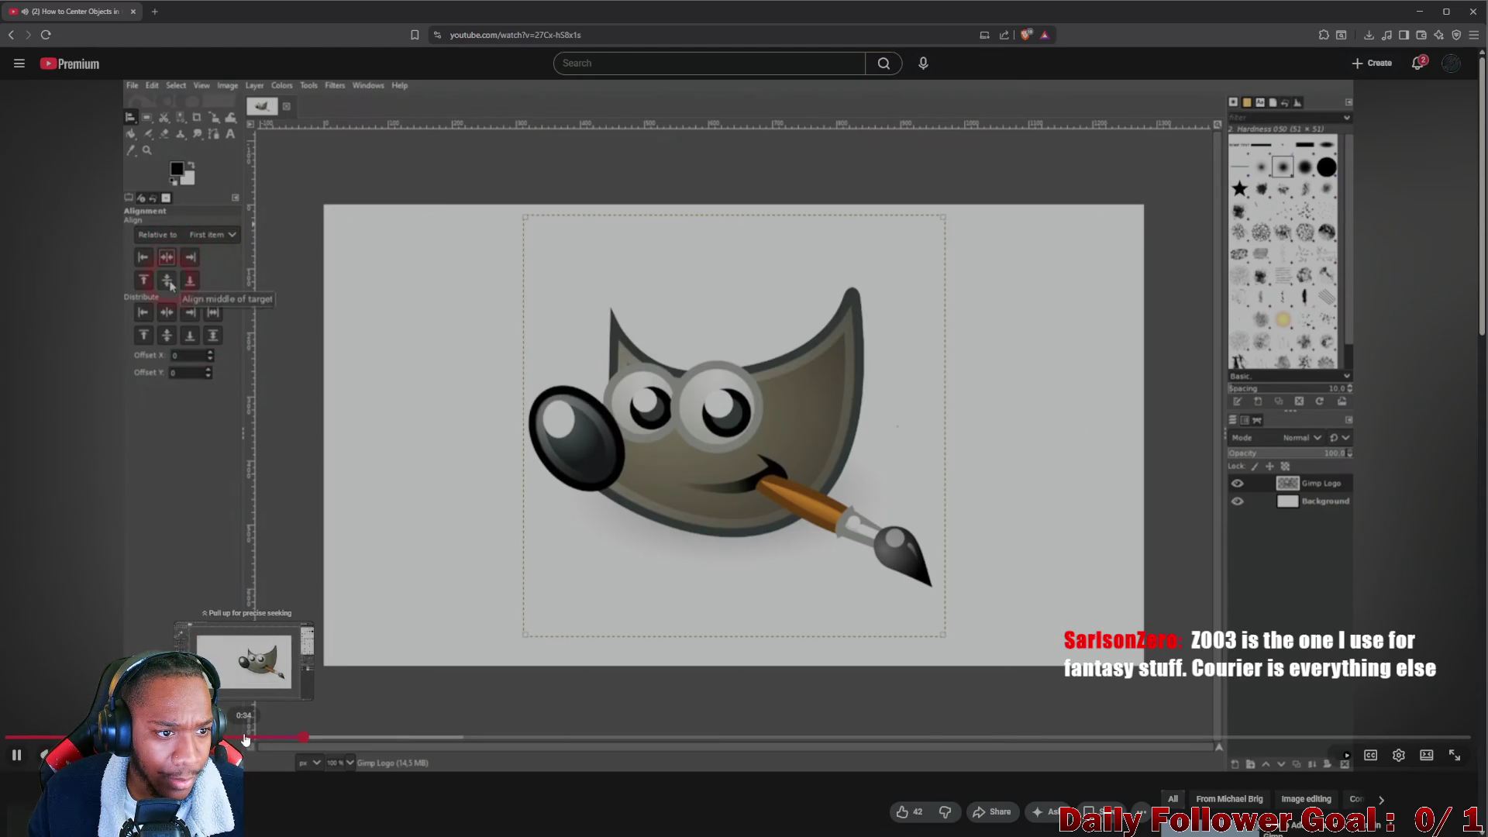
pyautogui.click(1360, 189)
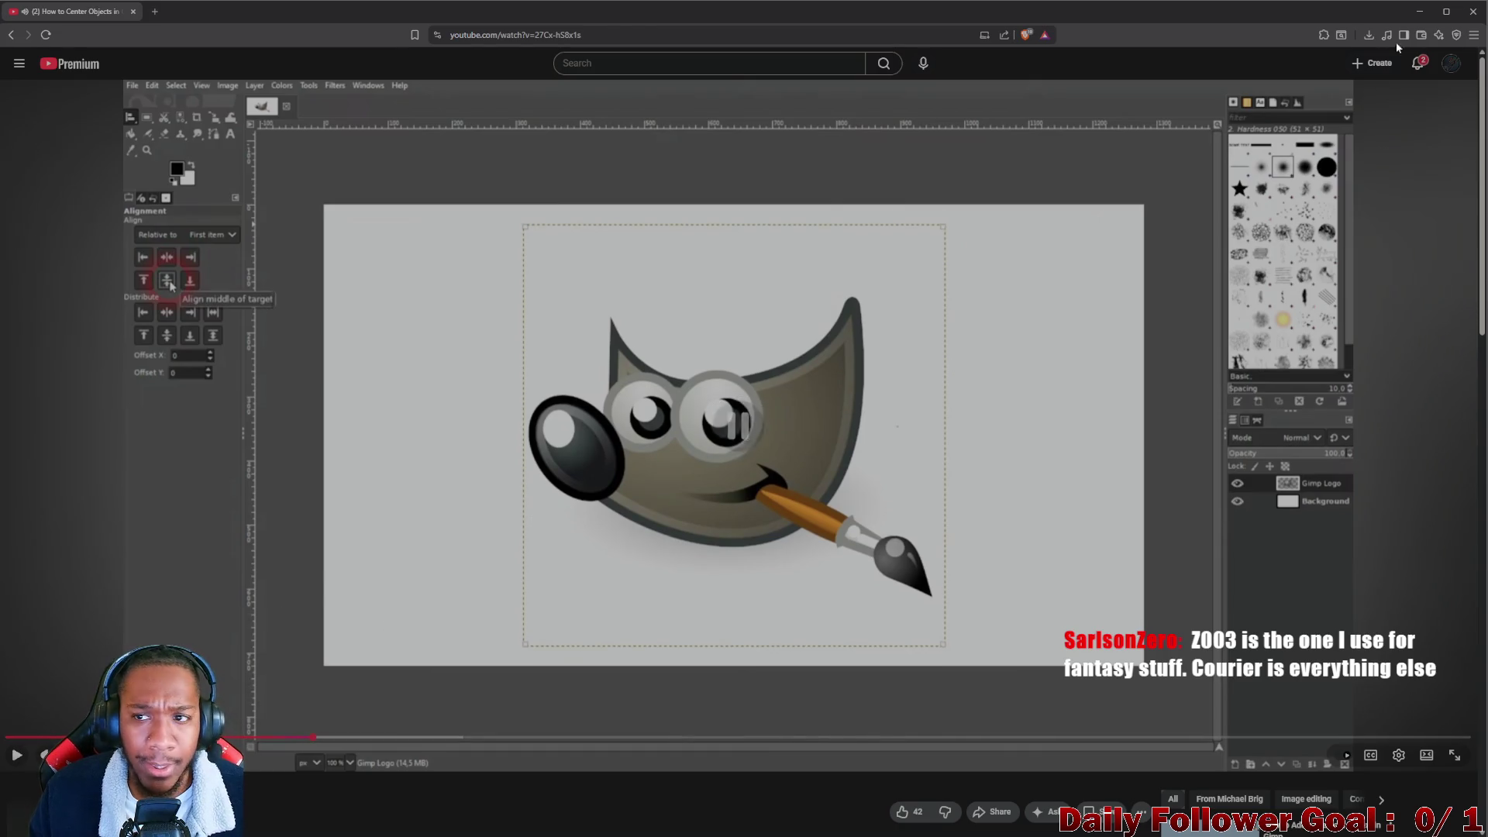
pyautogui.click(1419, 17)
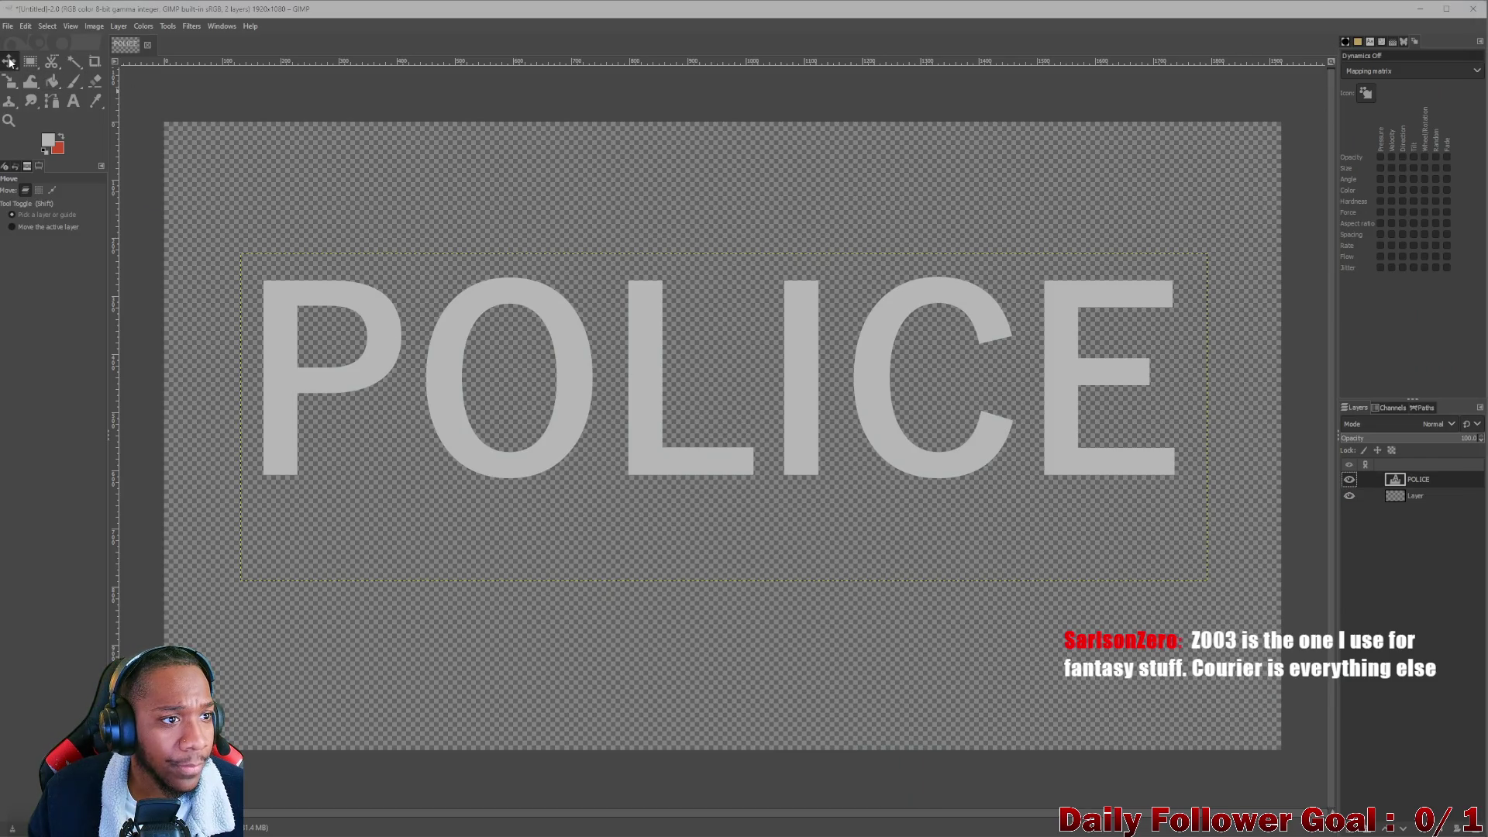
# Use the Alignment tool relative to First item to centre the POLICE layer vertically.
pyautogui.rightClick(9, 61)
pyautogui.click(45, 81)
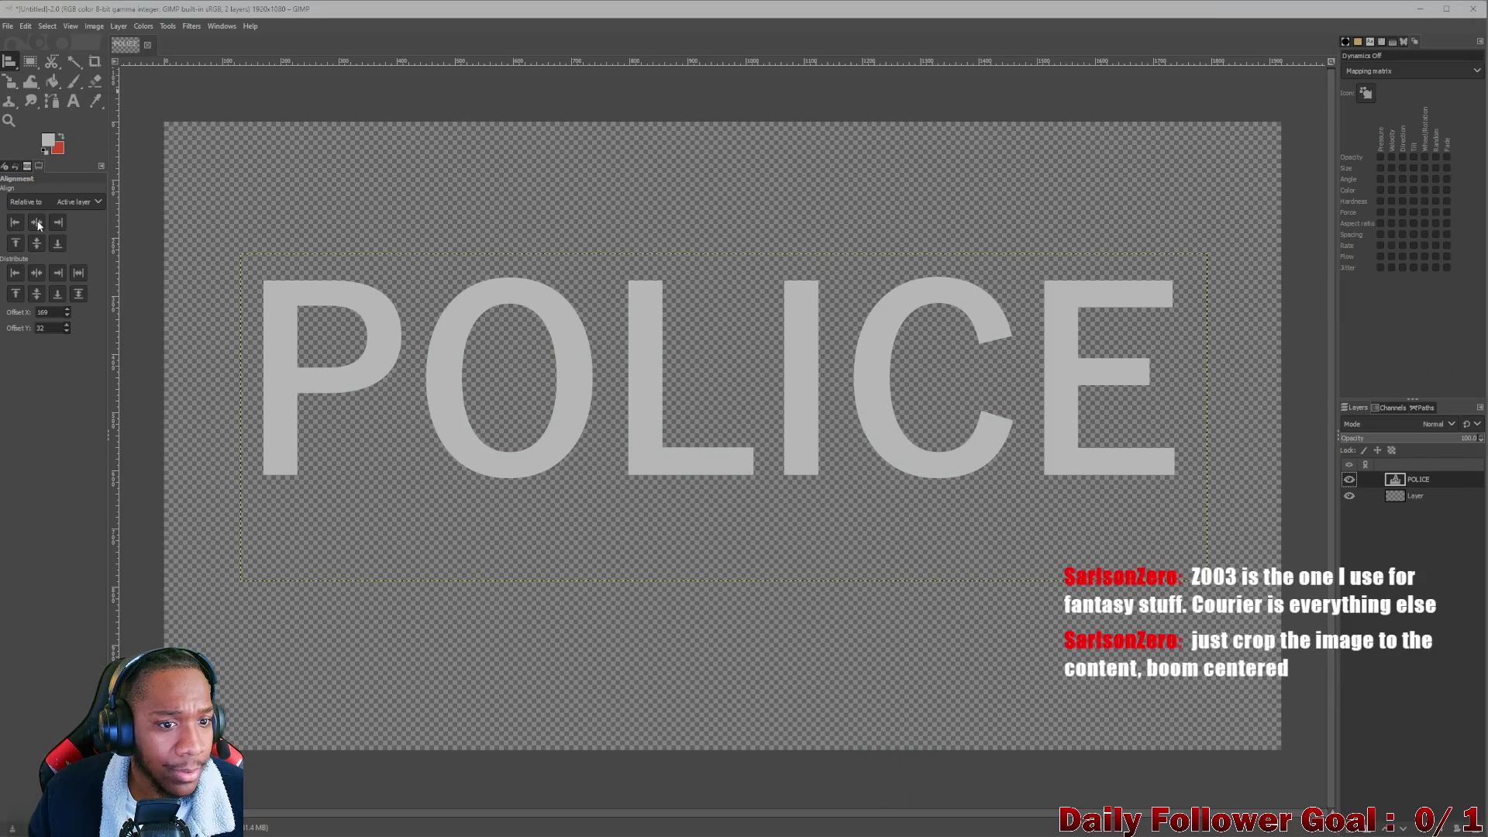
pyautogui.click(72, 202)
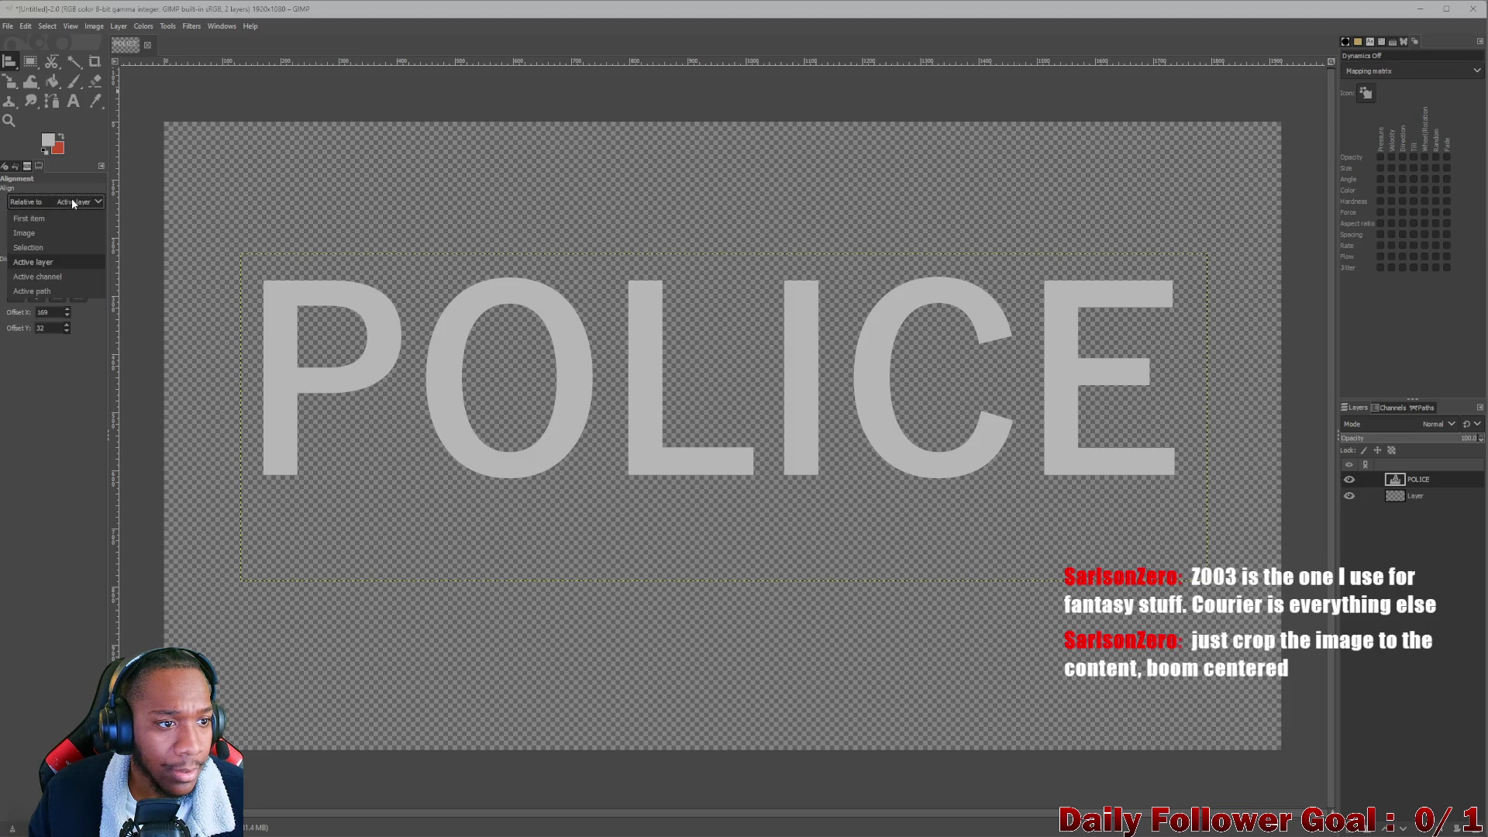
pyautogui.click(54, 218)
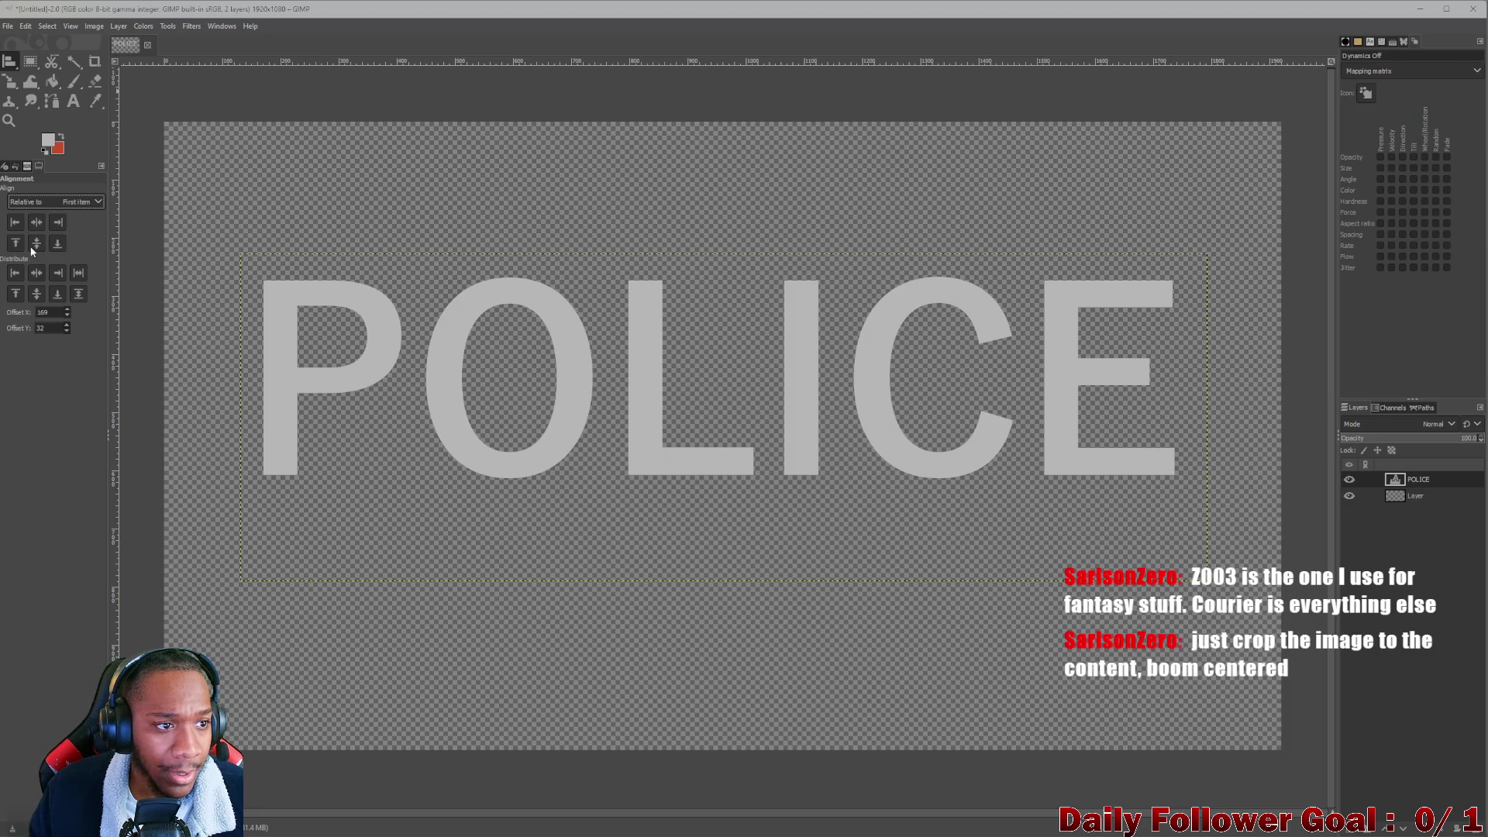
pyautogui.click(450, 388)
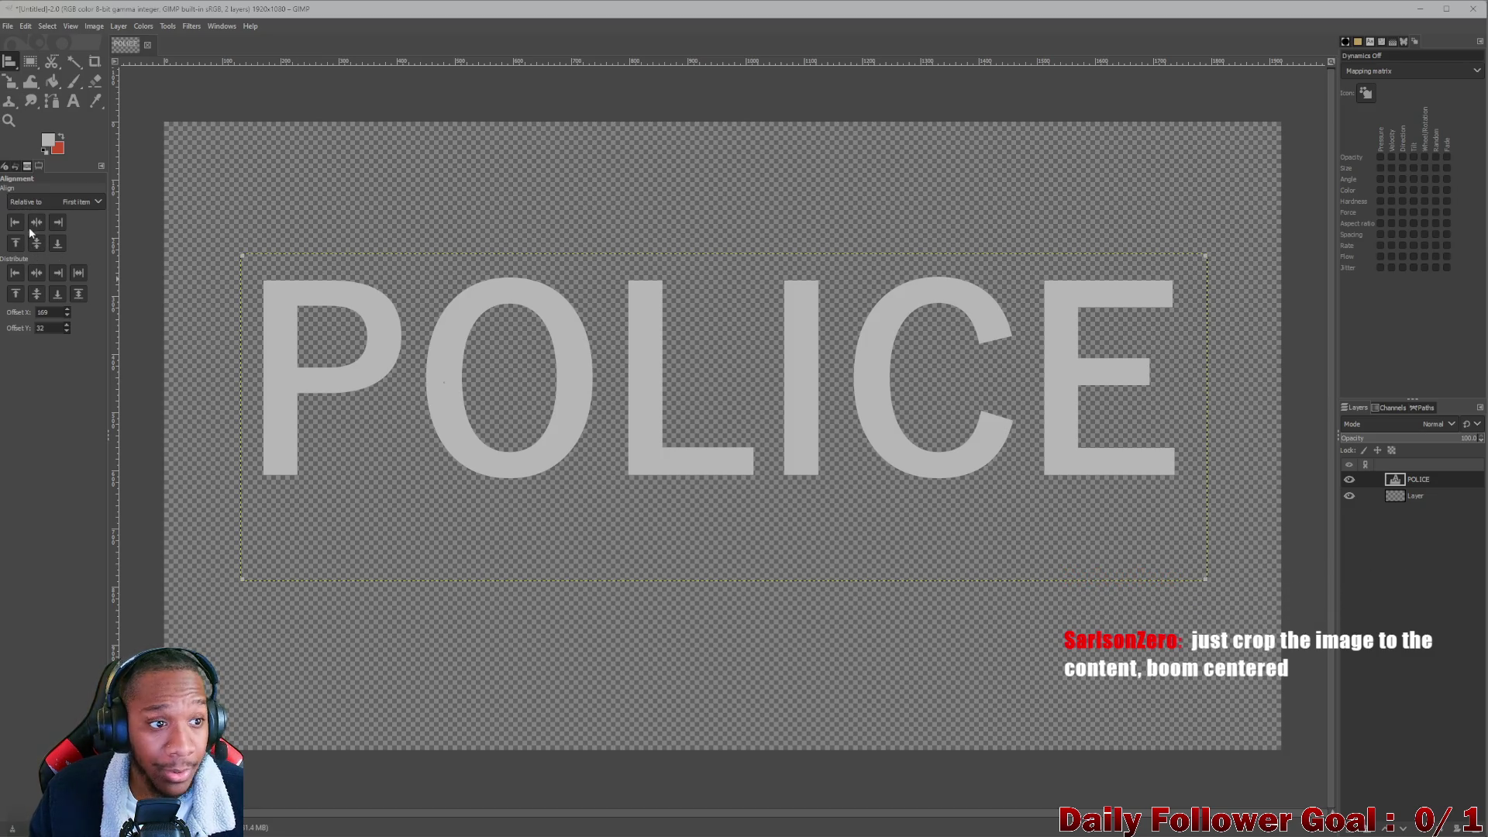
pyautogui.click(36, 242)
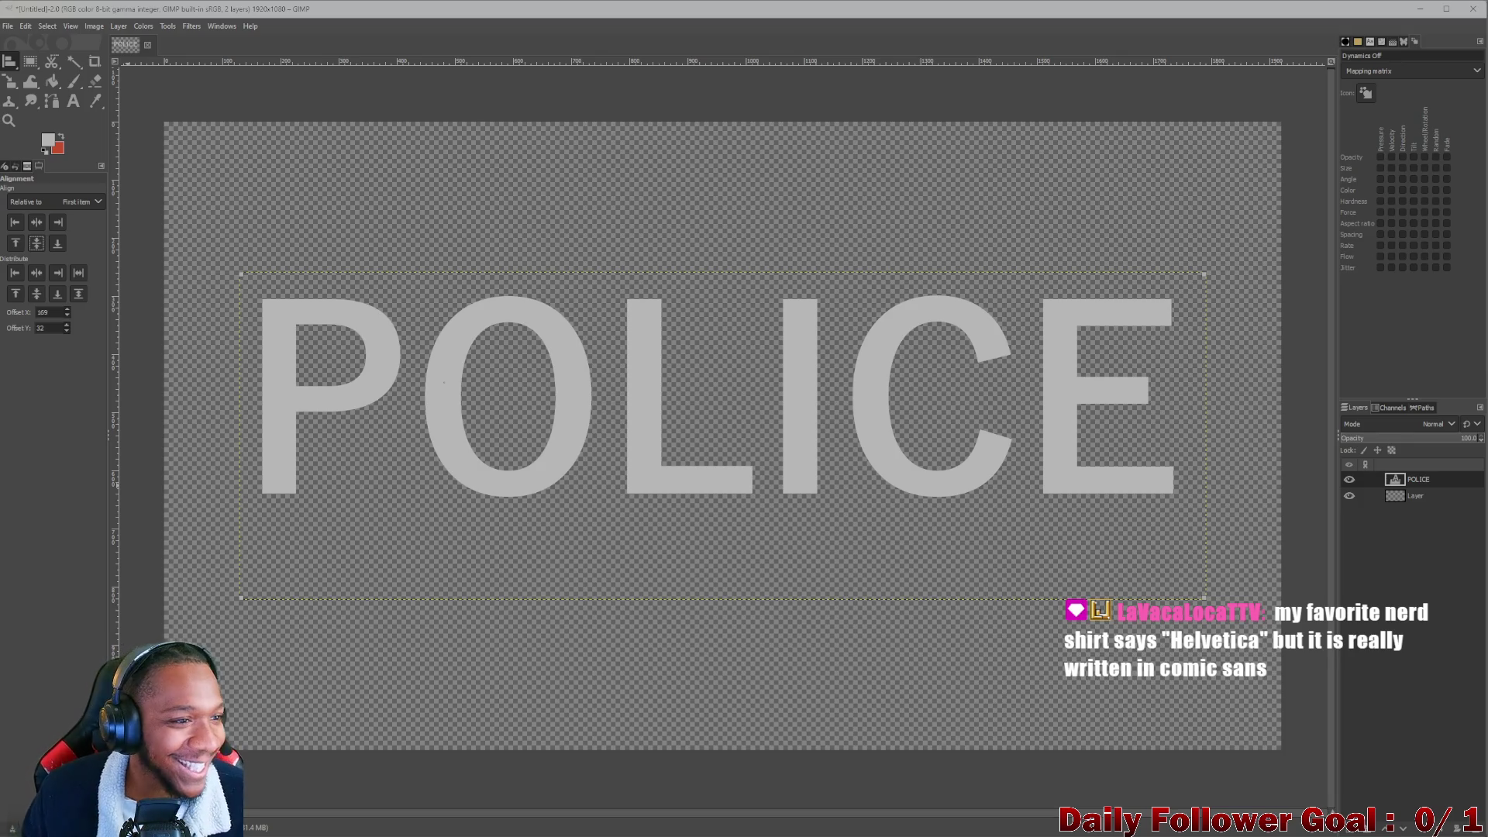
# Fit the canvas to enclose all layers.
pyautogui.click(121, 27)
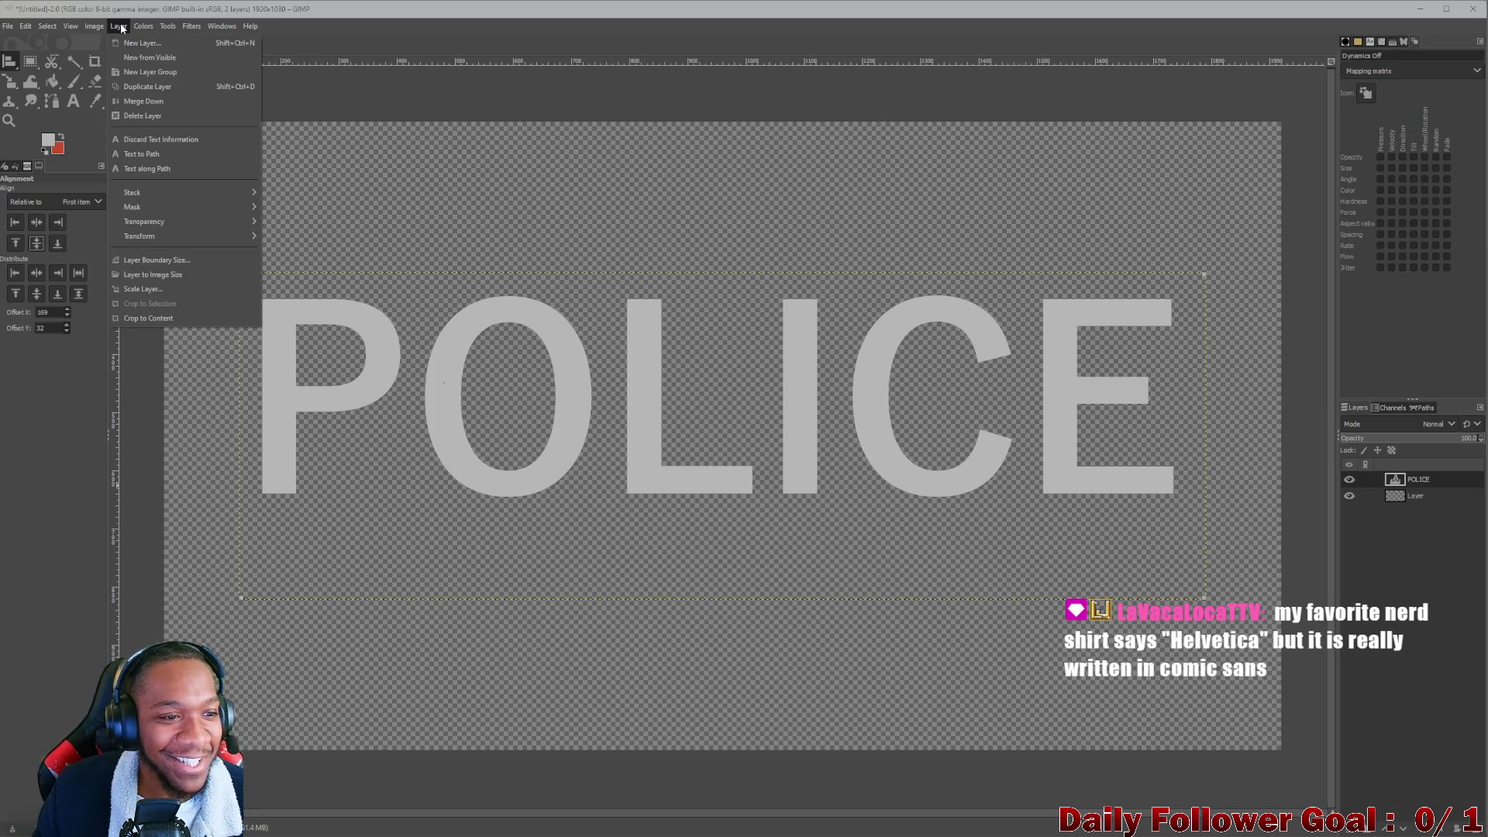
pyautogui.moveTo(94, 25)
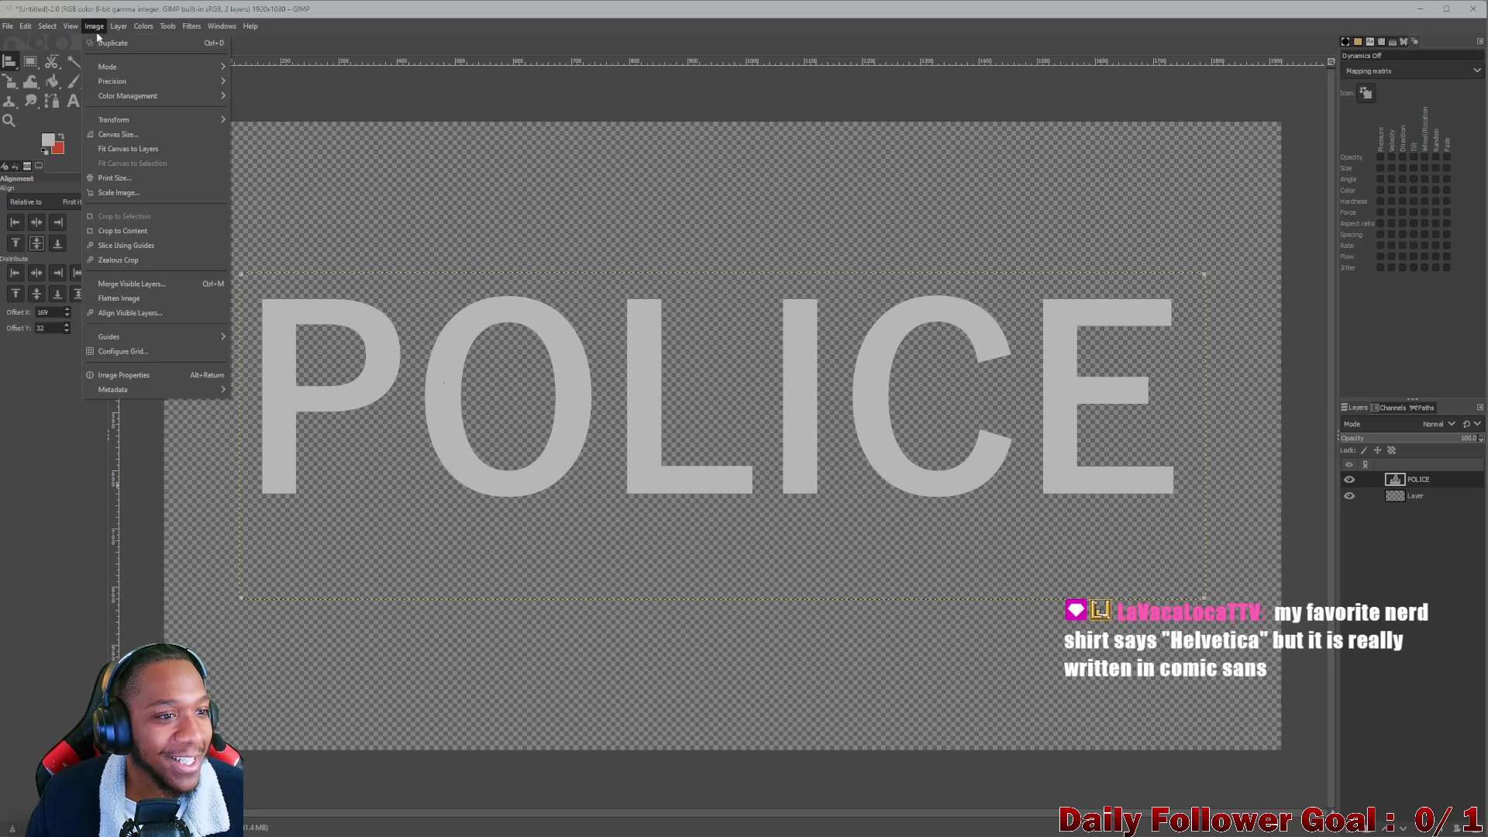
pyautogui.click(133, 151)
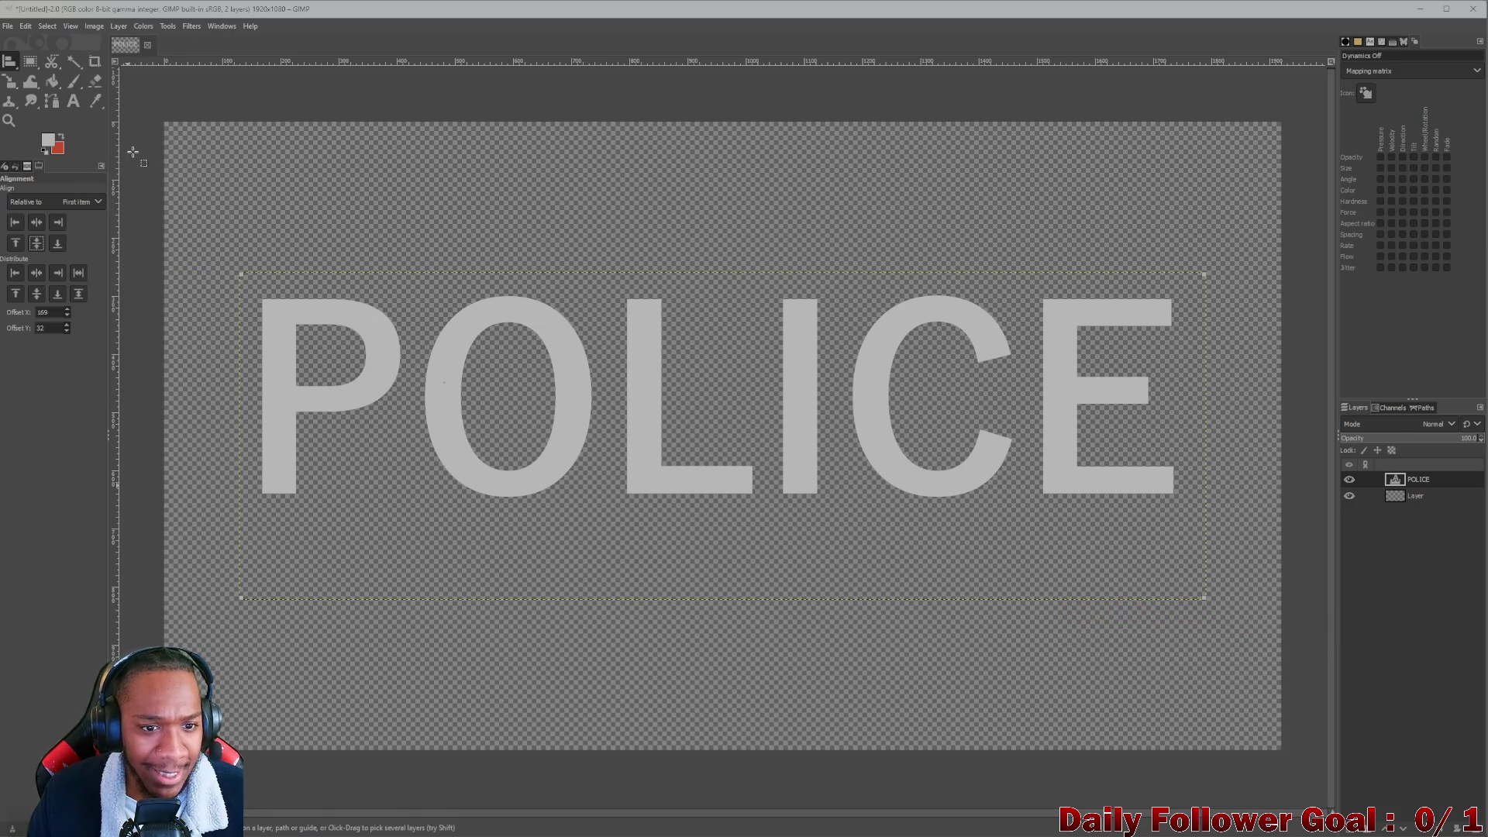
# Merge the POLICE text layer down into Layer.
pyautogui.click(1436, 499)
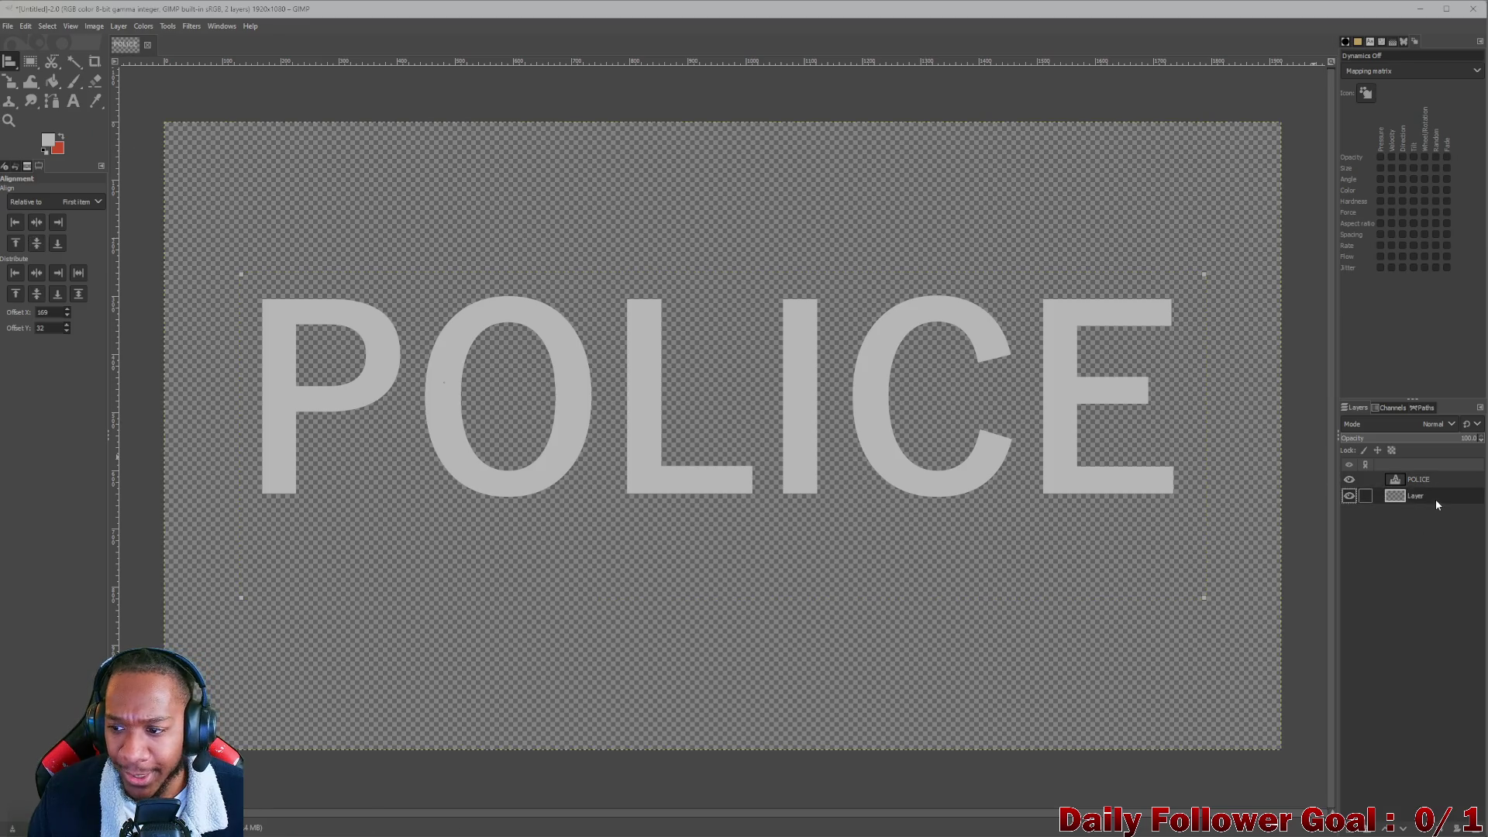
pyautogui.click(1426, 479)
pyautogui.rightClick(1426, 479)
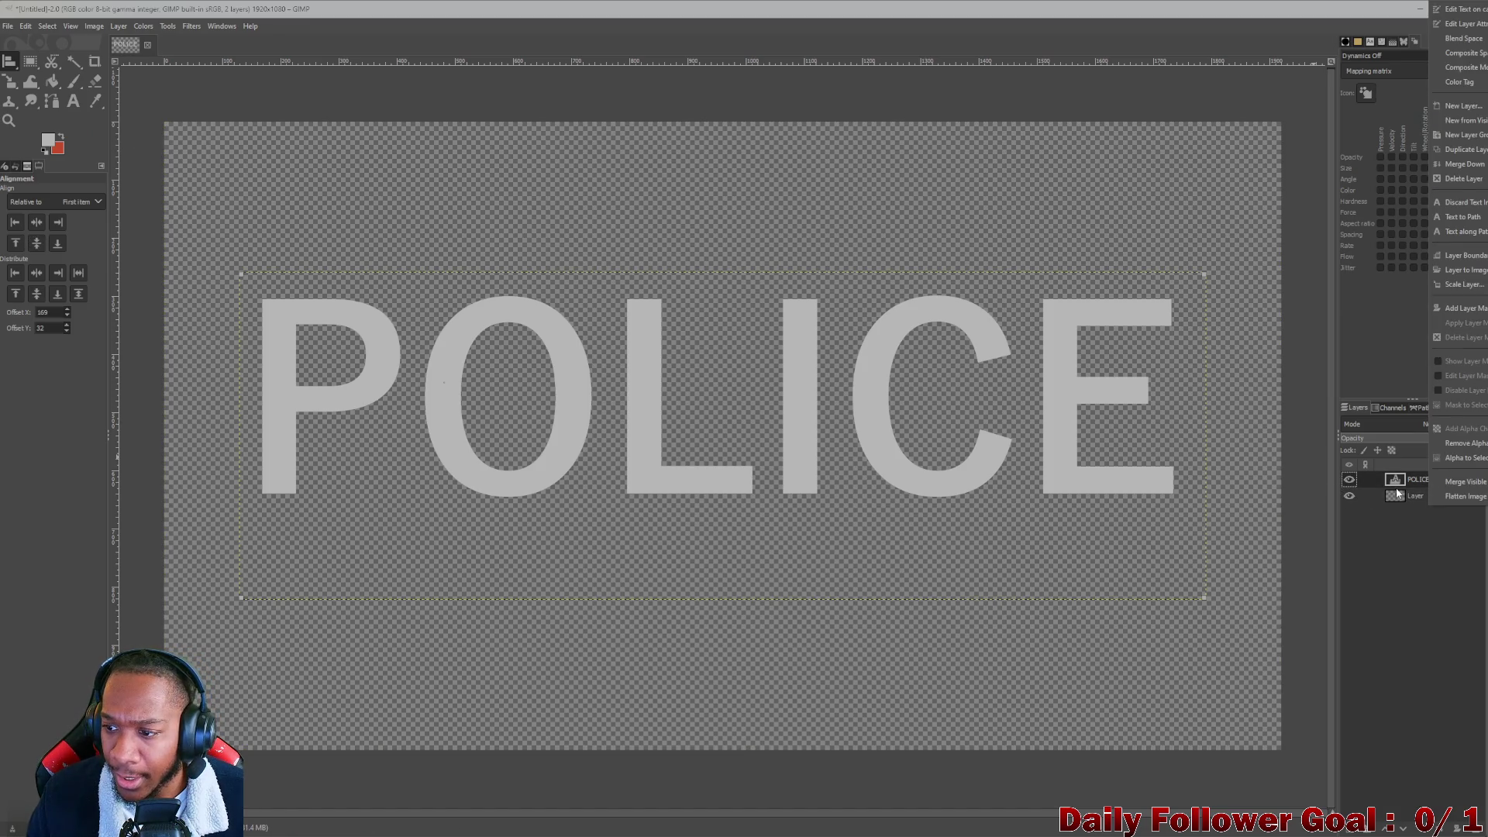
pyautogui.click(1463, 163)
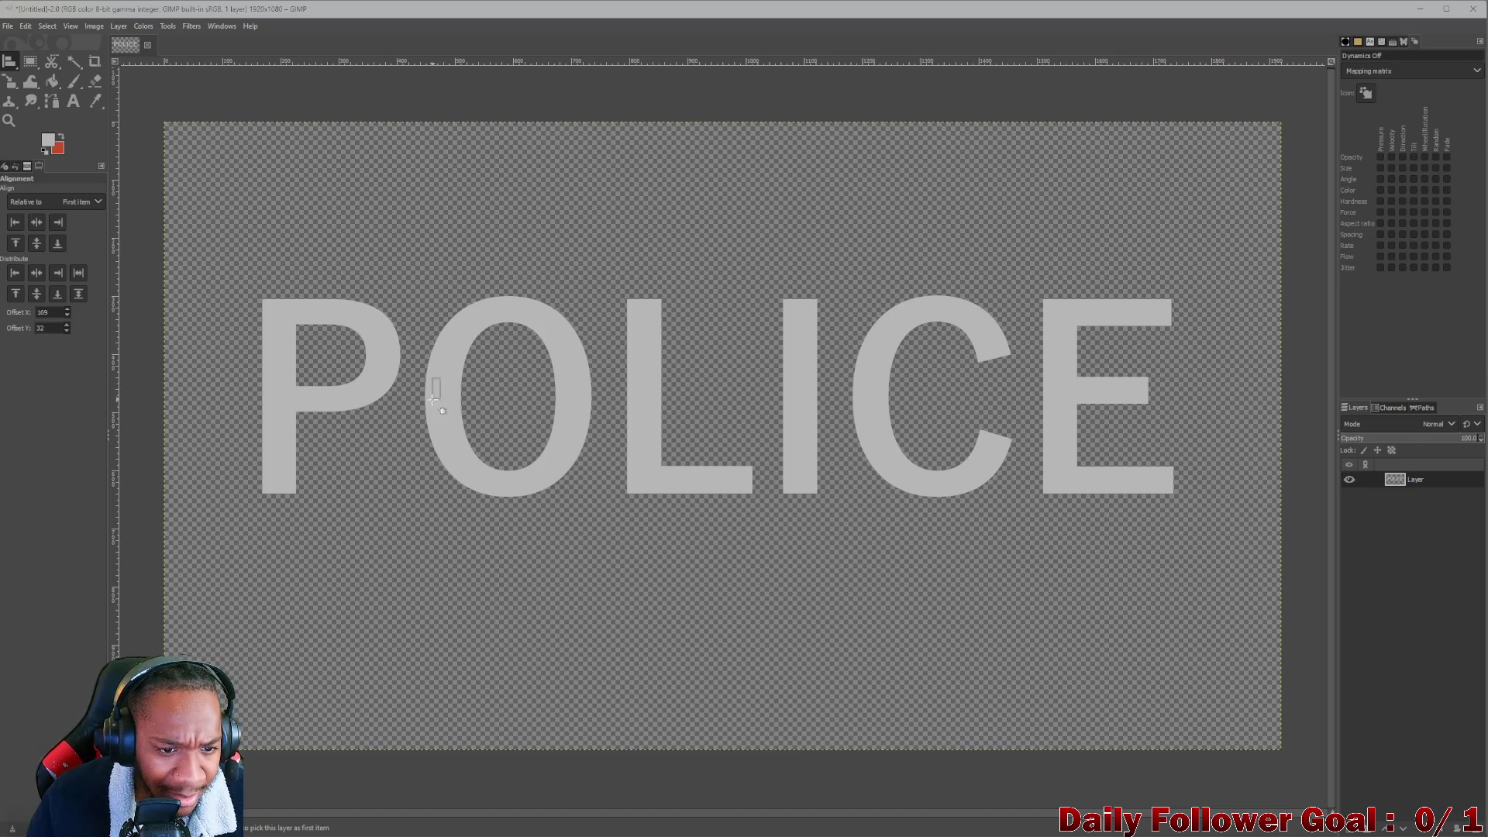
pyautogui.hotkey('ctrl', 'z')
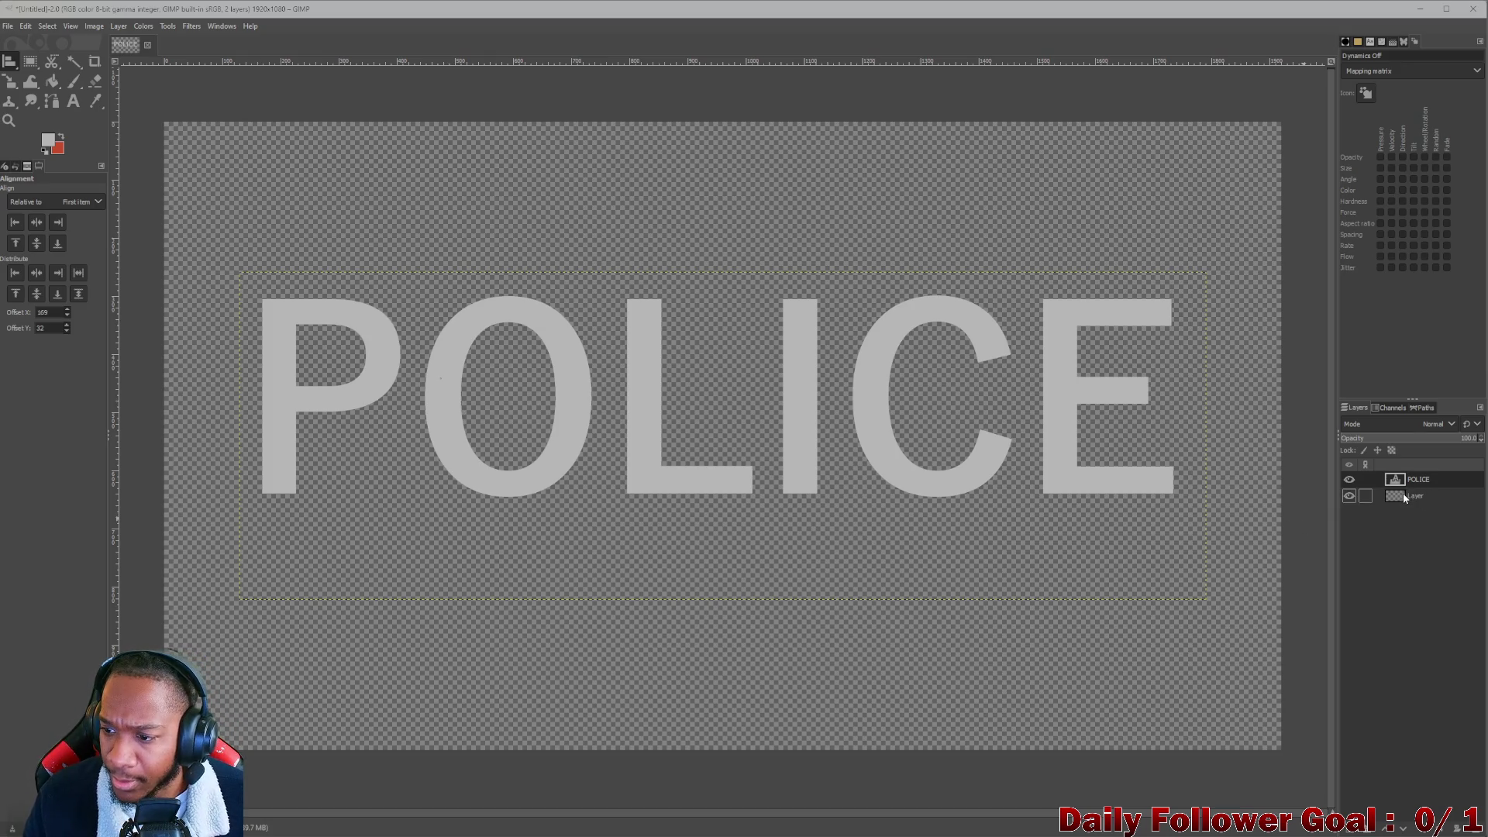
pyautogui.rightClick(1419, 481)
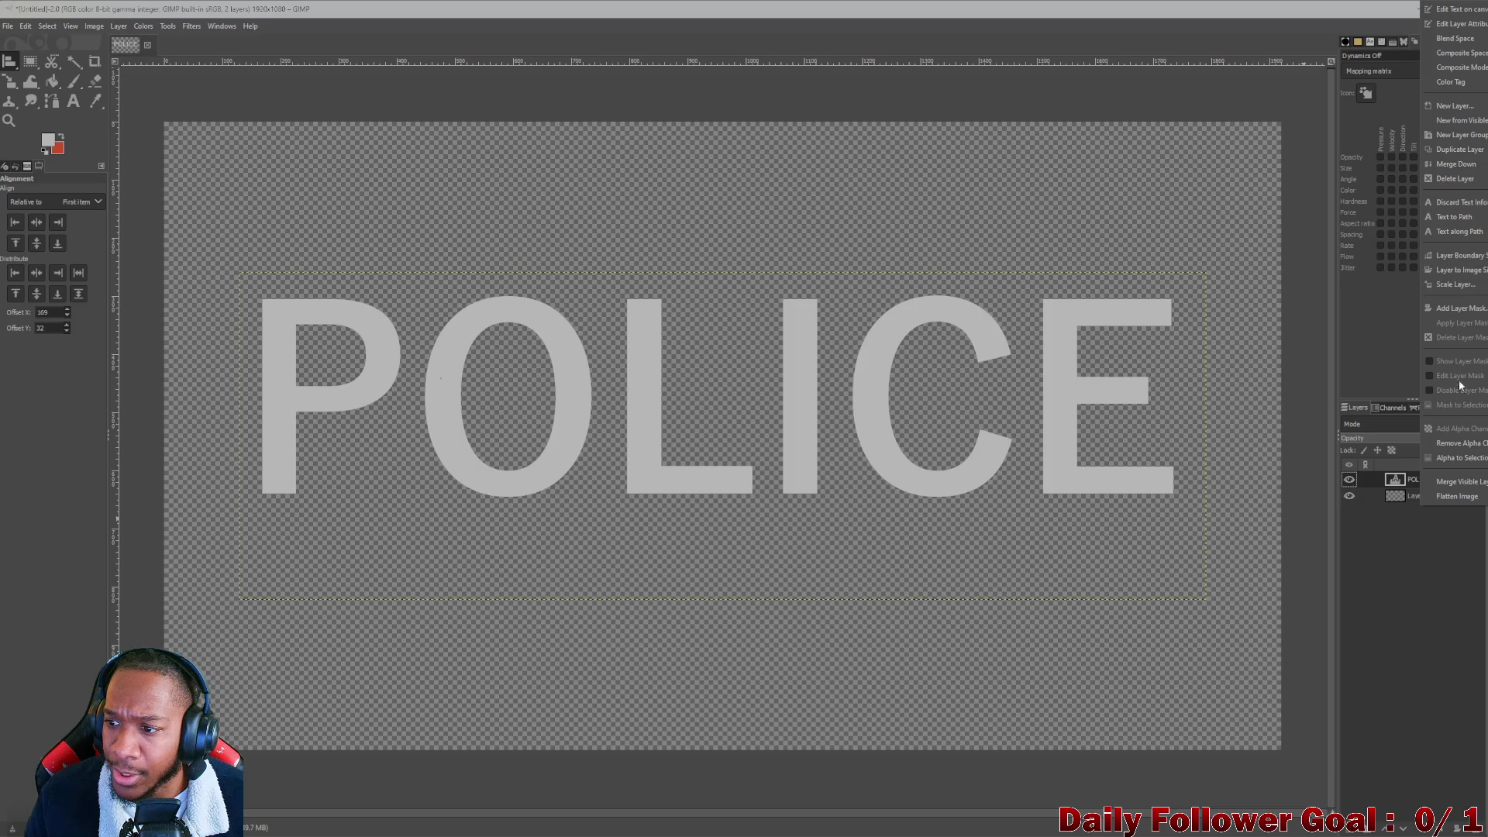
pyautogui.click(1457, 171)
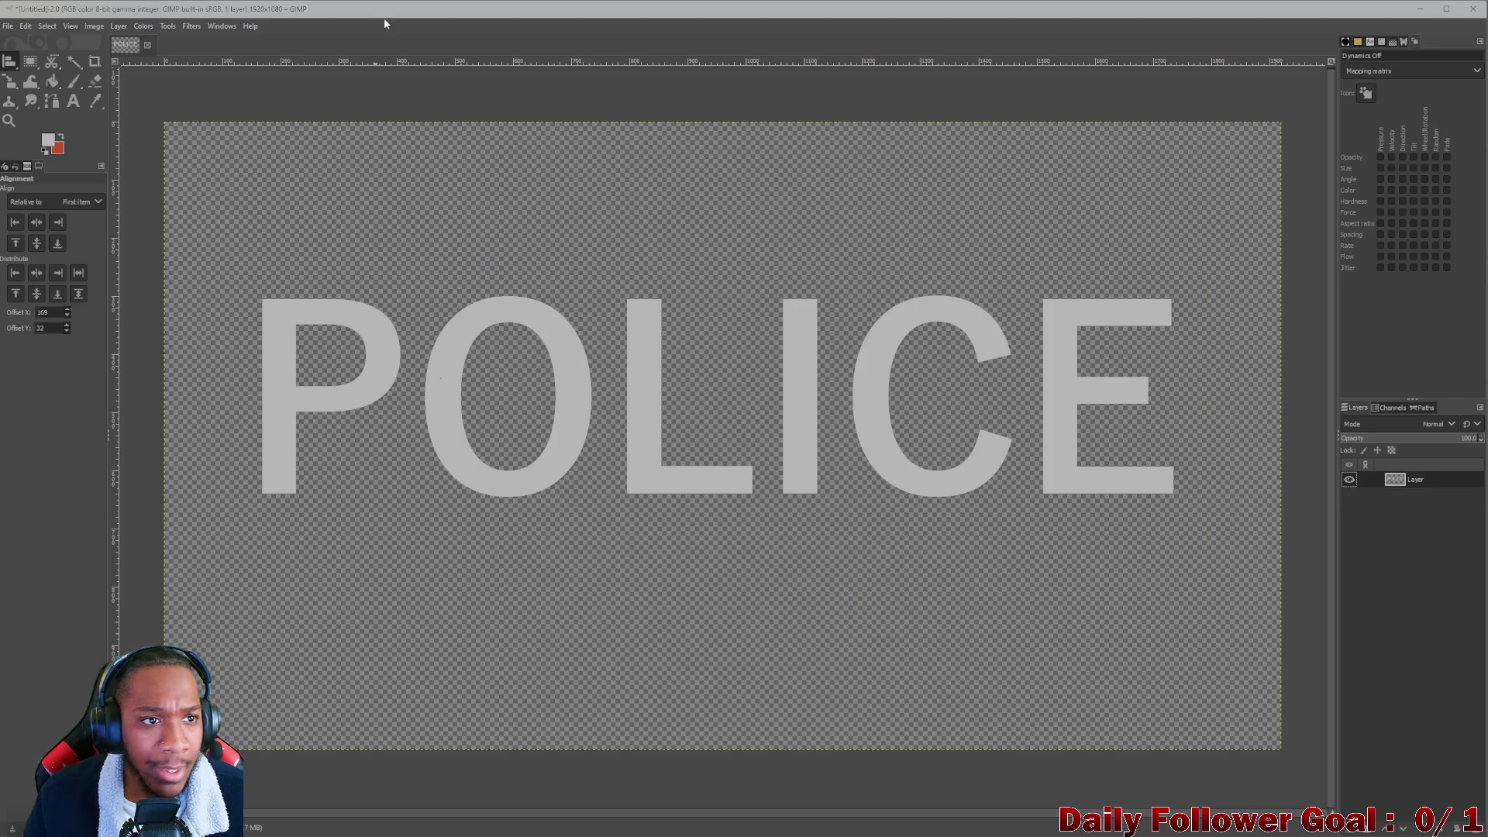
# Crop the image to content, tightly around the POLICE lettering (1567x346).
pyautogui.click(118, 26)
pyautogui.click(118, 27)
pyautogui.click(118, 27)
pyautogui.moveTo(94, 27)
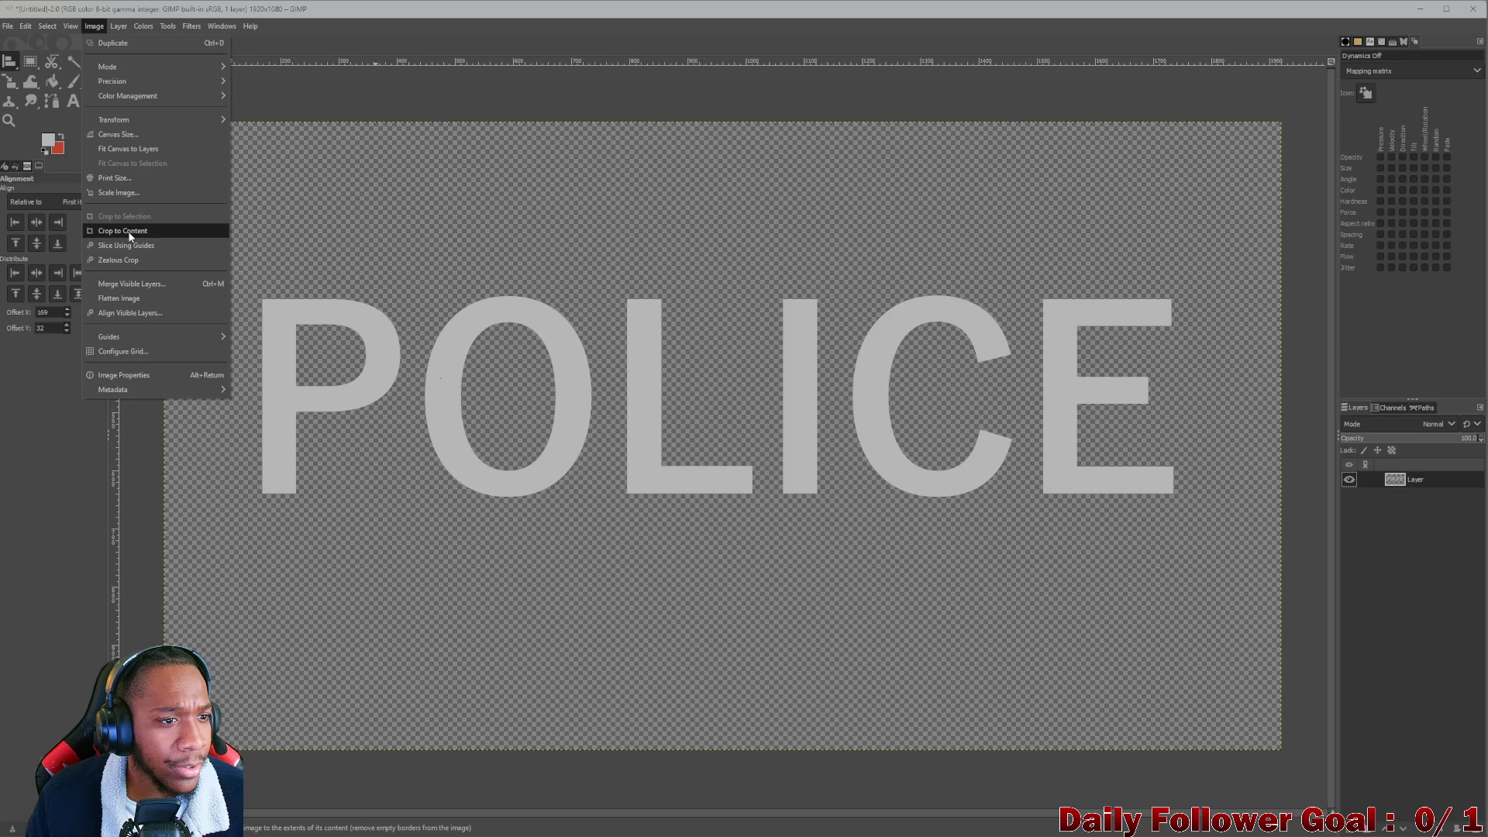
pyautogui.click(130, 231)
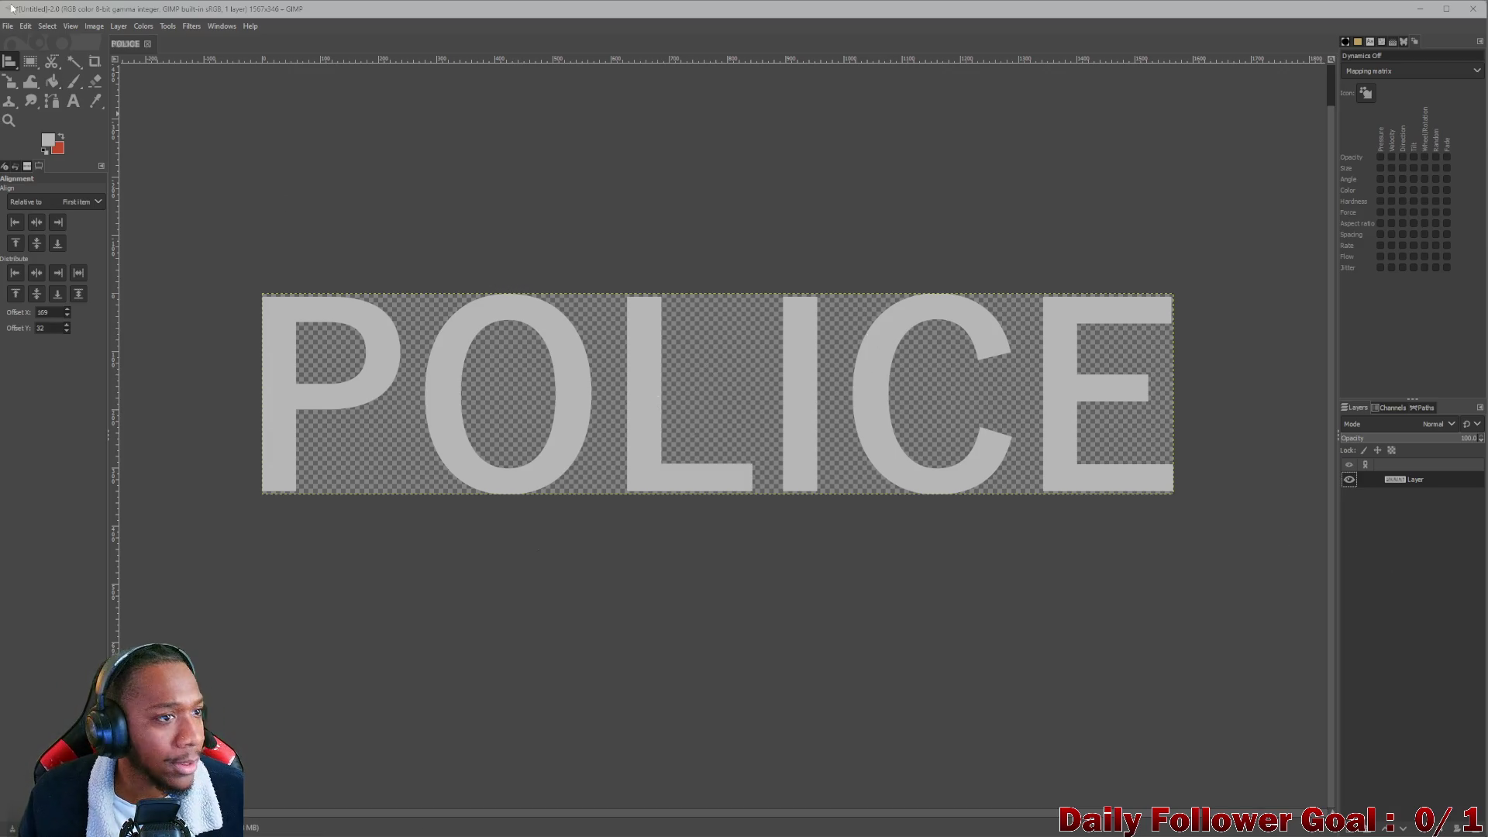
# Export the image as Police.png with the default PNG options, then return to InstaMAT Studio.
pyautogui.click(19, 29)
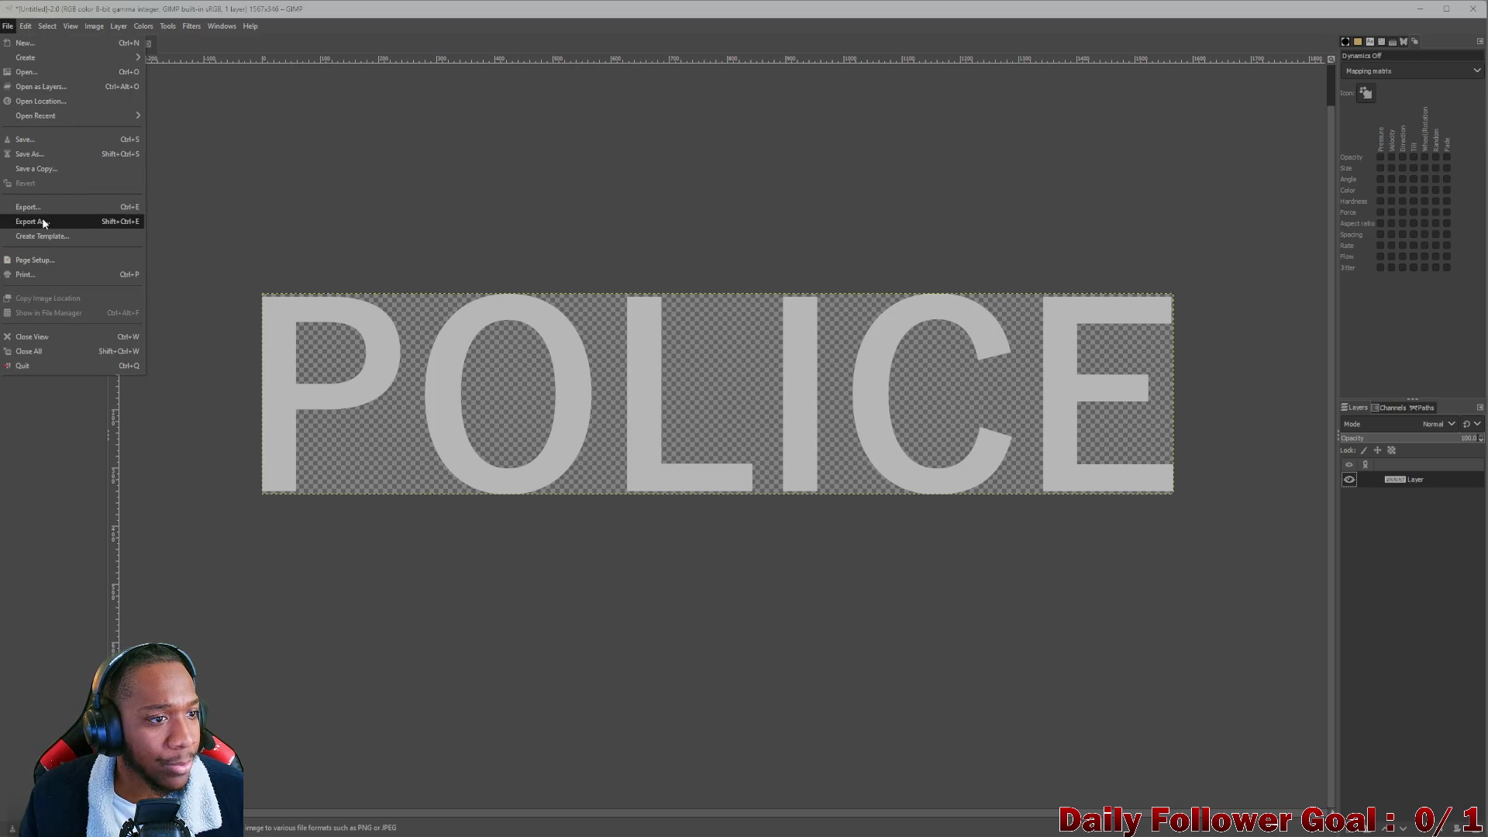
pyautogui.click(180, 288)
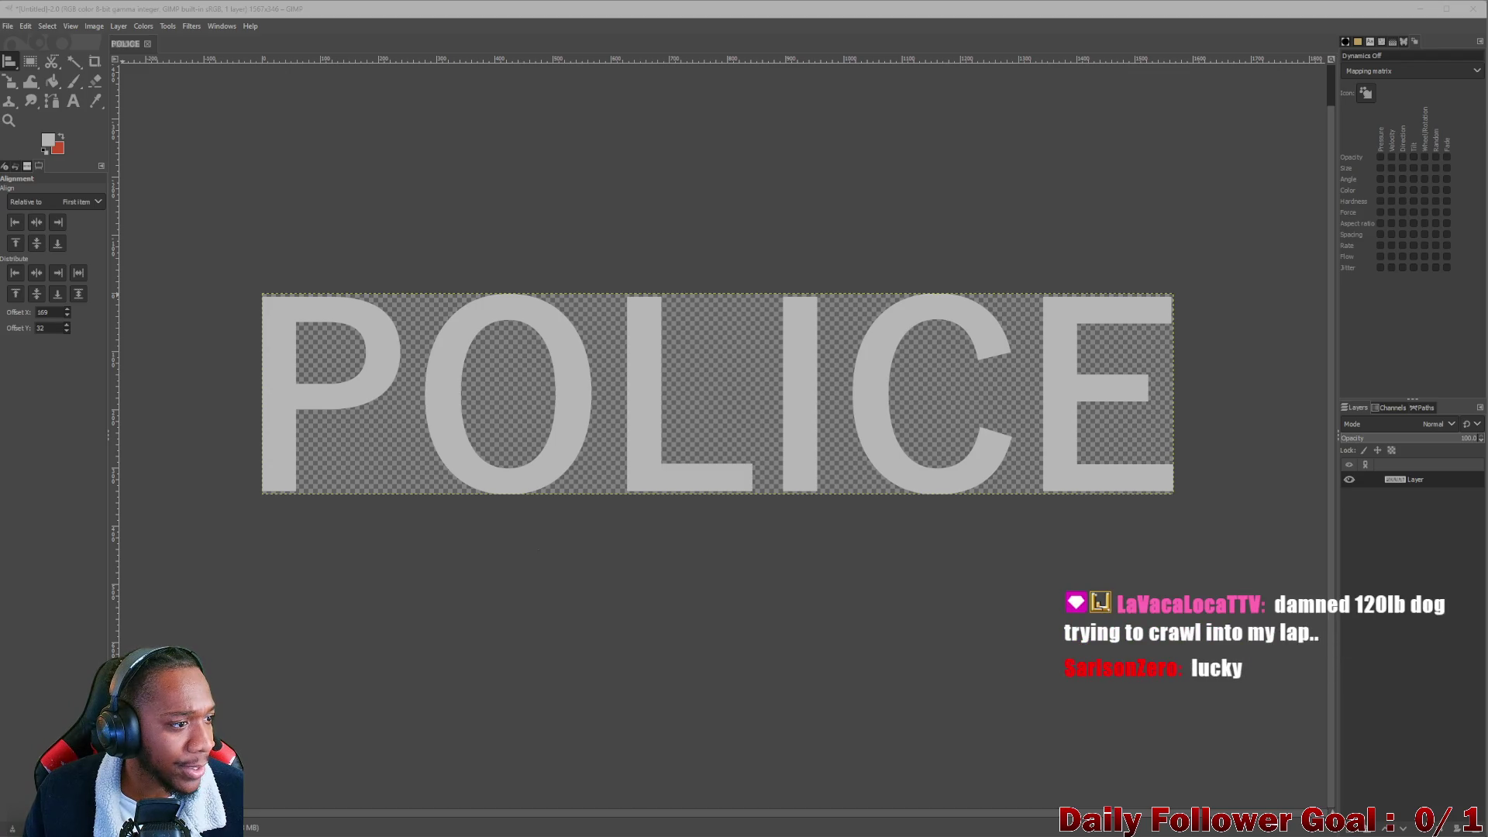
pyautogui.hotkey('ctrl', 'e')
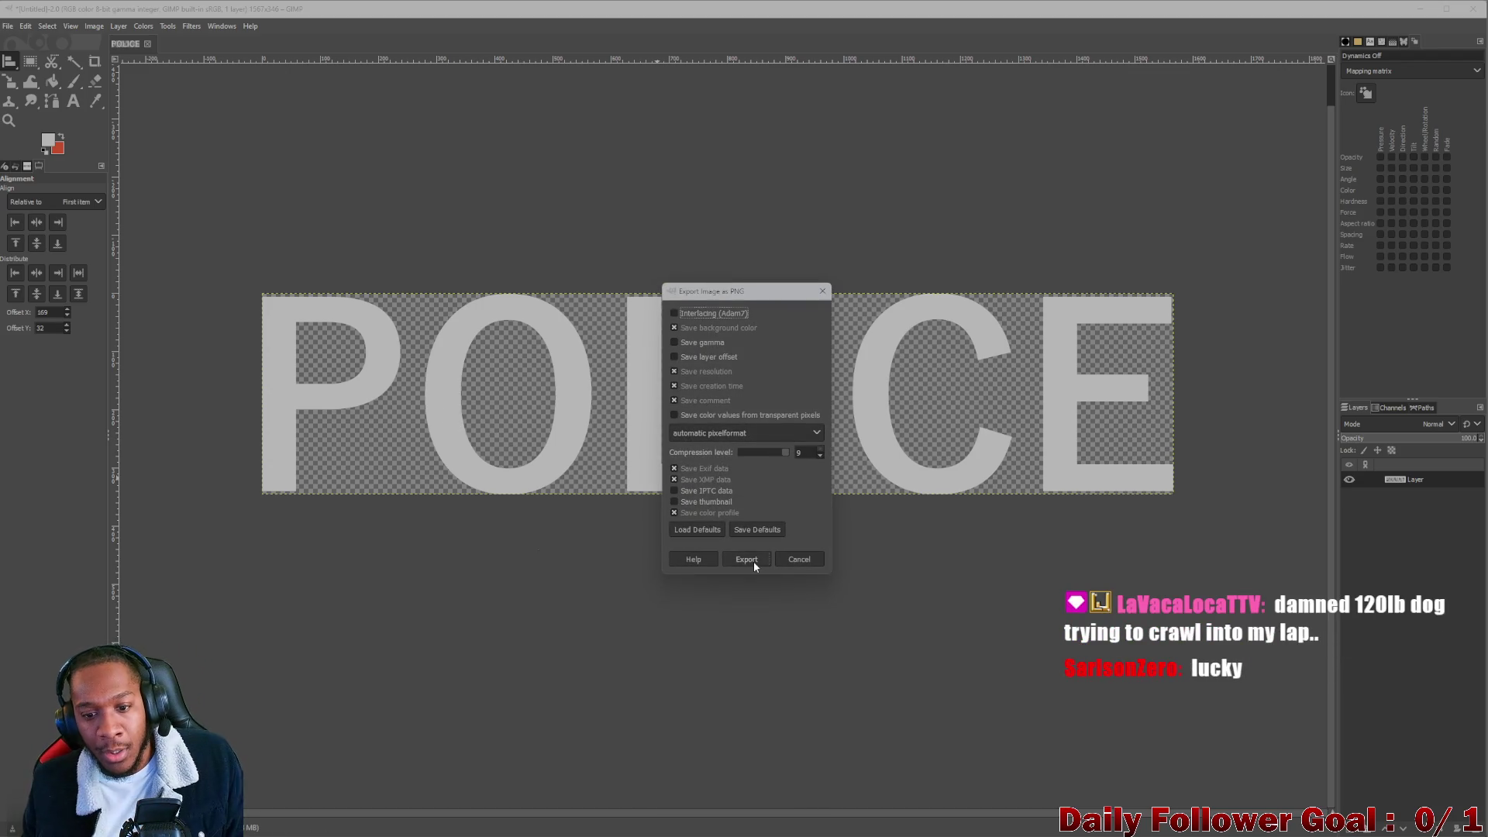
pyautogui.click(753, 563)
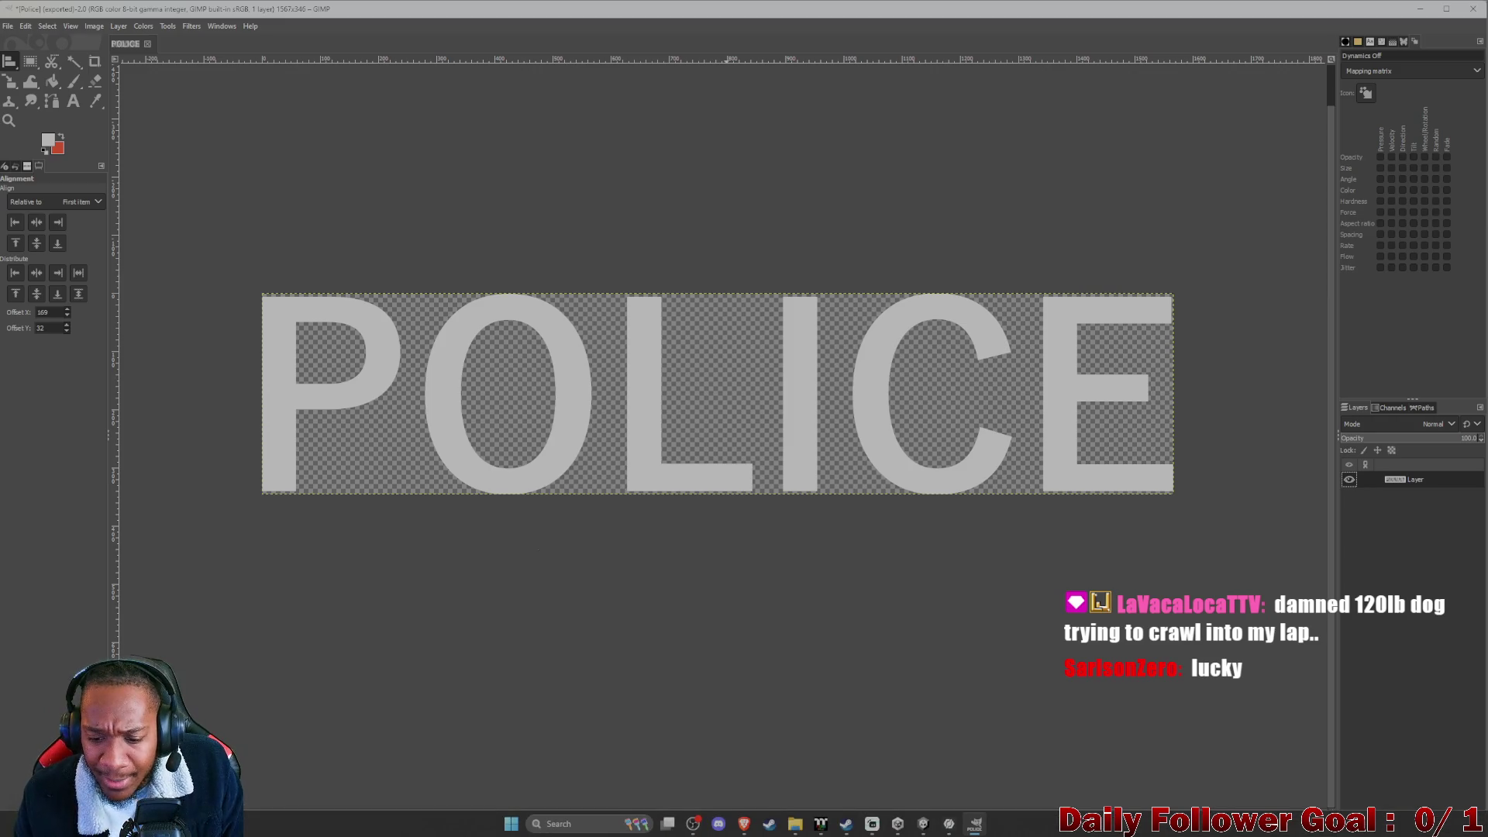
pyautogui.click(949, 823)
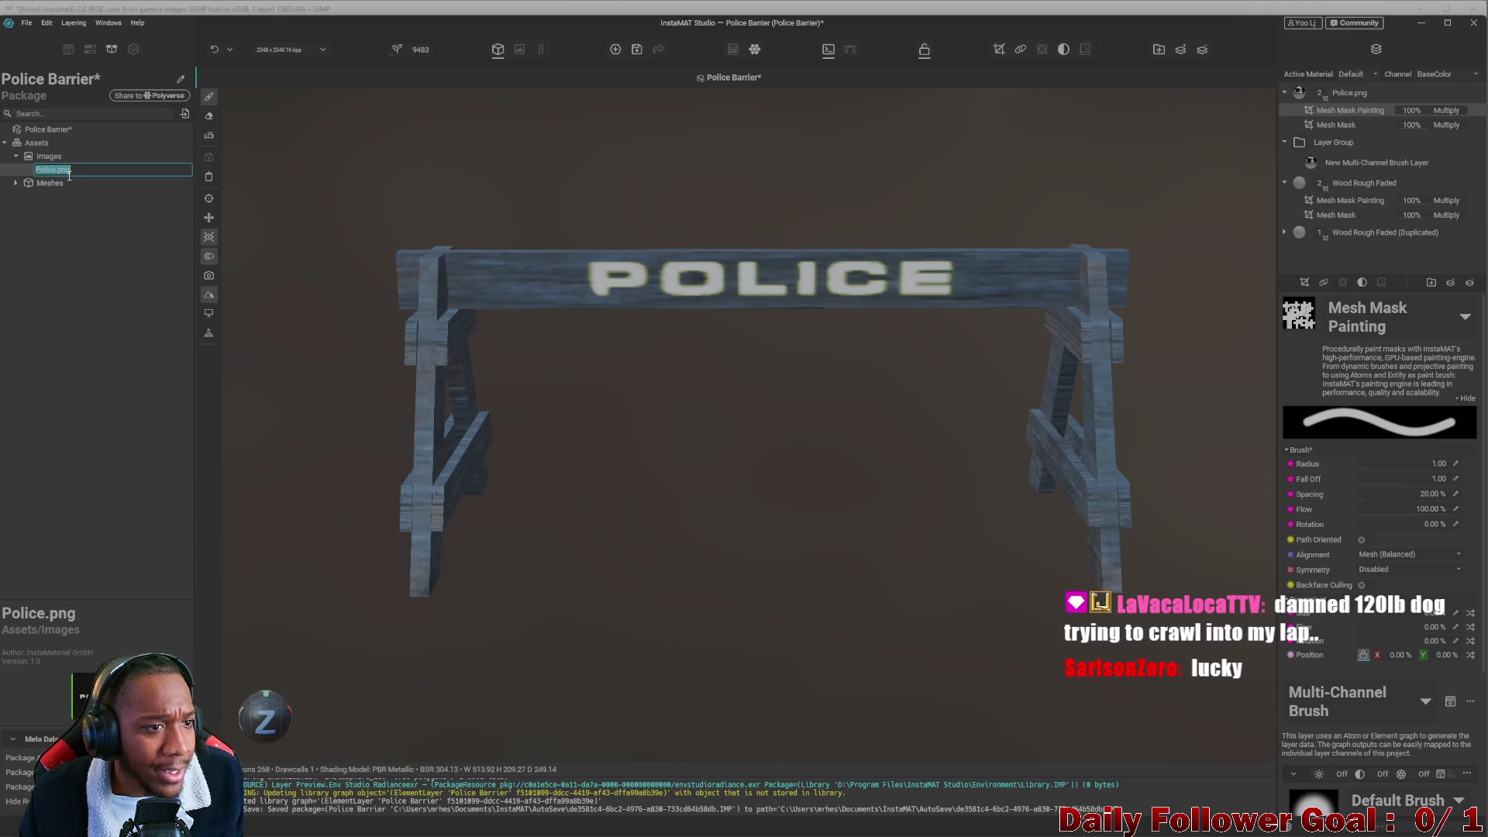
# Delete the Police.png asset from the package.
pyautogui.rightClick(34, 169)
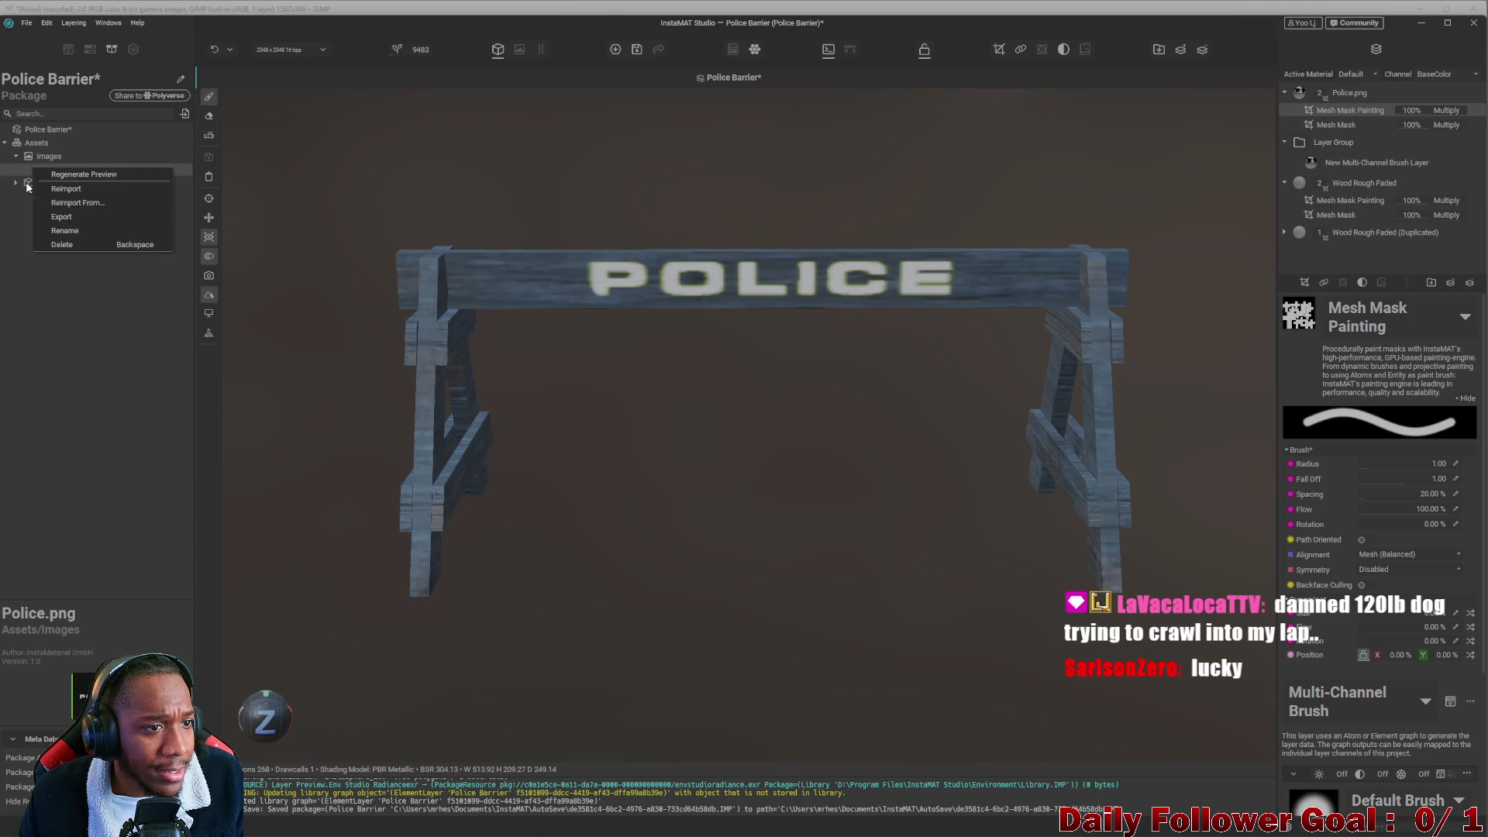
pyautogui.click(70, 244)
pyautogui.click(802, 446)
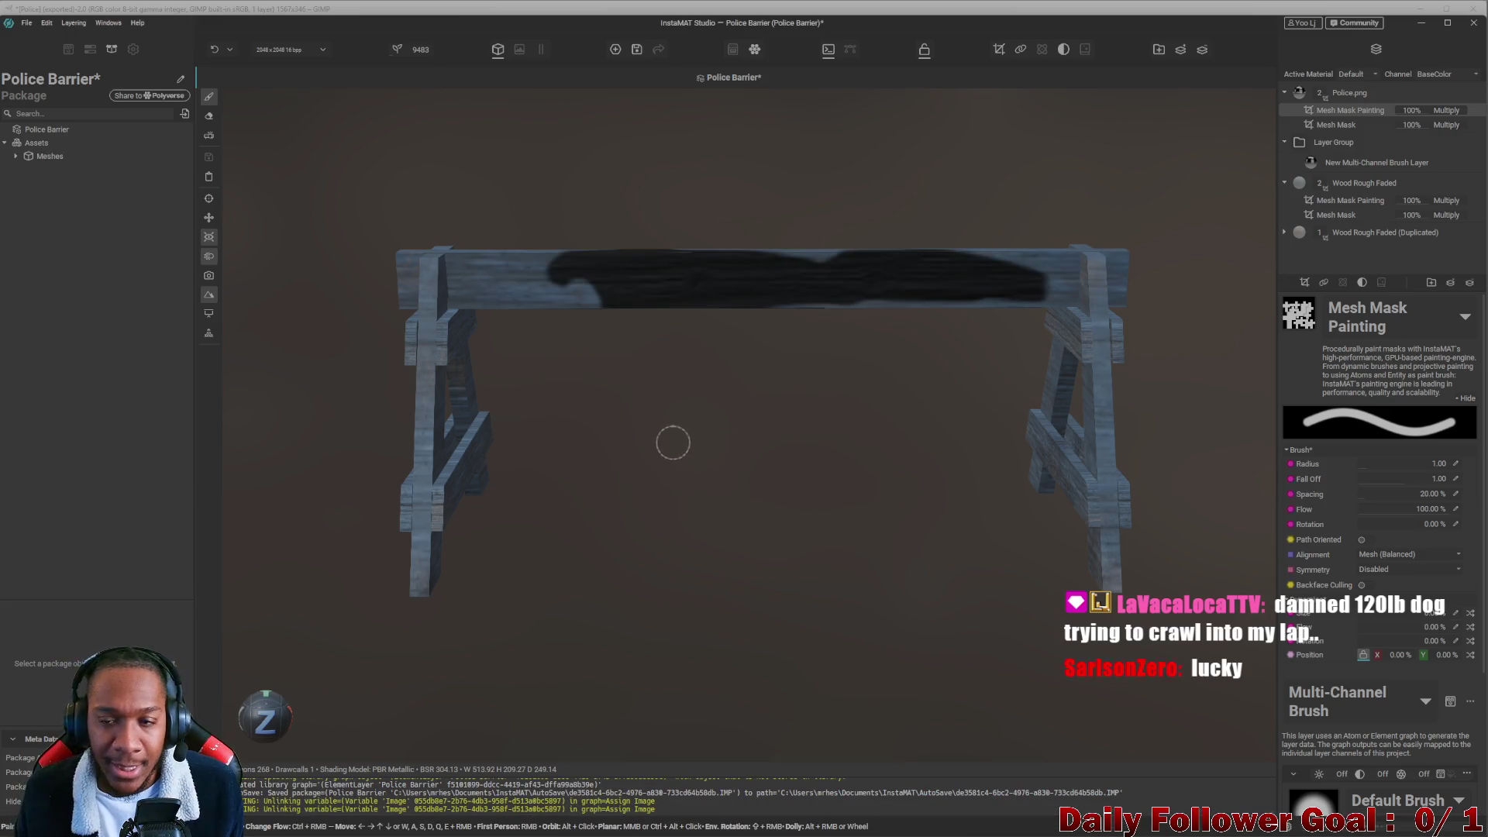
# Delete the Police.png decal layer from the layer stack.
pyautogui.click(1353, 92)
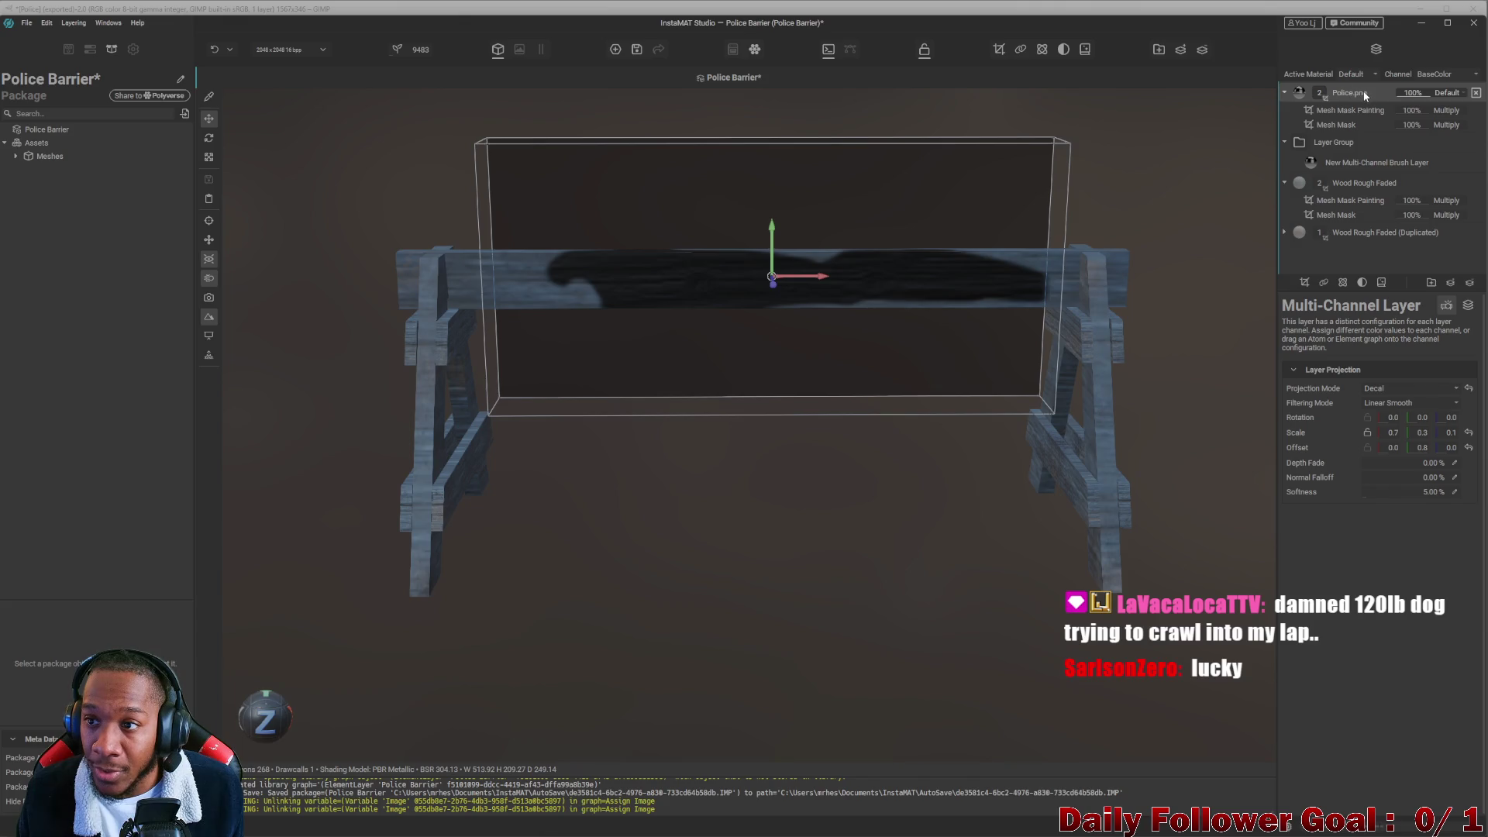
pyautogui.rightClick(1365, 93)
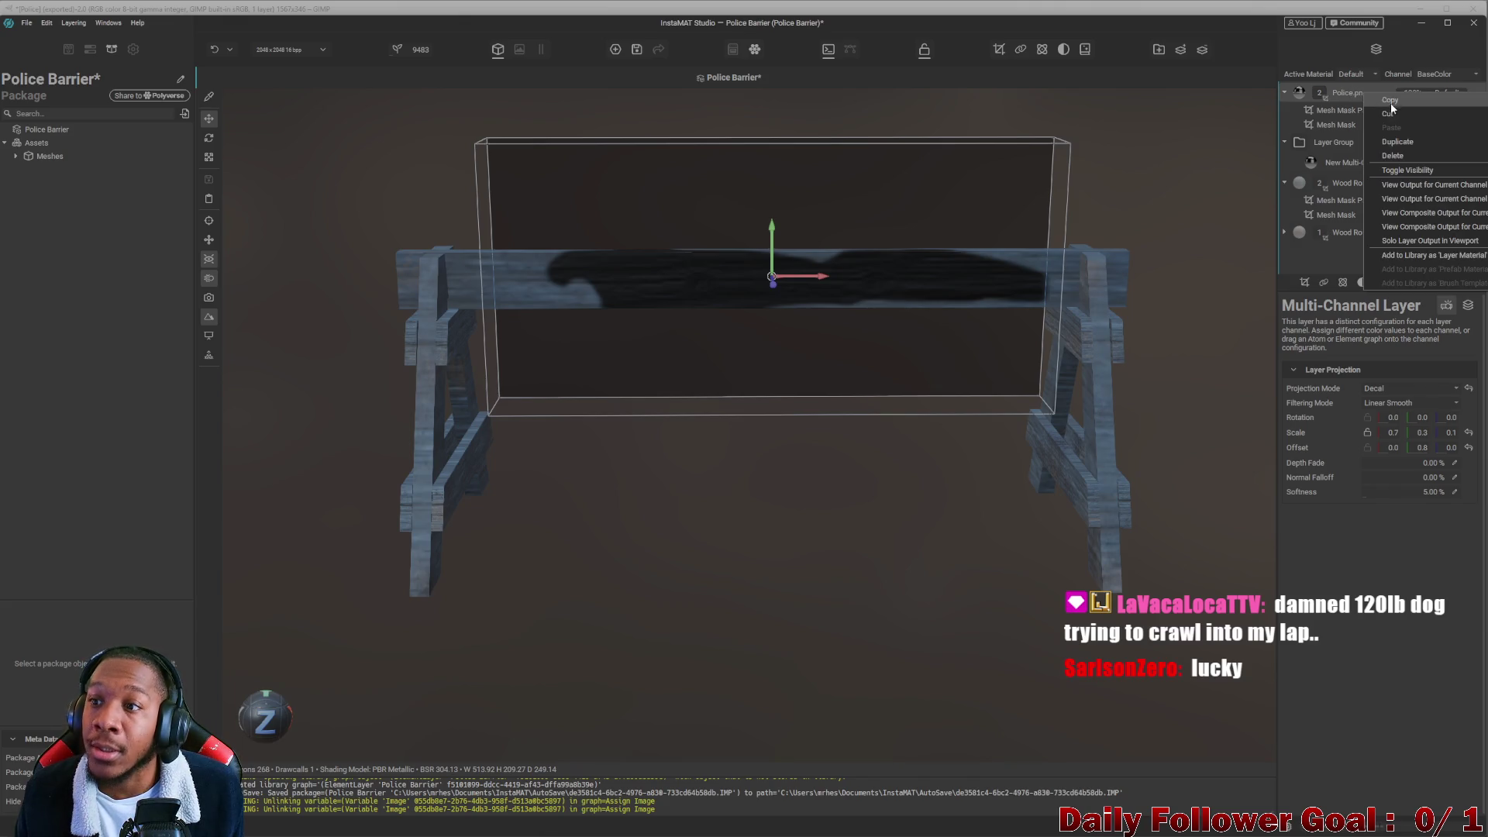
pyautogui.click(1403, 151)
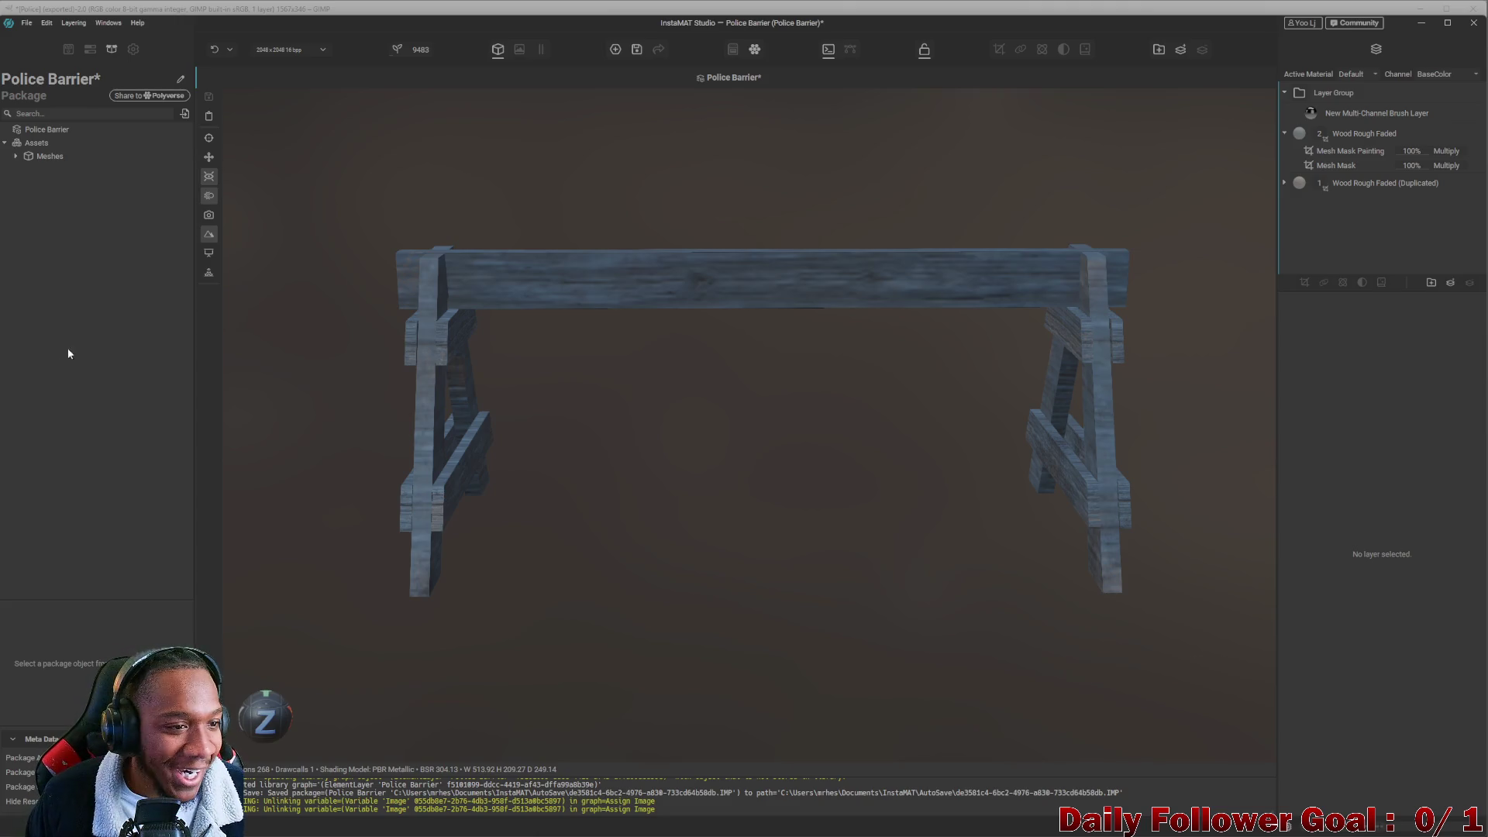
pyautogui.moveTo(493, 834)
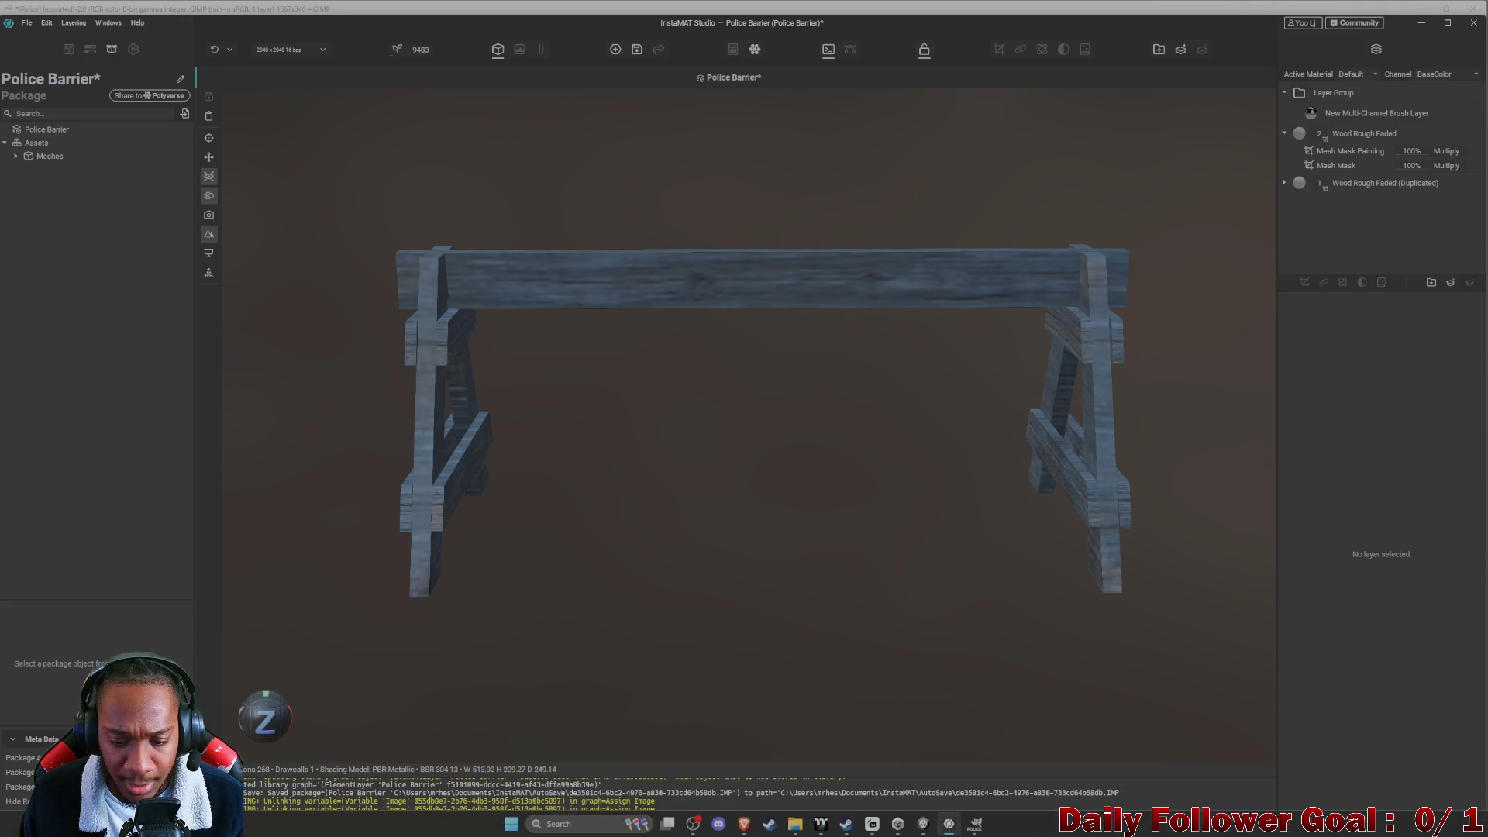
pyautogui.moveTo(797, 832)
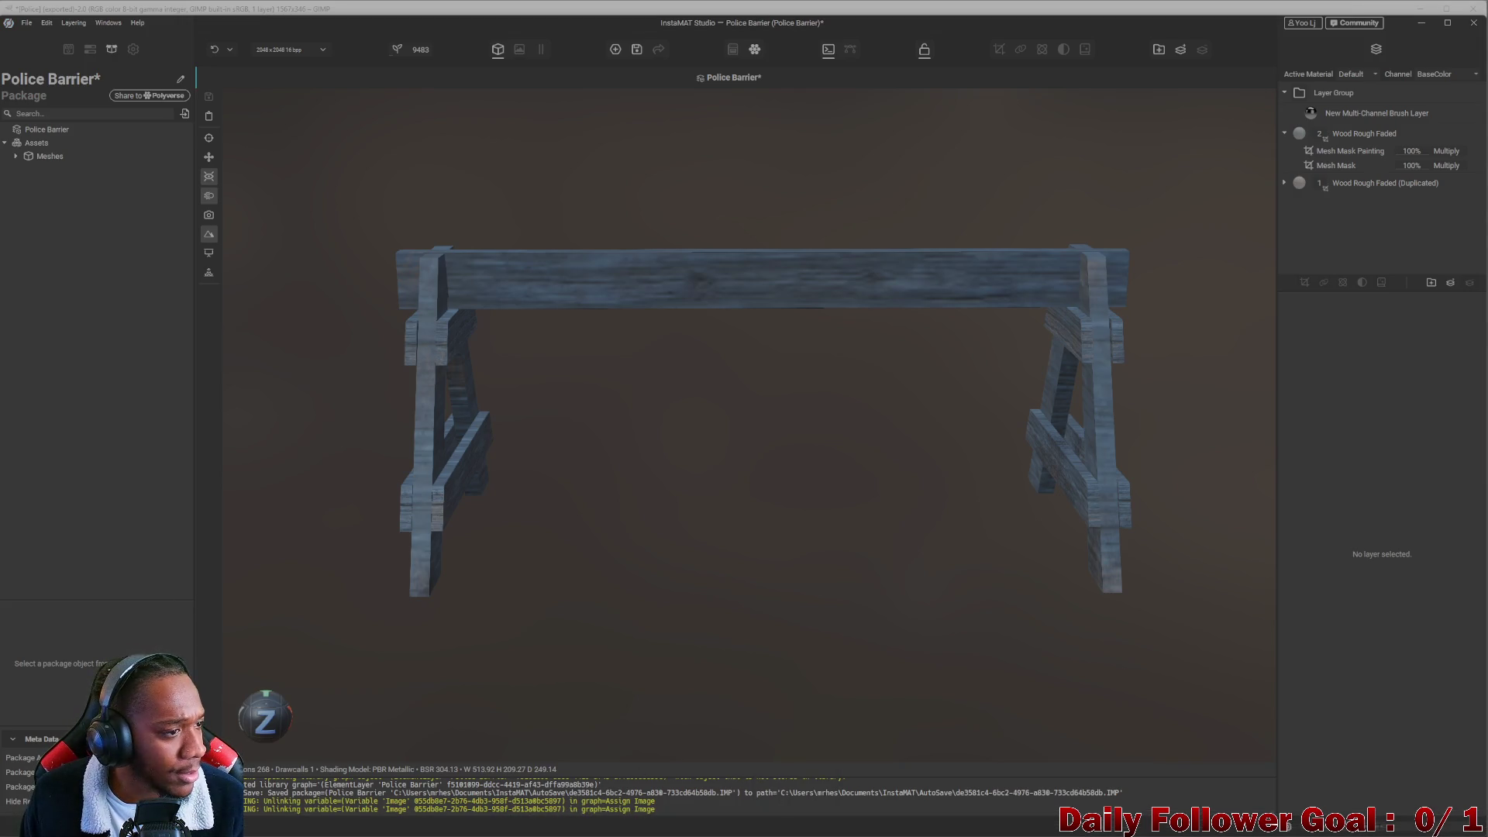
# Replace Police.png with the updated image, project it onto the beam, and widen it.
pyautogui.moveTo(0, 256)
pyautogui.mouseDown()
pyautogui.moveTo(128, 248)
pyautogui.moveTo(126, 272)
pyautogui.mouseUp()
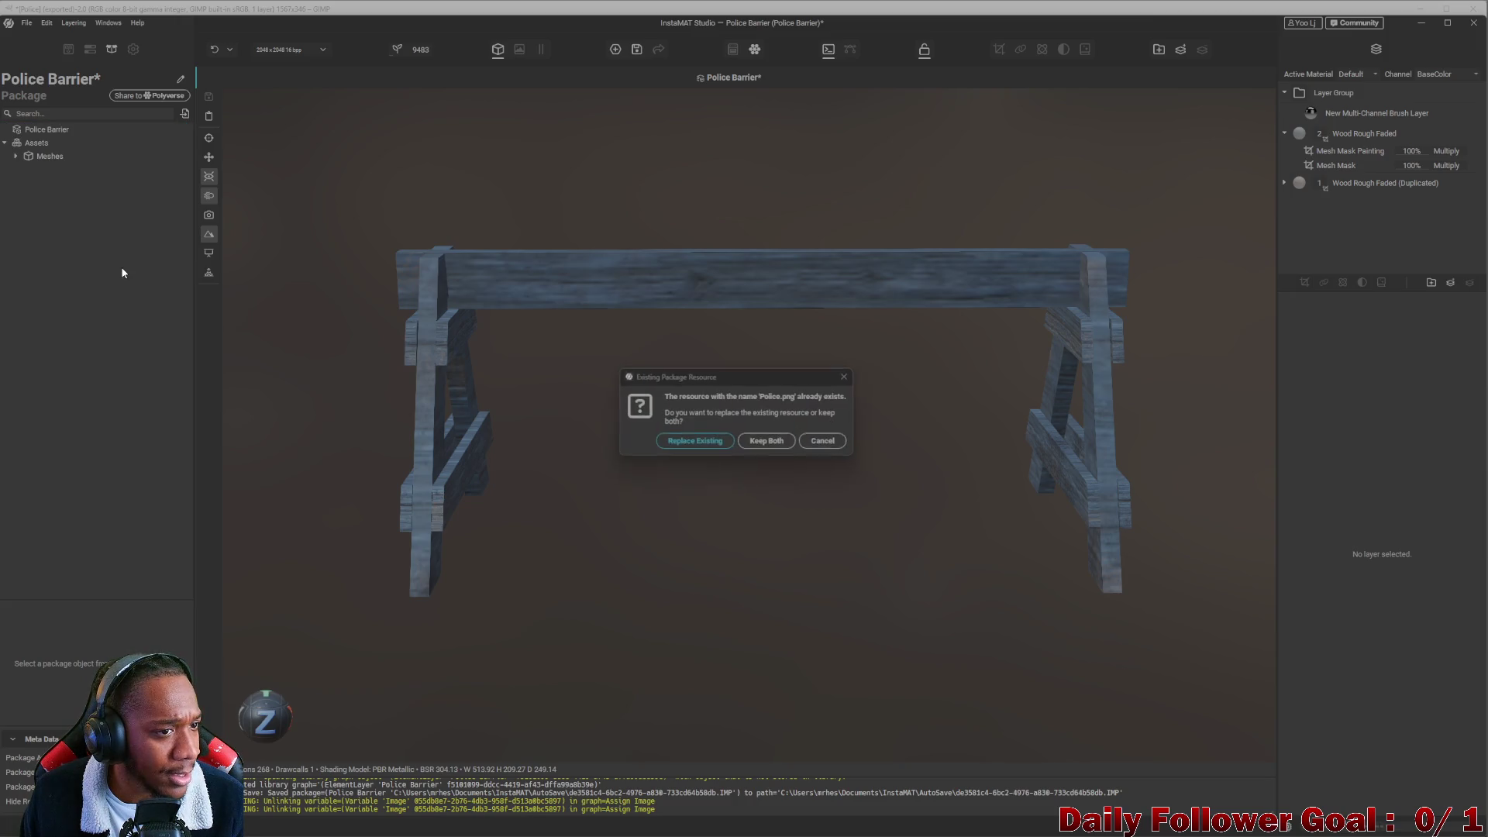
pyautogui.click(707, 443)
pyautogui.click(15, 156)
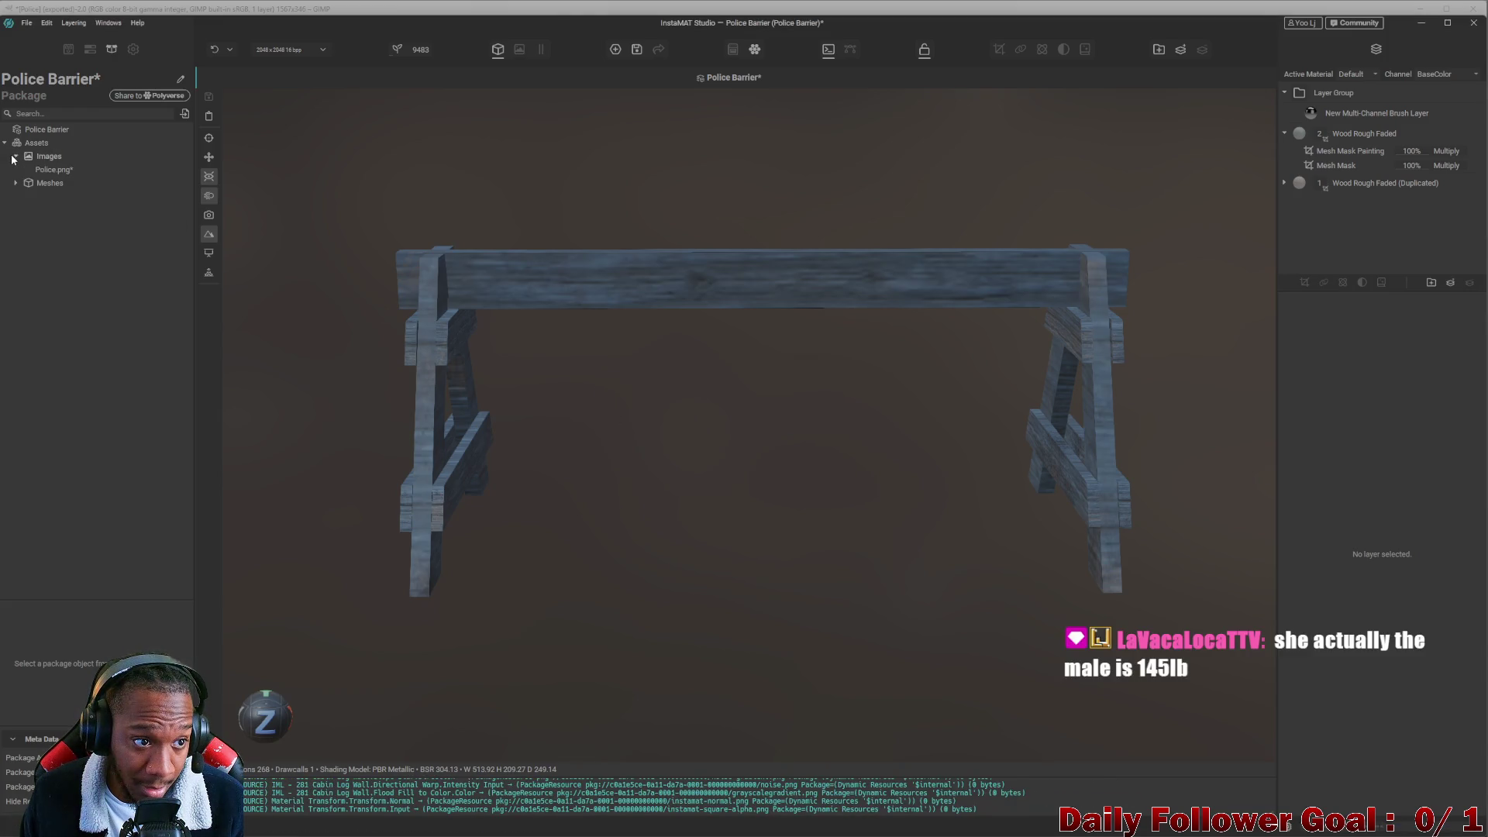
pyautogui.click(53, 169)
pyautogui.moveTo(53, 169)
pyautogui.mouseDown()
pyautogui.moveTo(349, 256)
pyautogui.moveTo(719, 286)
pyautogui.moveTo(715, 301)
pyautogui.mouseUp()
pyautogui.scroll(5, 739, 300)
pyautogui.scroll(-2, 698, 278)
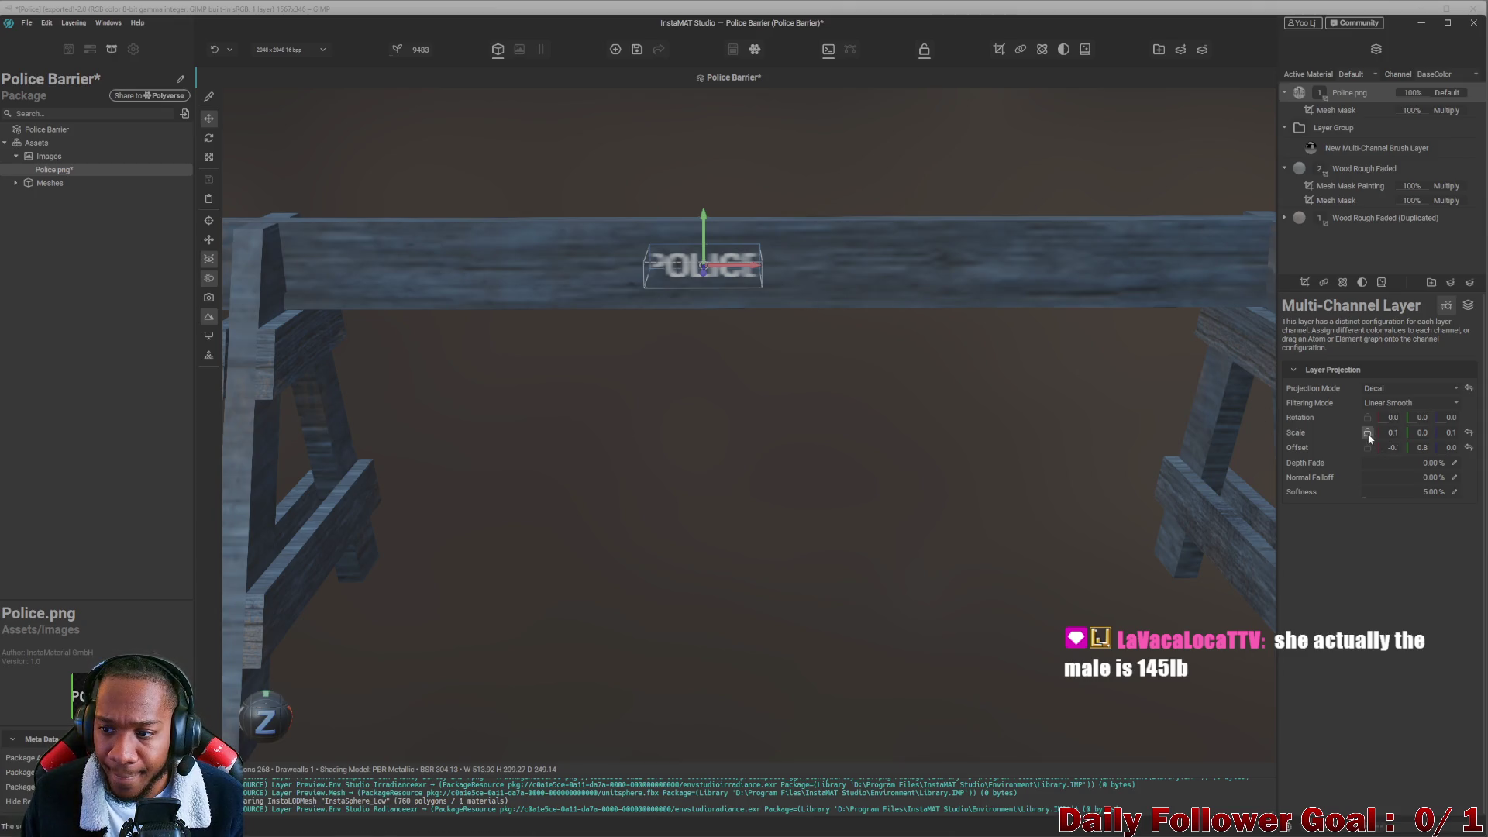
pyautogui.moveTo(1378, 435)
pyautogui.mouseDown()
pyautogui.moveTo(1402, 429)
pyautogui.moveTo(1388, 441)
pyautogui.mouseUp()
# Set the decal's Scale X to 0.70 and slide it along the beam to offset 0.0.
pyautogui.keyDown('ctrl'); pyautogui.scroll(1, 1387, 440); pyautogui.keyUp('ctrl')
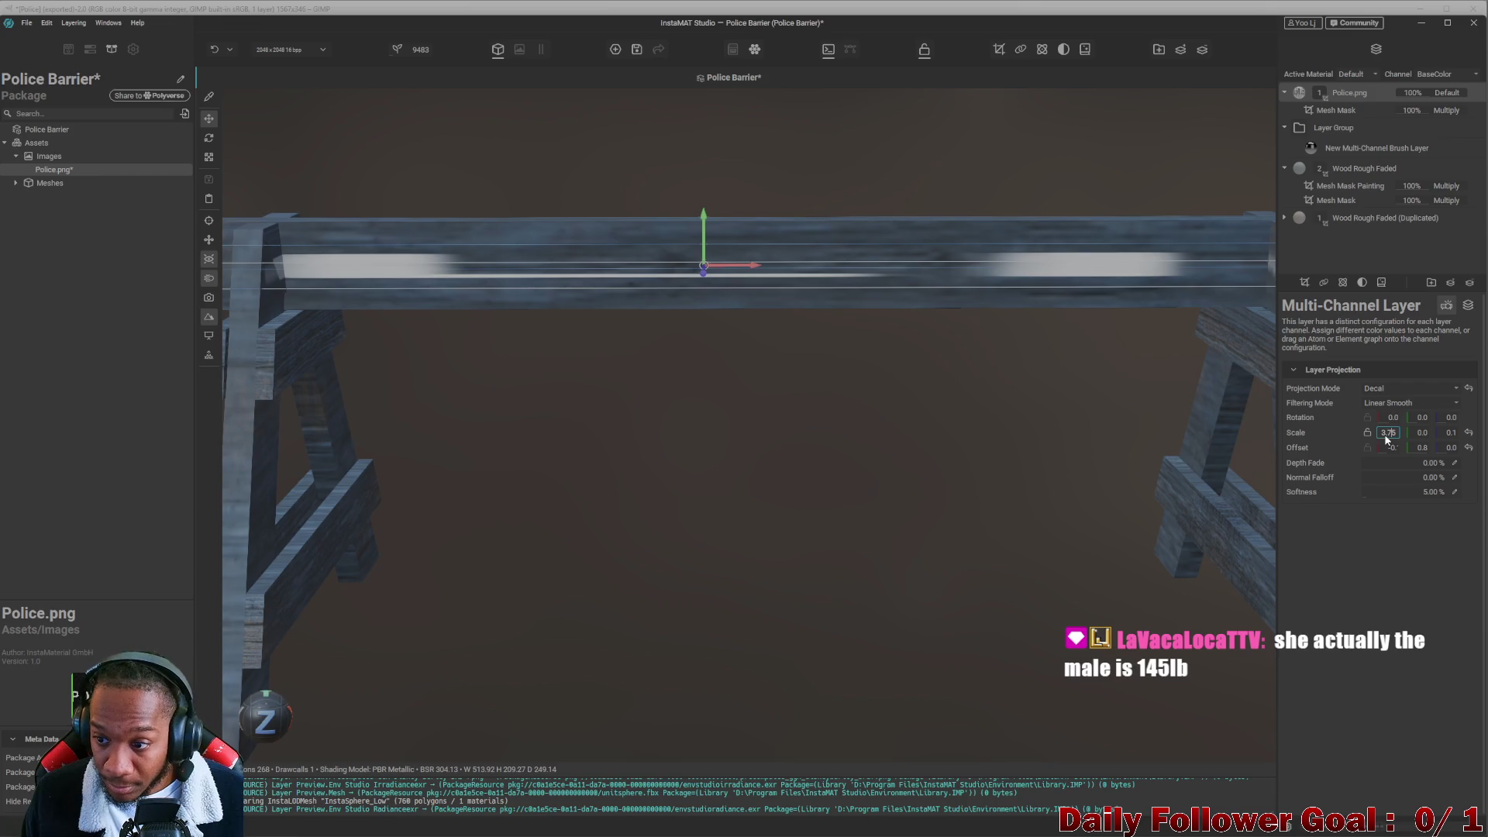
pyautogui.write('0.7')
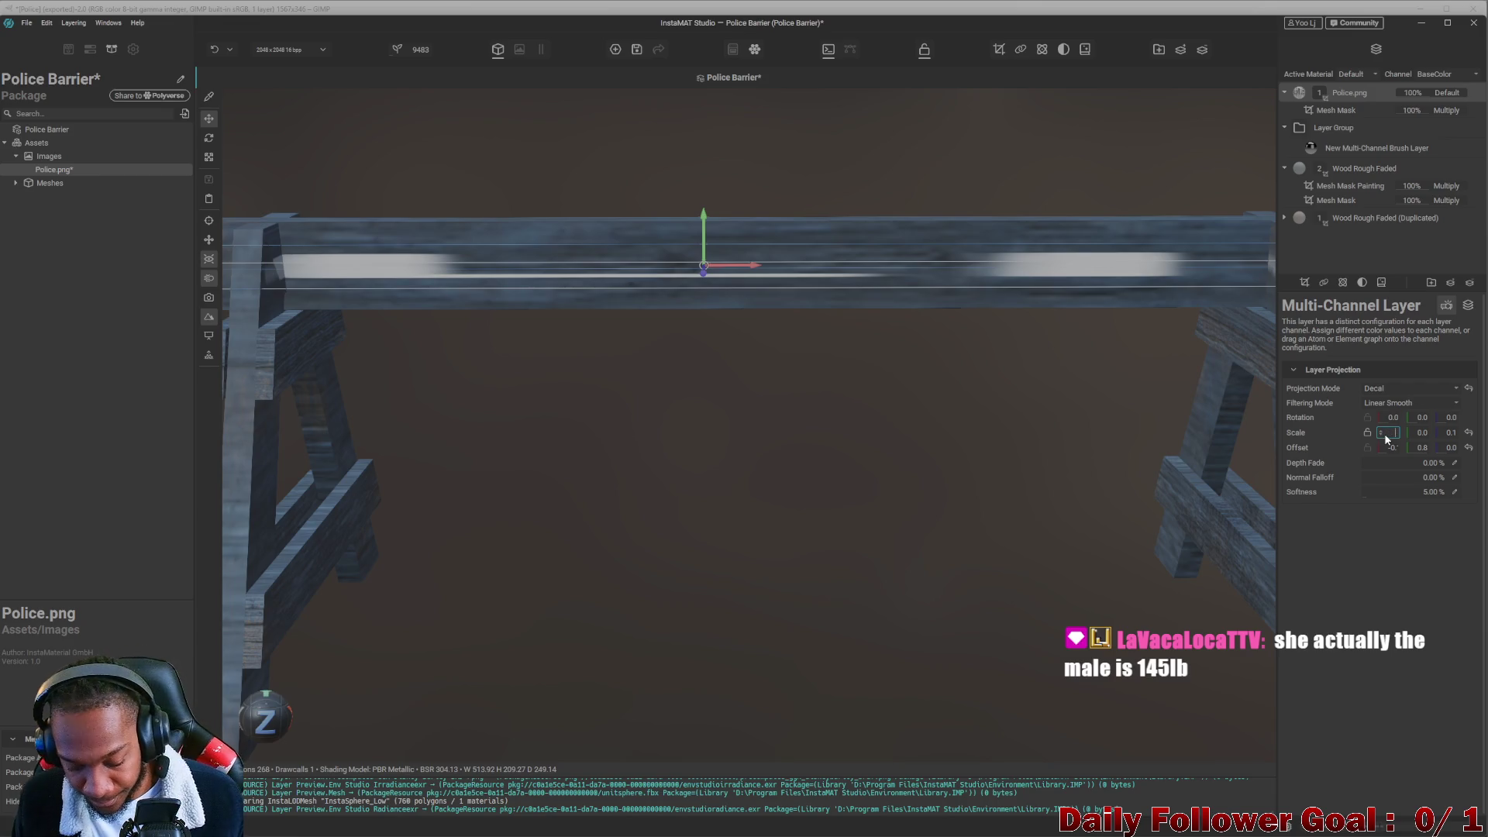
pyautogui.press('Return')
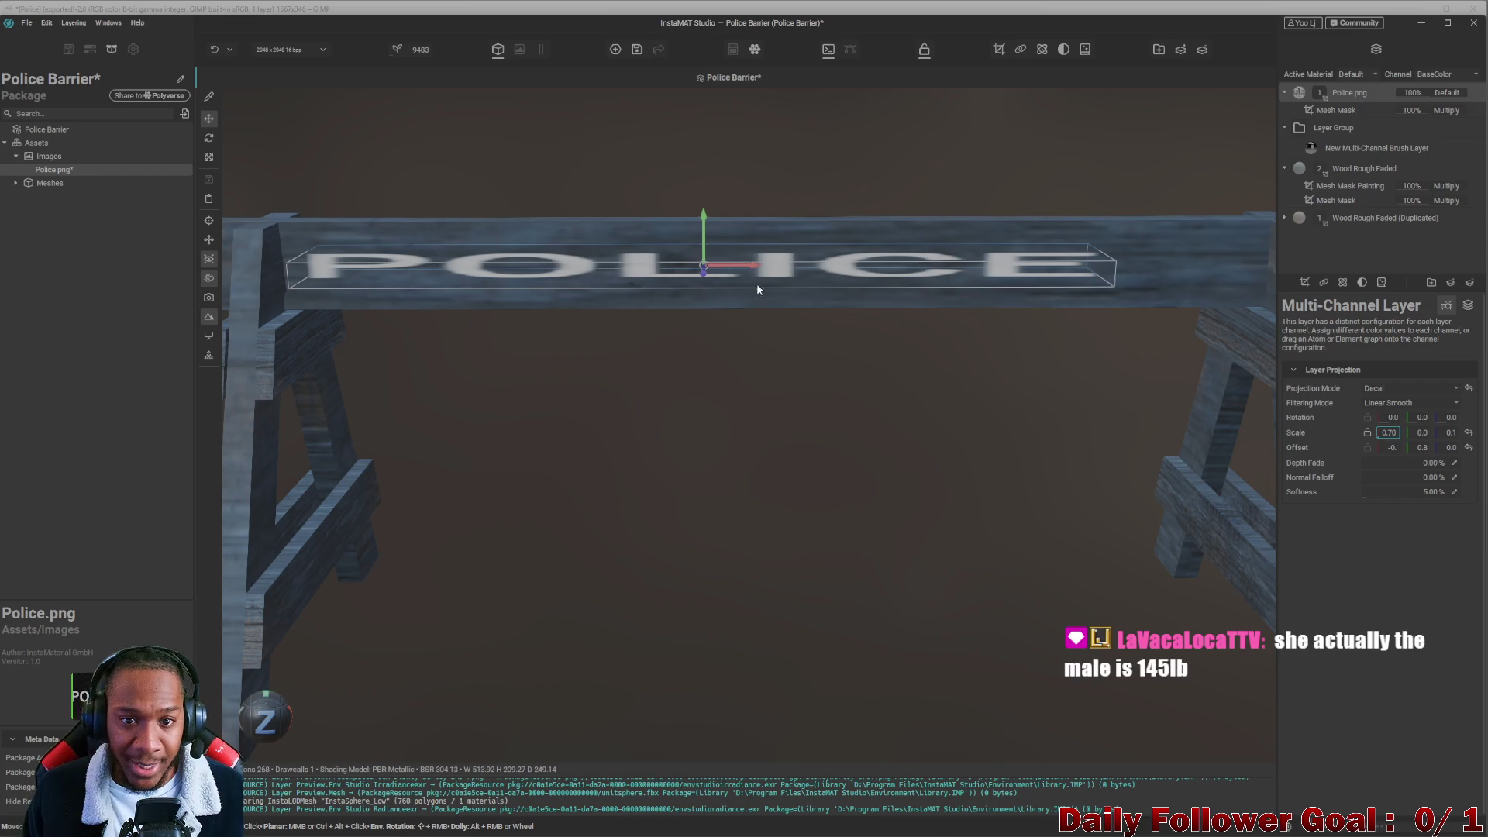
pyautogui.moveTo(770, 273)
pyautogui.mouseDown()
pyautogui.moveTo(744, 273)
pyautogui.moveTo(886, 275)
pyautogui.mouseUp()
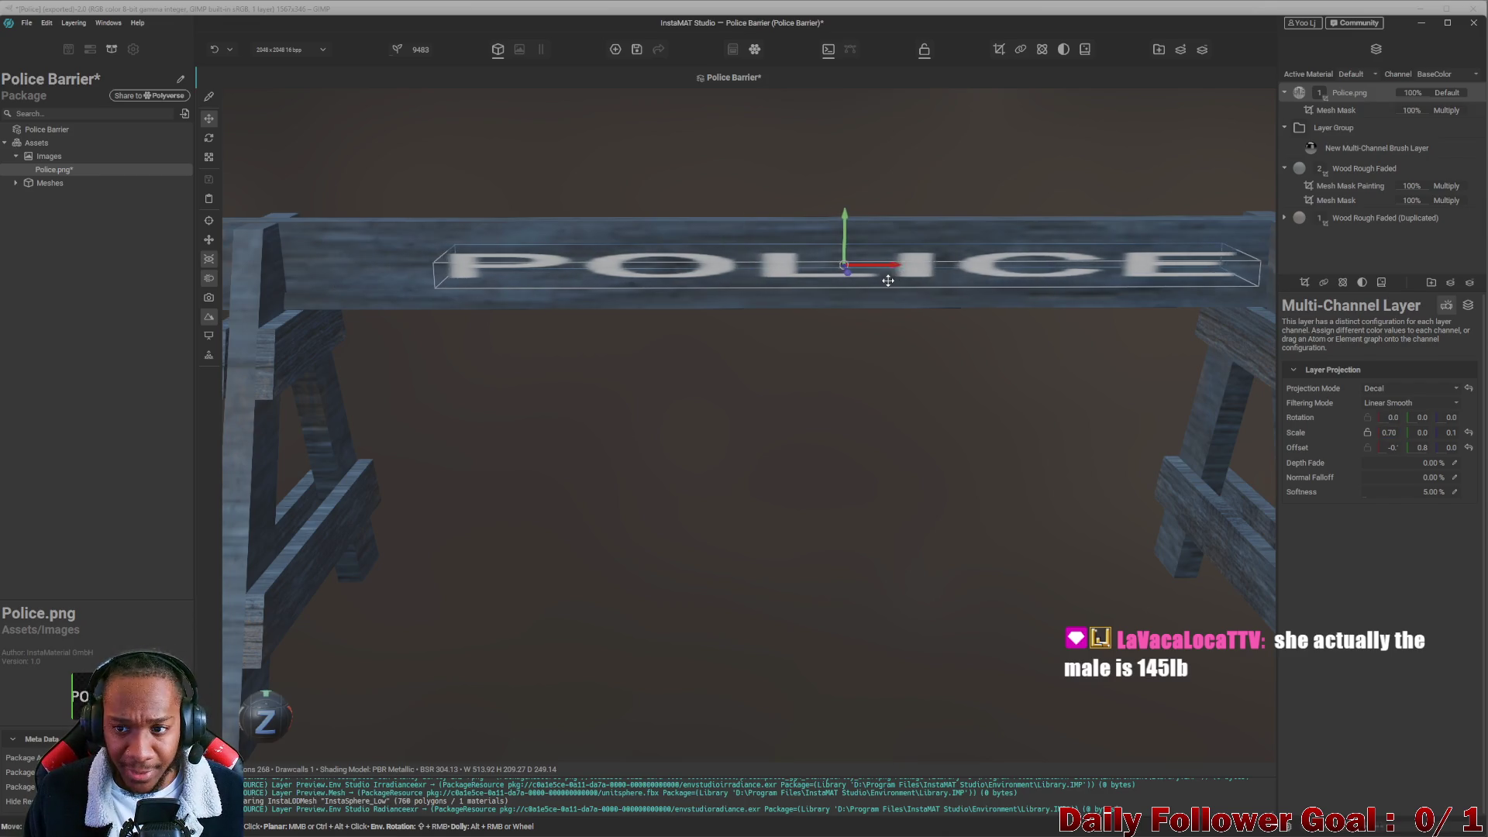
pyautogui.moveTo(872, 358)
pyautogui.mouseDown(button='right')
pyautogui.moveTo(874, 401)
pyautogui.moveTo(814, 282)
pyautogui.mouseUp(button='right')
pyautogui.moveTo(823, 350); pyautogui.dragTo(773, 353)
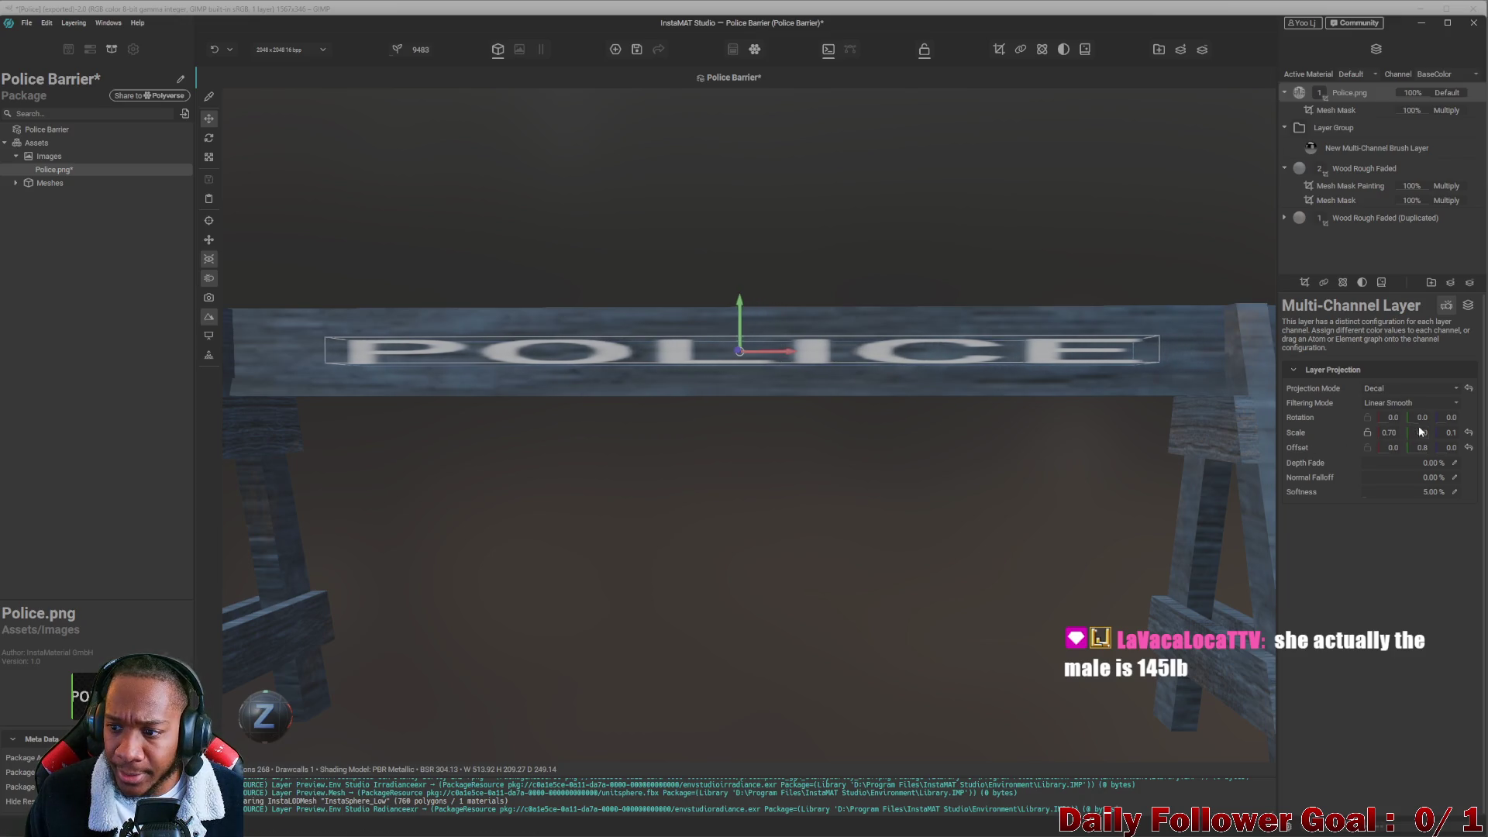
# Reduce the decal's vertical scale, trying 0.20, 0.10 and 0.09 before settling on 0.05.
pyautogui.keyDown('ctrl'); pyautogui.scroll(5, 1408, 436); pyautogui.keyUp('ctrl')
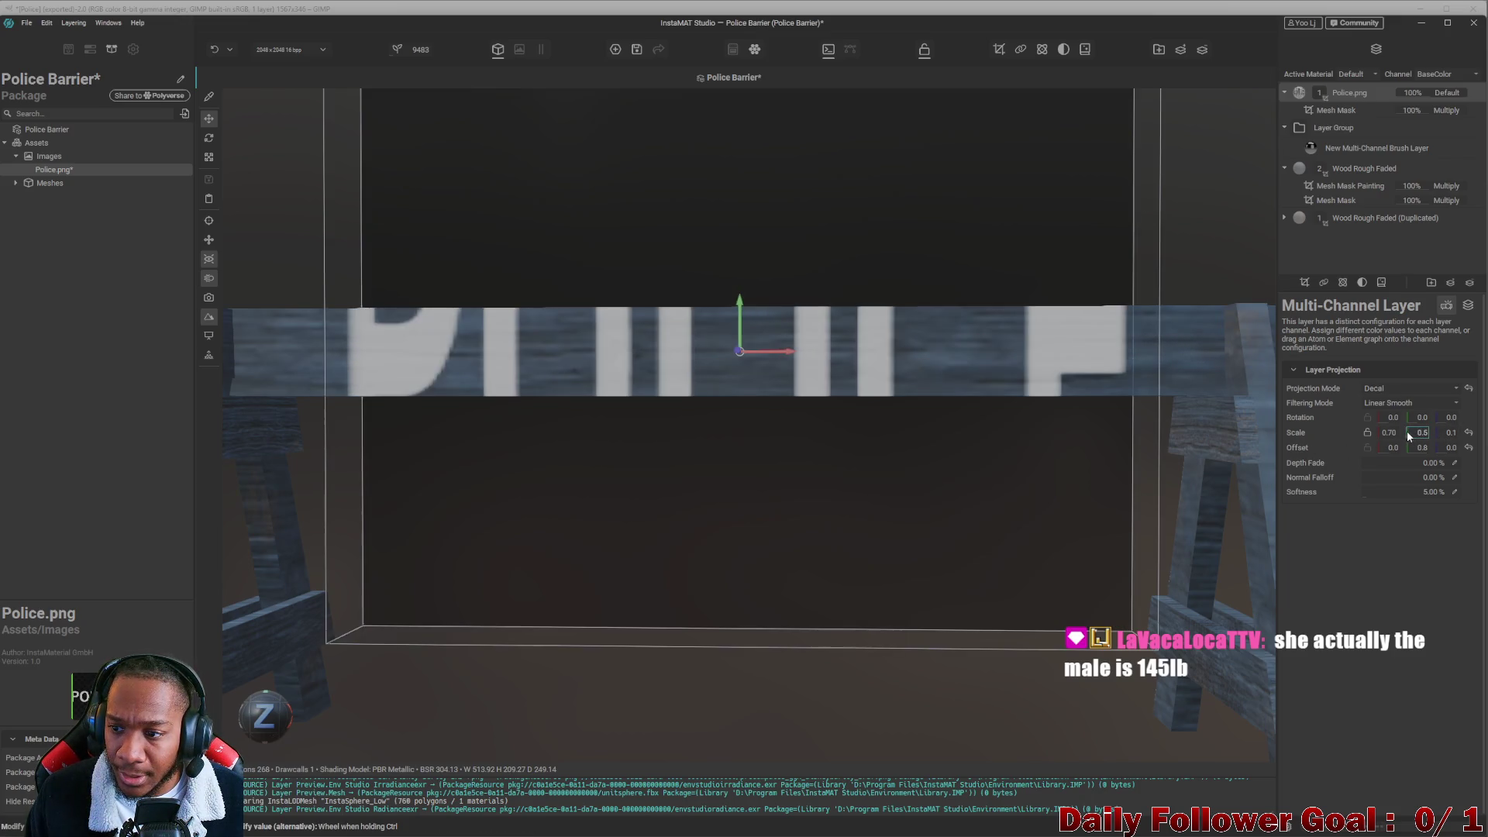
pyautogui.moveTo(1408, 436); pyautogui.dragTo(1426, 431)
pyautogui.click(1426, 432)
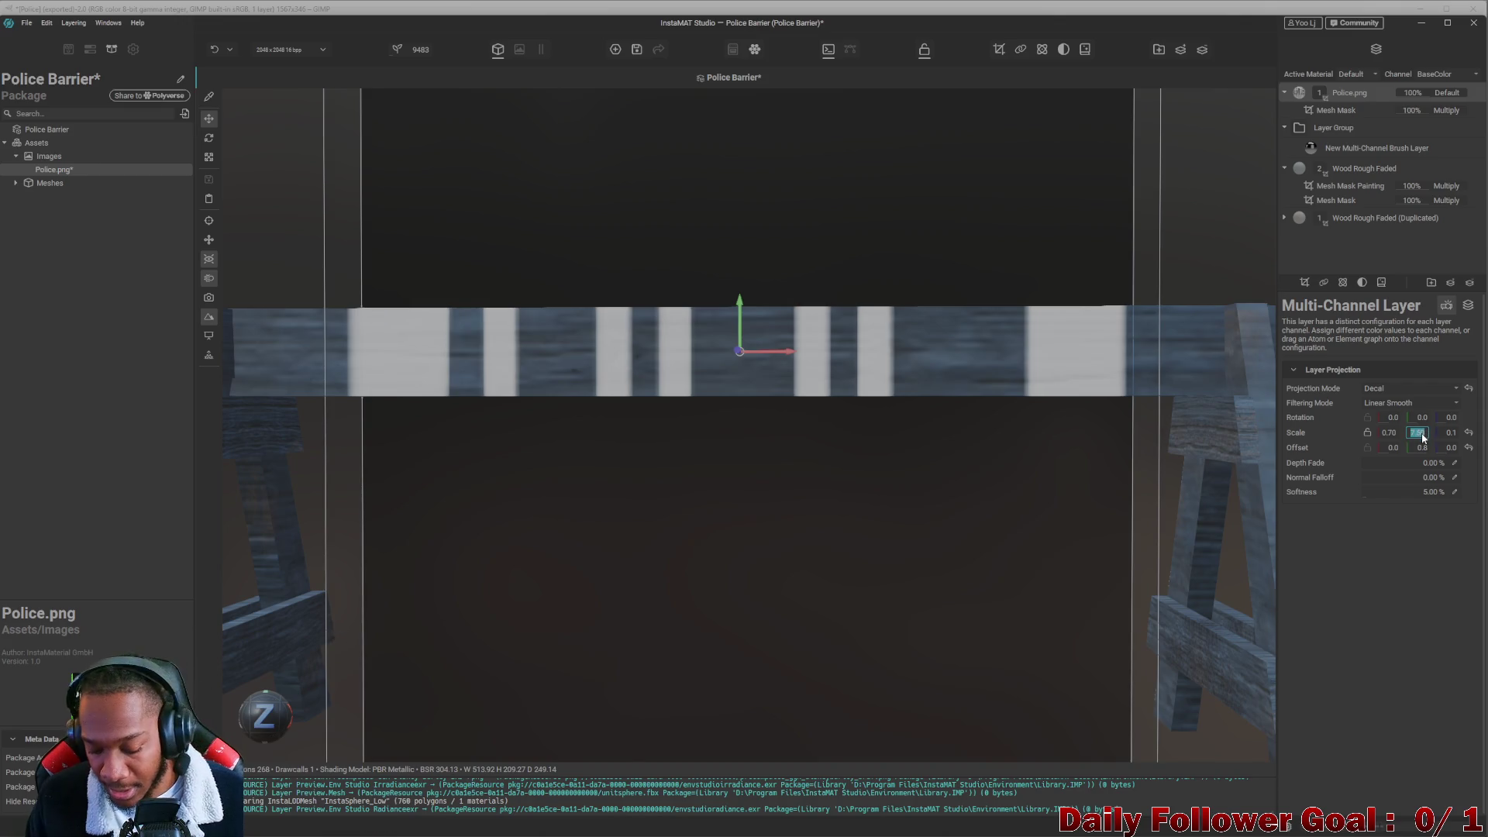
pyautogui.write('0.2')
pyautogui.press('Return')
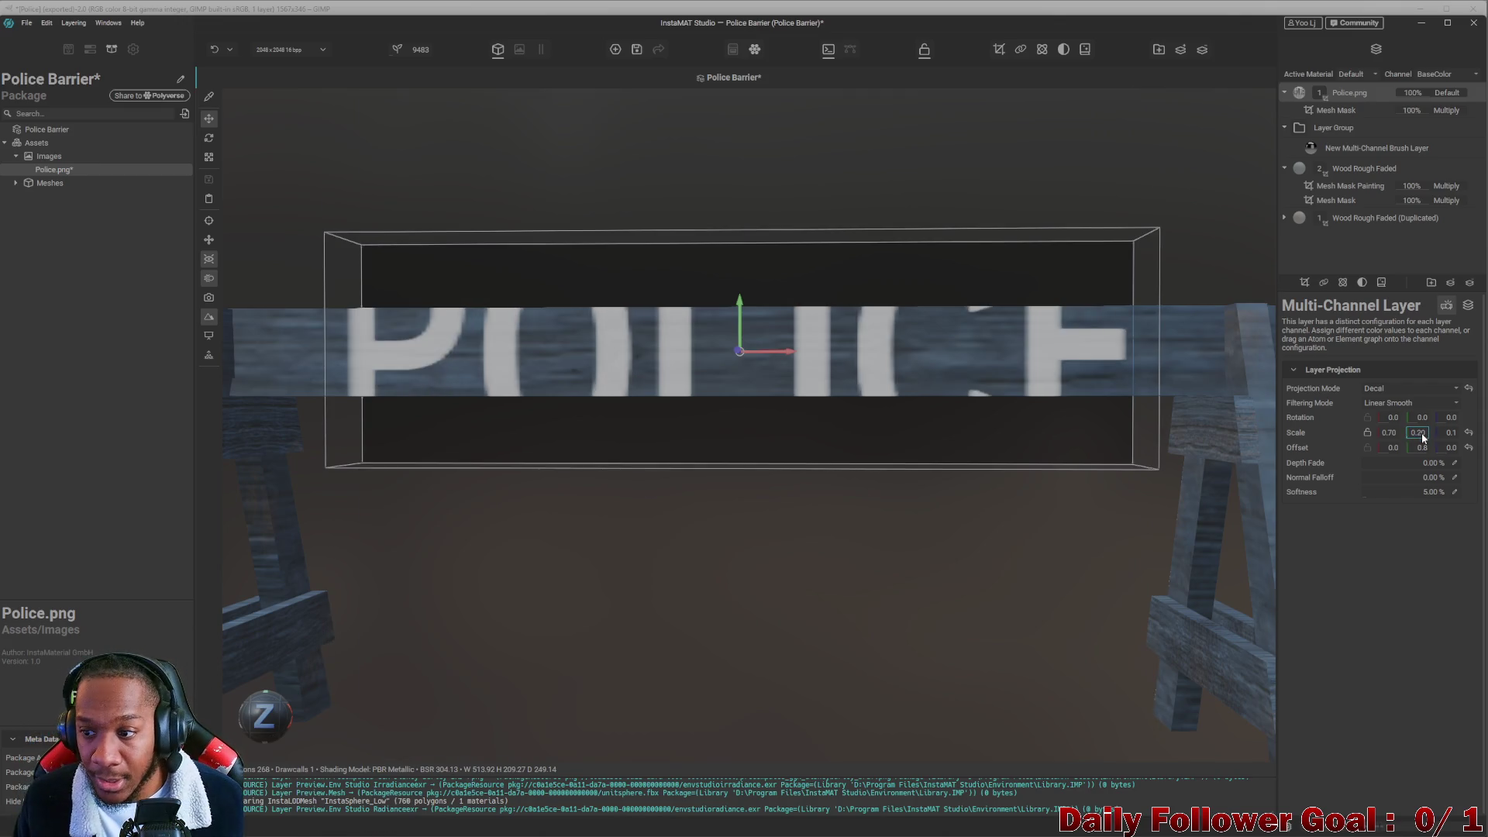
pyautogui.write('2')
pyautogui.press('Return')
pyautogui.write('0.1')
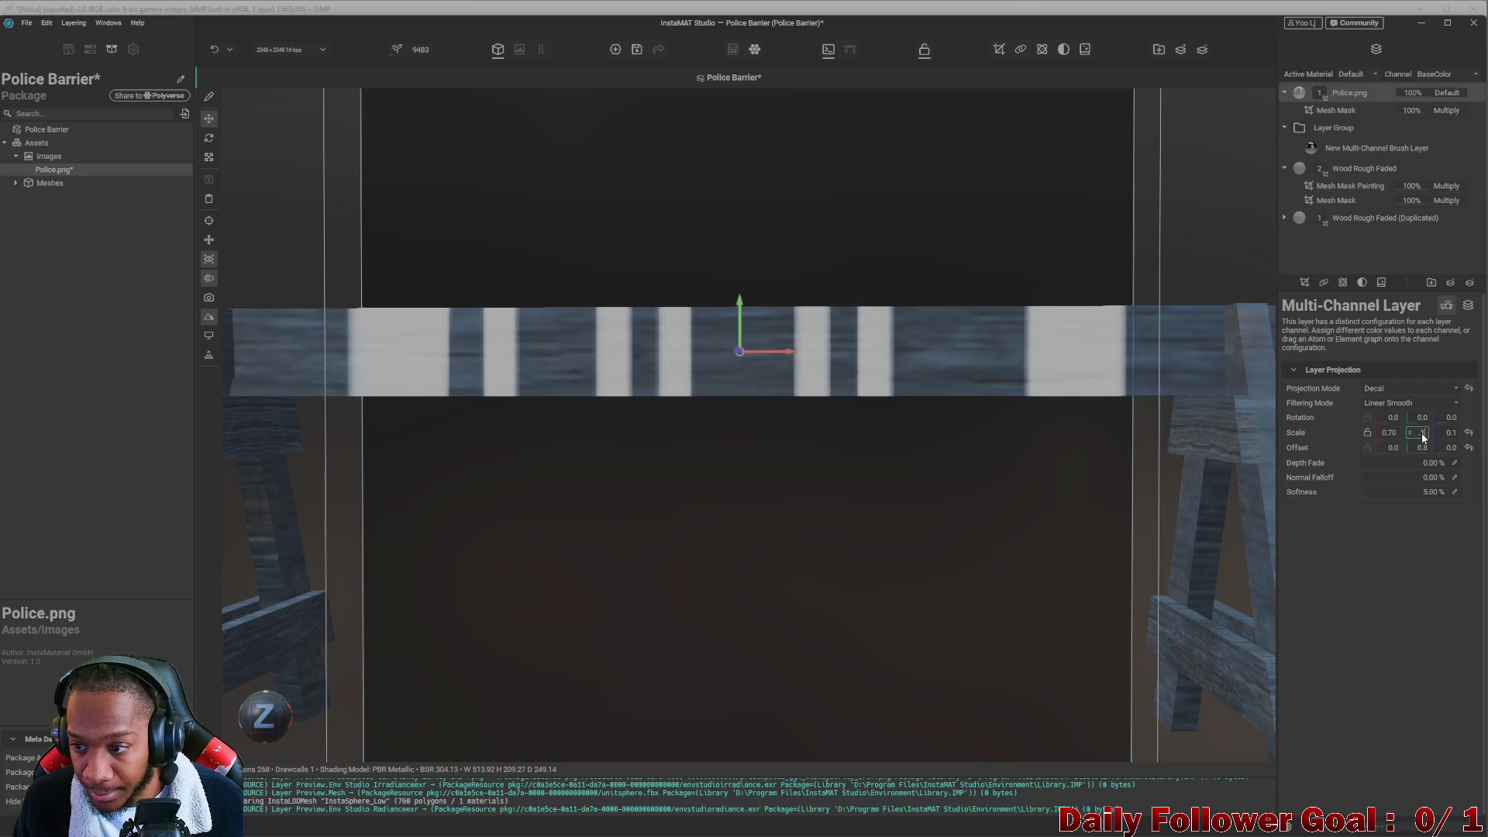
pyautogui.press('Return')
pyautogui.write('2')
pyautogui.press('Return')
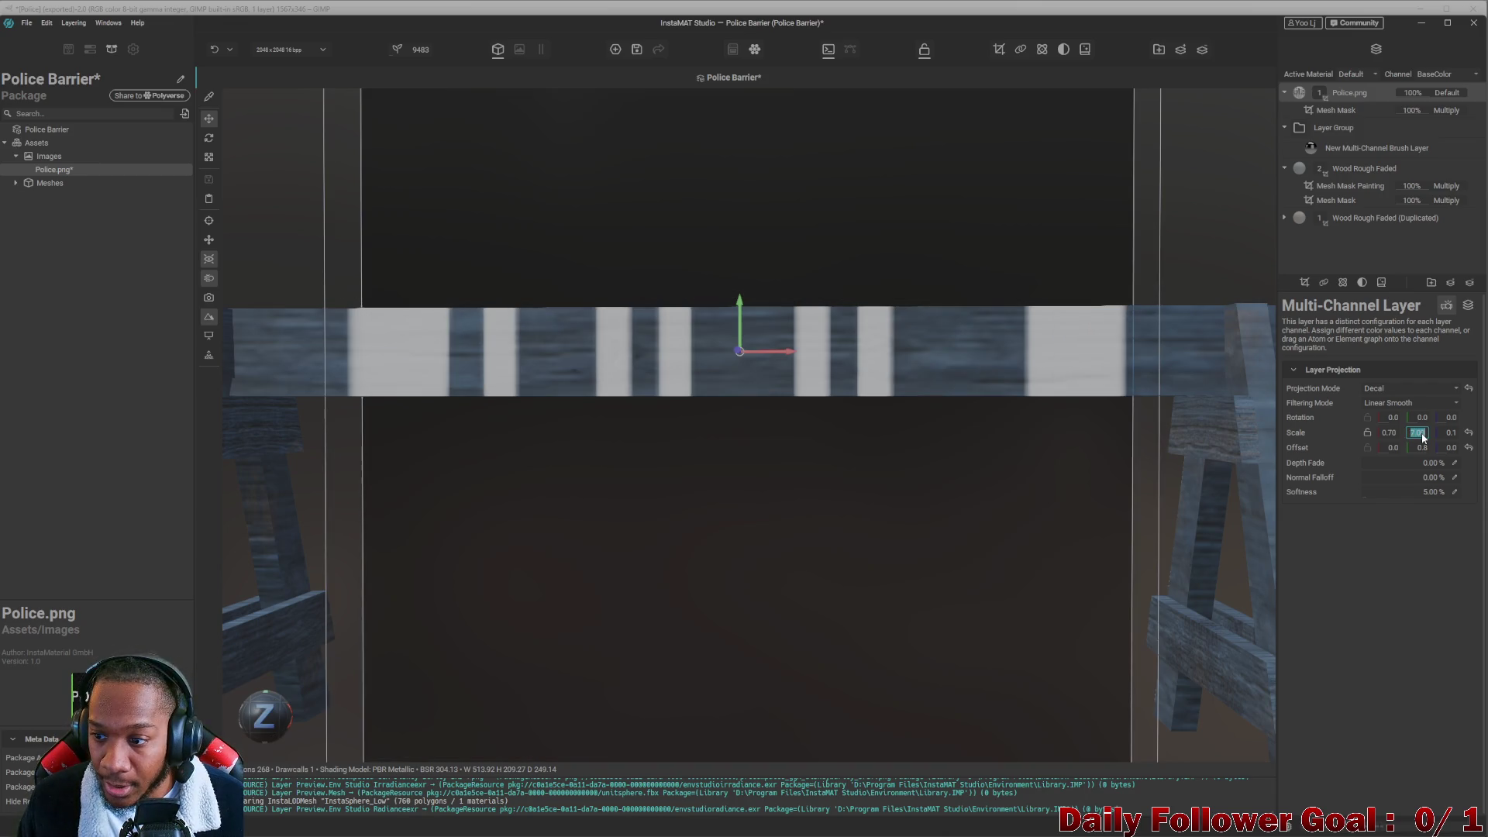
pyautogui.write('0')
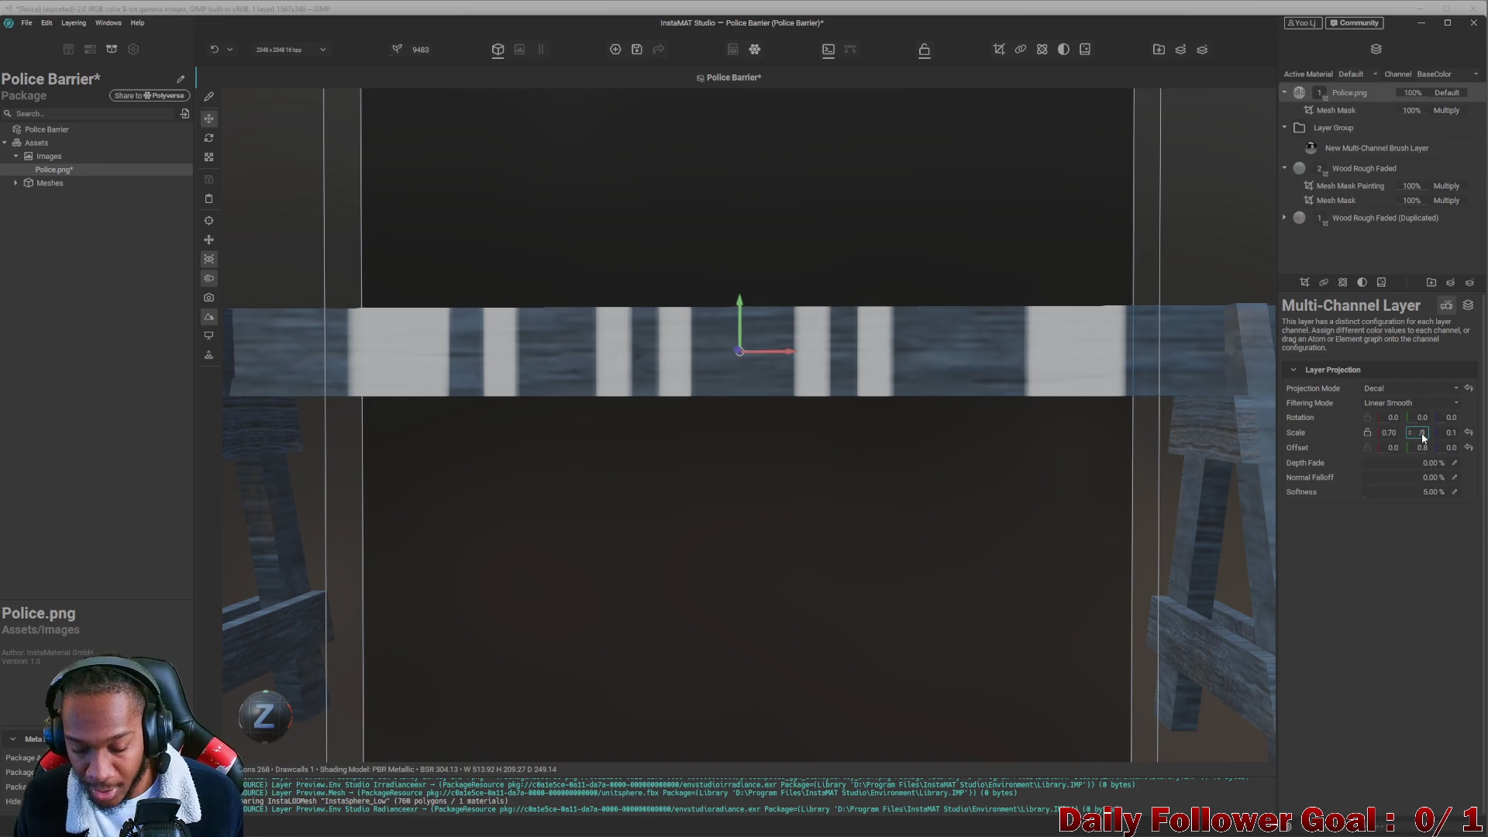
pyautogui.write('.09')
pyautogui.press('Return')
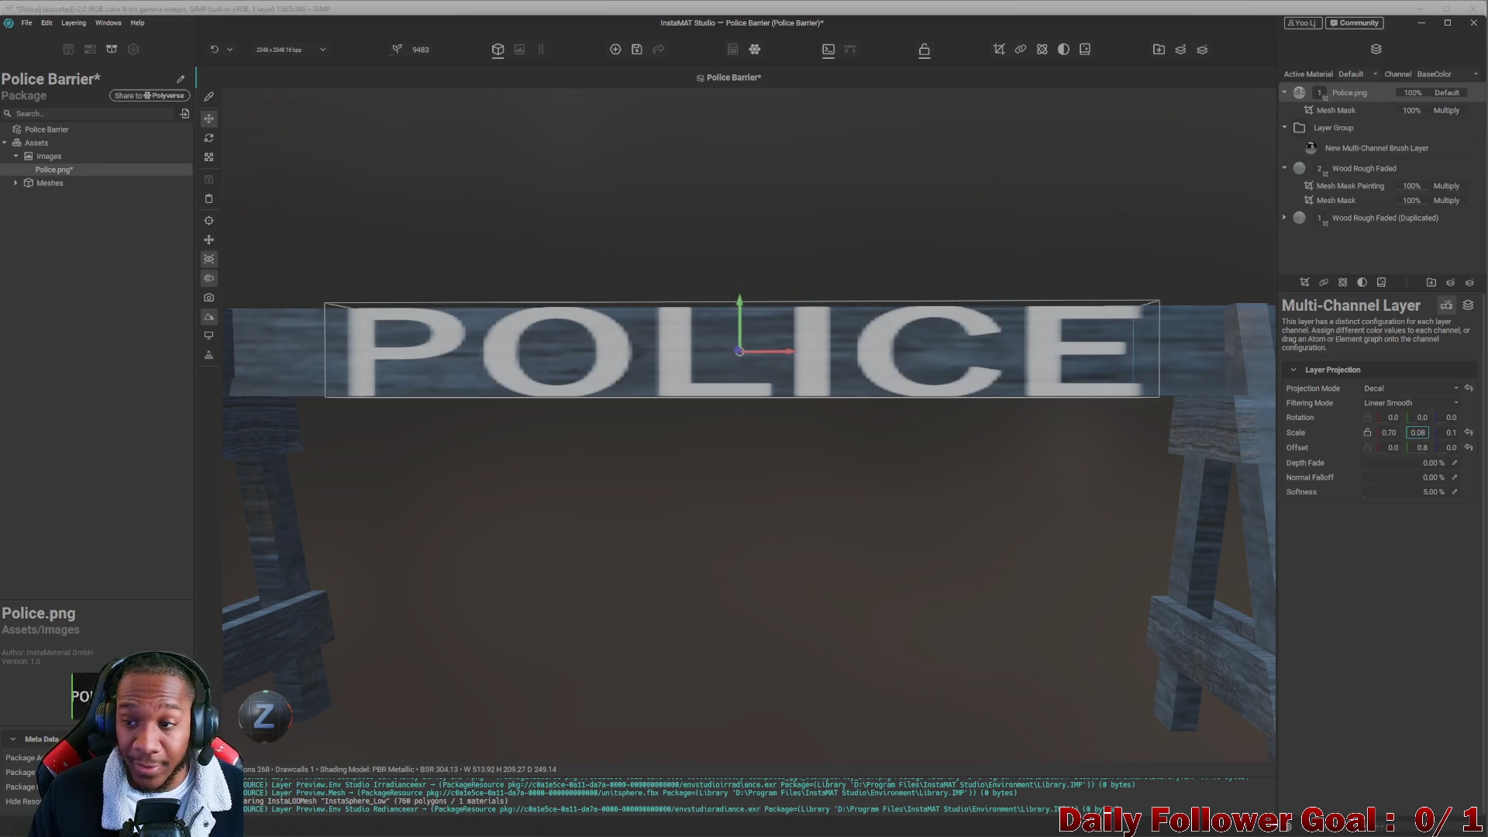
pyautogui.scroll(-1, 1422, 438)
pyautogui.click(1421, 439)
pyautogui.write('1')
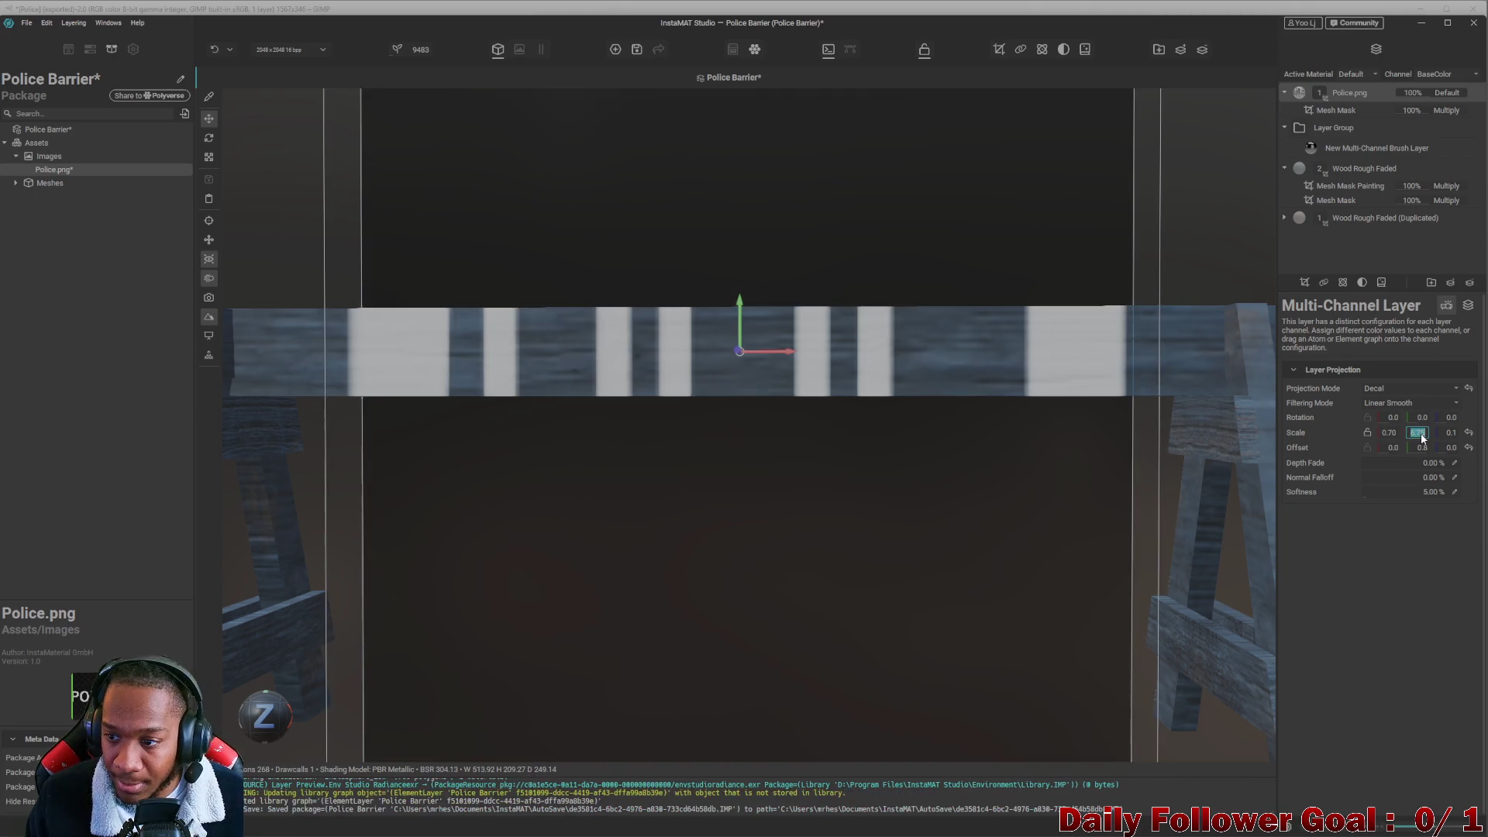
pyautogui.write('.05')
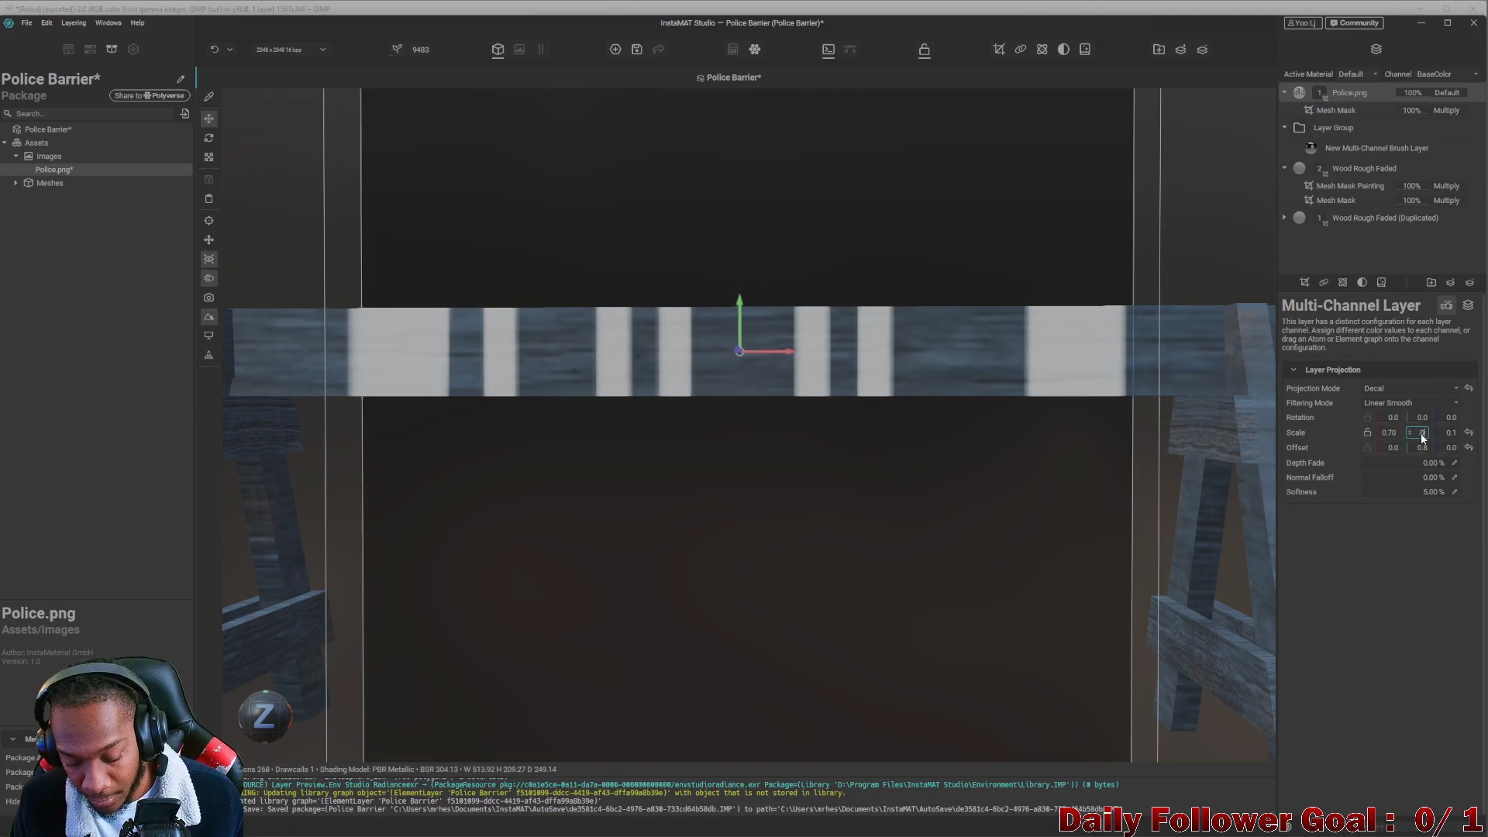
pyautogui.press('Return')
pyautogui.scroll(-5, 892, 602)
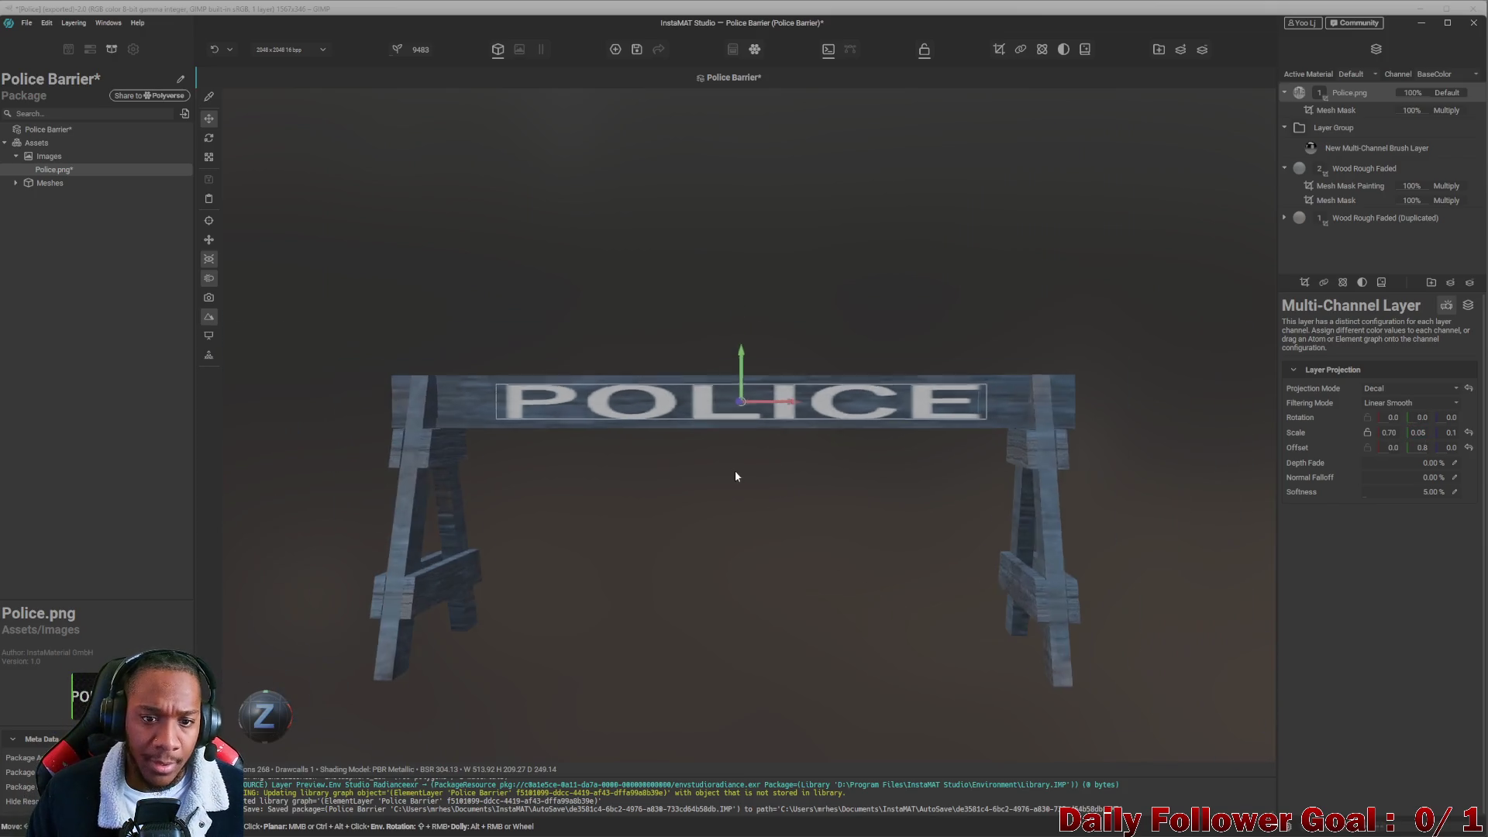
# Nudge the POLICE decal slightly left along its X axis so it sits centred on the top beam.
pyautogui.moveTo(653, 463)
pyautogui.mouseDown(button='right')
pyautogui.moveTo(877, 558)
pyautogui.moveTo(654, 465)
pyautogui.mouseUp(button='right')
pyautogui.scroll(3, 840, 398)
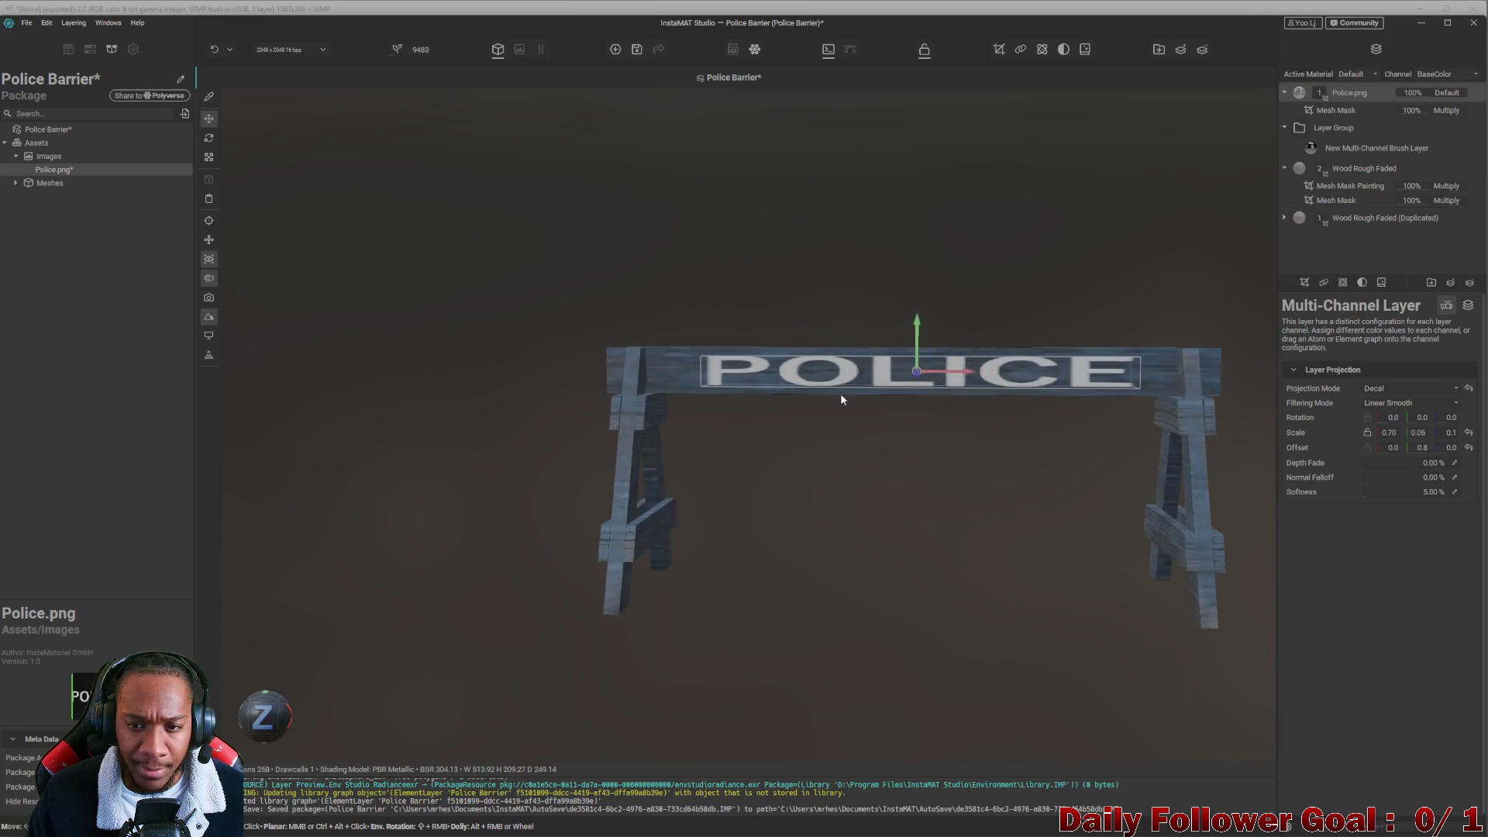
pyautogui.moveTo(934, 341)
pyautogui.mouseDown(button='right')
pyautogui.moveTo(1000, 412)
pyautogui.moveTo(830, 392)
pyautogui.moveTo(834, 418)
pyautogui.mouseUp(button='right')
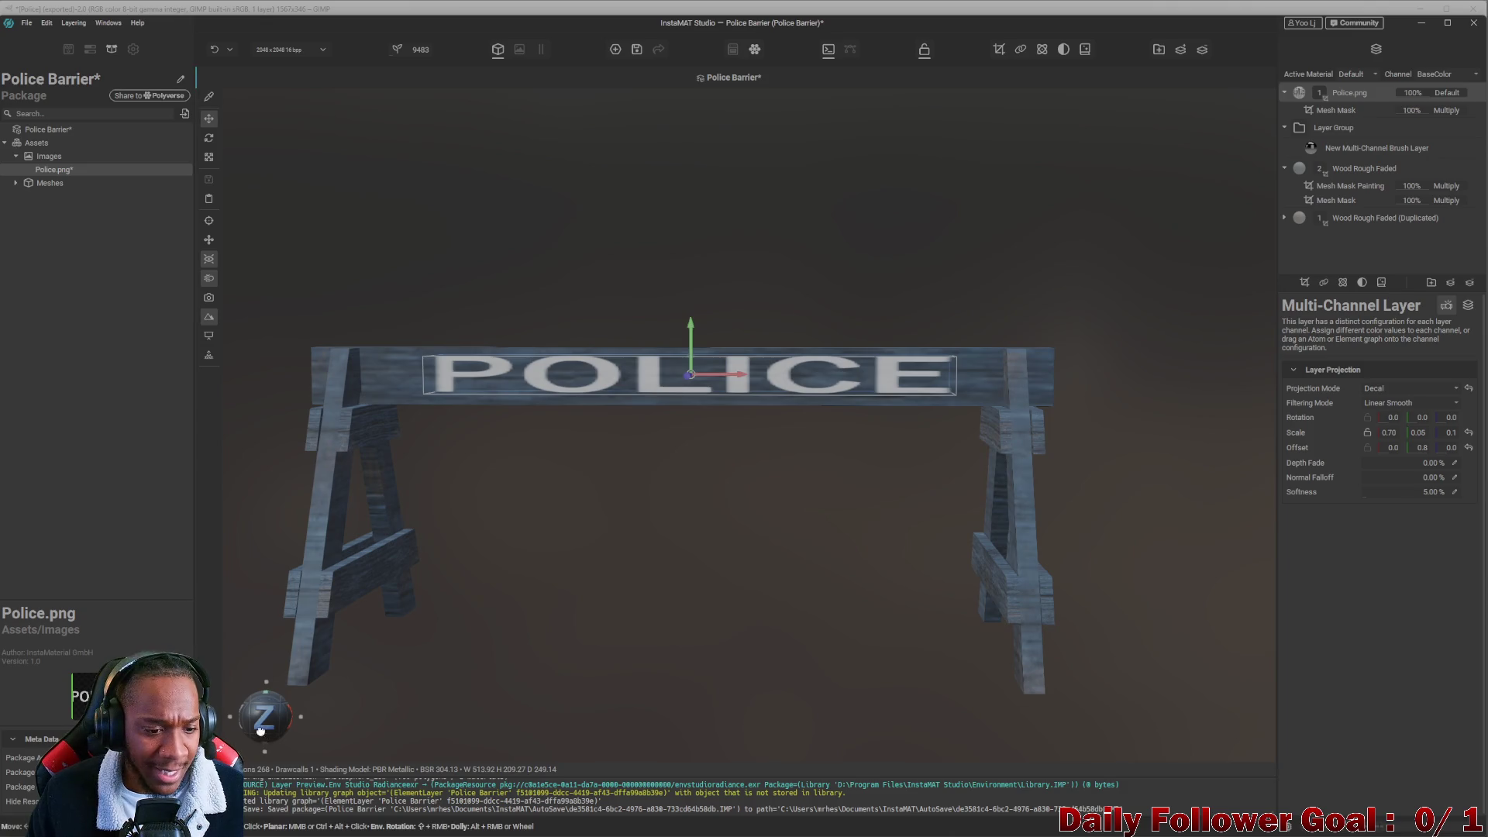
pyautogui.click(269, 683)
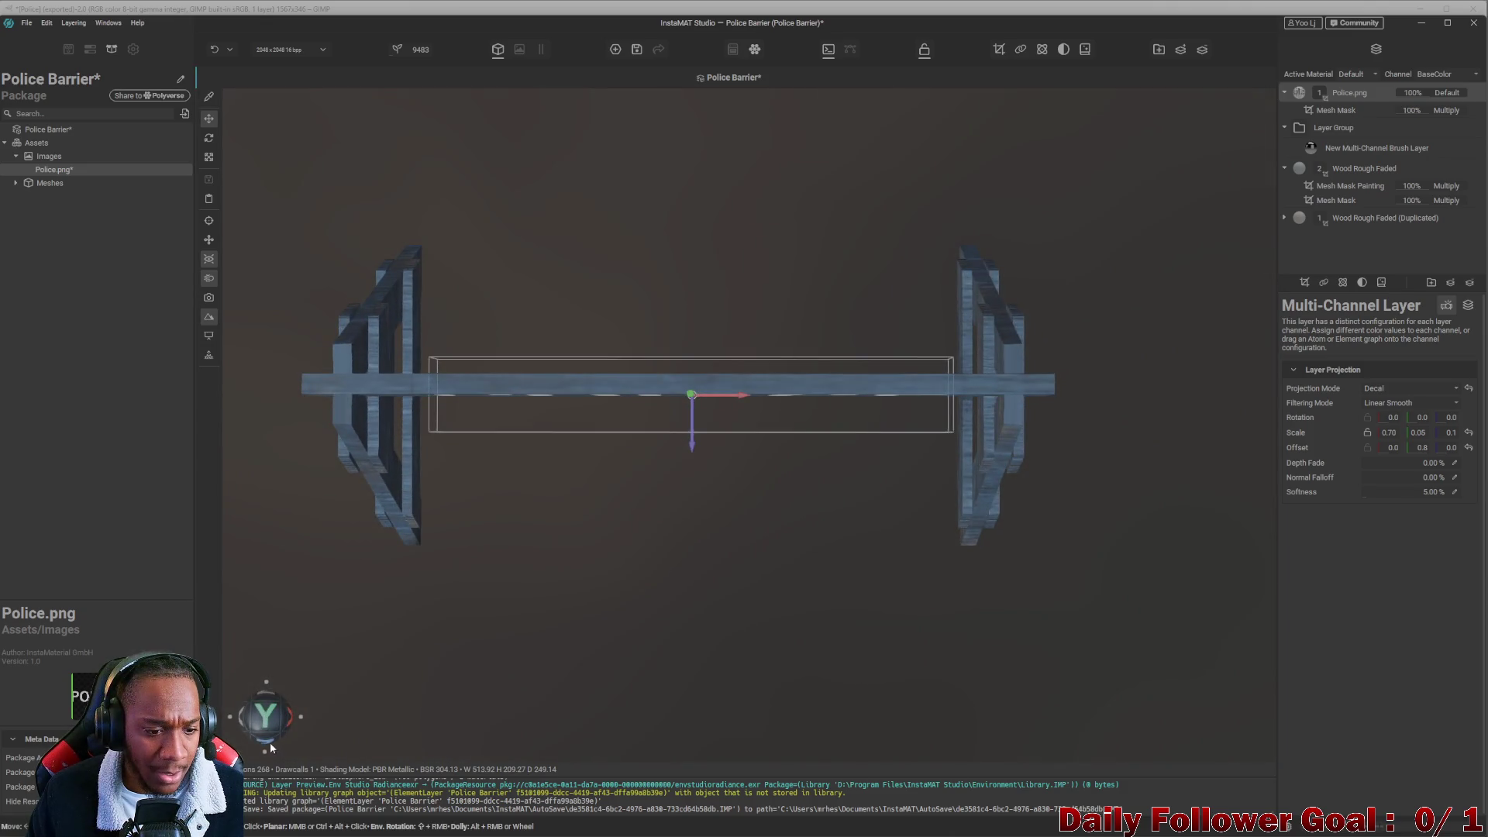
pyautogui.click(268, 742)
pyautogui.moveTo(543, 463); pyautogui.dragTo(592, 466, button='middle')
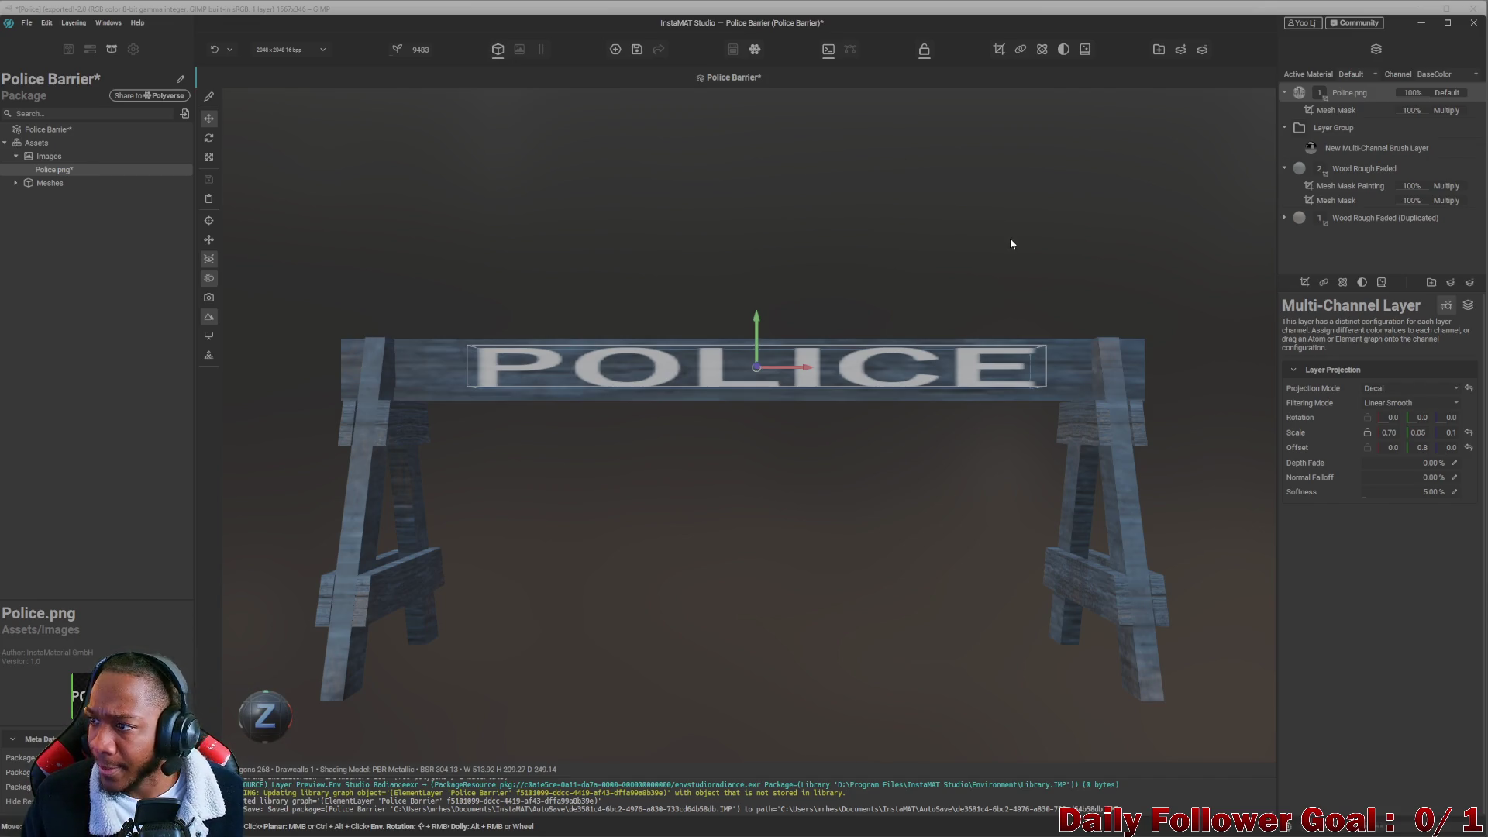
pyautogui.moveTo(799, 367); pyautogui.dragTo(790, 367)
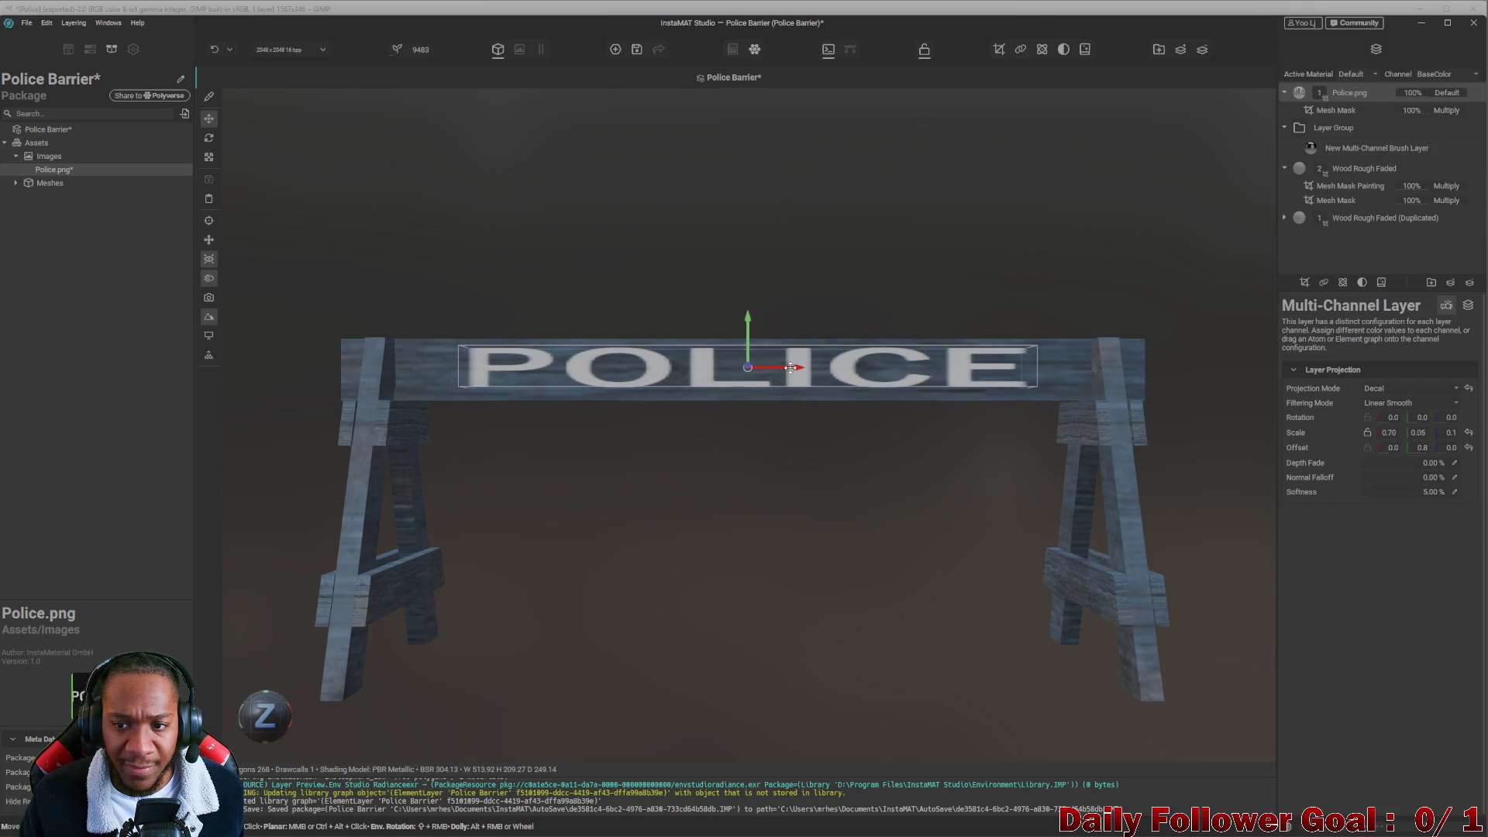
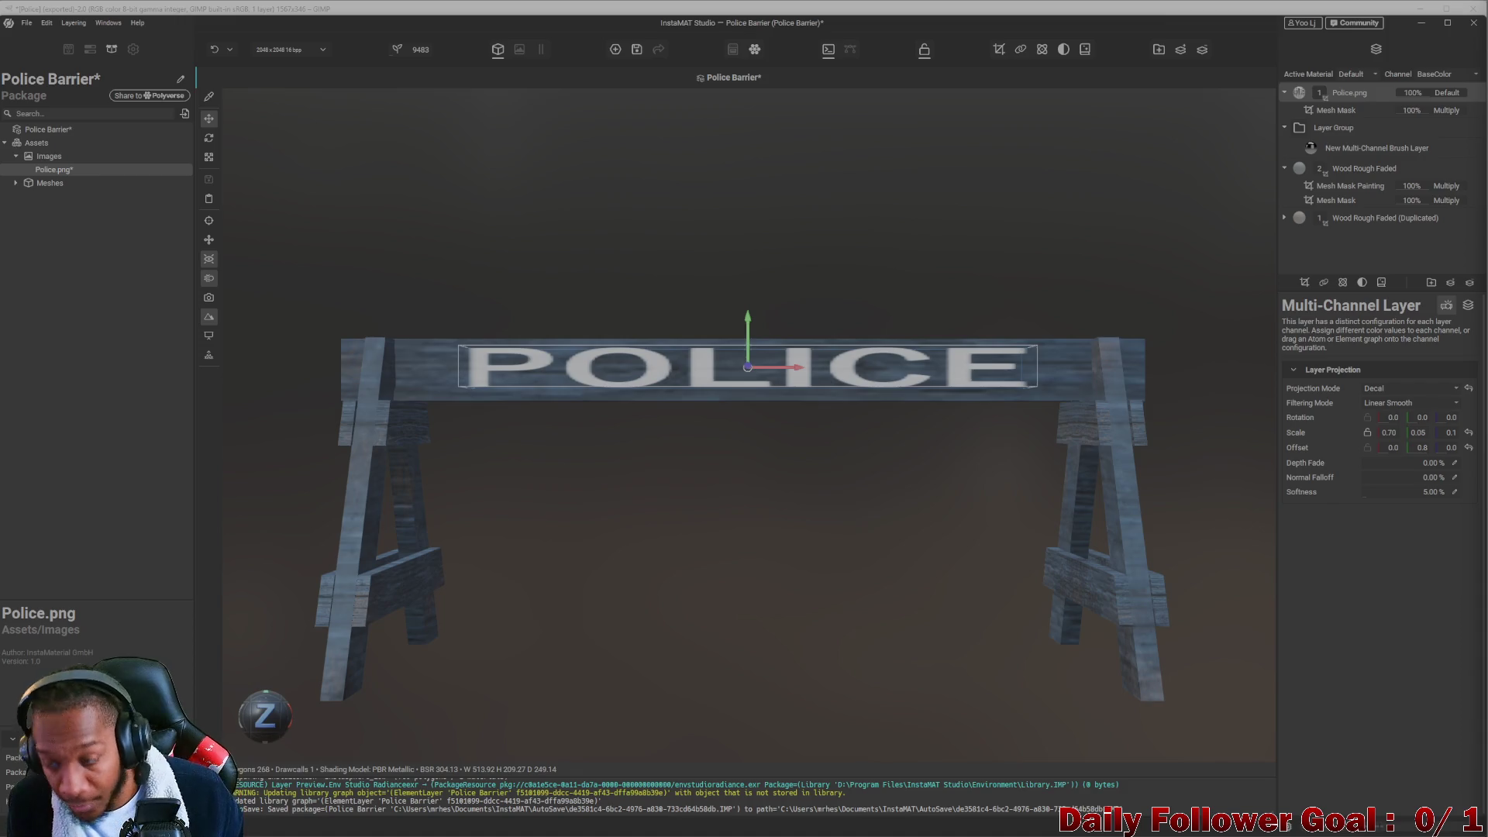
# Switch from InstaMAT Studio to the browser showing the Viewport documentation page.
pyautogui.hotkey('alt', 'Tab')
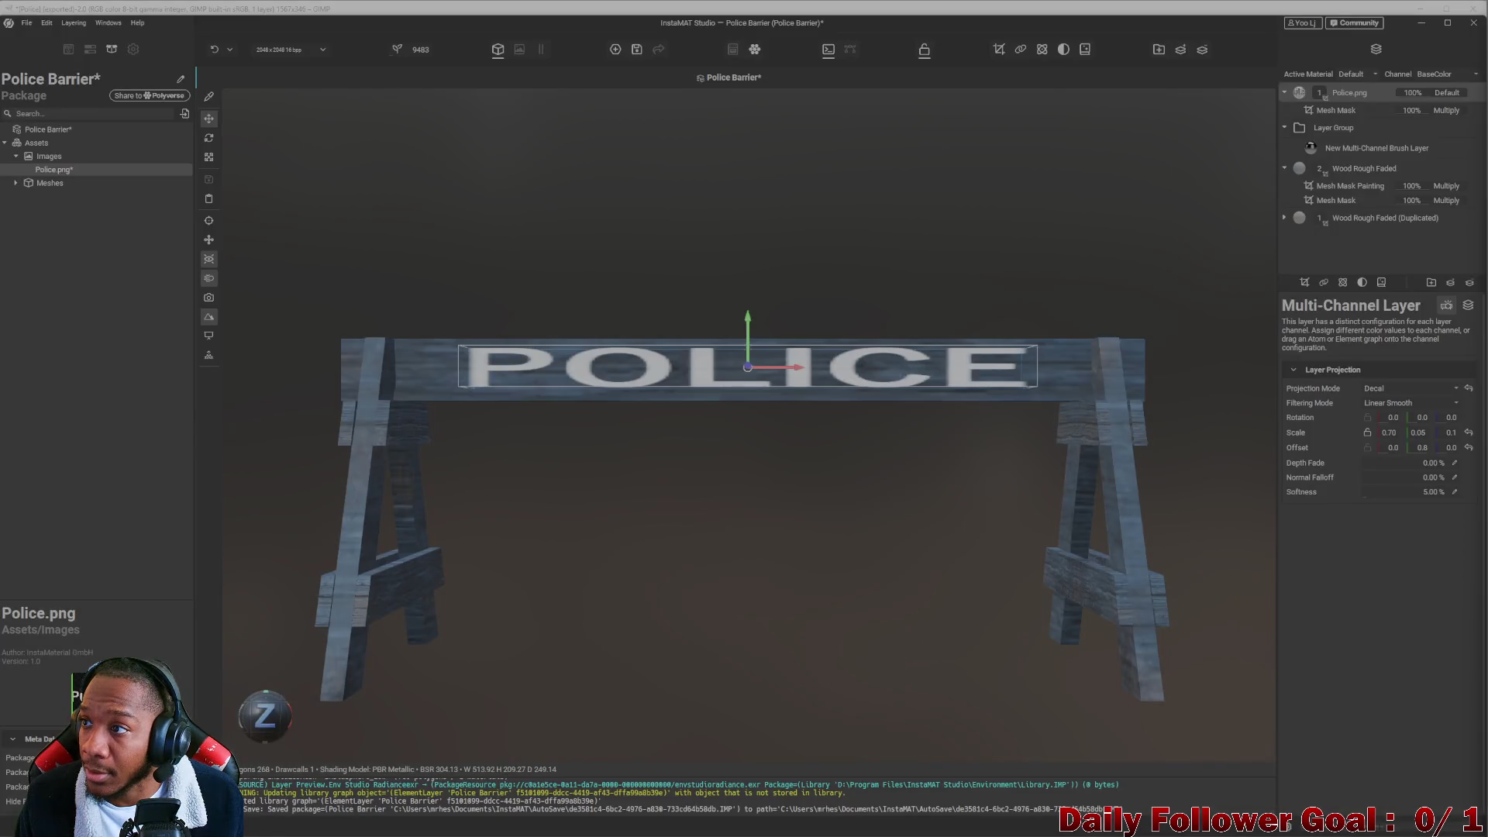
pyautogui.hotkey('alt', 'Tab')
# Search the maximized docs for 'ortho', select the Snap to an Orthographic View instructions, then close the tab.
pyautogui.moveTo(618, 6); pyautogui.dragTo(884, 34)
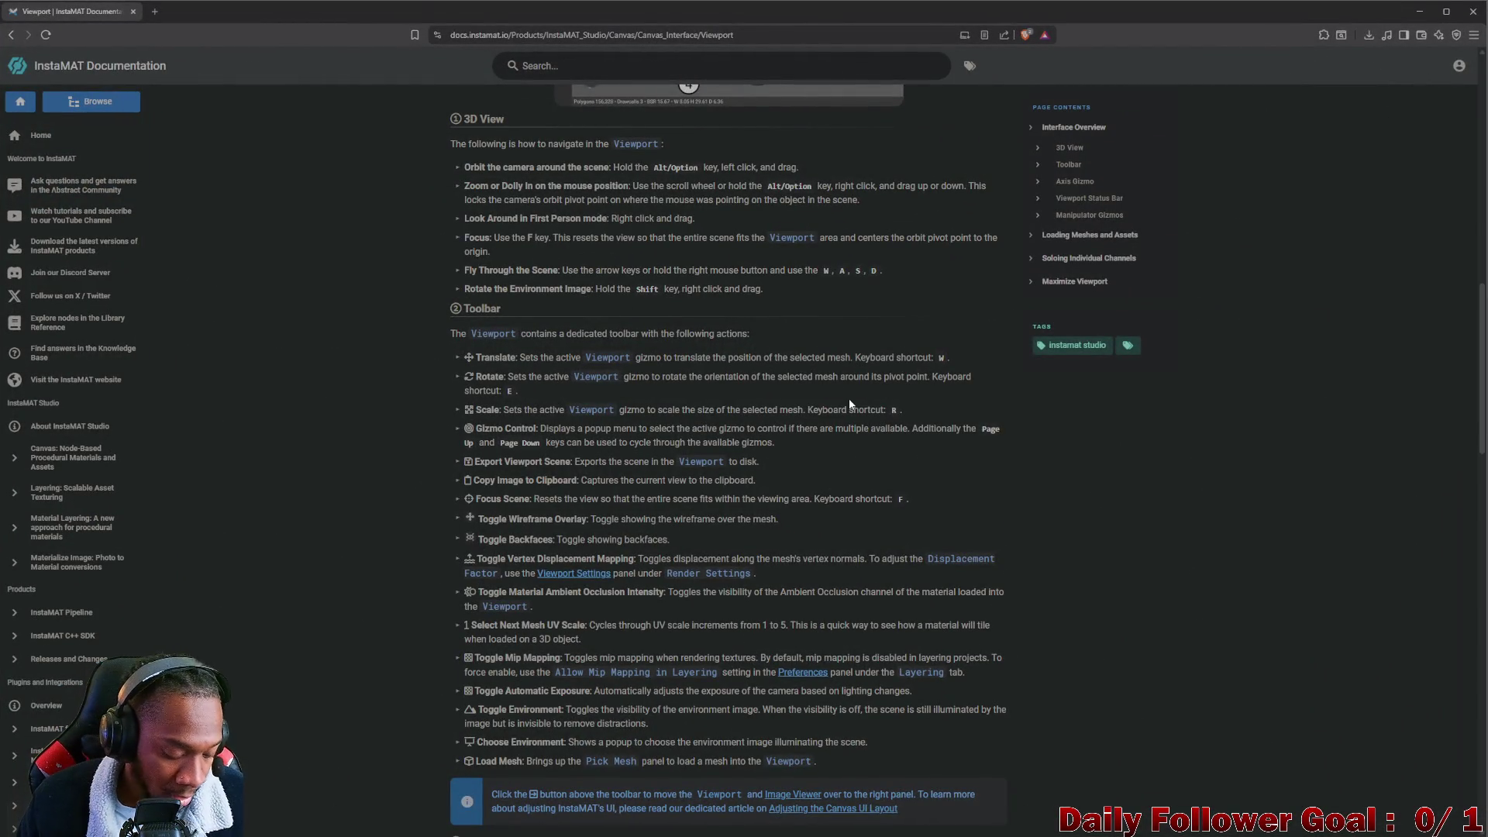
pyautogui.hotkey('ctrl', 'f')
pyautogui.write('or')
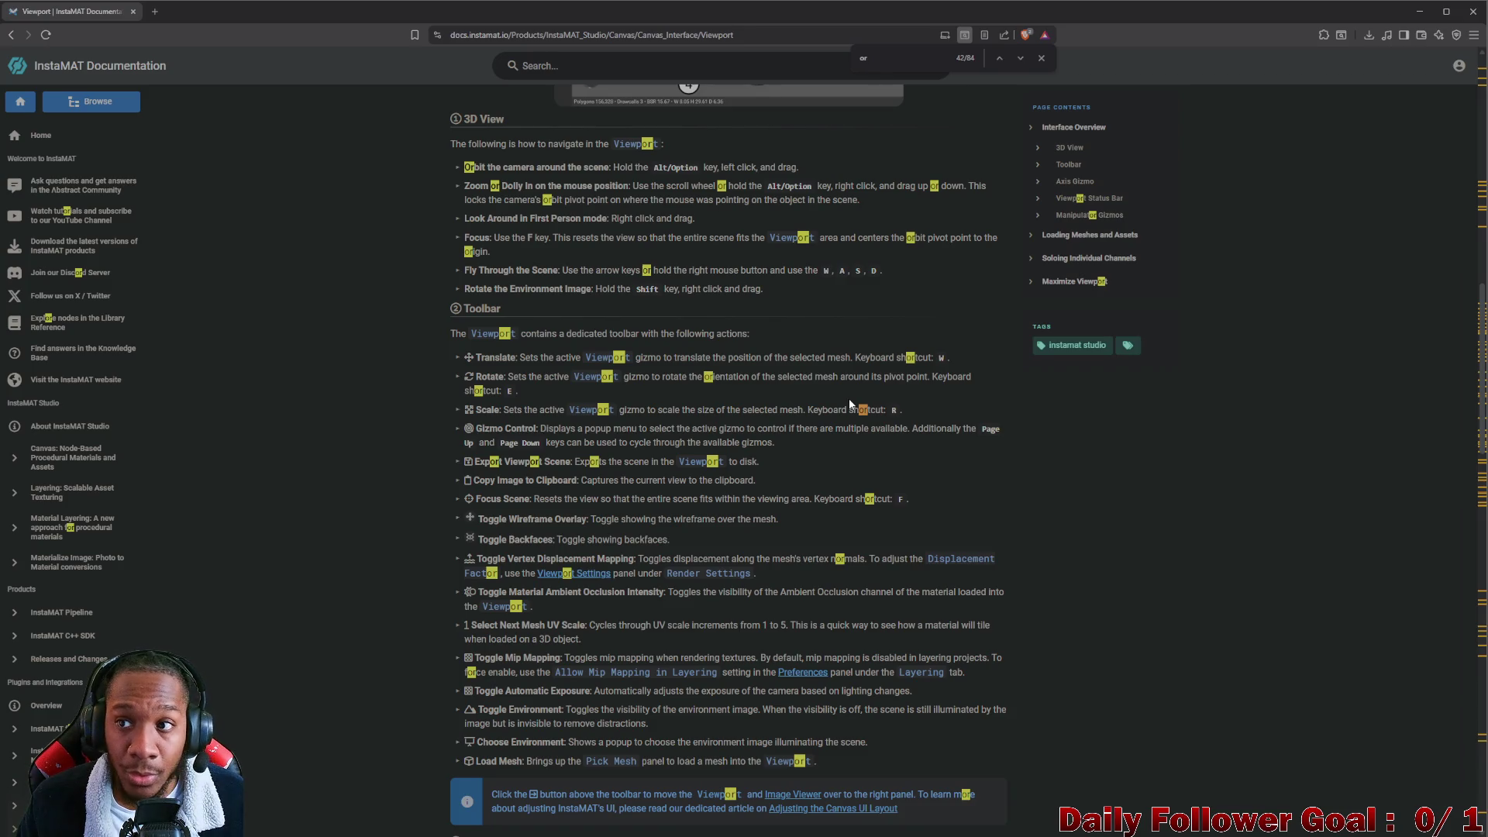
pyautogui.write('tho')
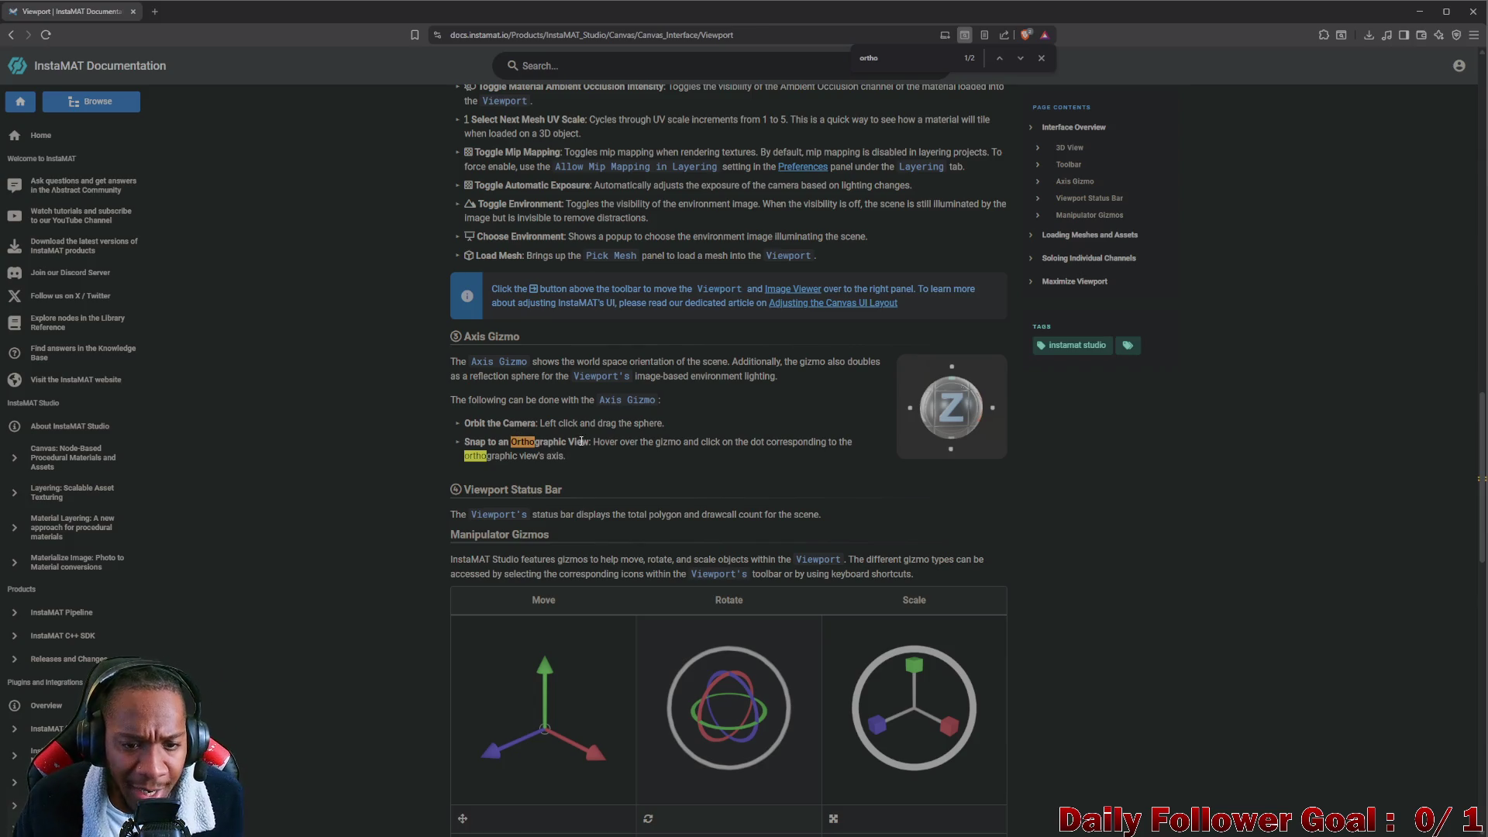
pyautogui.moveTo(594, 441); pyautogui.dragTo(833, 457)
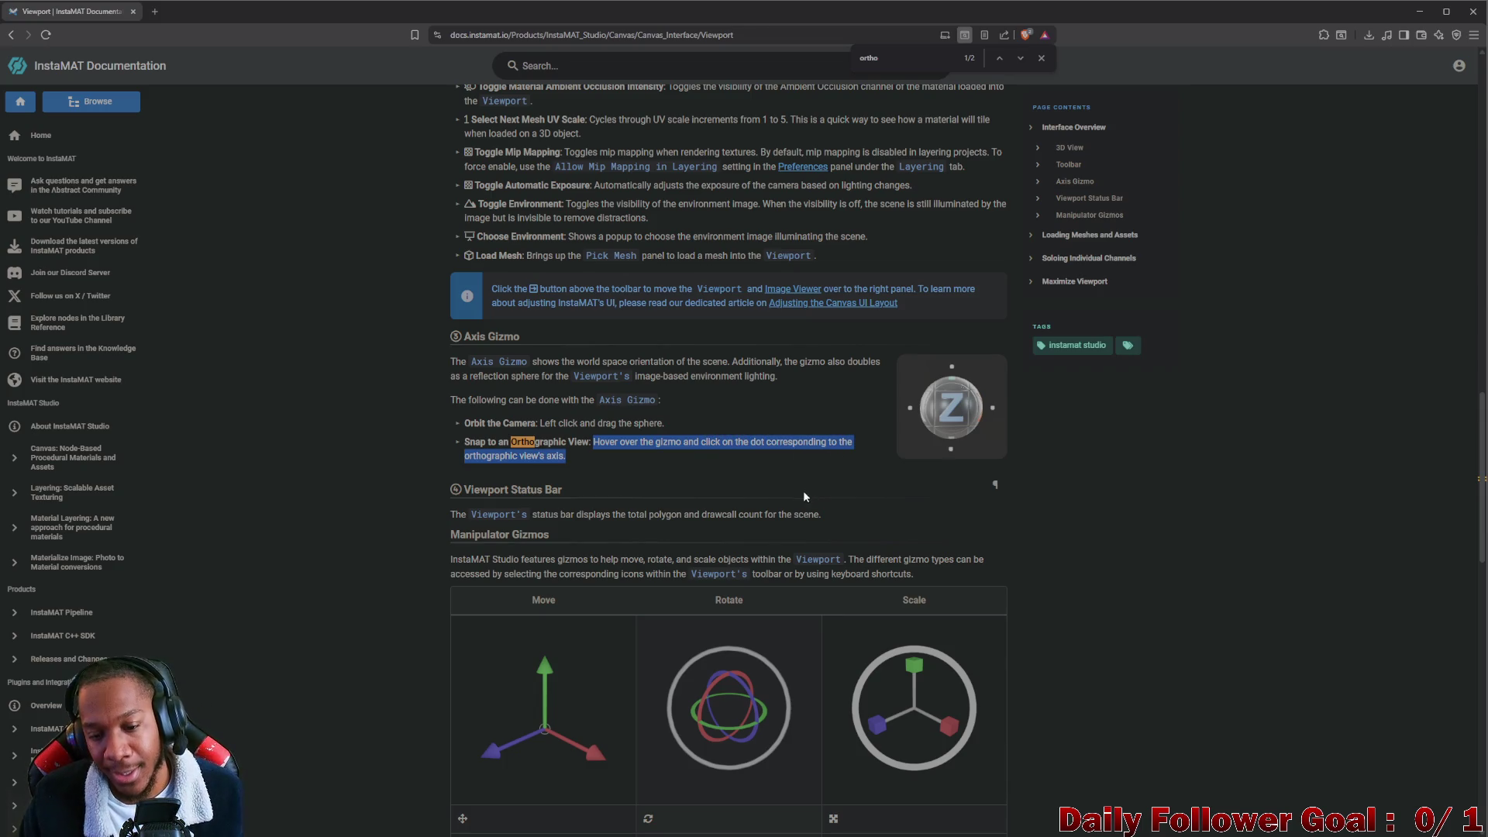
pyautogui.scroll(-5, 600, 611)
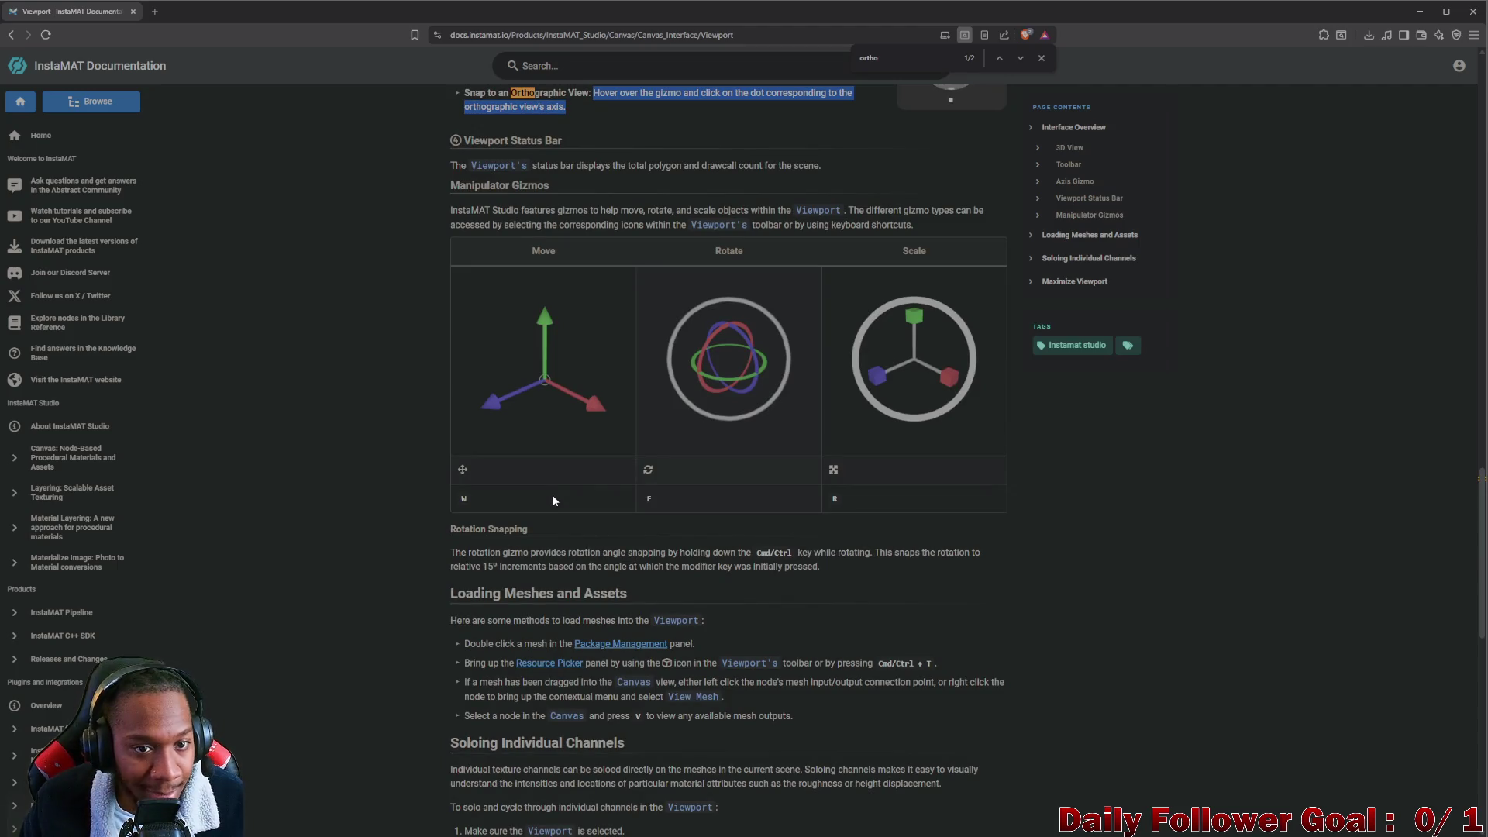
pyautogui.click(133, 11)
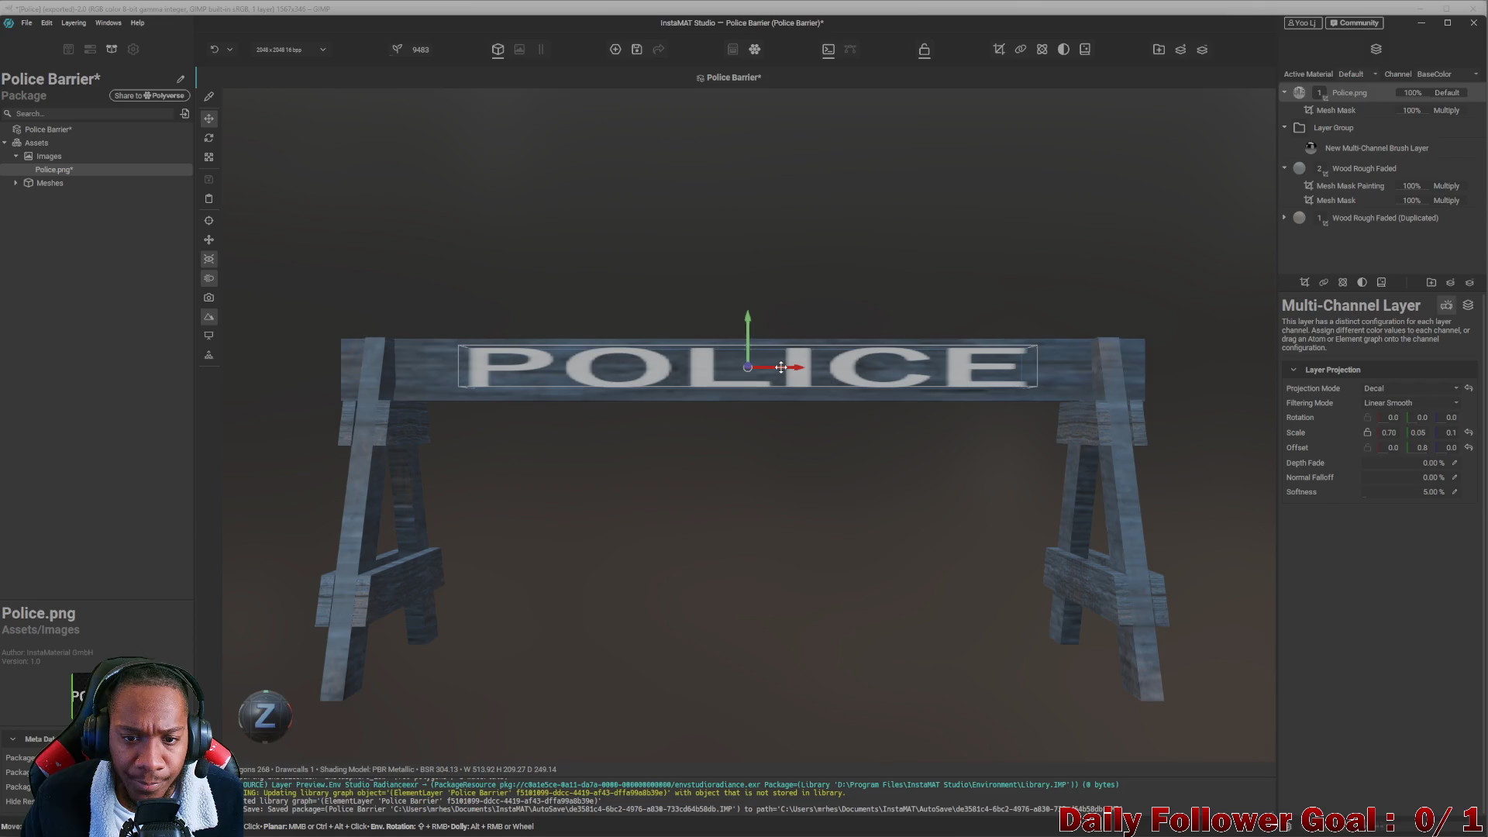
# Set the POLICE decal's Scale X to 0.60 and show the Police.png layer's mask settings.
pyautogui.click(1389, 433)
pyautogui.write('5.25')
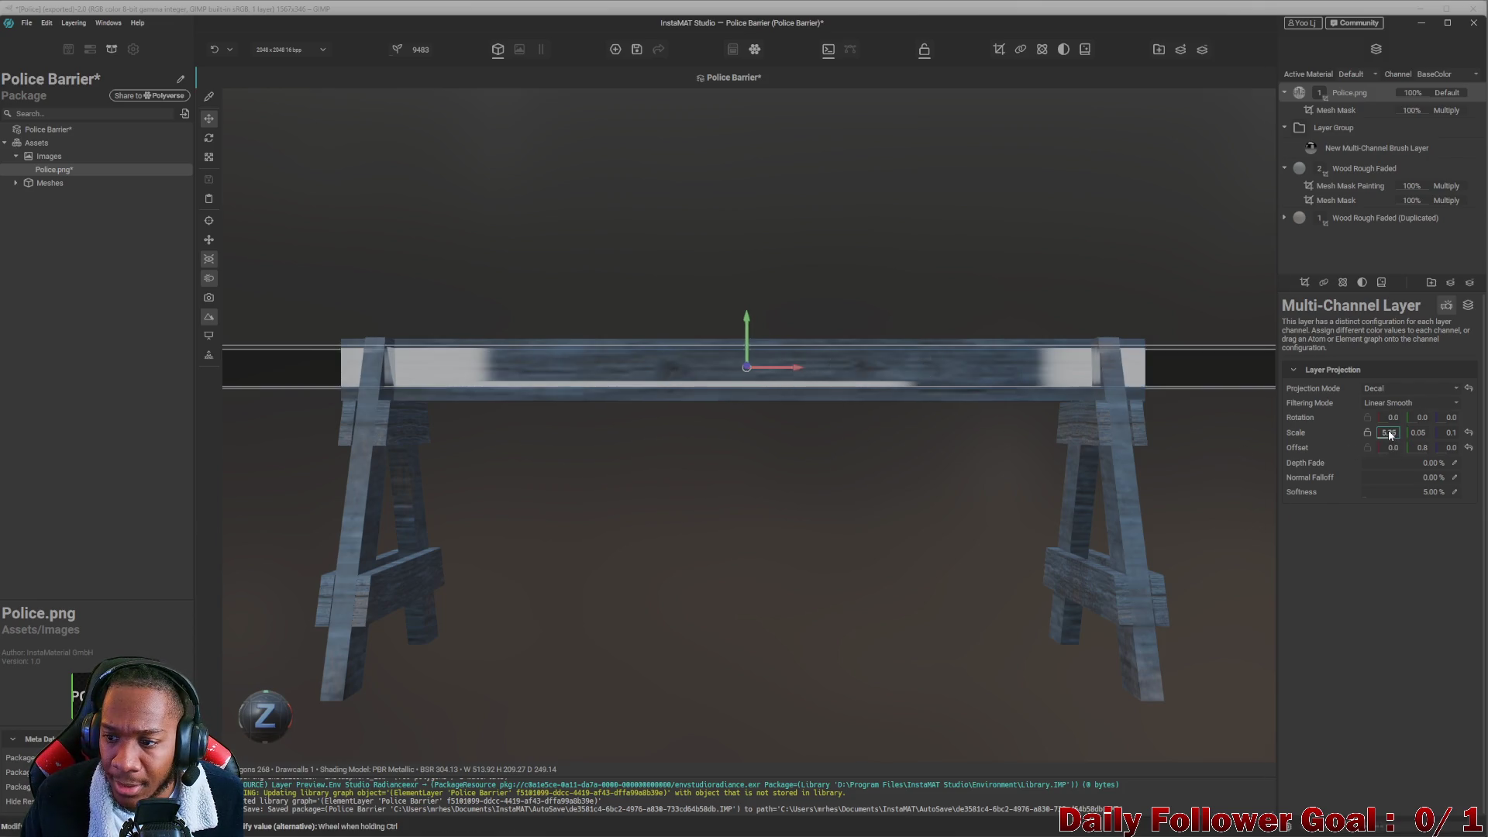
pyautogui.press('BackSpace')
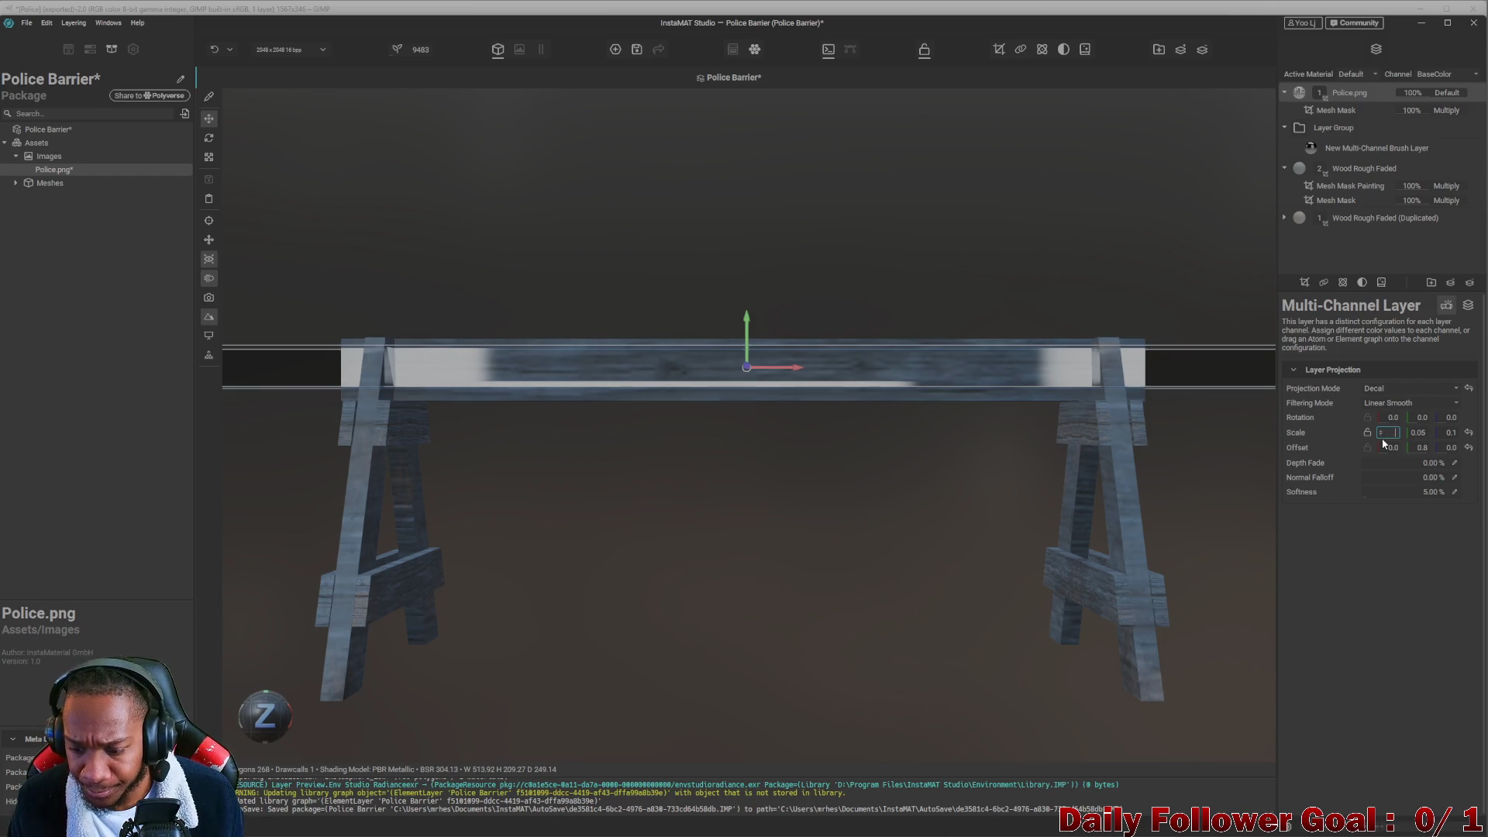
pyautogui.write('0.6')
pyautogui.press('Return')
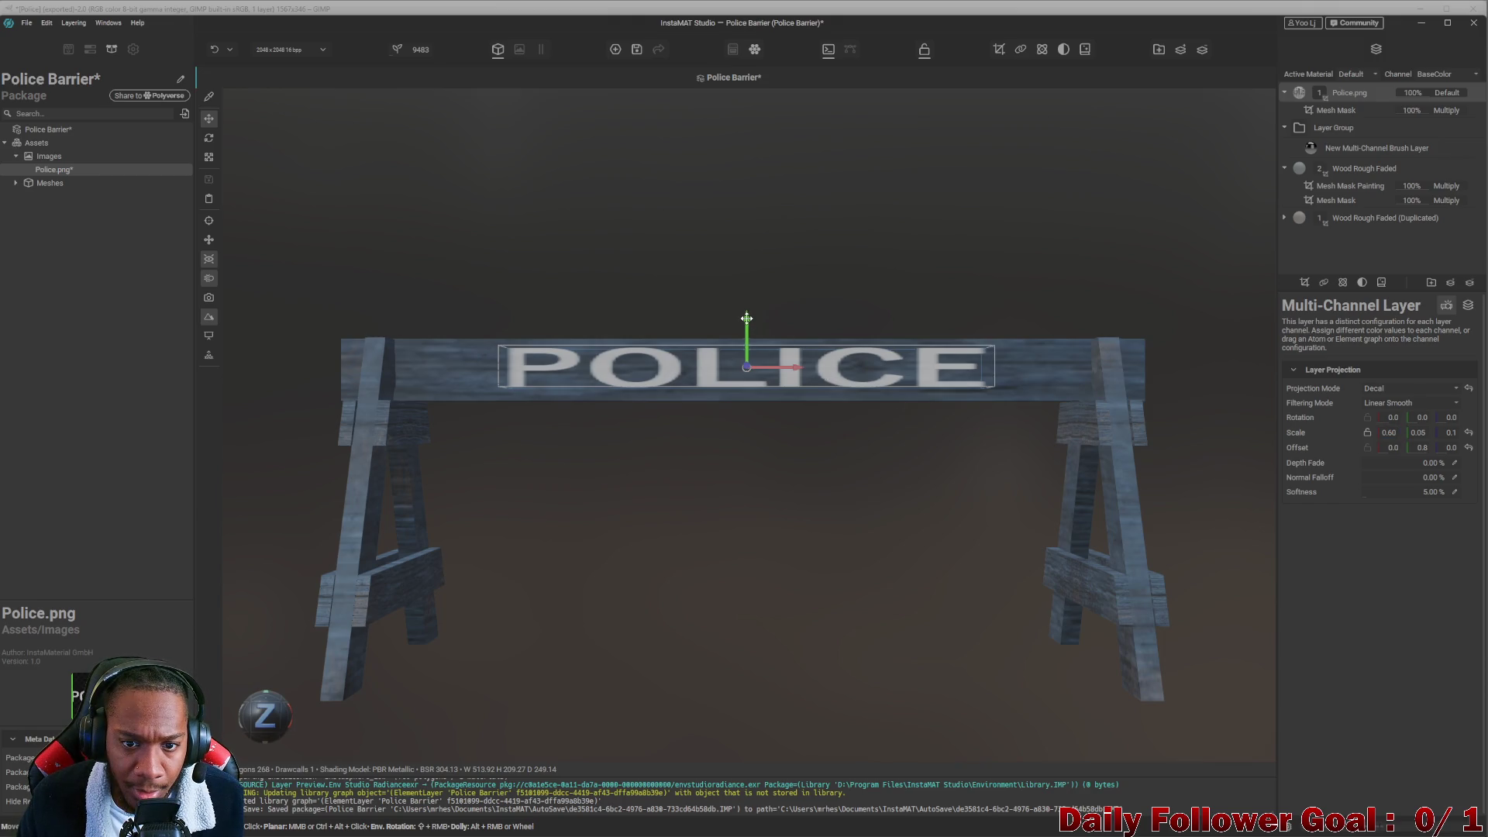
pyautogui.scroll(-2, 673, 473)
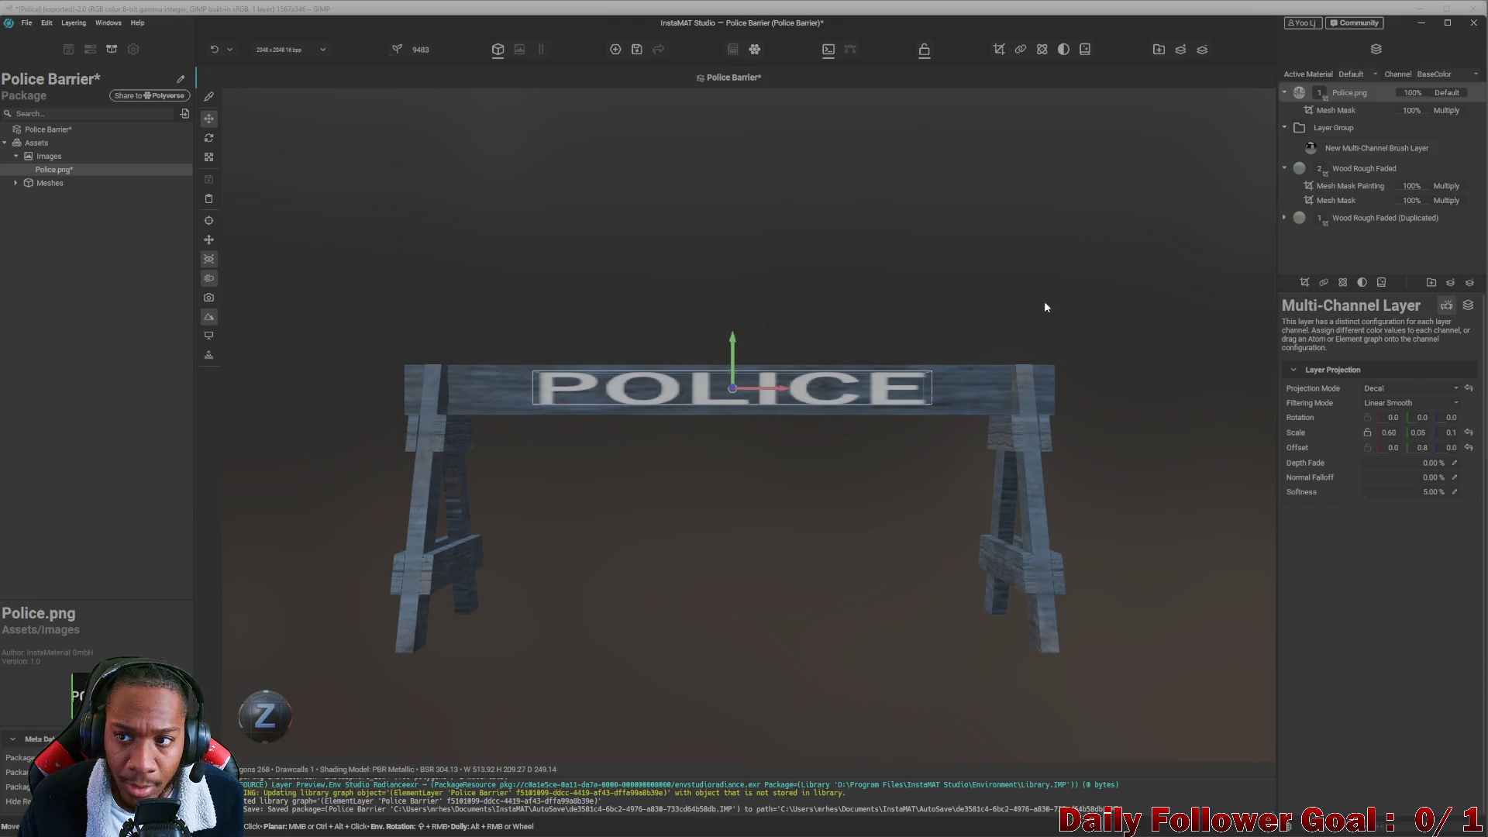
pyautogui.click(1335, 110)
pyautogui.scroll(-1, 747, 407)
pyautogui.scroll(-3, 779, 594)
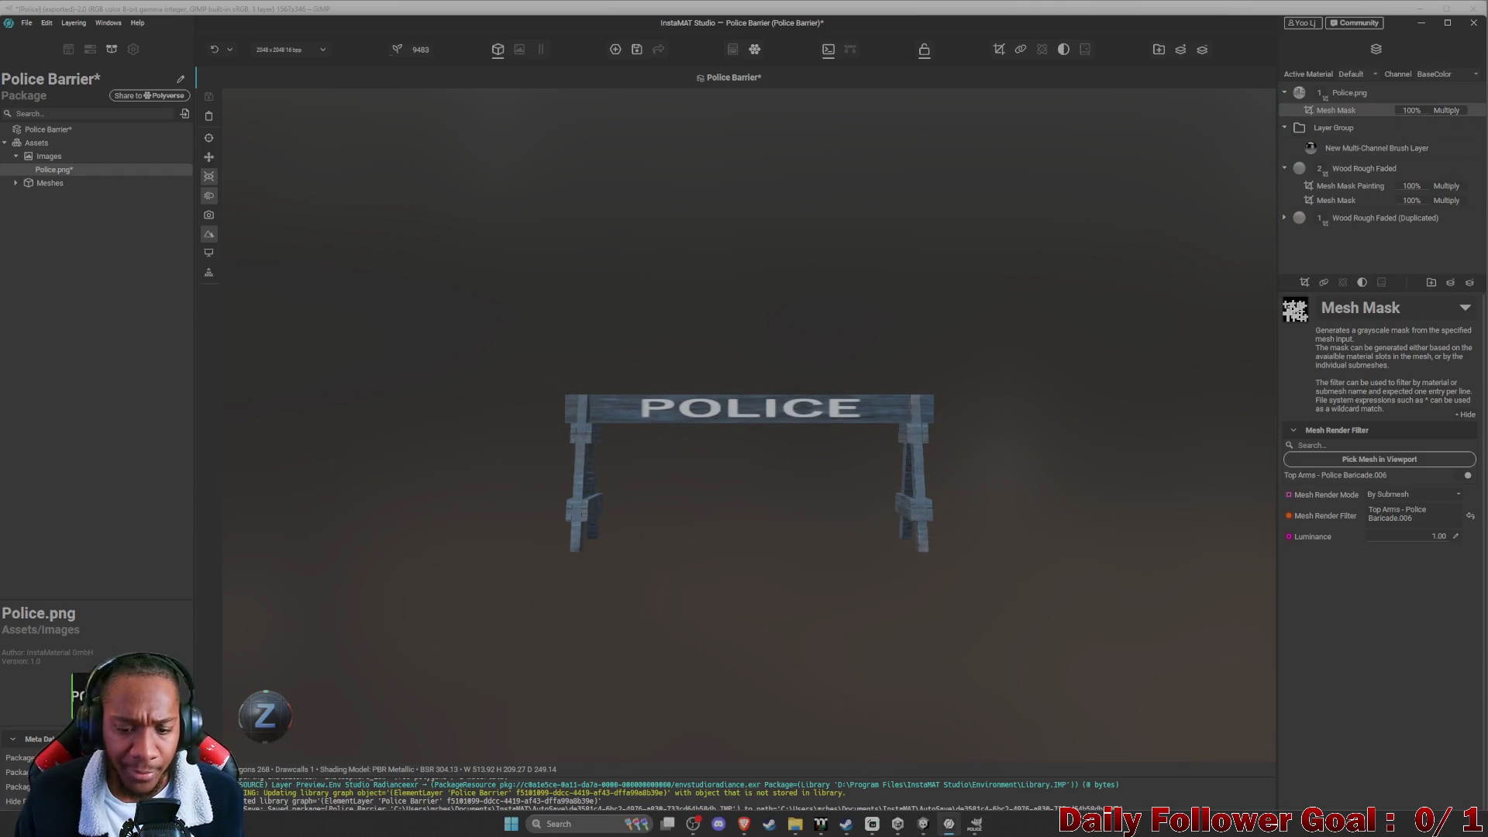
# Bring the browser forward and change the image search to 'police barrier'.
pyautogui.moveTo(744, 823)
pyautogui.click(748, 767)
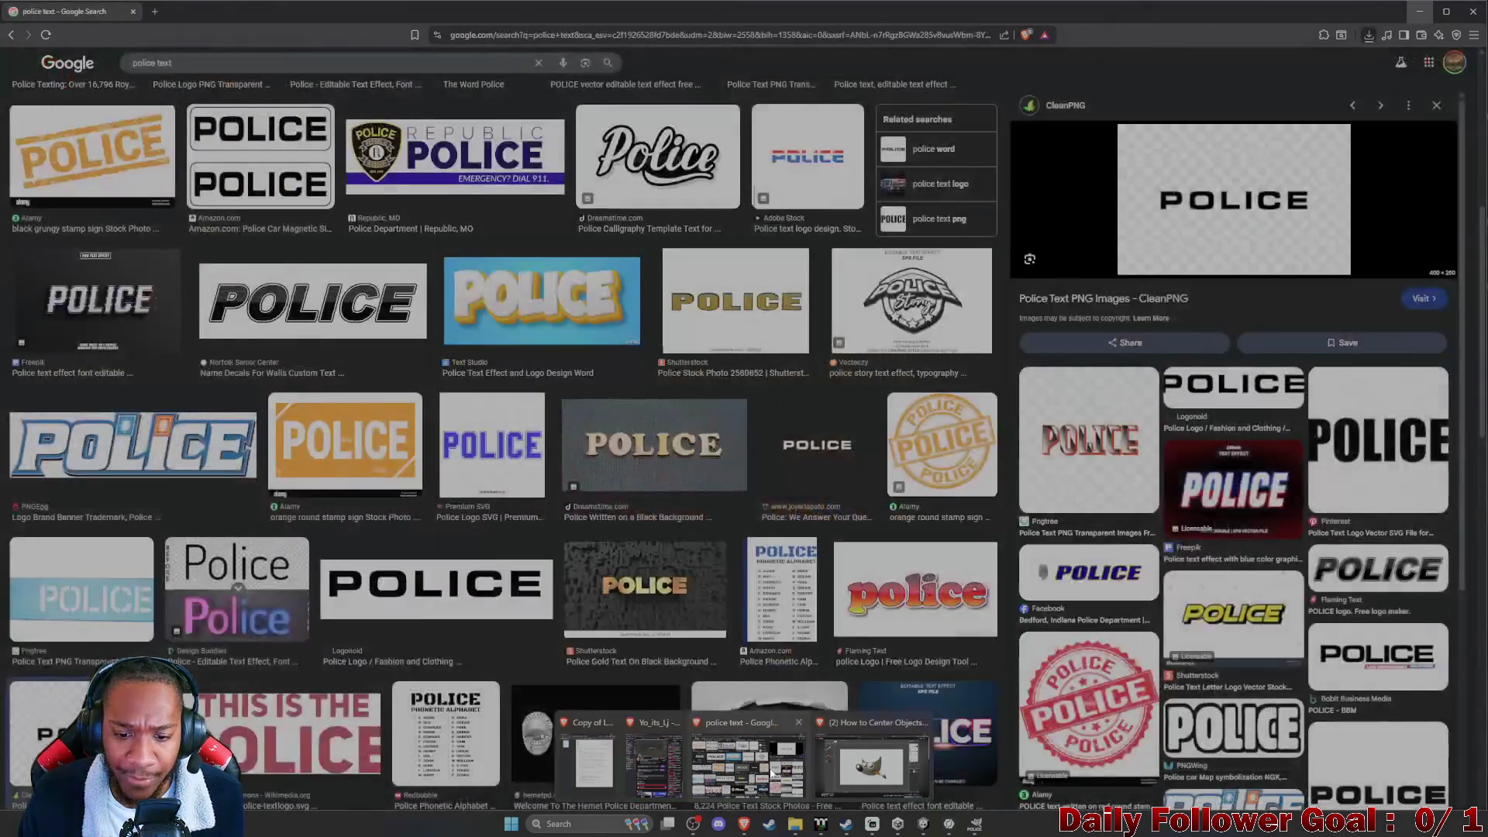
pyautogui.click(224, 65)
pyautogui.press('BackSpace')
pyautogui.press('BackSpace')
pyautogui.press('BackSpace')
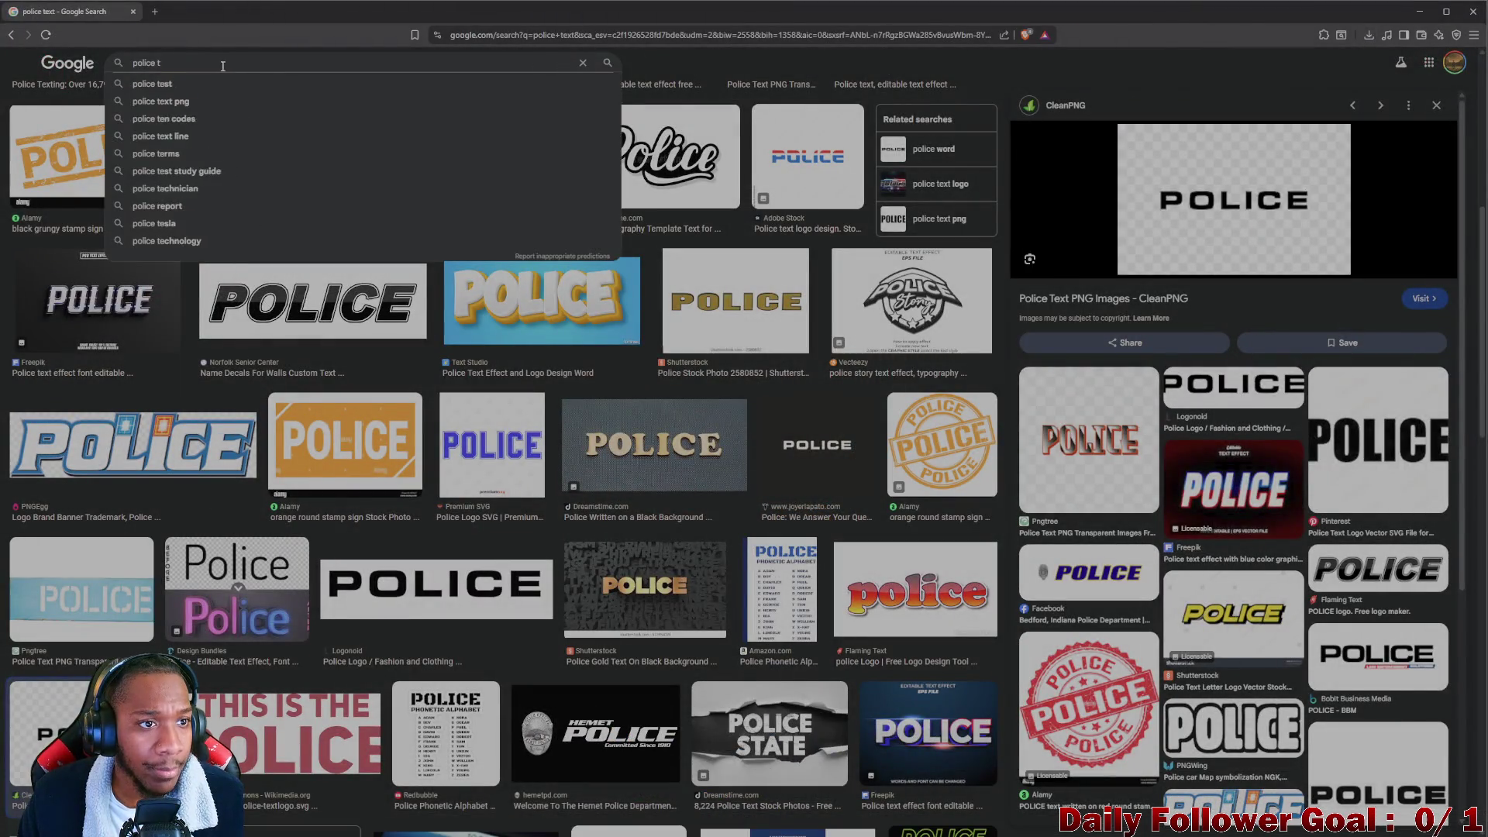
pyautogui.write('barrier')
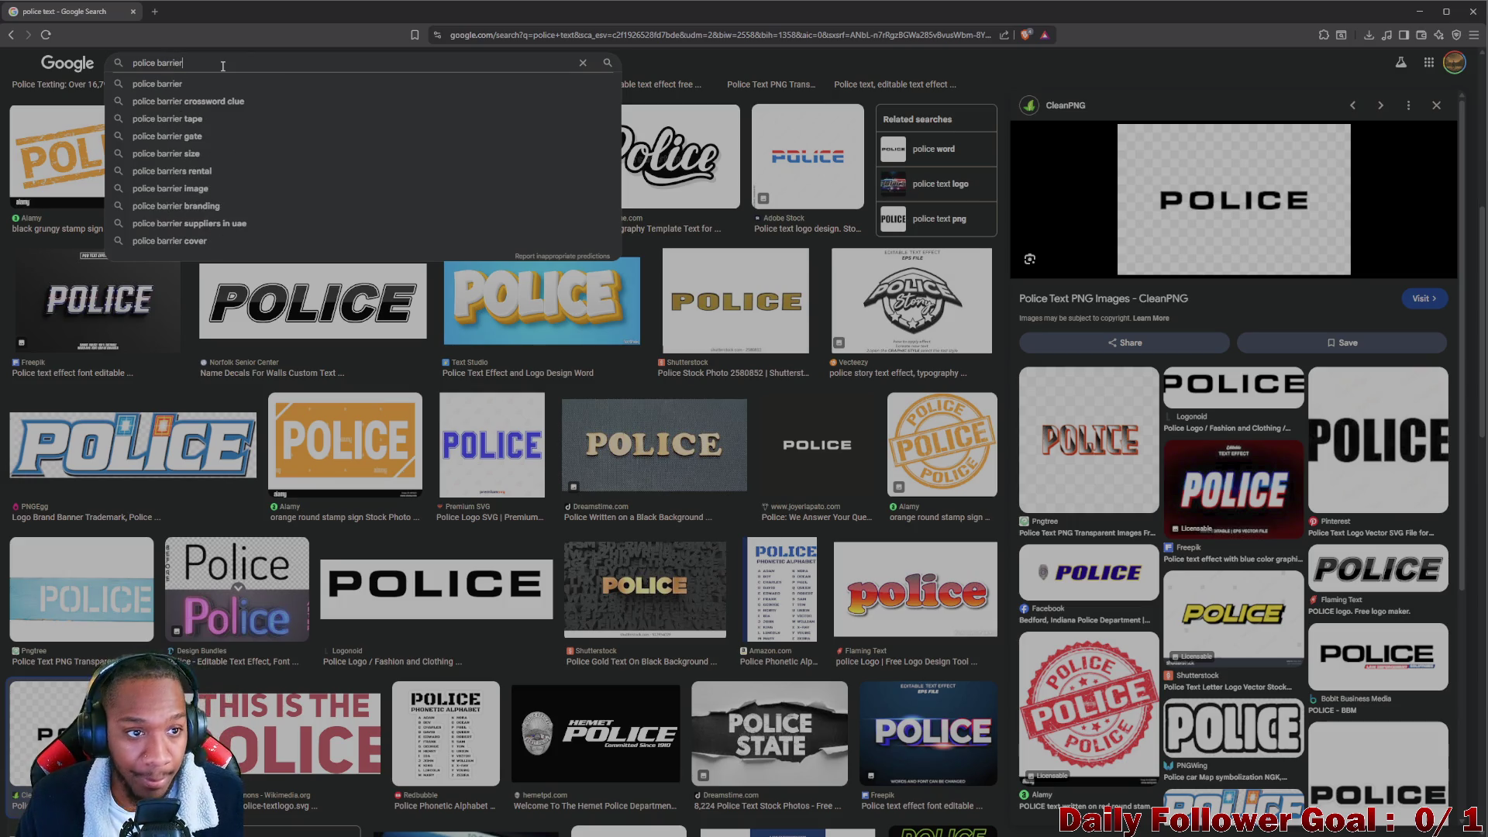
pyautogui.press('Return')
# Preview several blue police barrier images for reference, then minimize the browser.
pyautogui.click(188, 232)
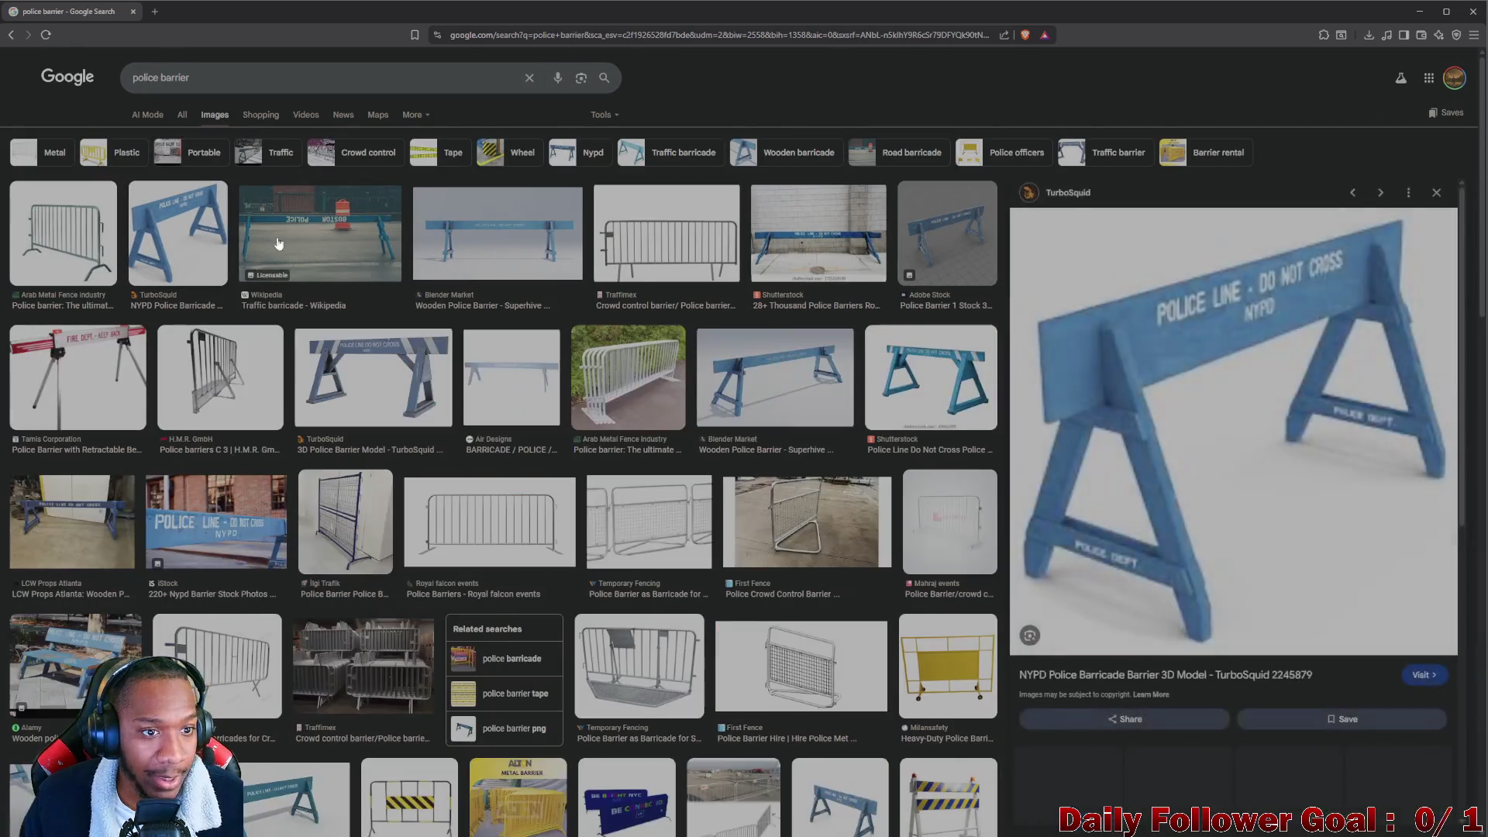
pyautogui.click(319, 233)
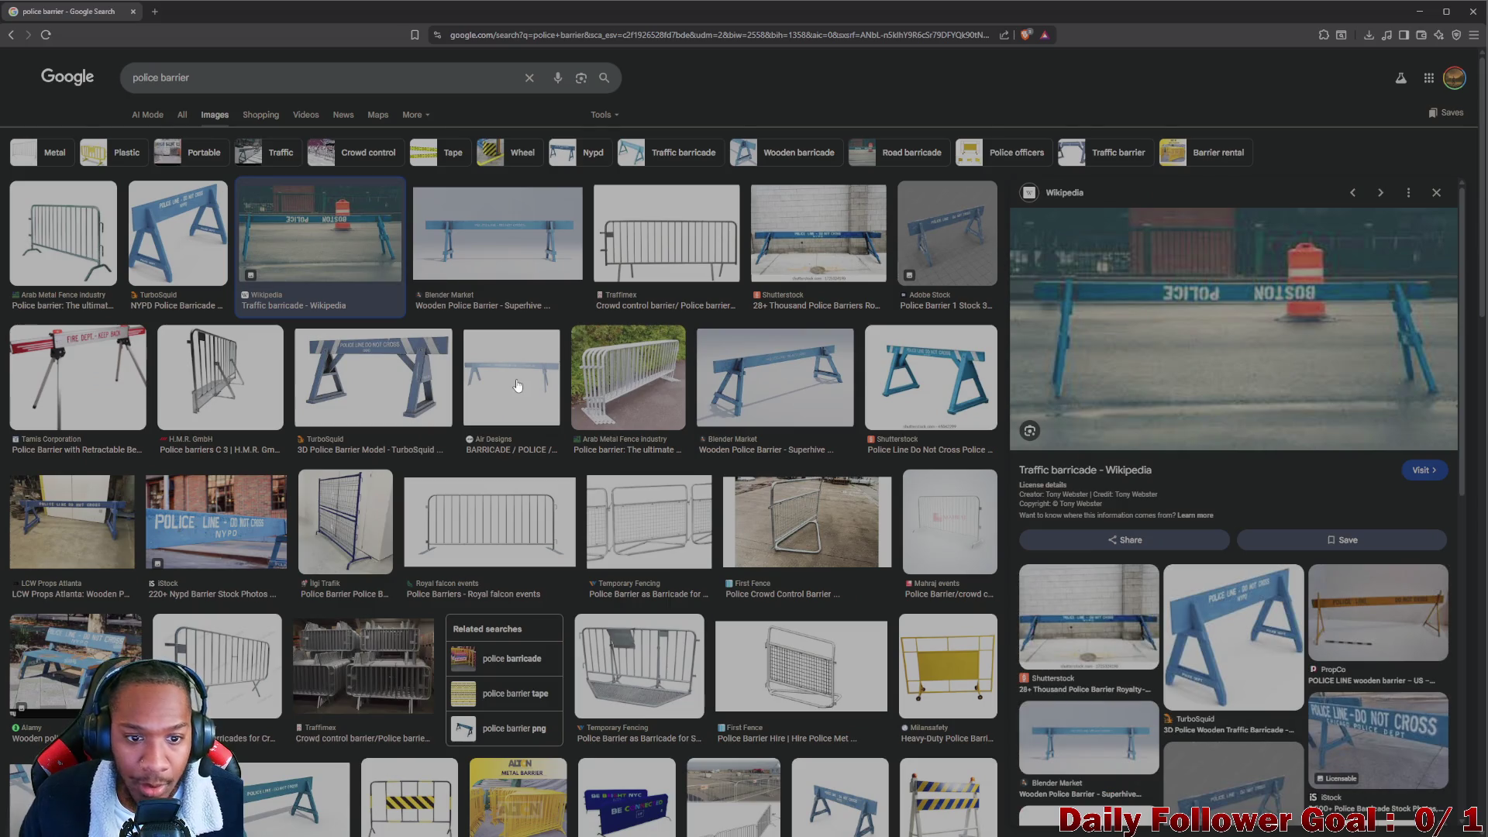
pyautogui.click(400, 374)
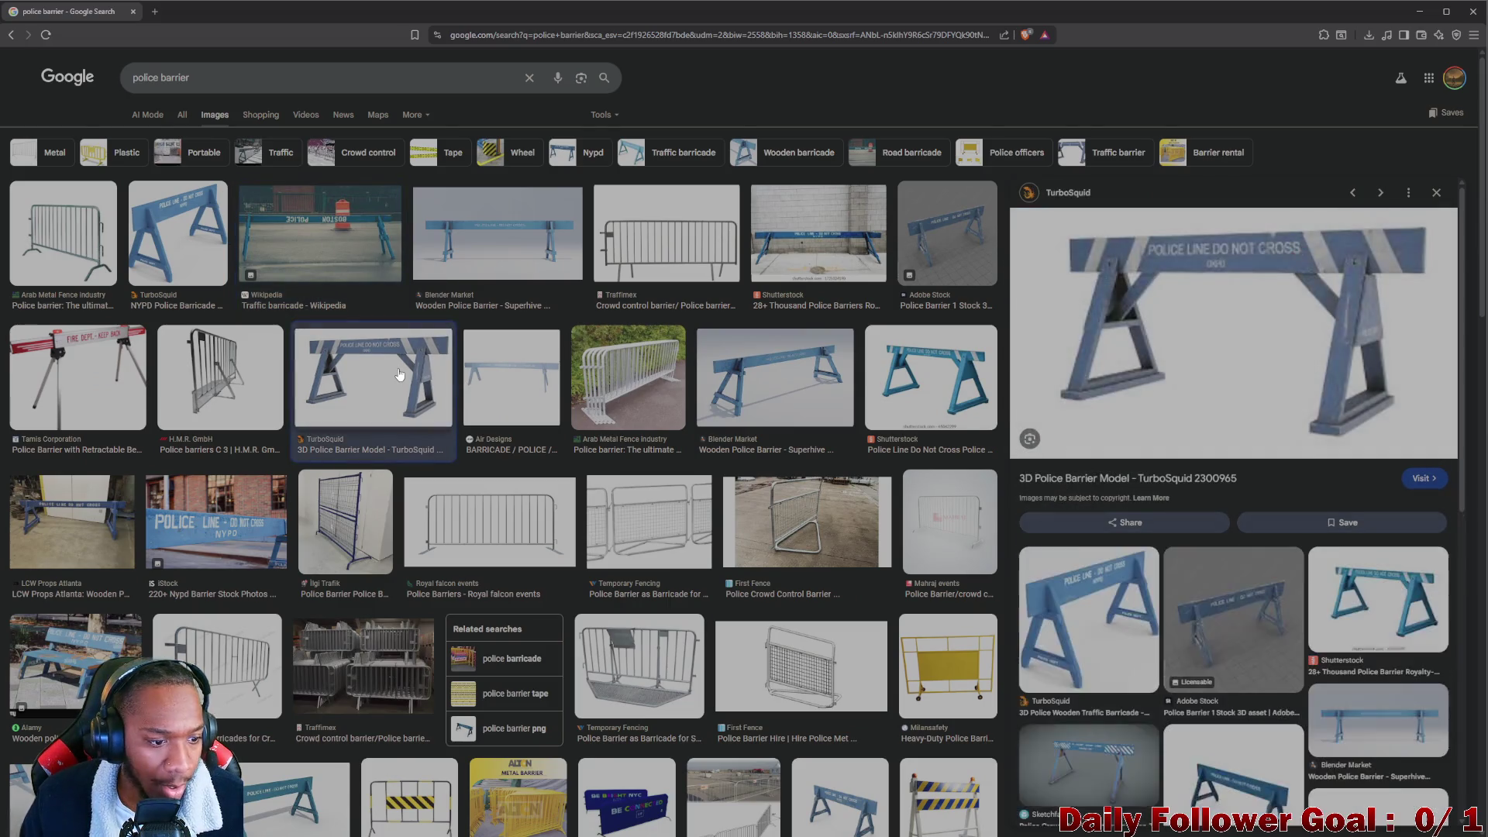
pyautogui.scroll(-2, 295, 697)
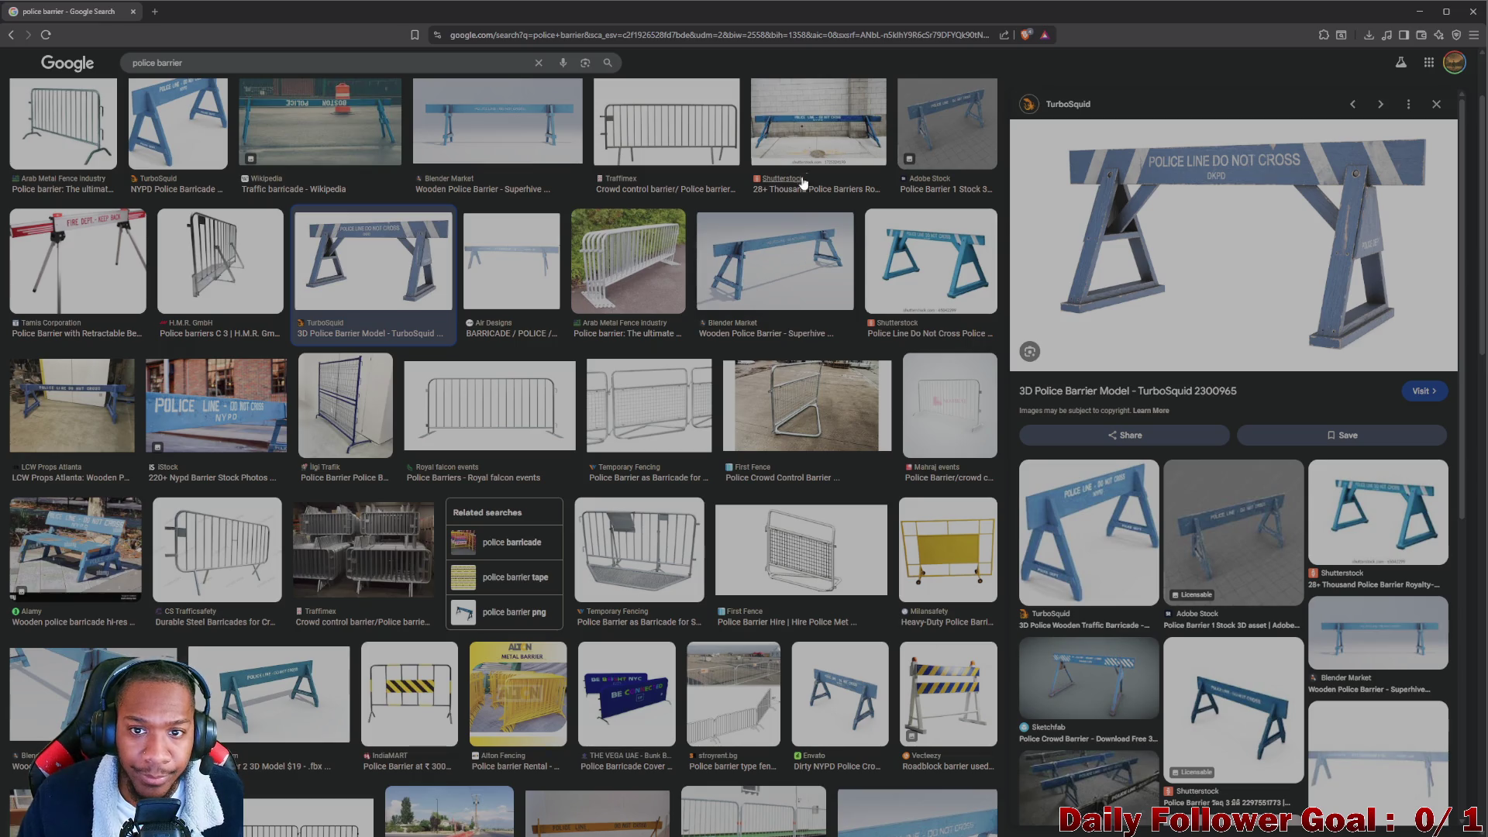
pyautogui.click(804, 133)
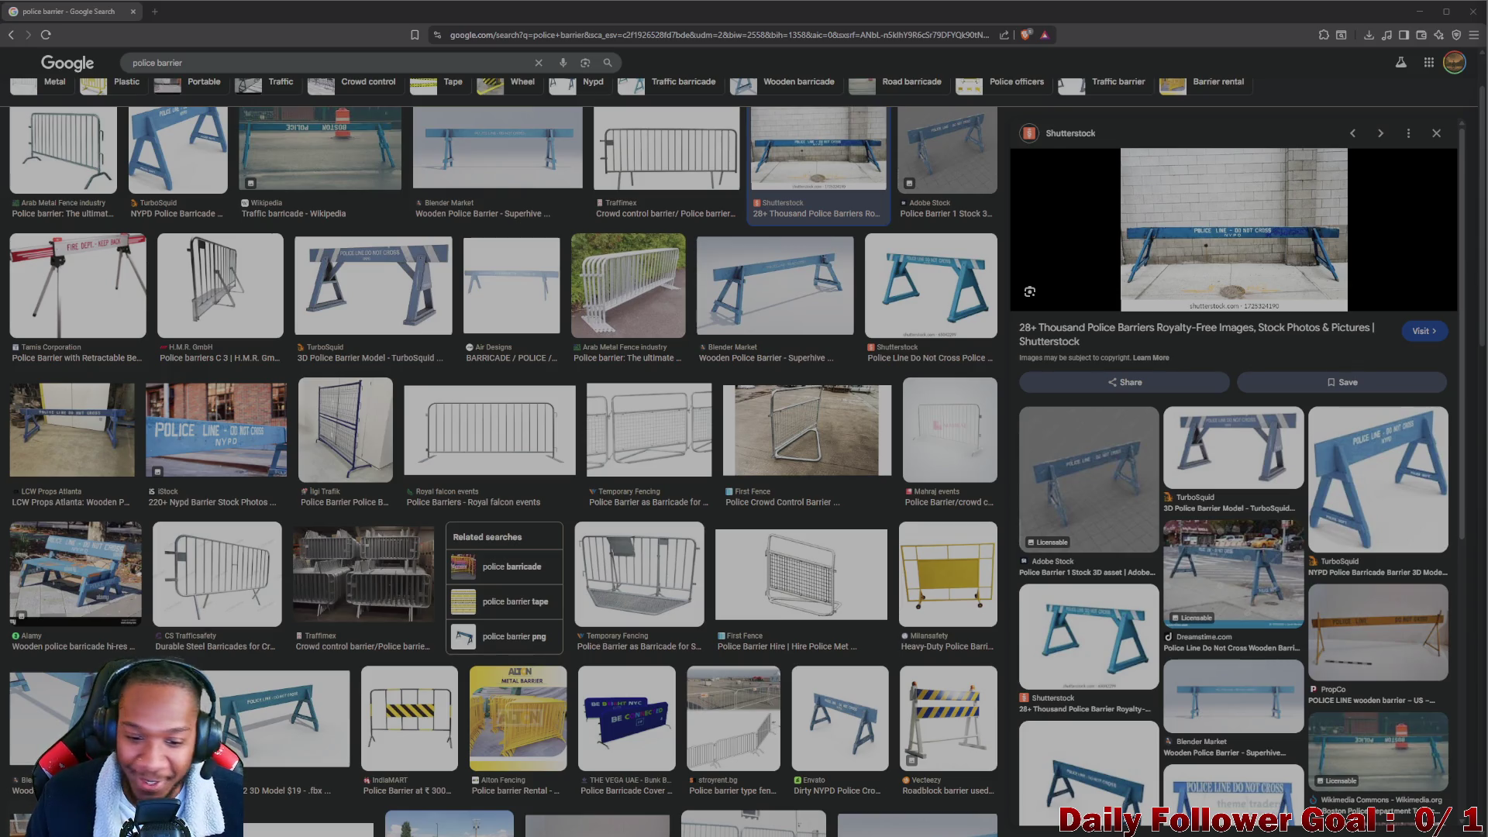
pyautogui.scroll(-5, 812, 717)
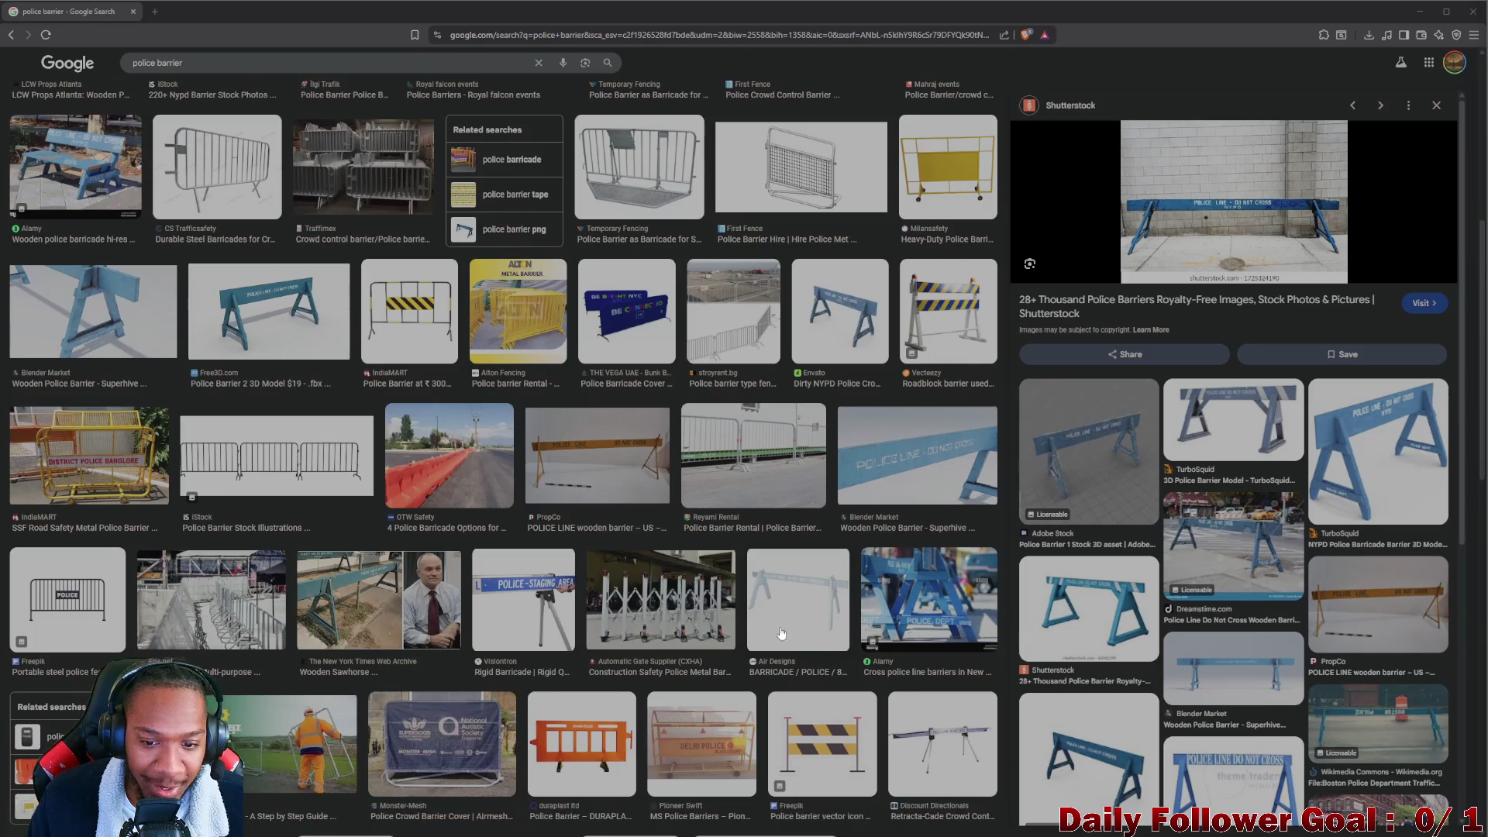
pyautogui.scroll(-5, 493, 574)
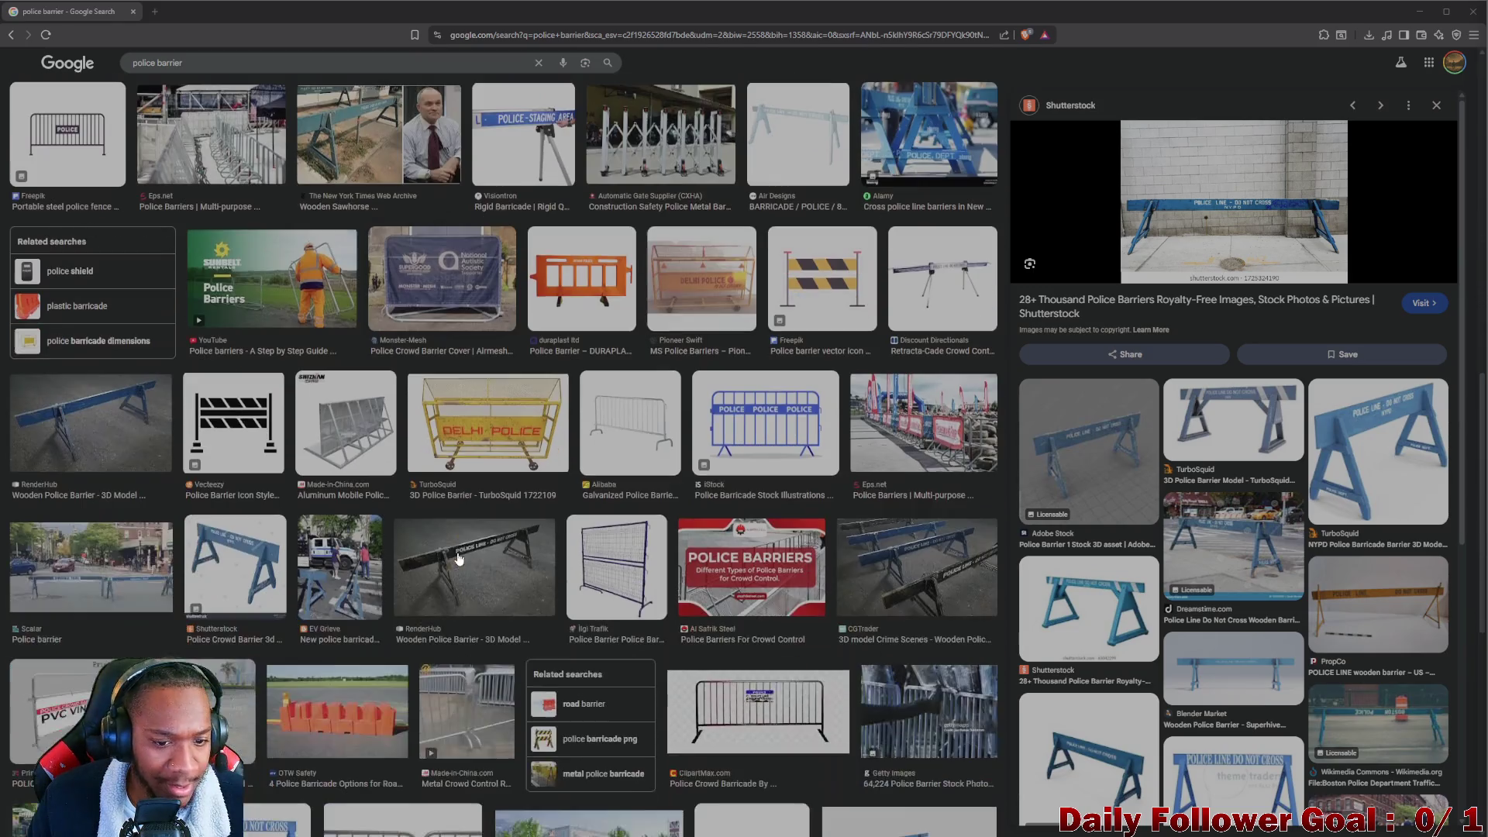
pyautogui.scroll(-2, 531, 538)
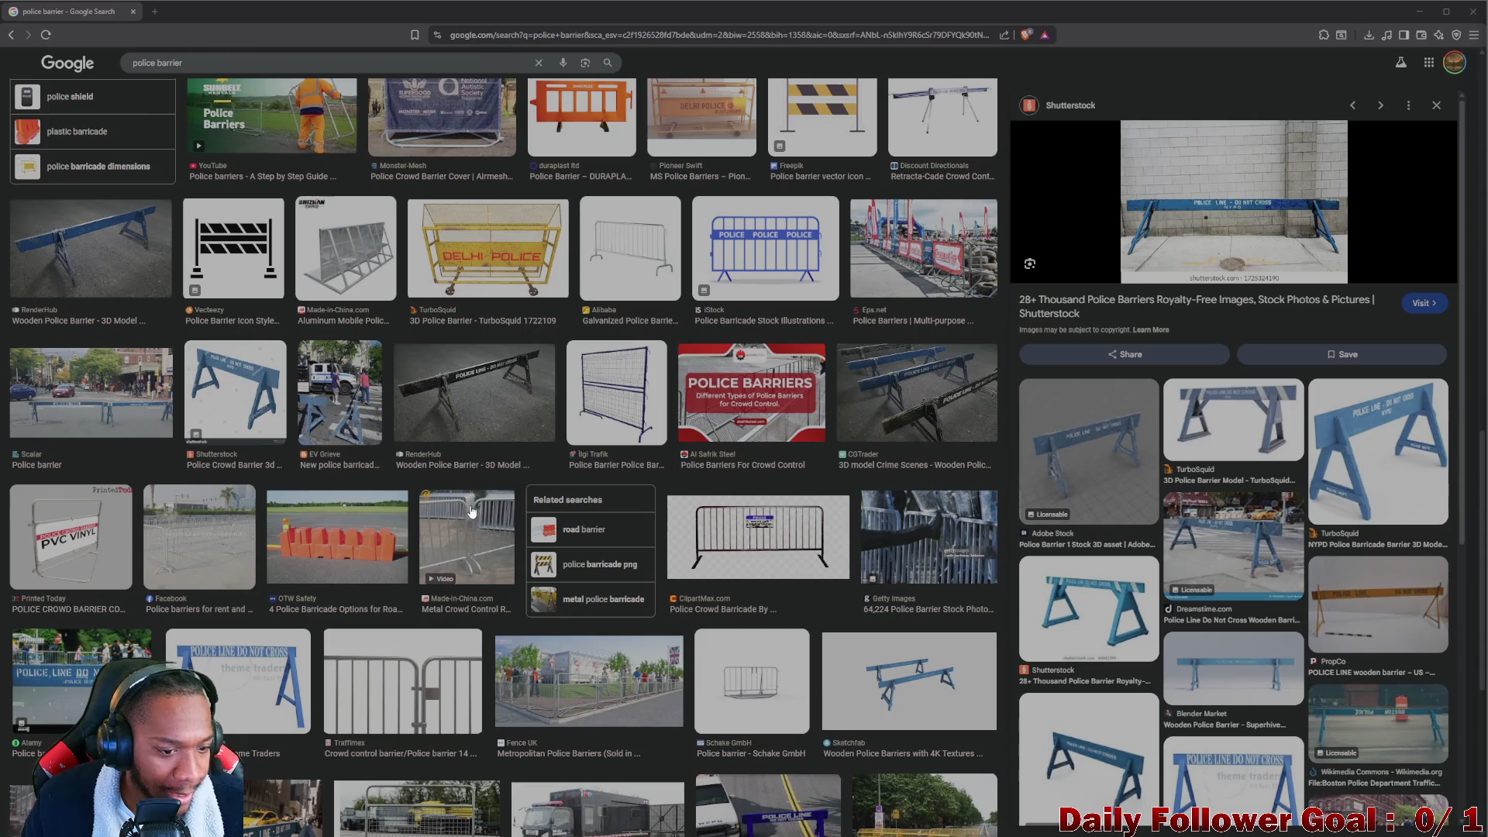
pyautogui.scroll(3, 576, 472)
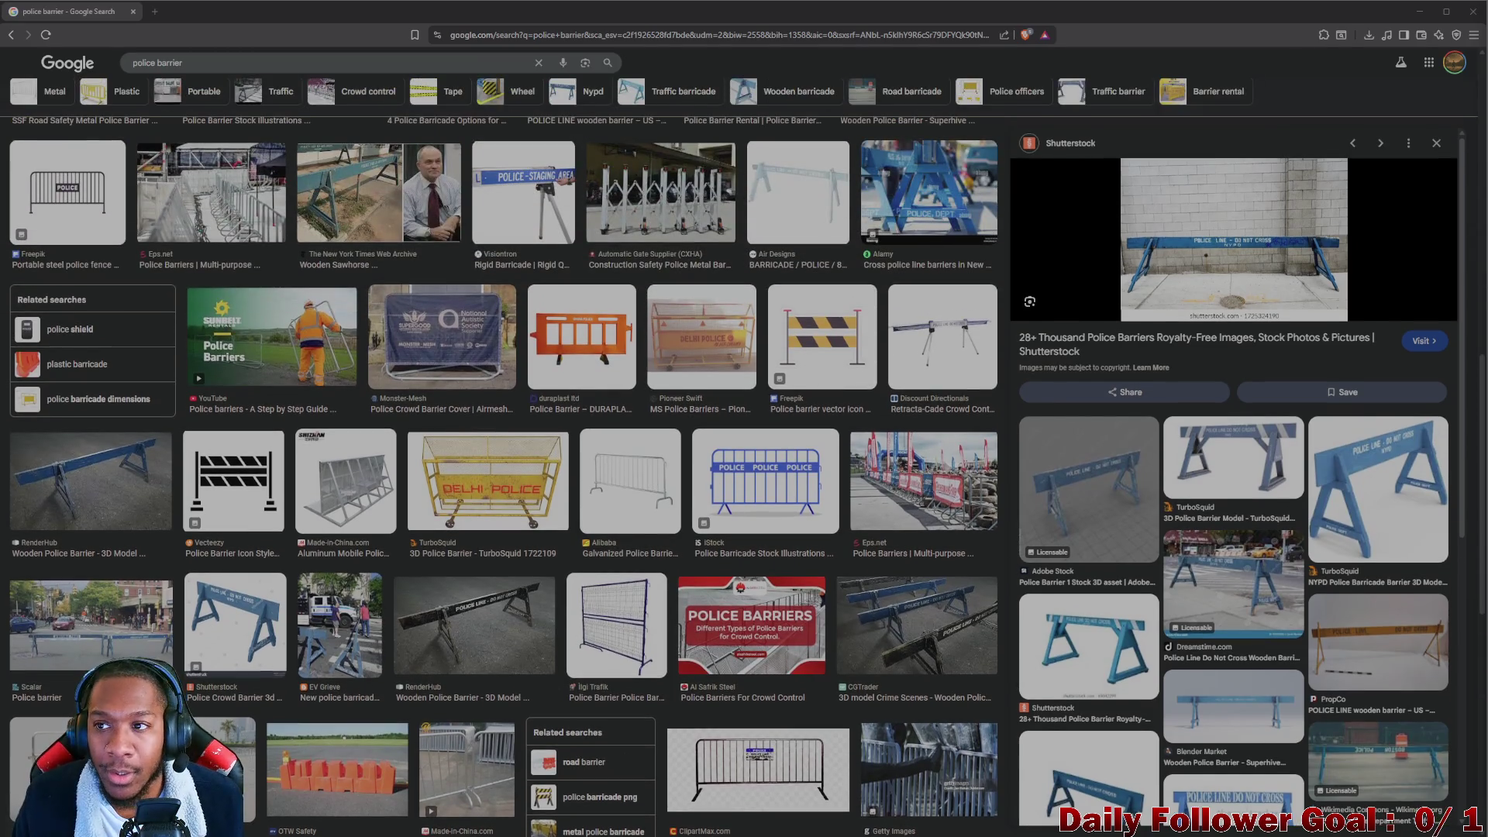
pyautogui.click(1421, 12)
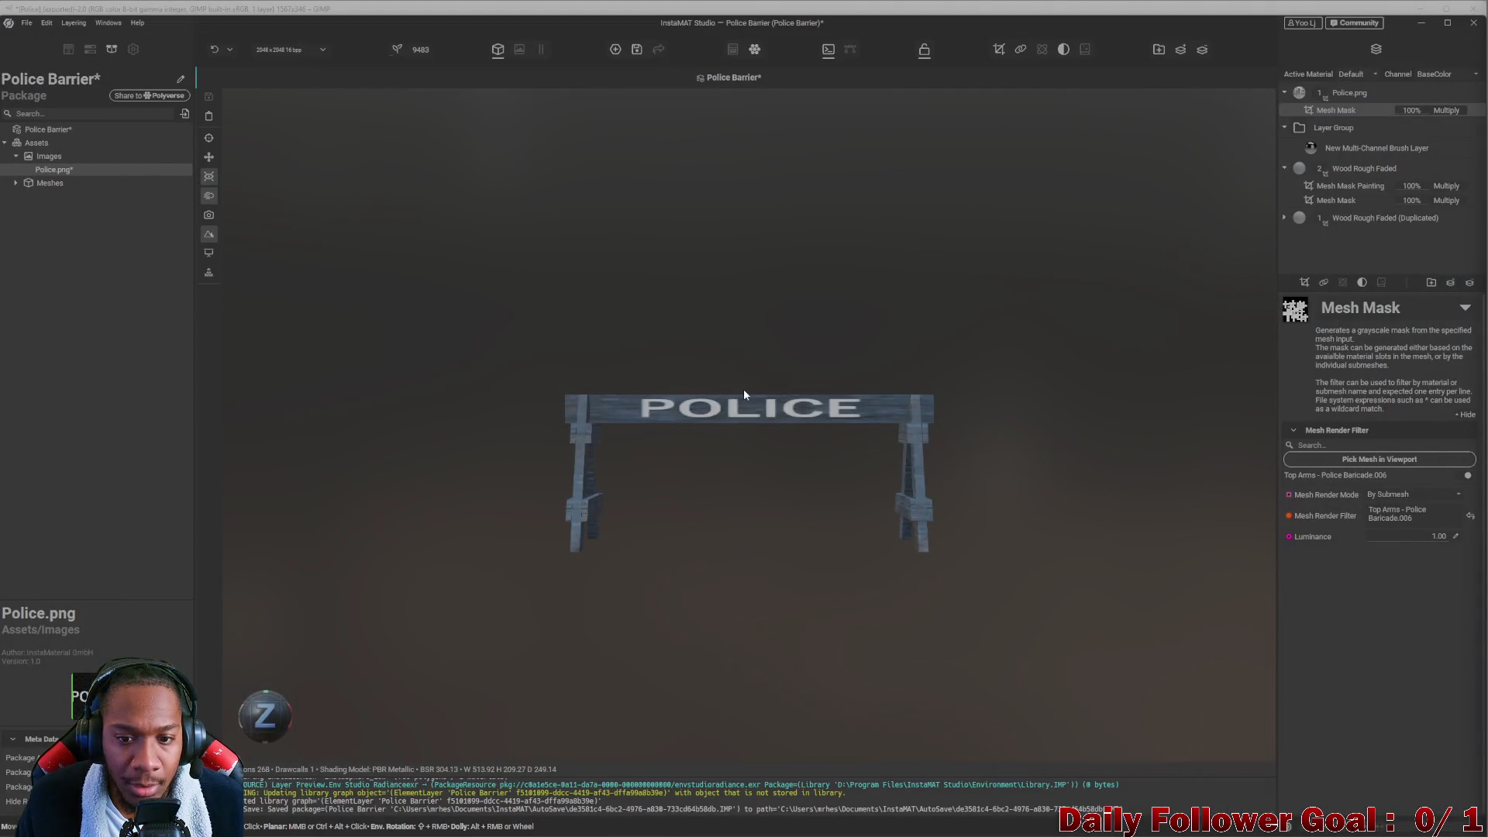
# Frame the barrier in front view and open the add-mask list for the Police.png layer.
pyautogui.scroll(5, 743, 395)
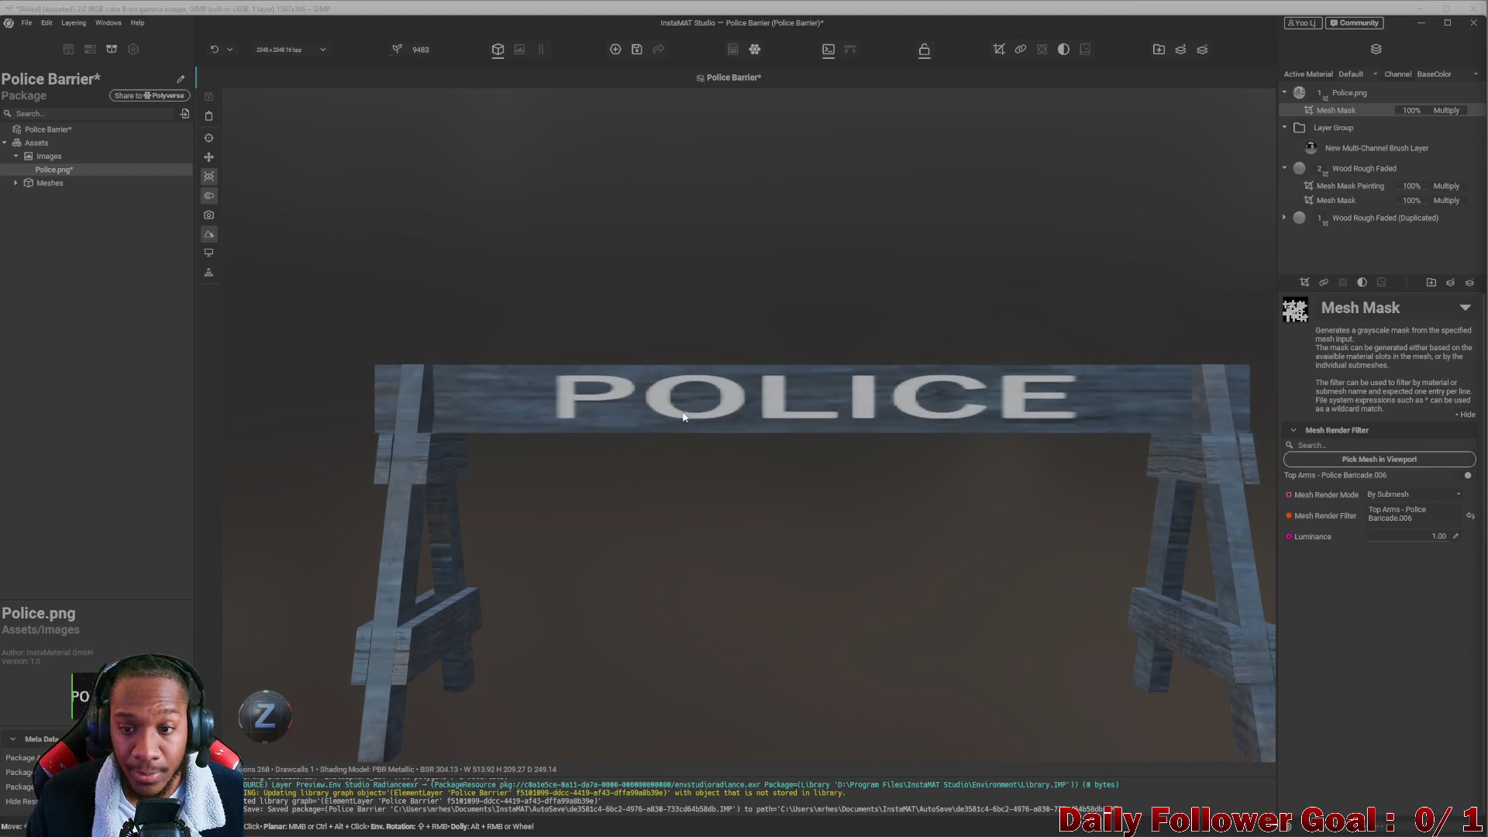
pyautogui.scroll(3, 745, 424)
pyautogui.moveTo(830, 436); pyautogui.dragTo(972, 410, button='middle')
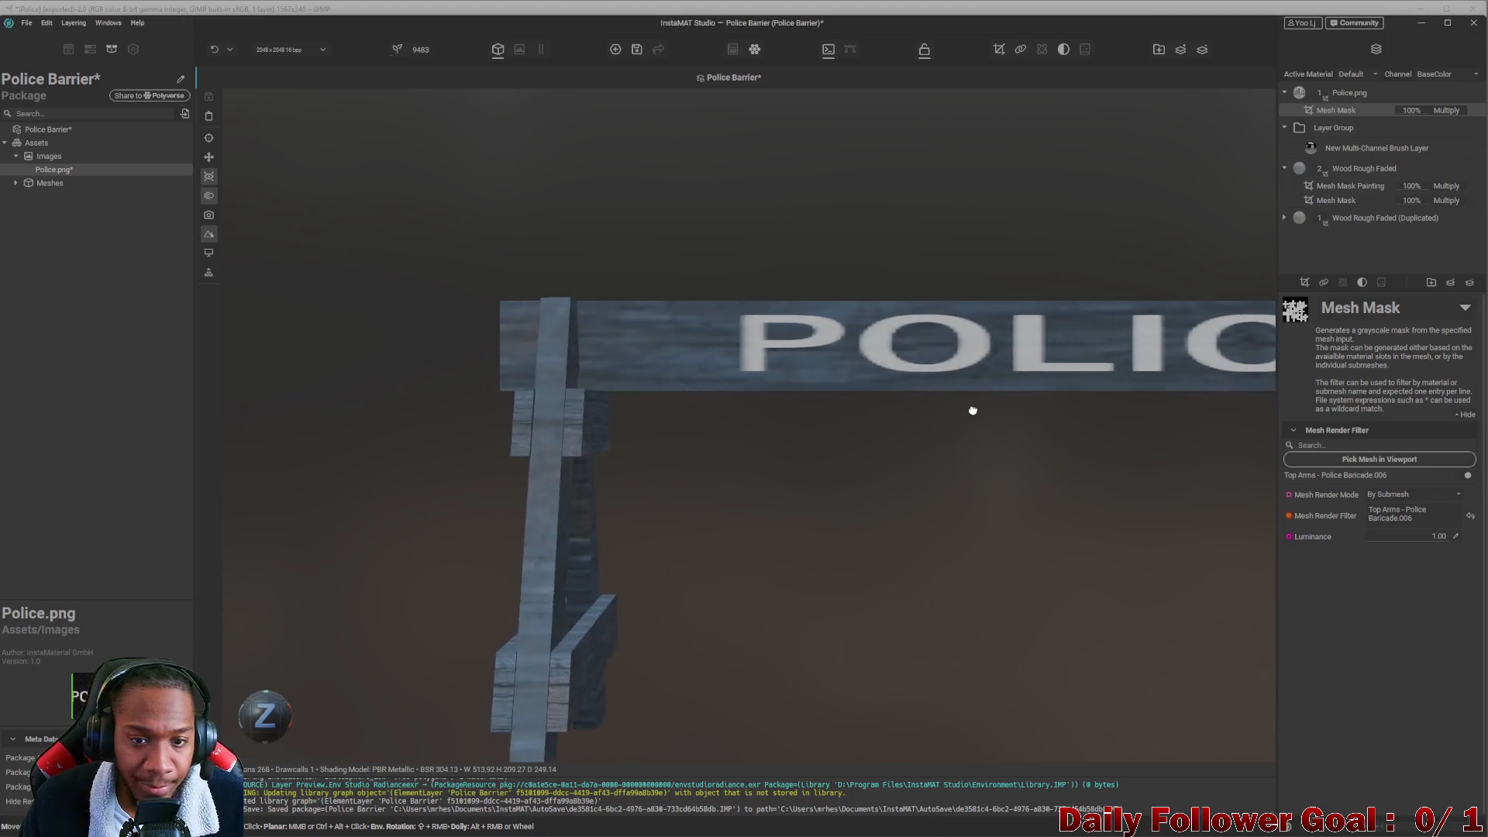
pyautogui.press('f')
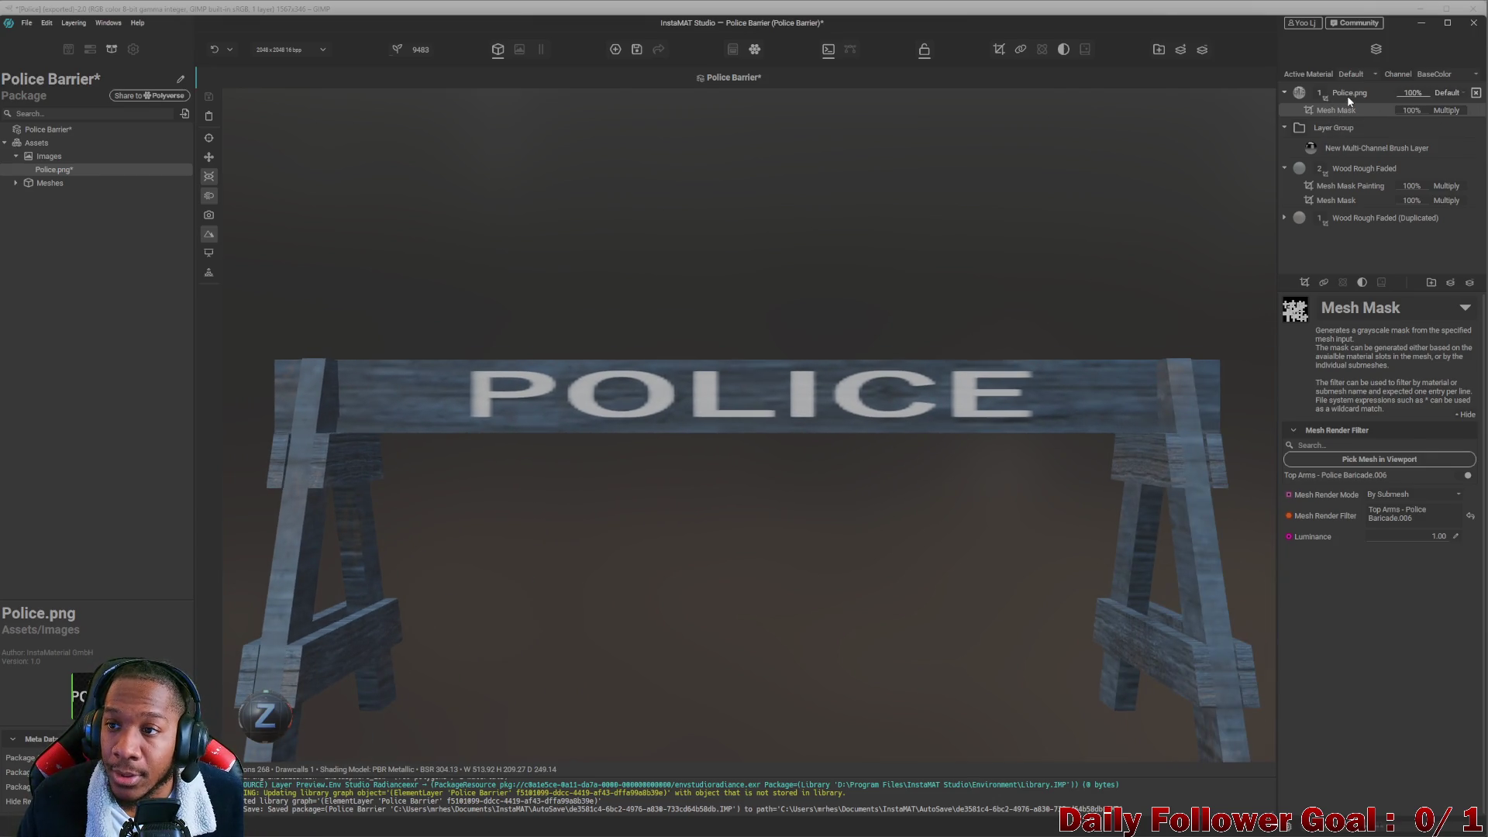
pyautogui.rightClick(1348, 95)
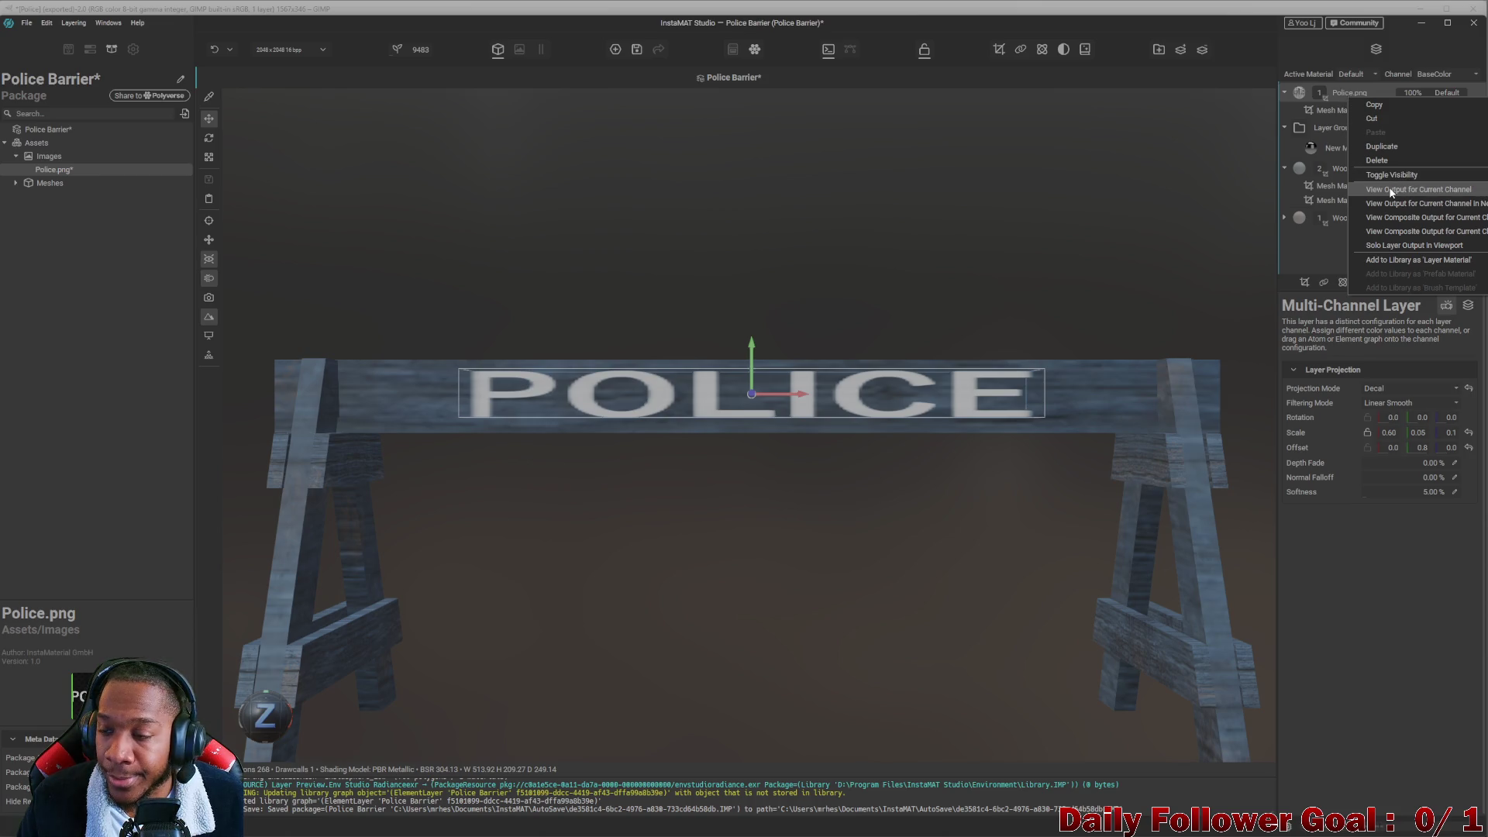
pyautogui.click(1306, 284)
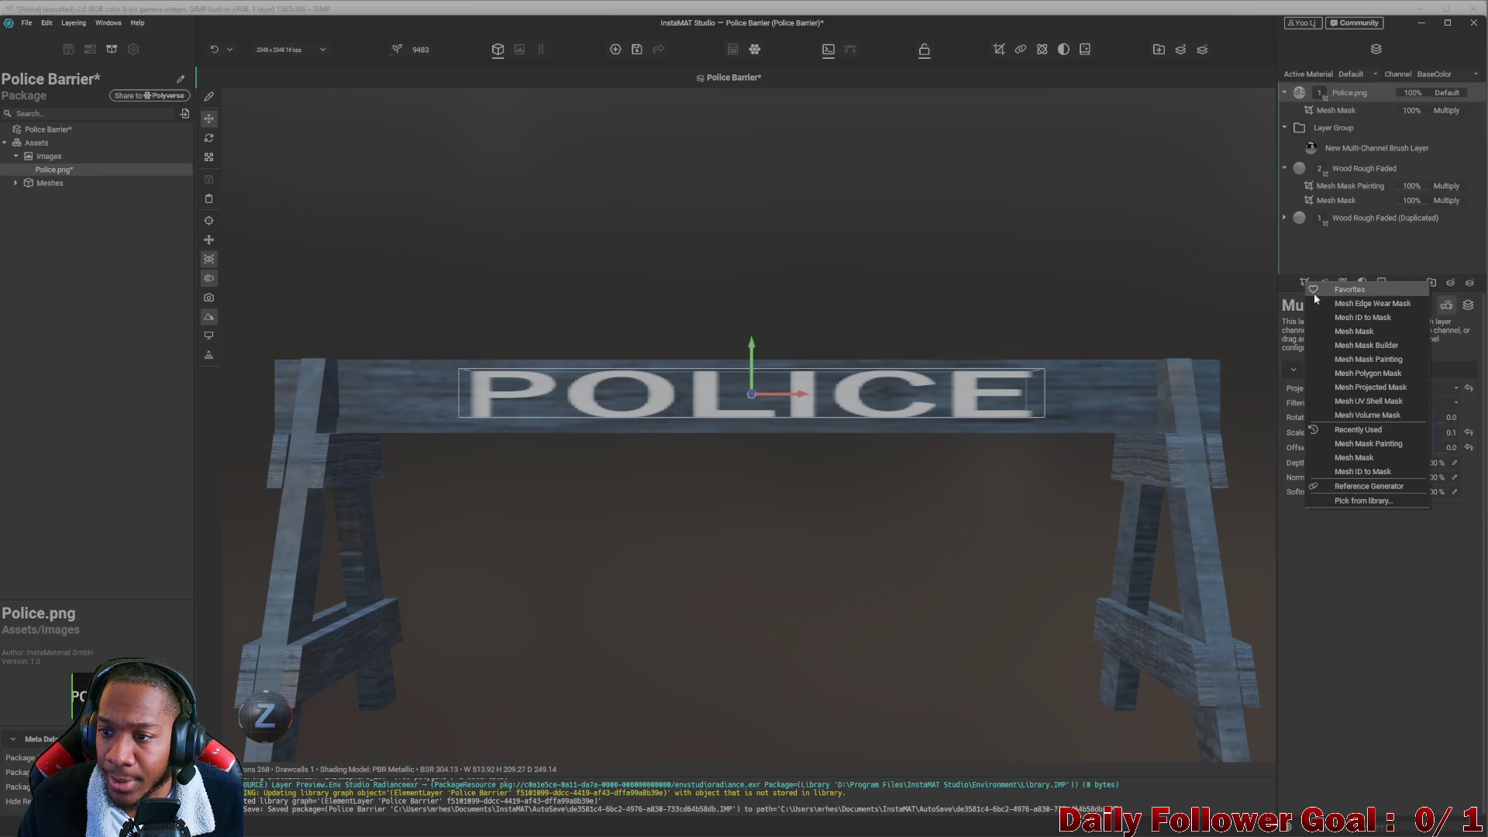
# Add a Mesh Mask Painting mask to Police.png and paint the POLICE decal across the top rail.
pyautogui.click(1393, 358)
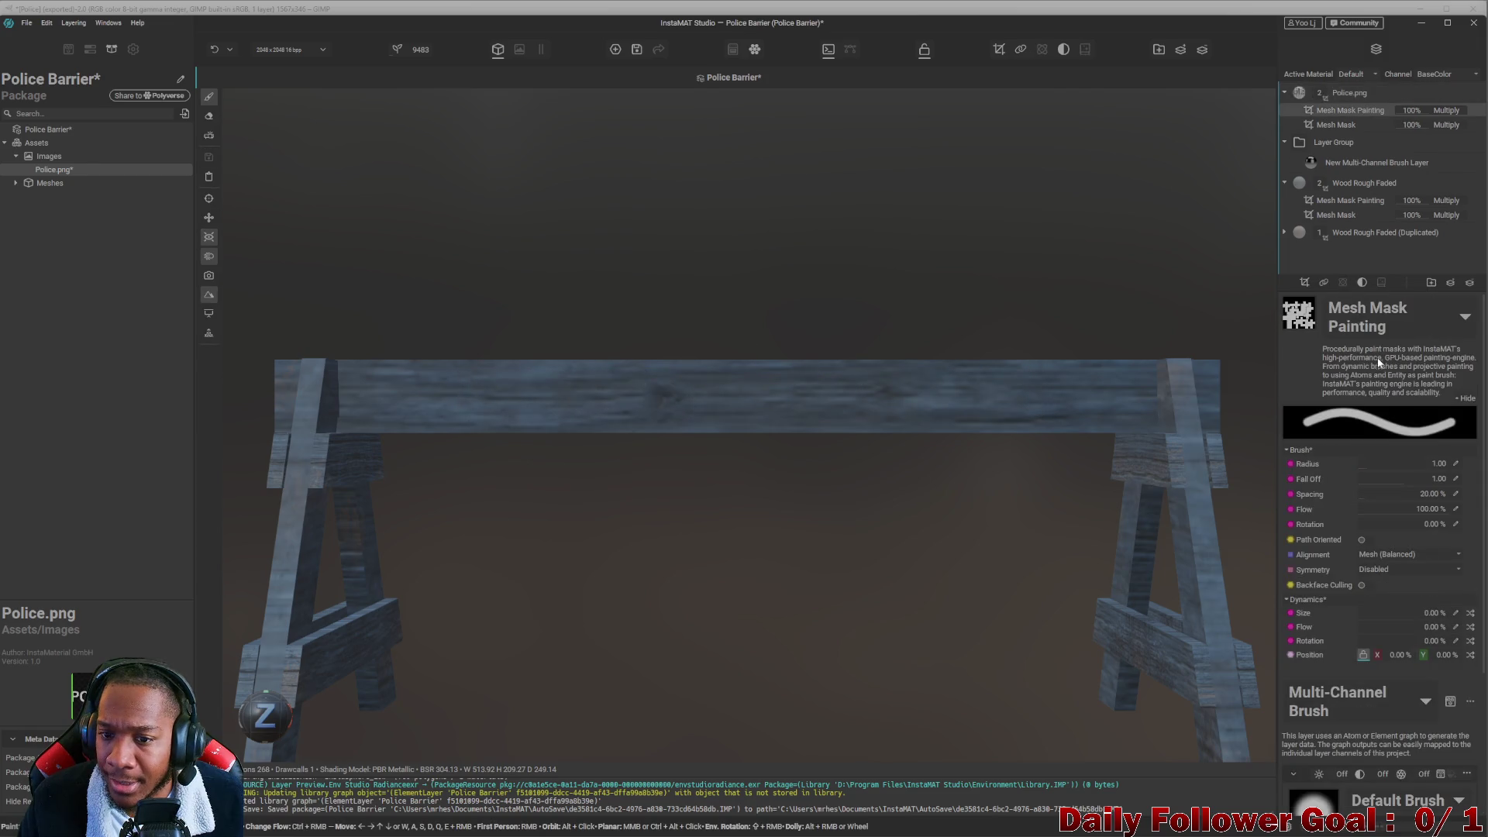
pyautogui.scroll(-5, 1347, 466)
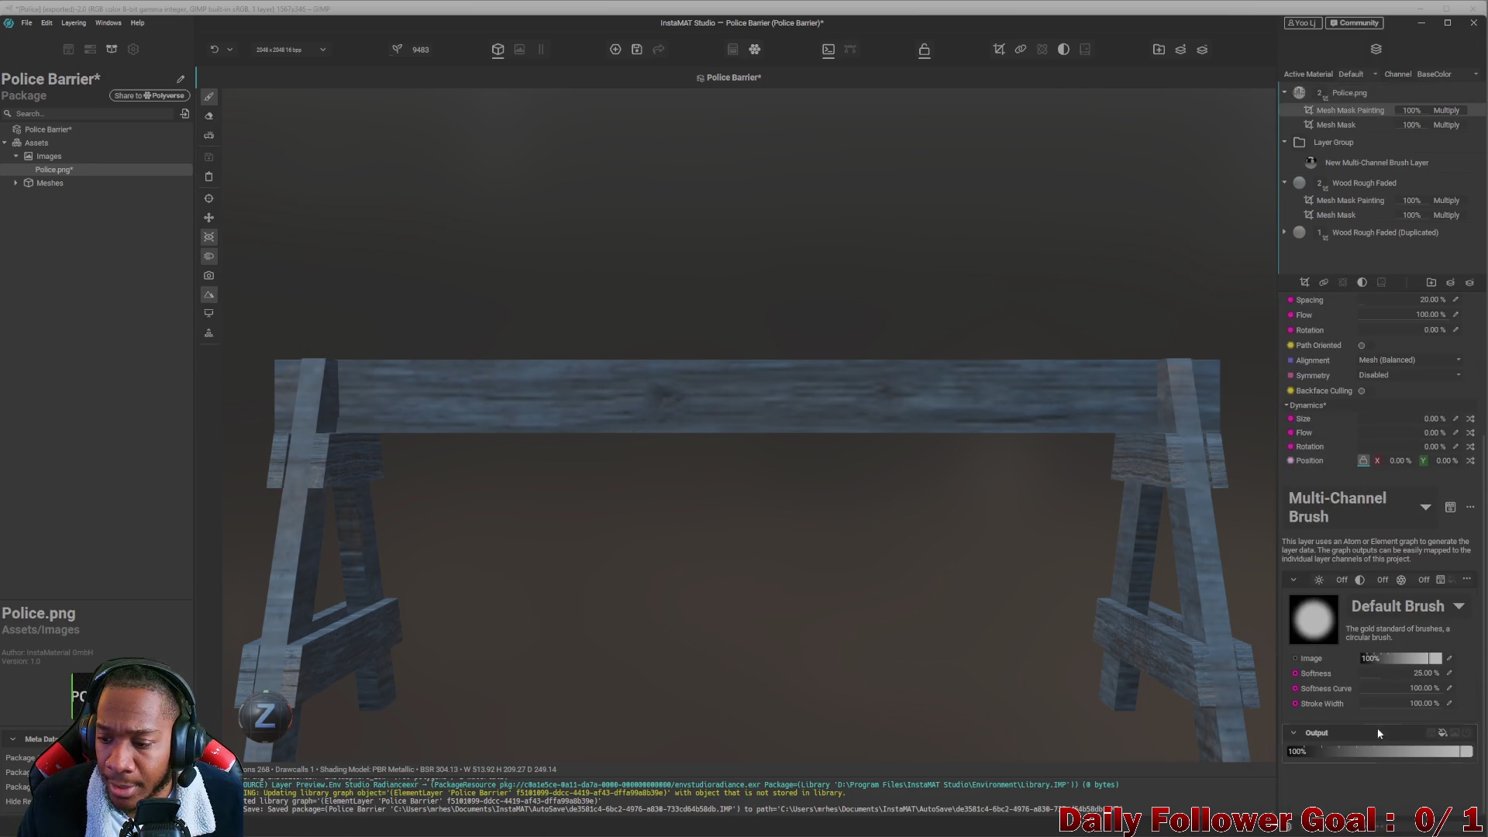
pyautogui.moveTo(683, 369)
pyautogui.mouseDown()
pyautogui.moveTo(784, 415)
pyautogui.moveTo(1049, 393)
pyautogui.moveTo(403, 400)
pyautogui.mouseUp()
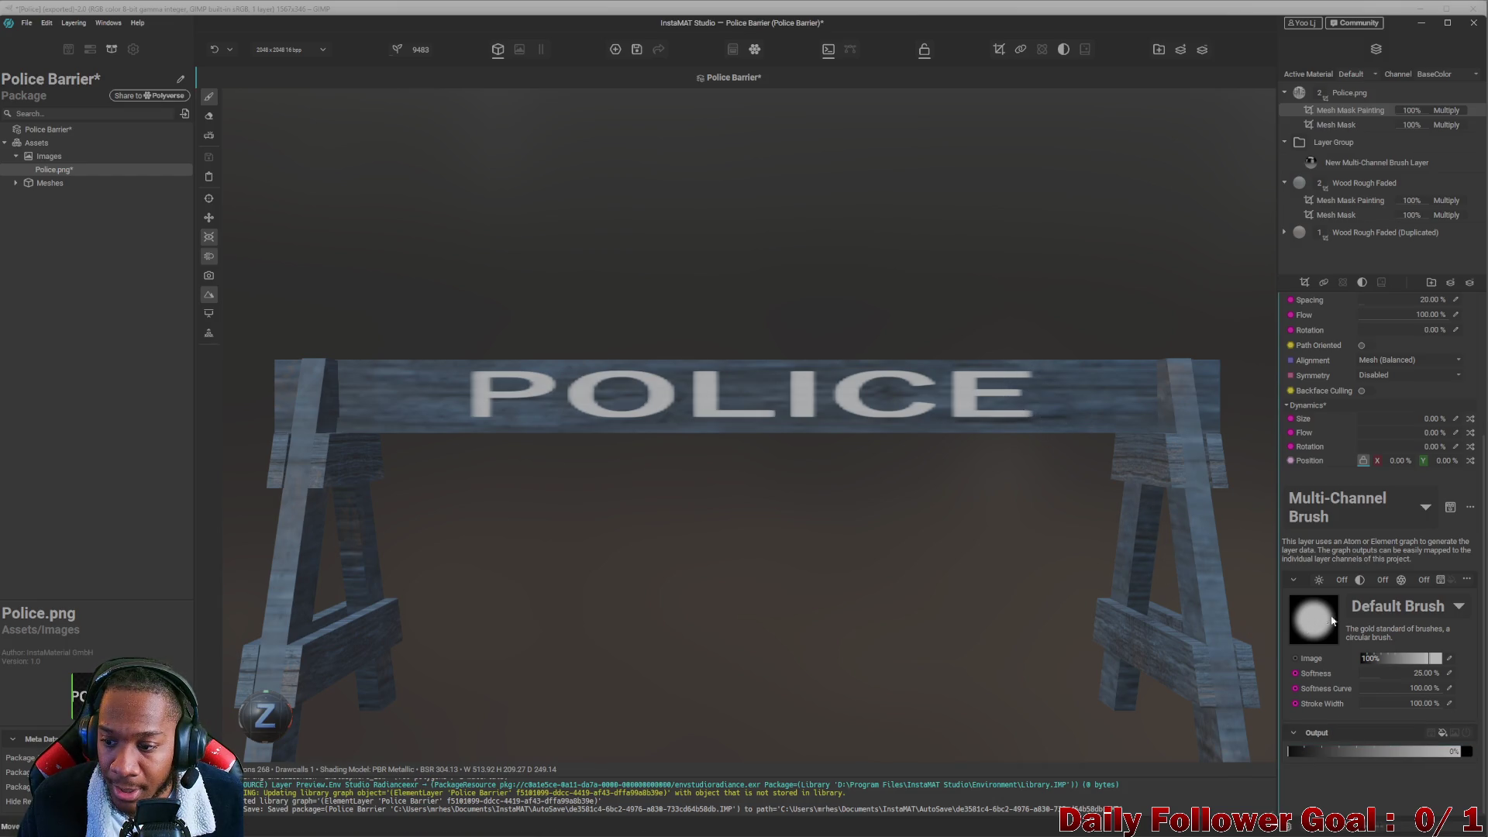
# Try a Grunge brush texture on the P's stem, then undo the dark stroke.
pyautogui.click(1365, 614)
pyautogui.scroll(2, 1345, 497)
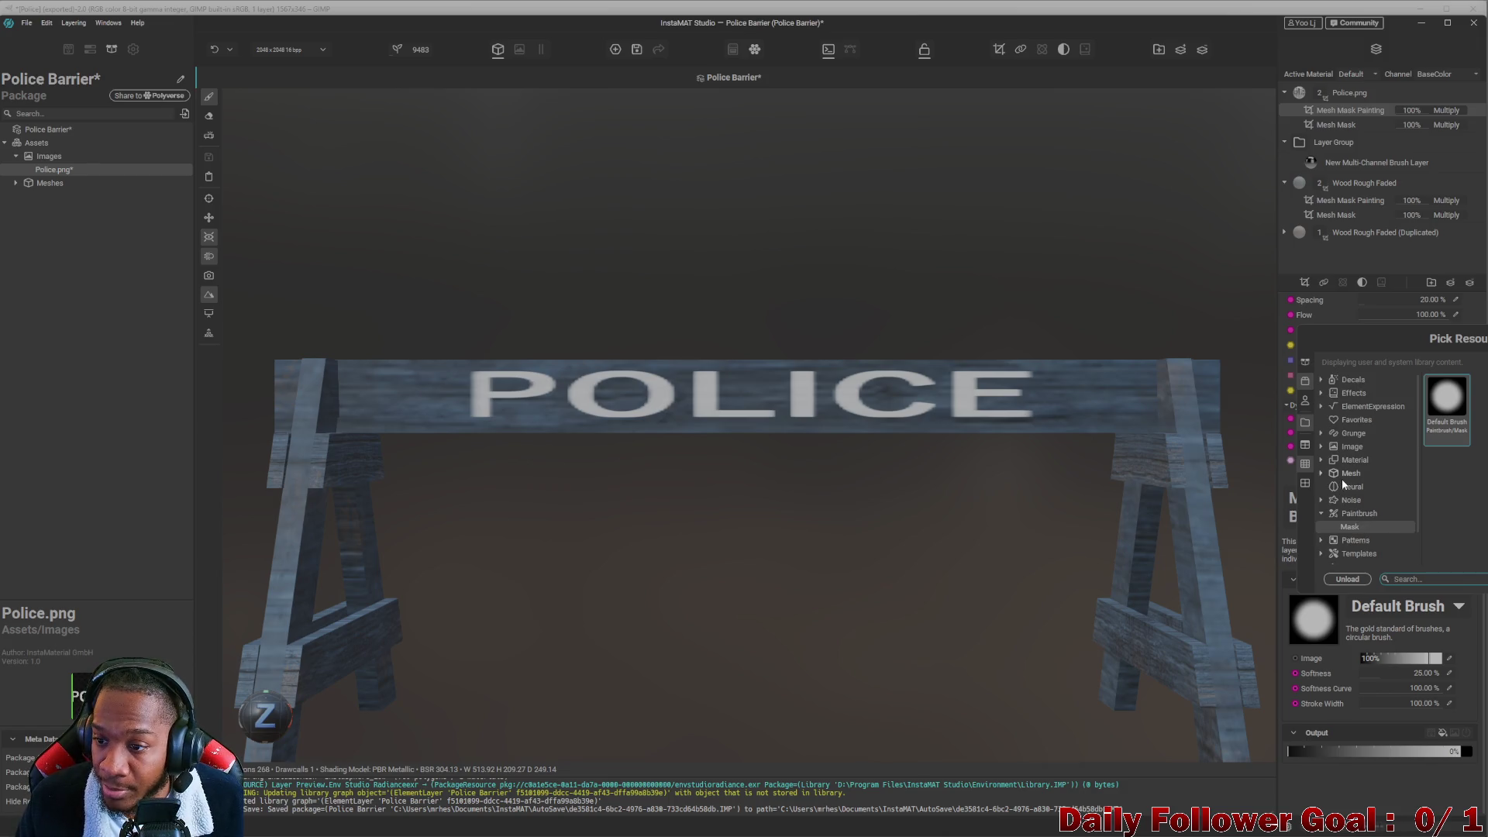
pyautogui.scroll(-2, 1356, 496)
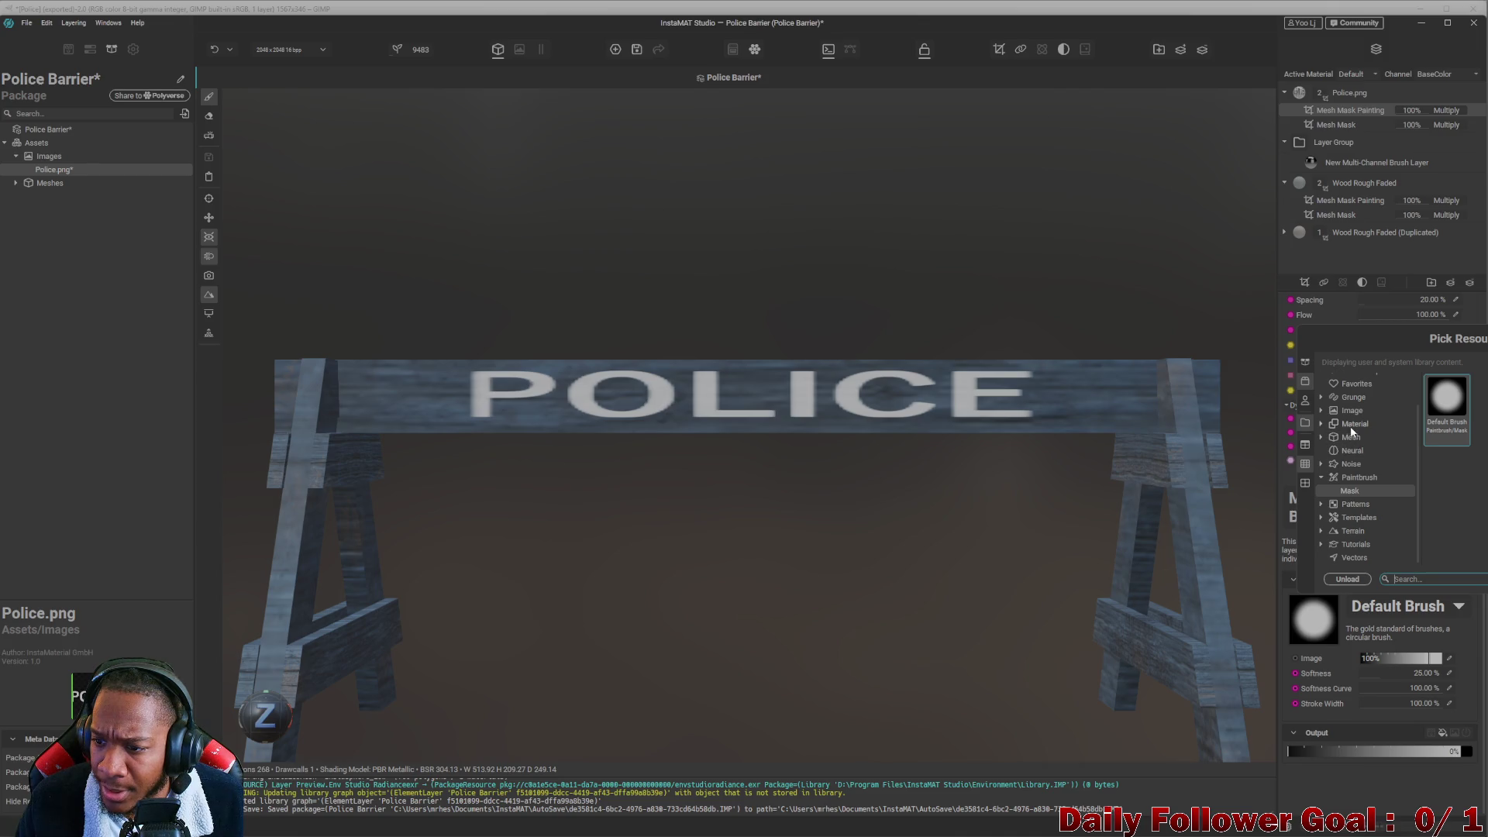
pyautogui.scroll(2, 1357, 496)
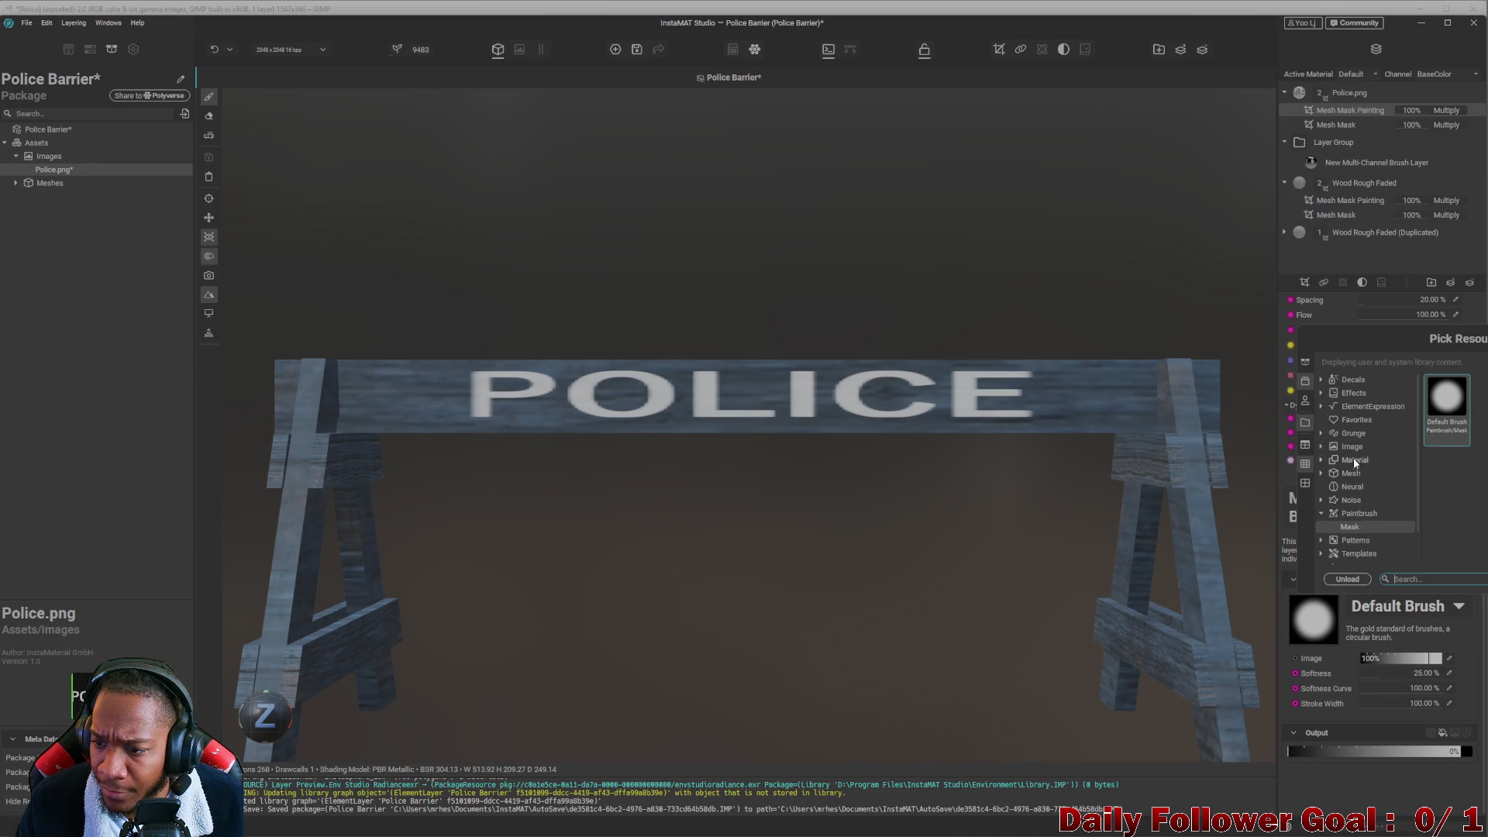
pyautogui.click(1353, 434)
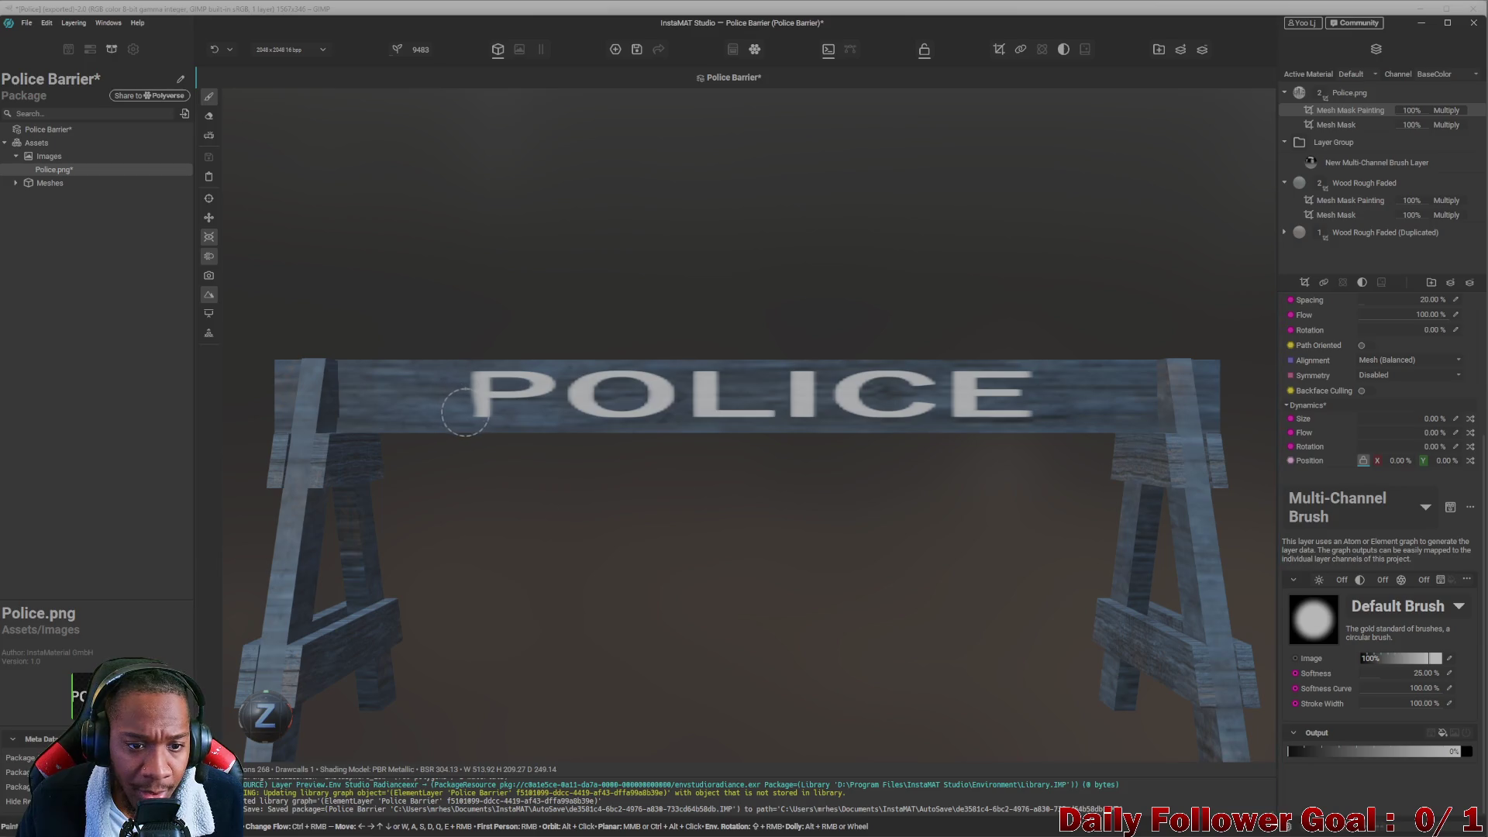
pyautogui.scroll(5, 465, 399)
pyautogui.moveTo(499, 324); pyautogui.dragTo(521, 322)
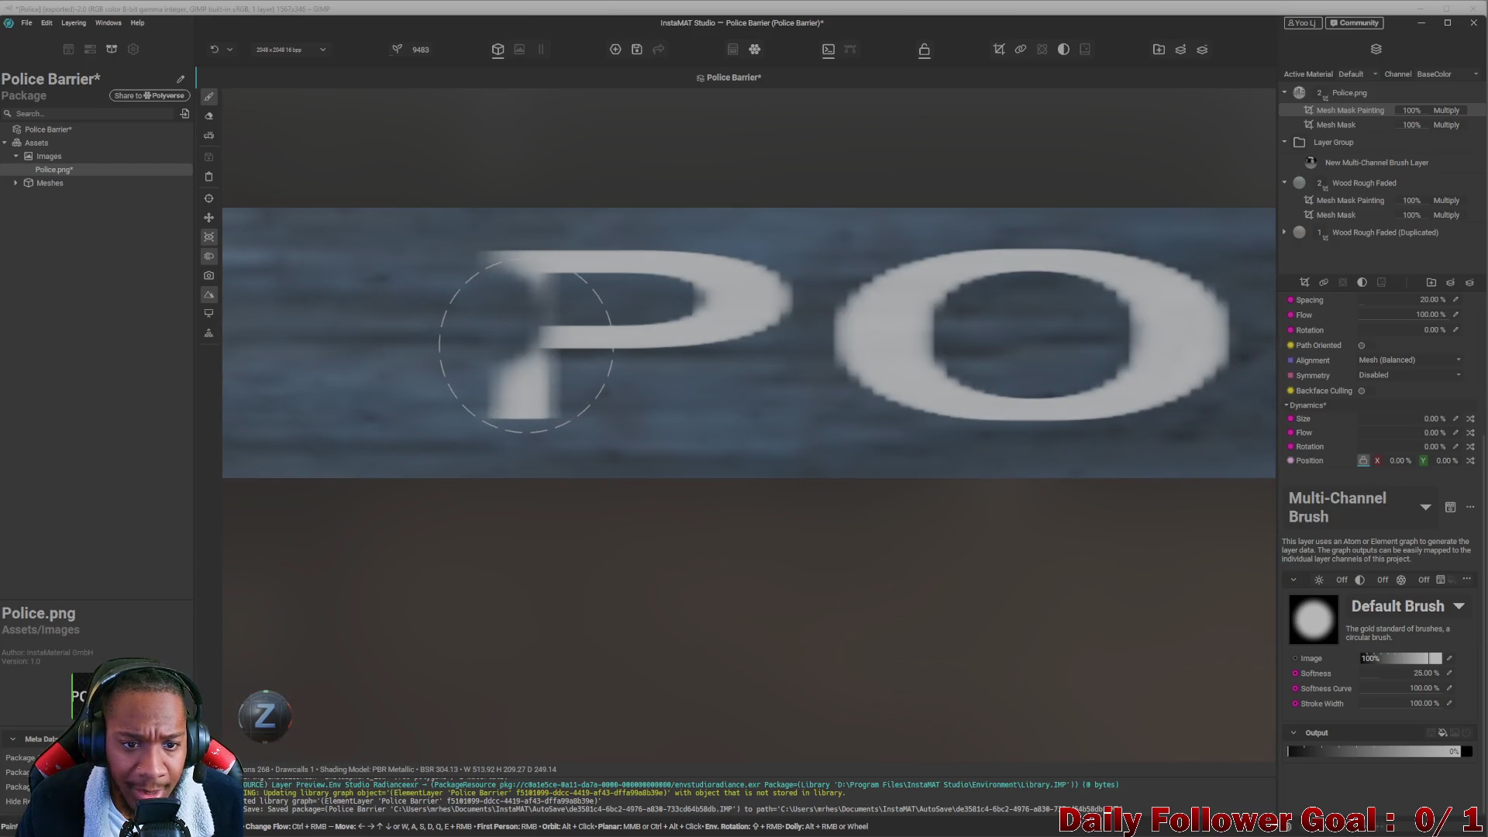
pyautogui.hotkey('ctrl', 'z')
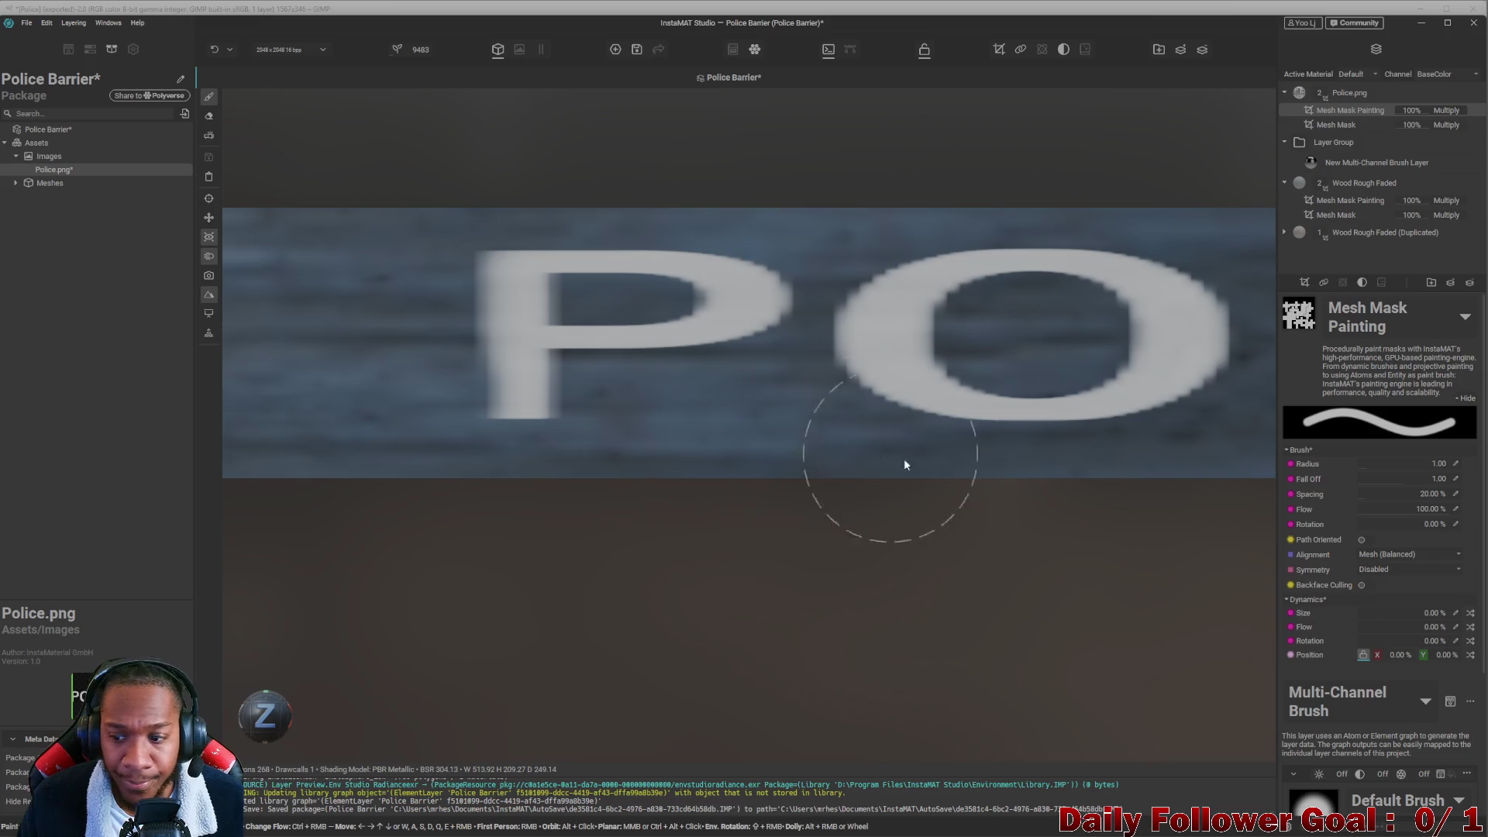
pyautogui.scroll(-2, 1352, 647)
pyautogui.scroll(-1, 1351, 644)
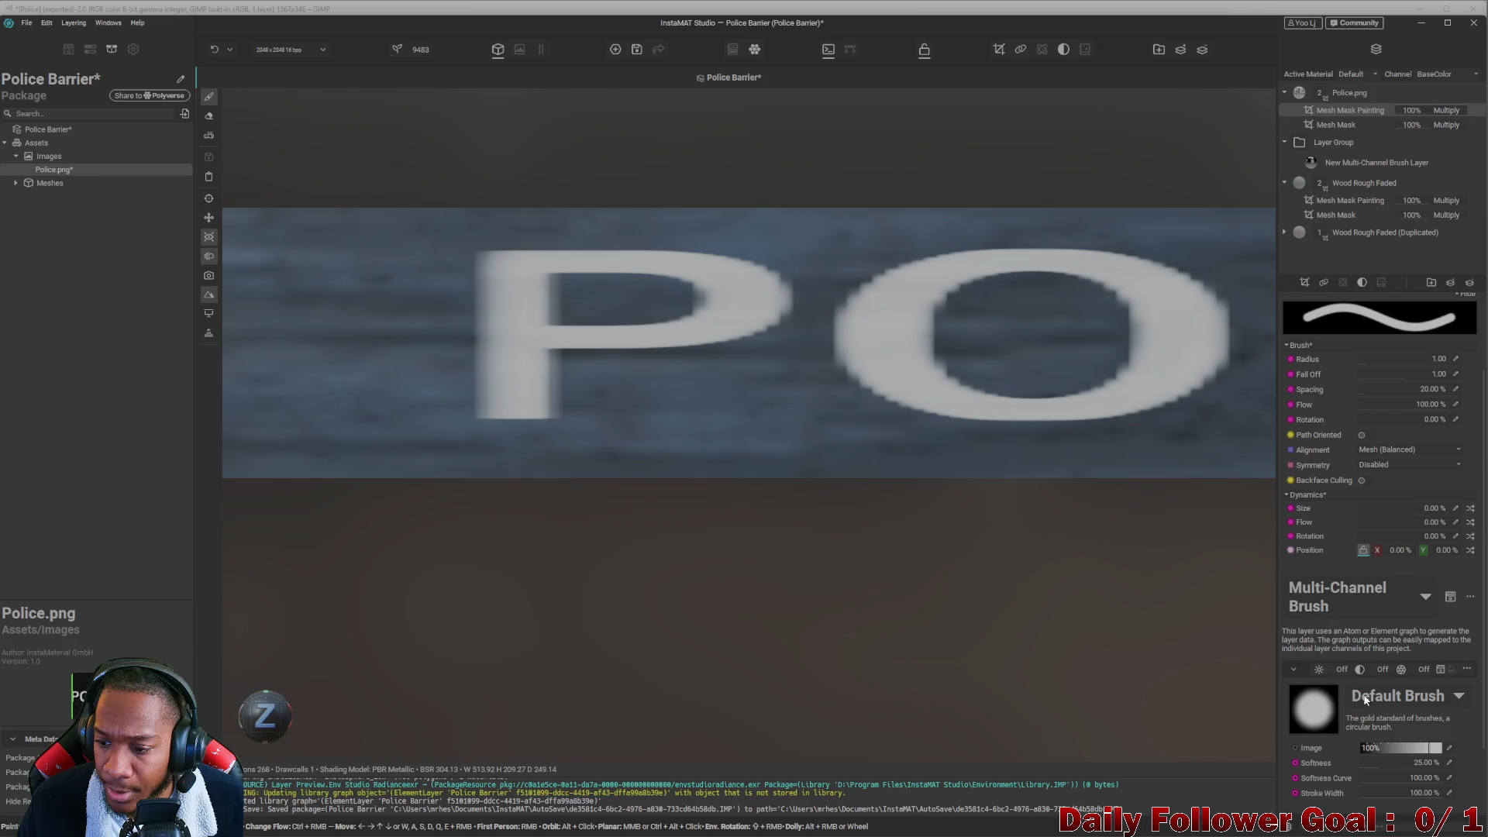
# Switch the brush to the Grunge Dirt texture at radius 0.75 and dirty the P's lower stem.
pyautogui.click(1366, 698)
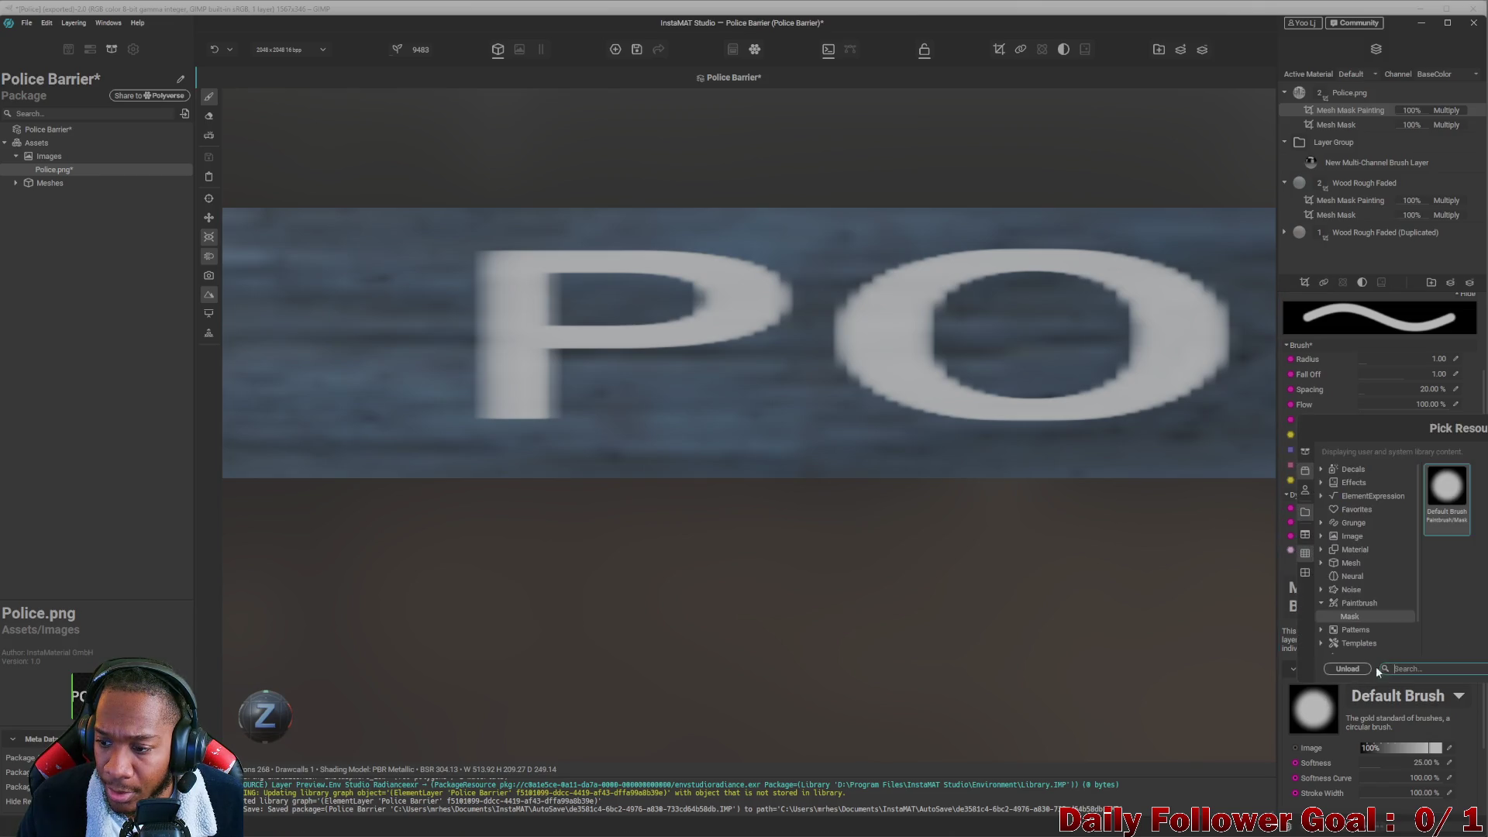
pyautogui.click(1354, 523)
pyautogui.scroll(-3, 1450, 559)
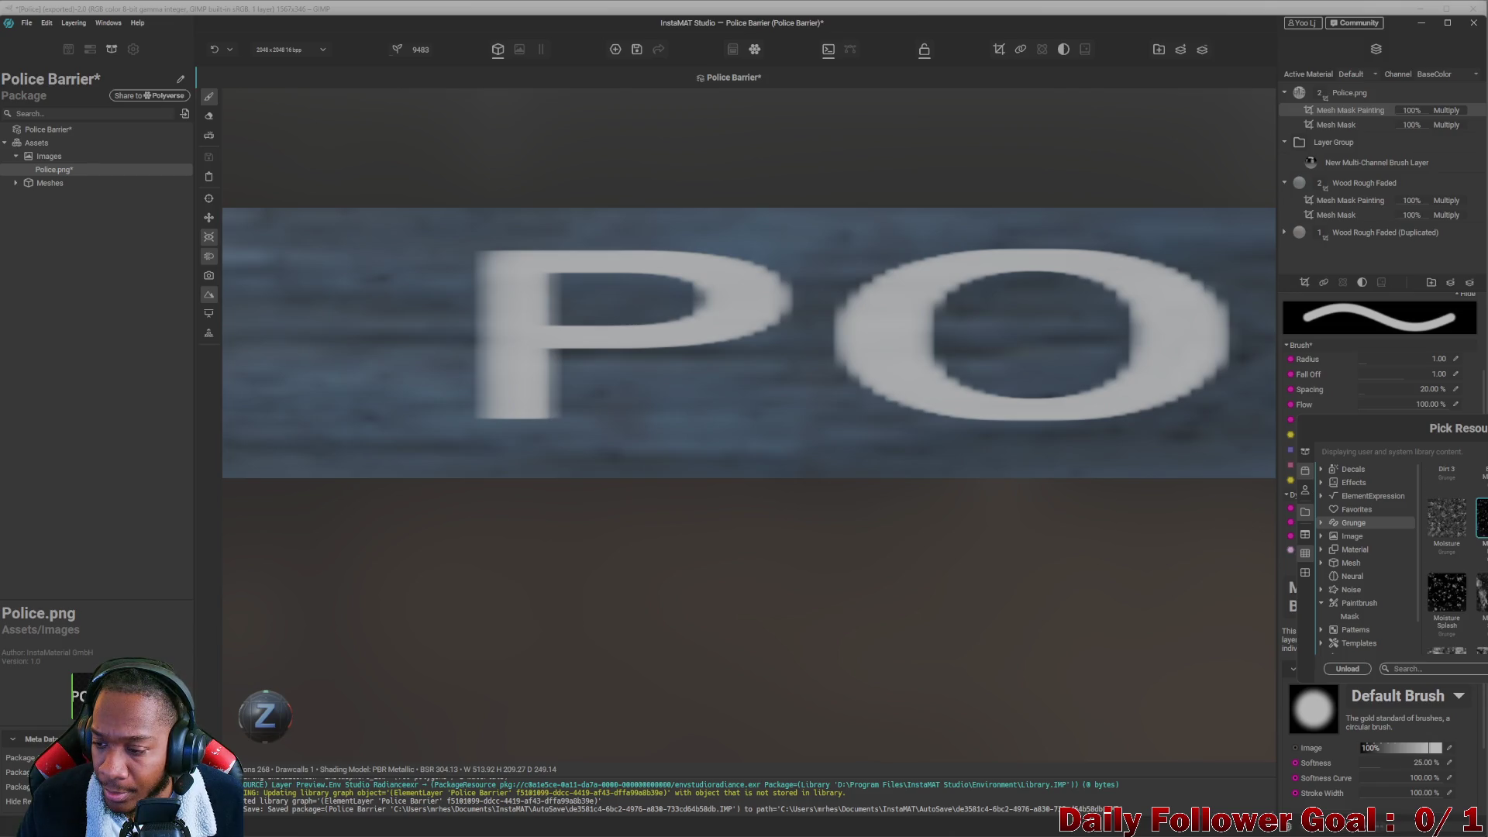
pyautogui.scroll(3, 1449, 558)
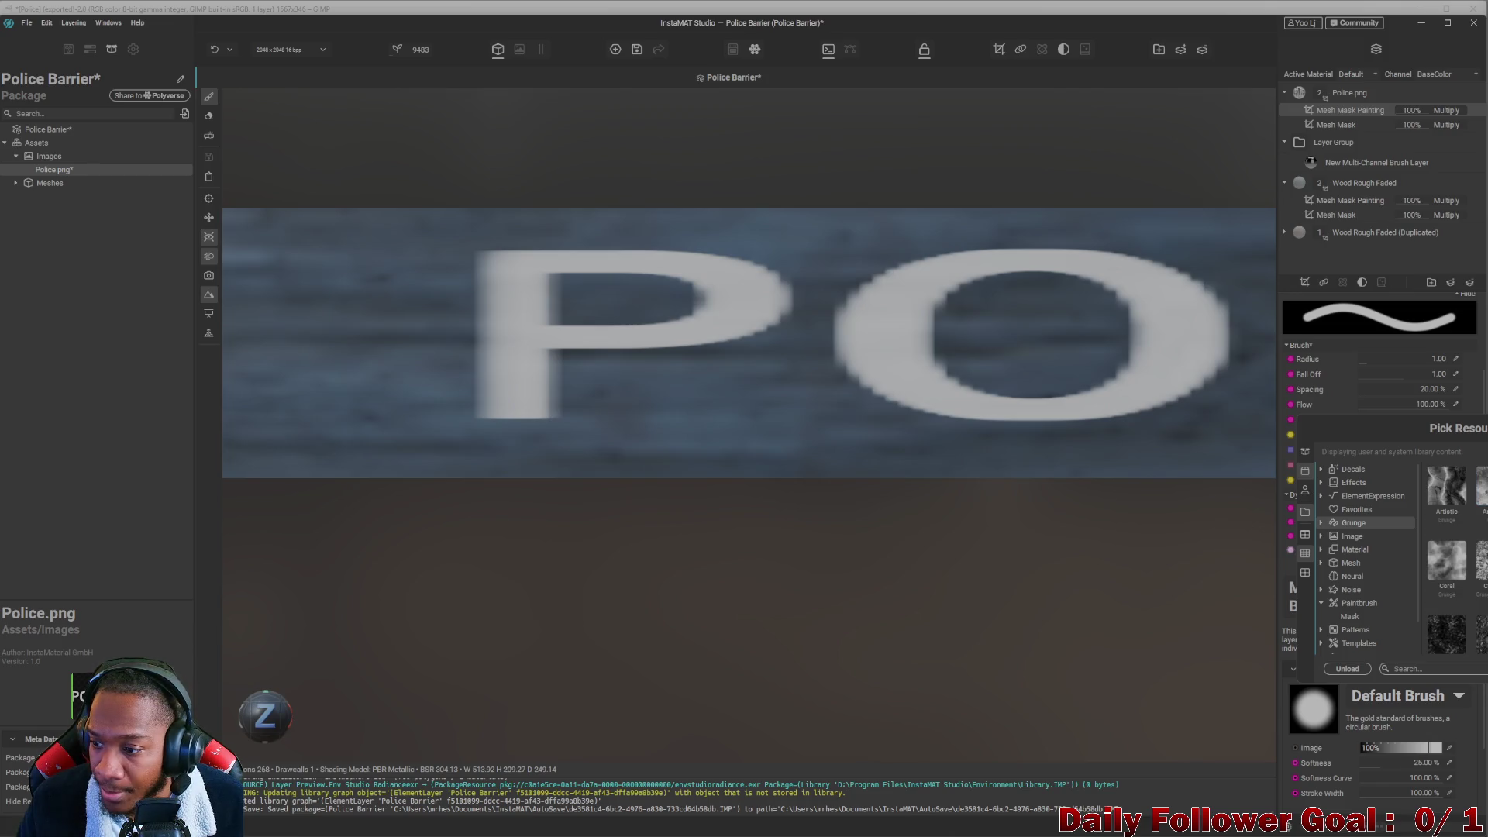
pyautogui.doubleClick(1446, 634)
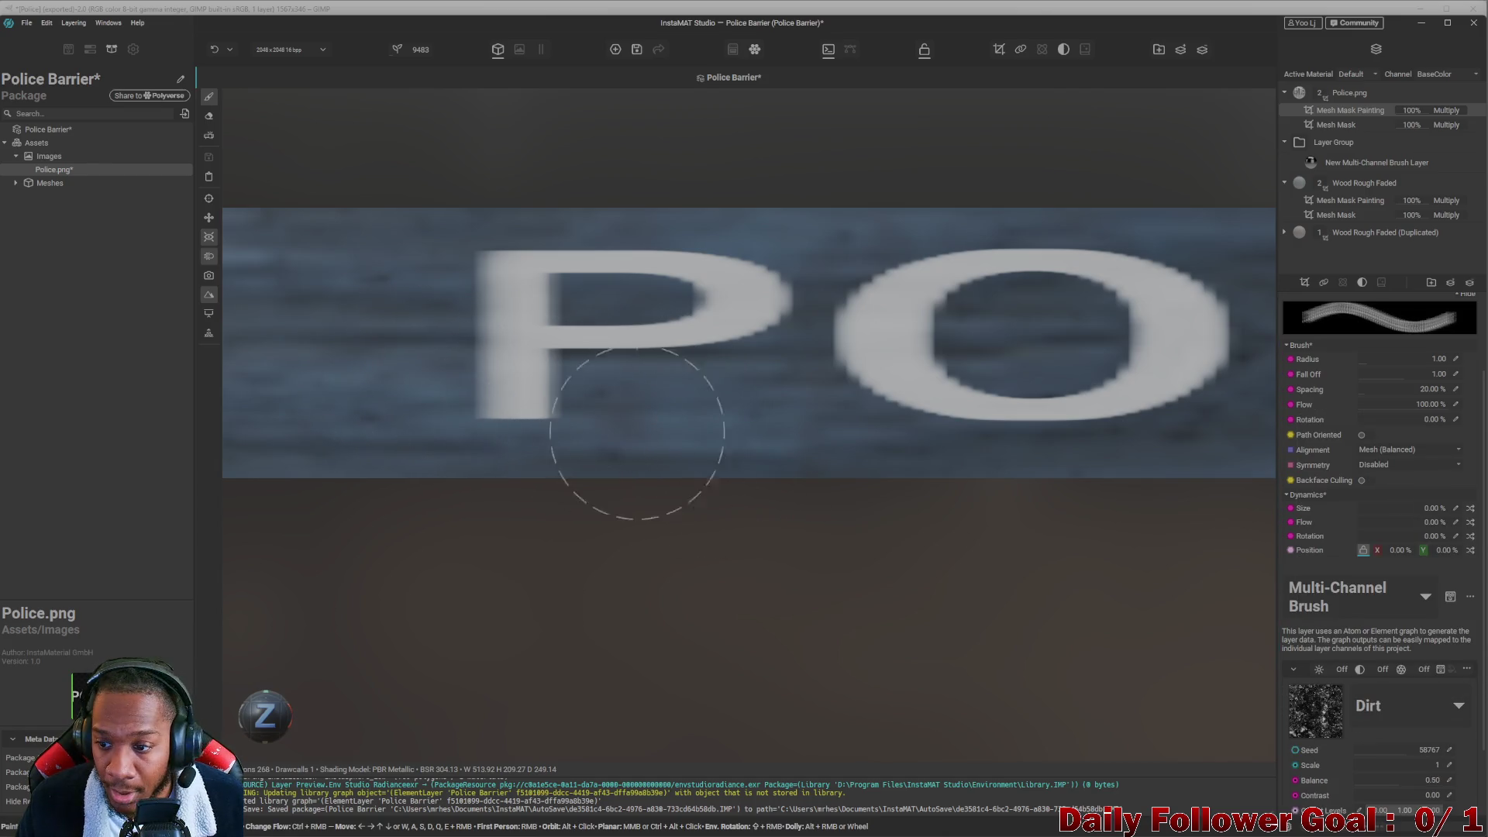
pyautogui.moveTo(1378, 360); pyautogui.dragTo(1361, 362)
pyautogui.moveTo(489, 406)
pyautogui.mouseDown()
pyautogui.moveTo(465, 382)
pyautogui.moveTo(505, 442)
pyautogui.moveTo(439, 406)
pyautogui.moveTo(438, 430)
pyautogui.mouseUp()
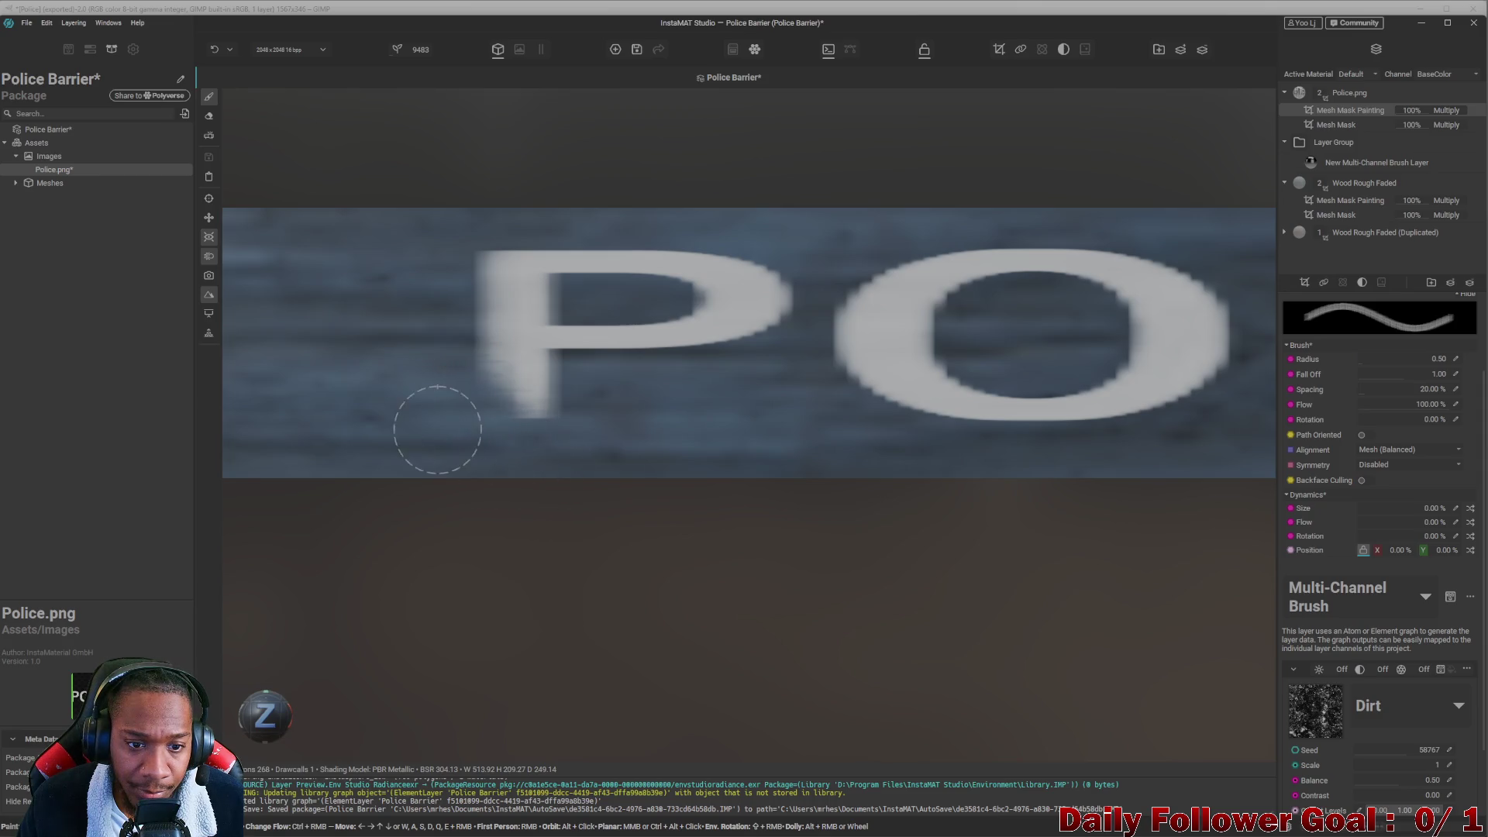
# Enlarge the Dirt brush radius to 2.70 and weather more of the POLICE letters.
pyautogui.scroll(-3, 641, 422)
pyautogui.scroll(3, 708, 465)
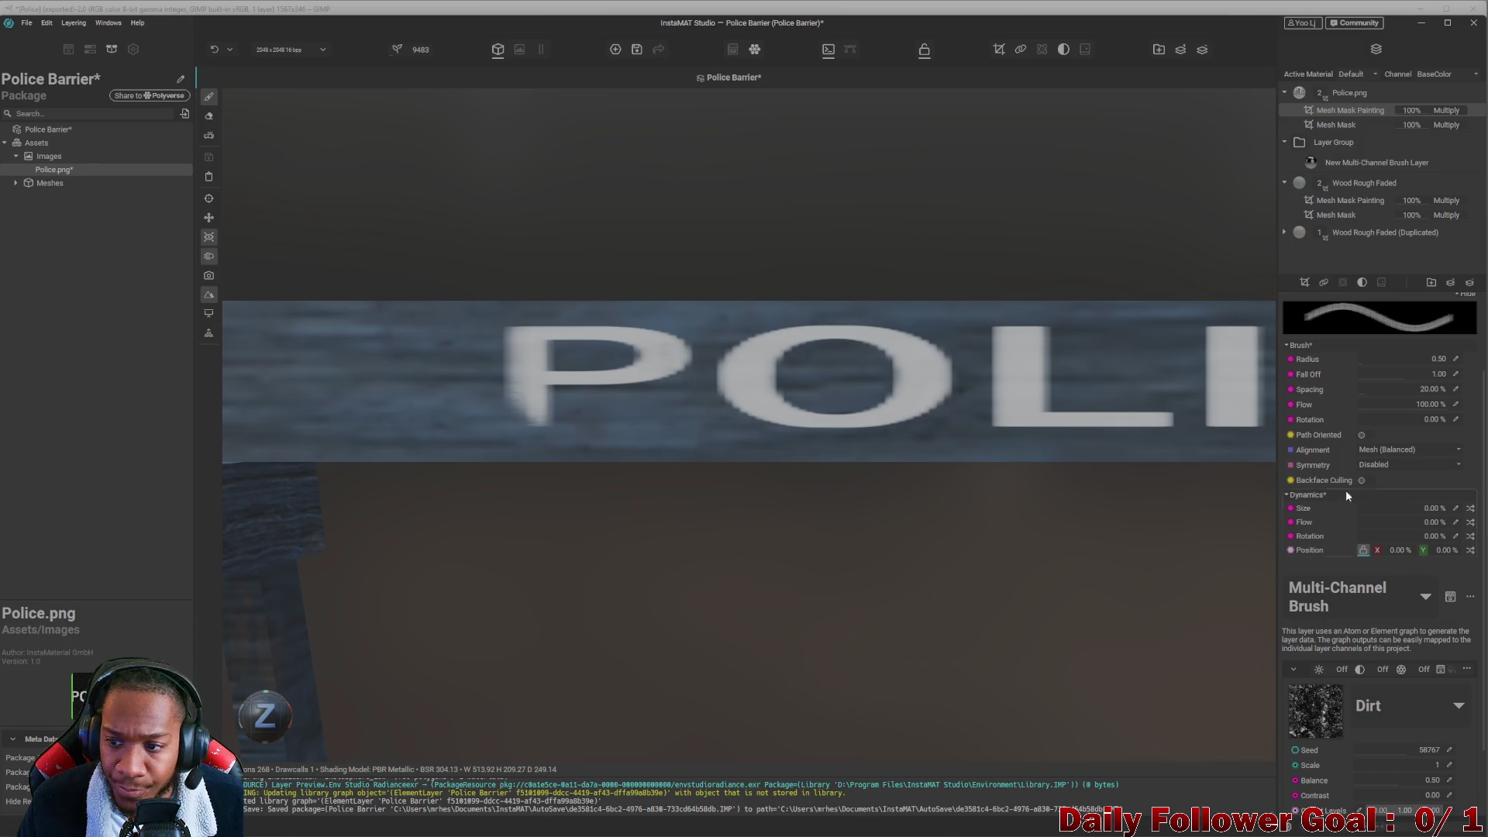
pyautogui.click(1383, 359)
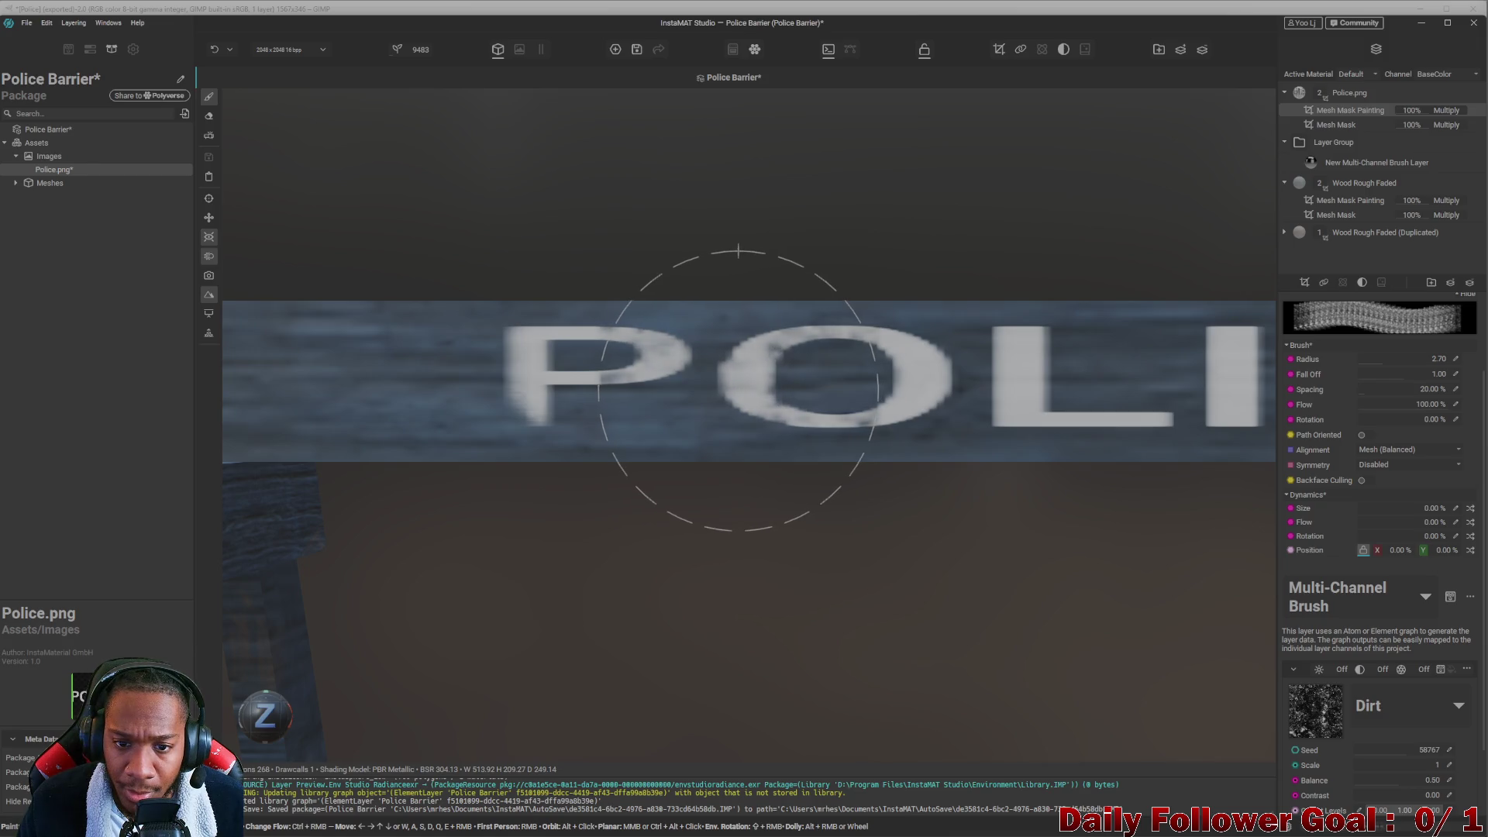
pyautogui.scroll(-2, 736, 394)
pyautogui.scroll(-2, 727, 401)
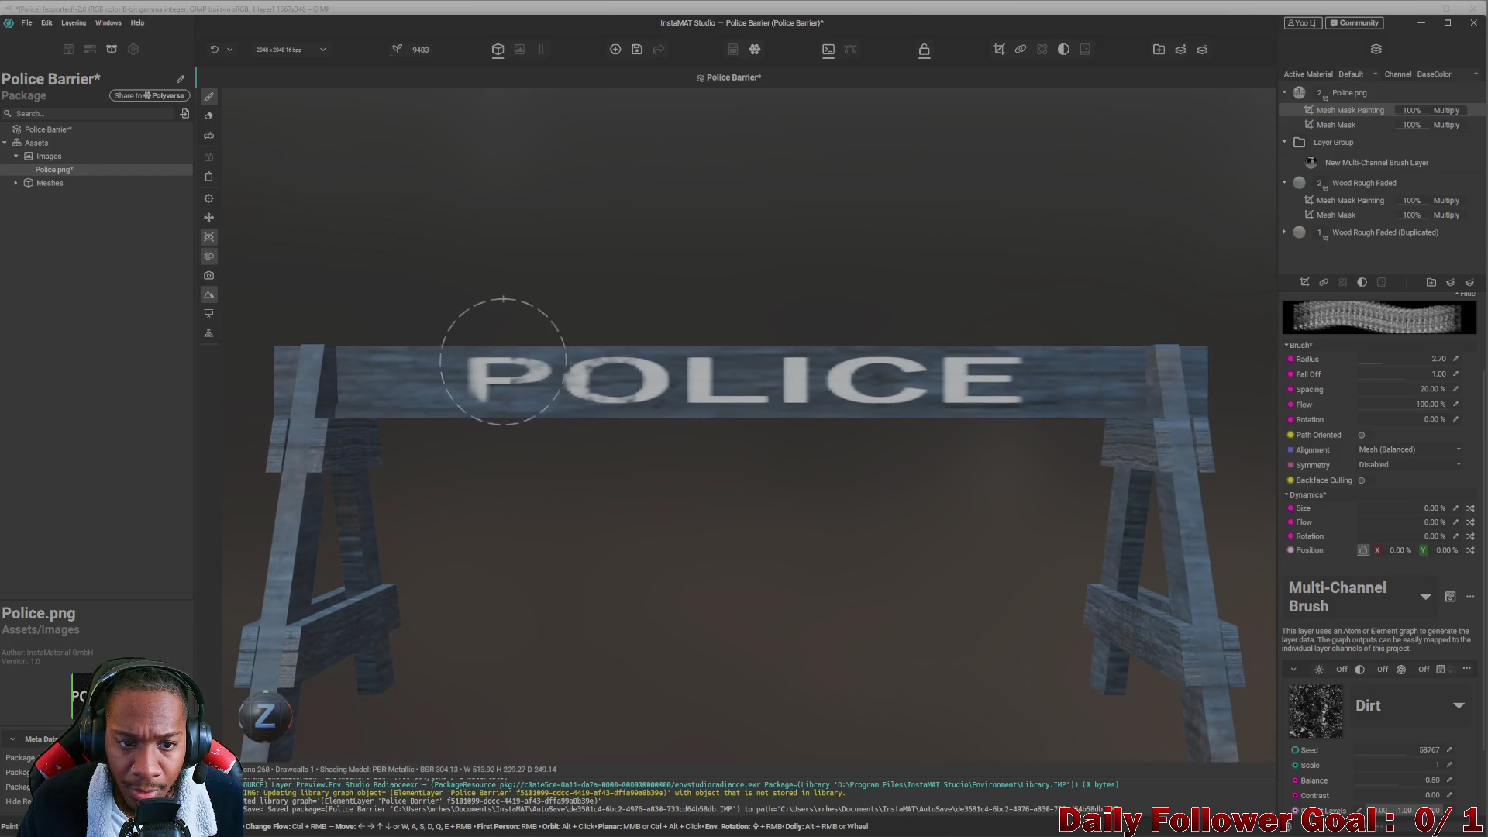
pyautogui.scroll(3, 442, 332)
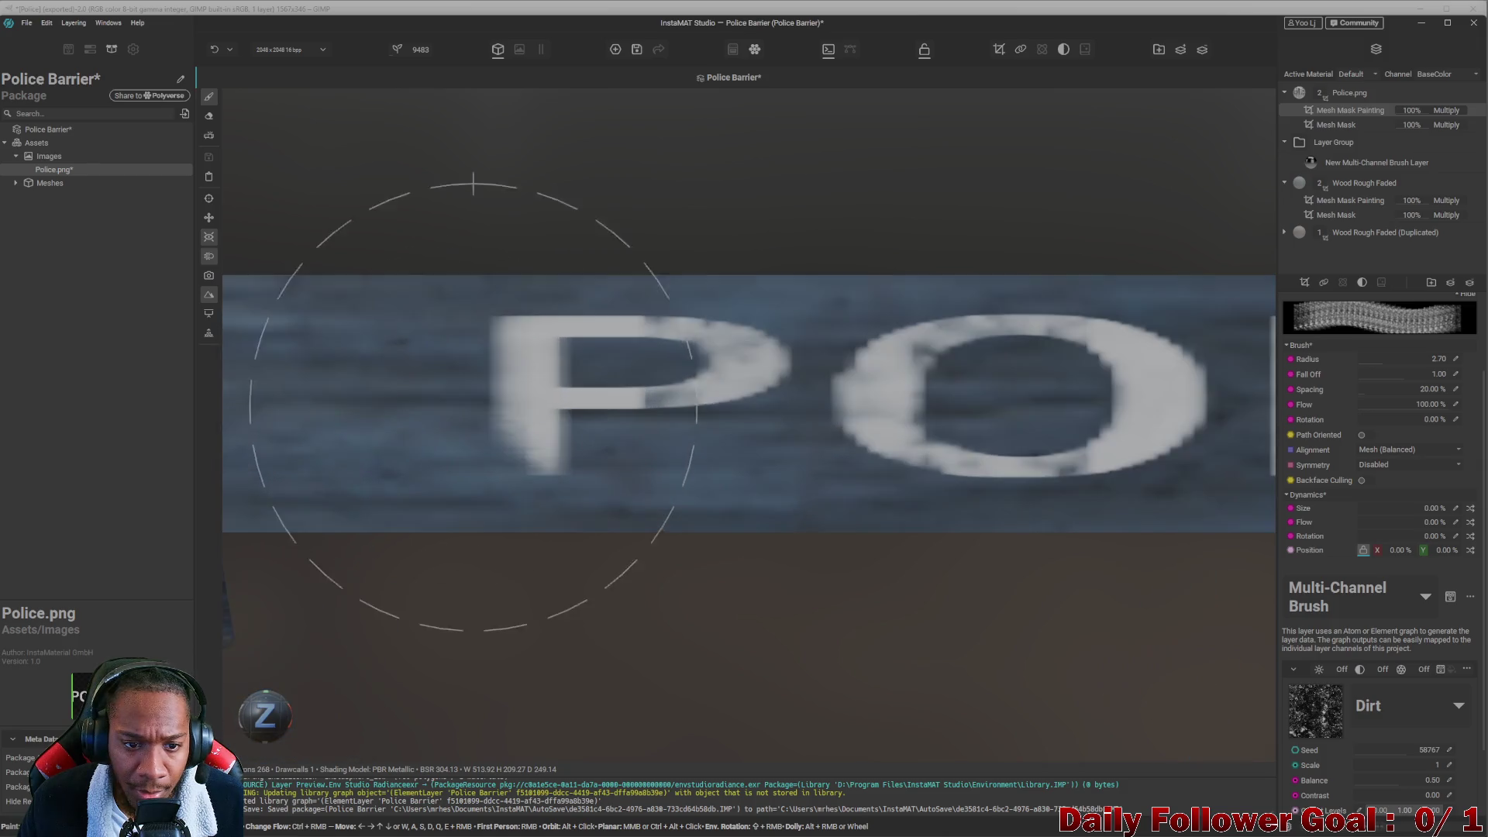
pyautogui.scroll(-3, 996, 415)
pyautogui.moveTo(997, 415); pyautogui.dragTo(748, 398, button='middle')
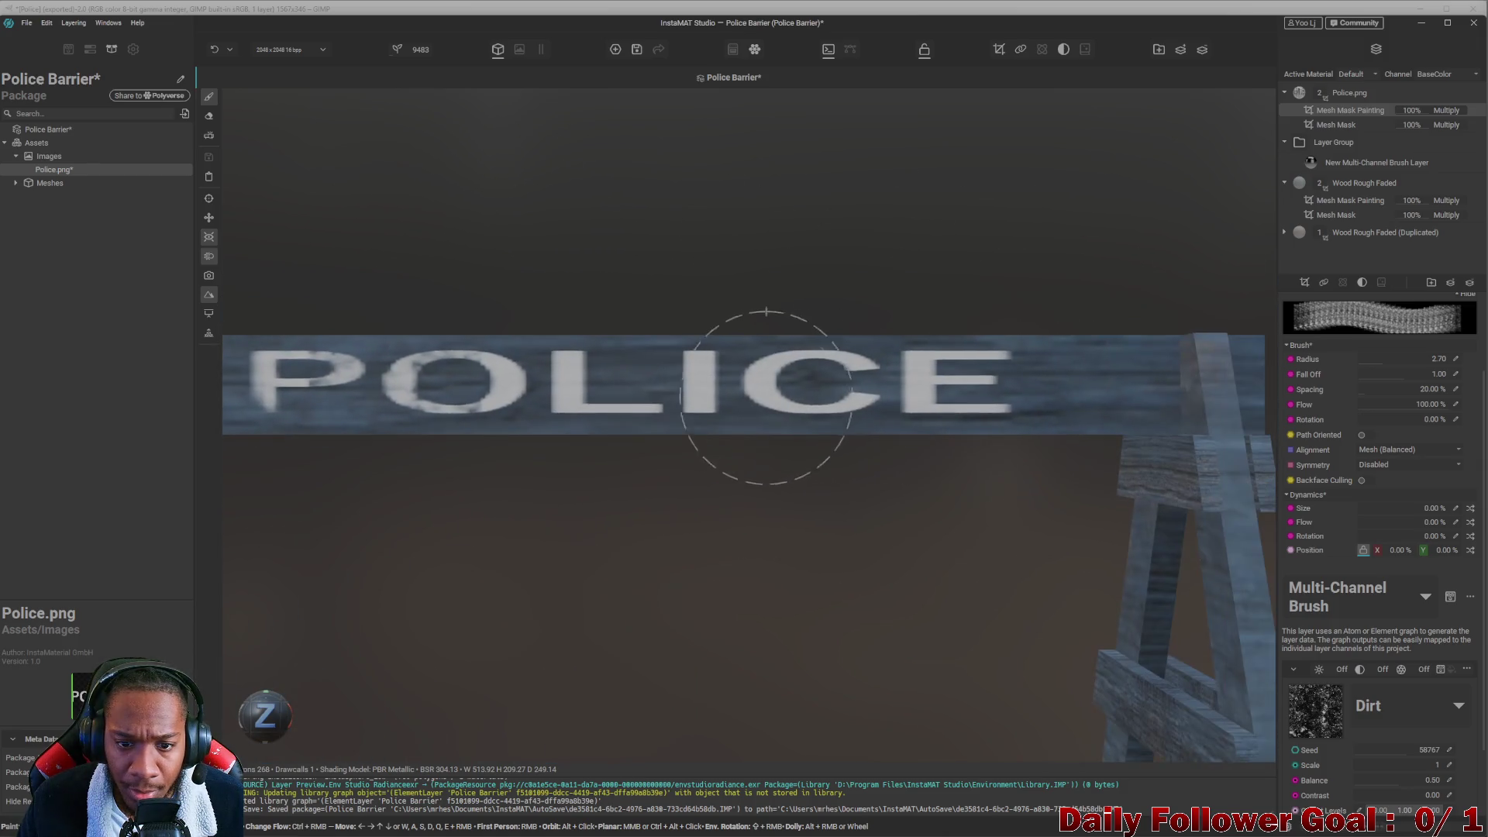
# Reduce the Dirt brush radius stepwise through 1.76 and 1.38 down to 0.69.
pyautogui.scroll(1, 628, 404)
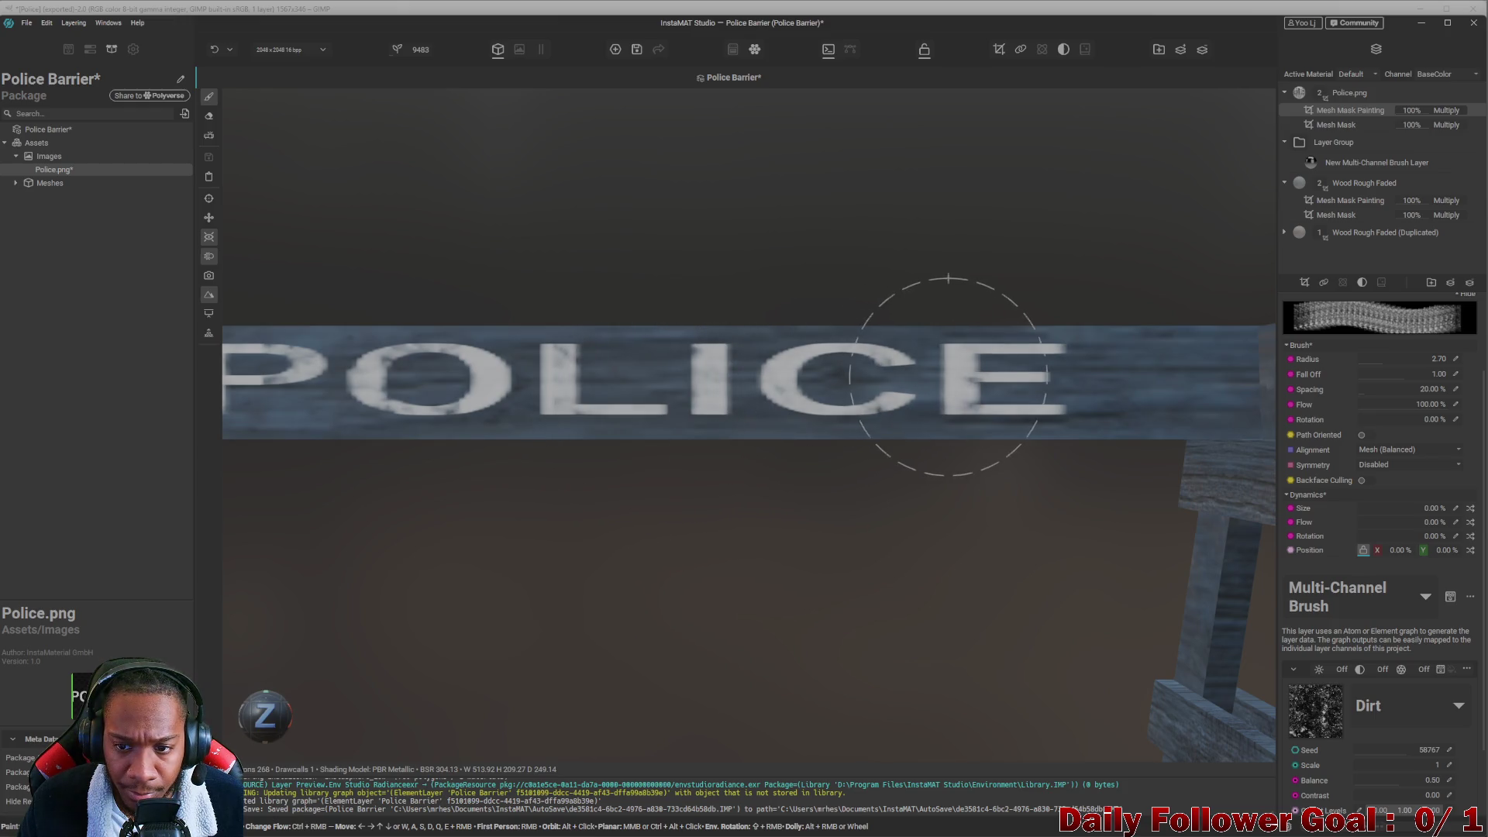
pyautogui.scroll(-3, 996, 392)
pyautogui.scroll(2, 621, 448)
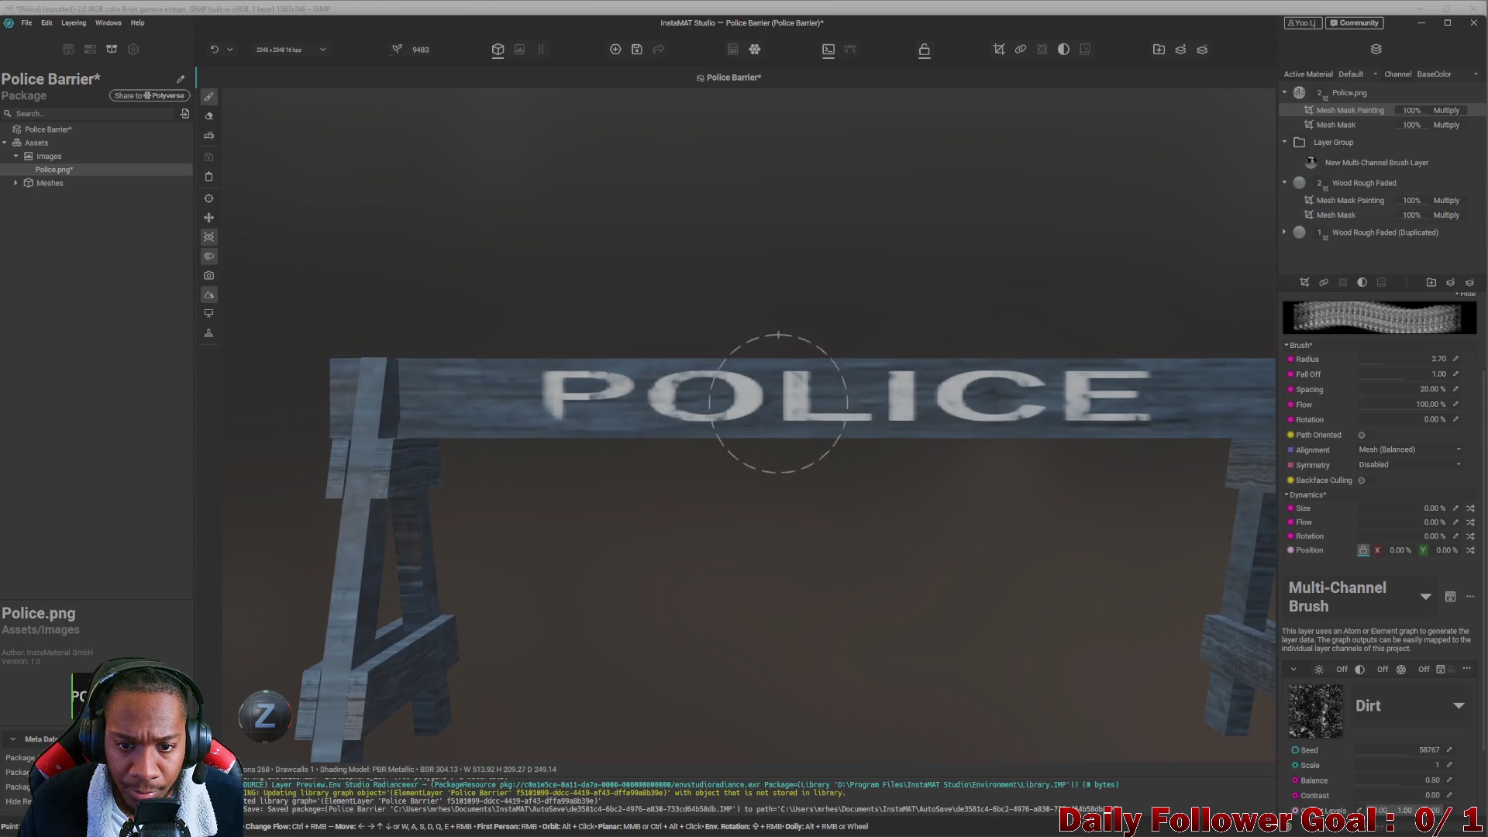
pyautogui.click(1373, 361)
pyautogui.moveTo(1375, 364); pyautogui.dragTo(1369, 362)
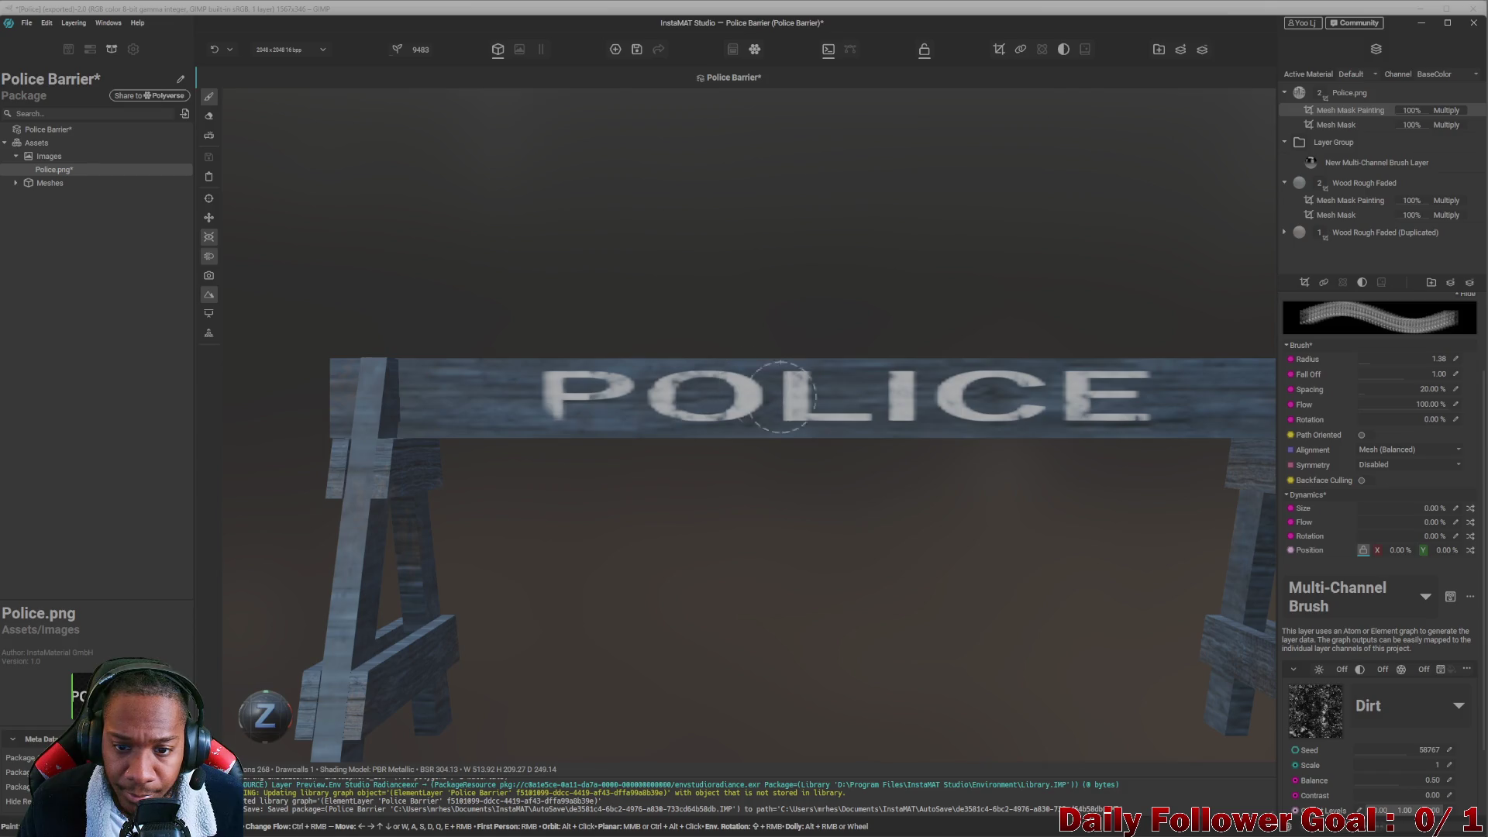
pyautogui.moveTo(1369, 363); pyautogui.dragTo(1365, 364)
pyautogui.scroll(3, 725, 363)
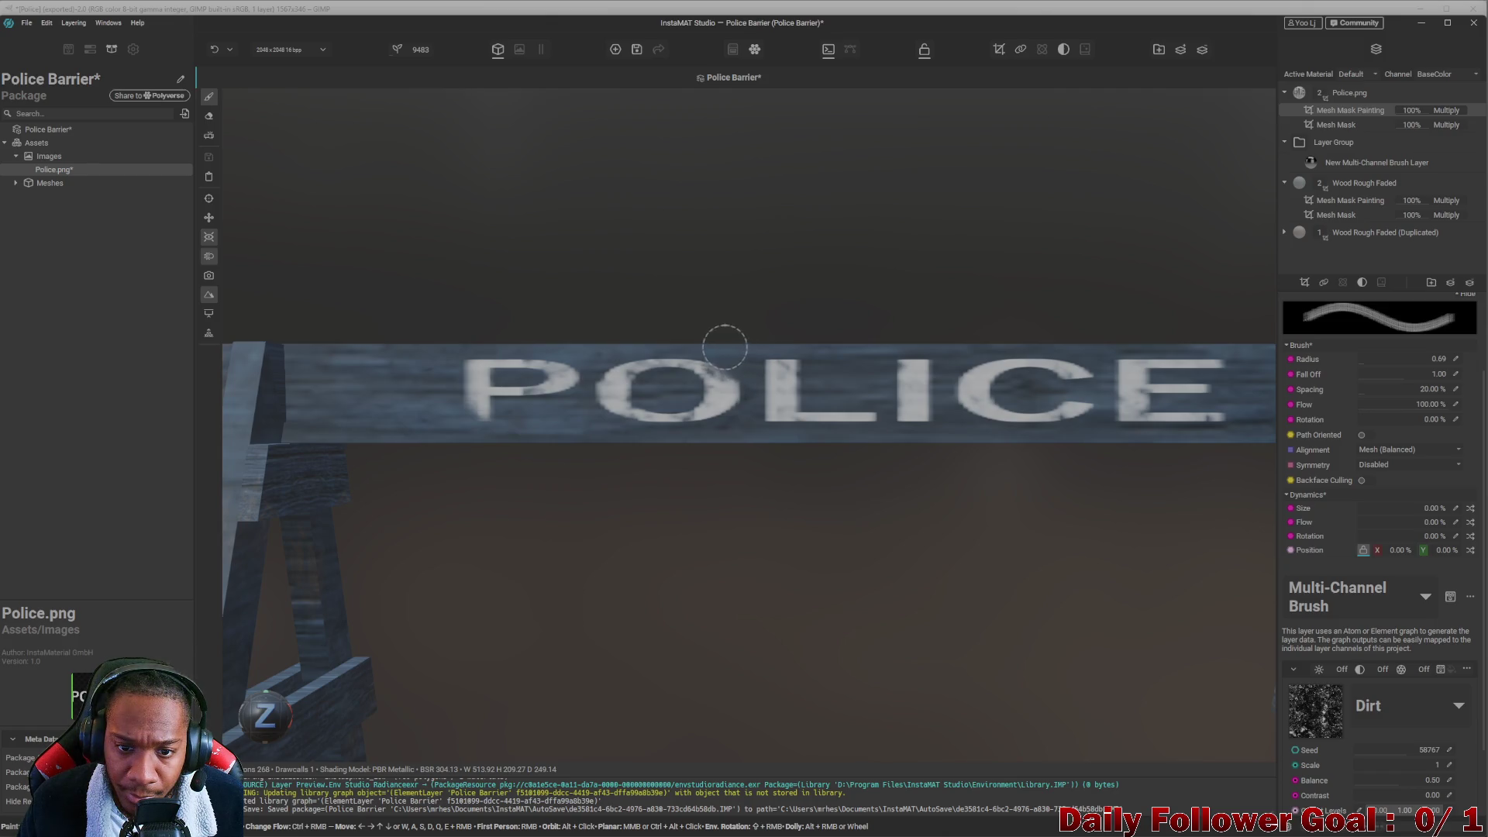
pyautogui.scroll(-2, 754, 435)
pyautogui.scroll(-2, 755, 435)
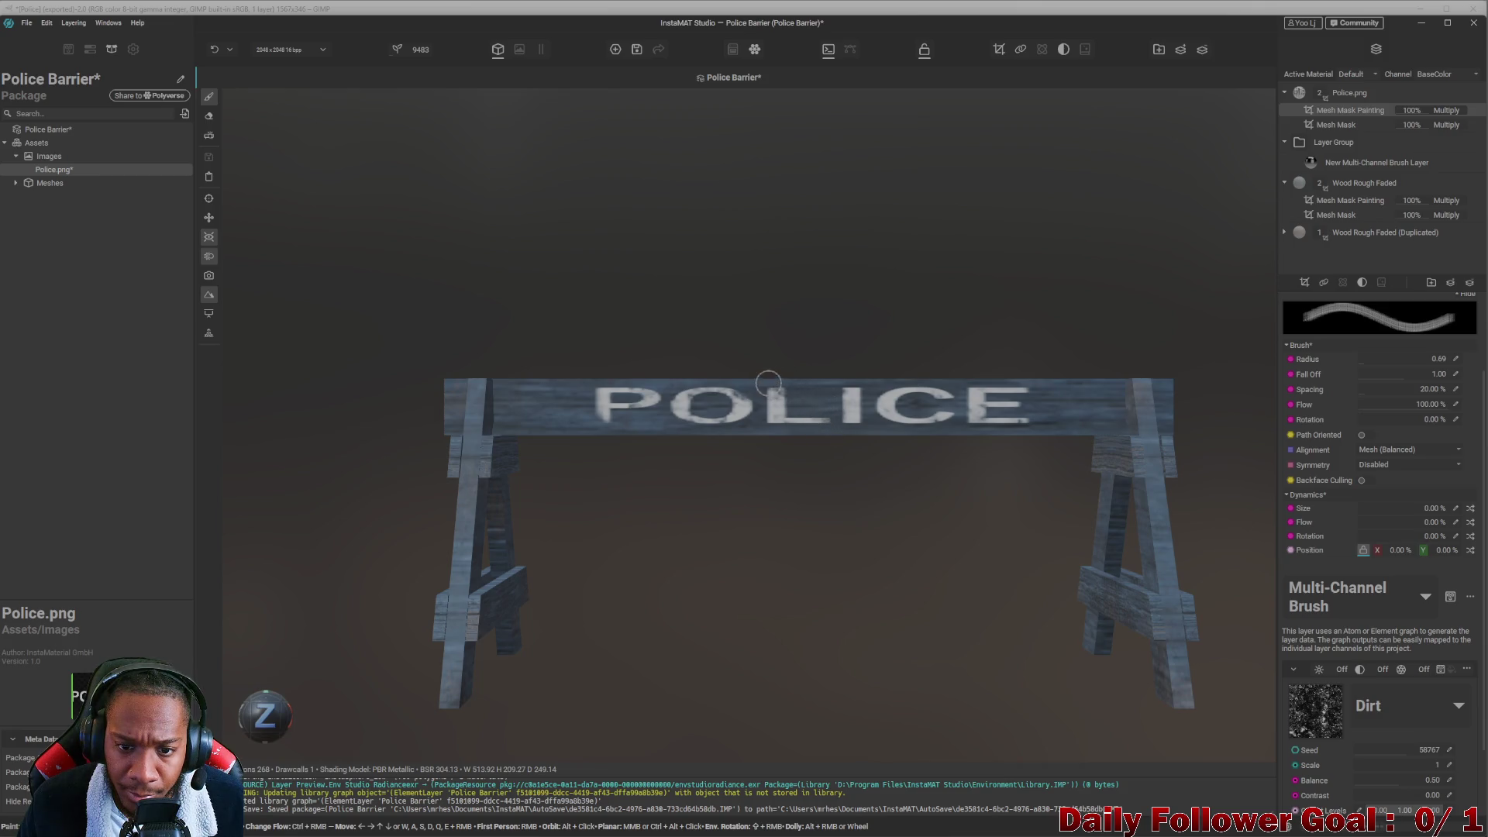
pyautogui.scroll(-3, 779, 388)
pyautogui.scroll(5, 787, 431)
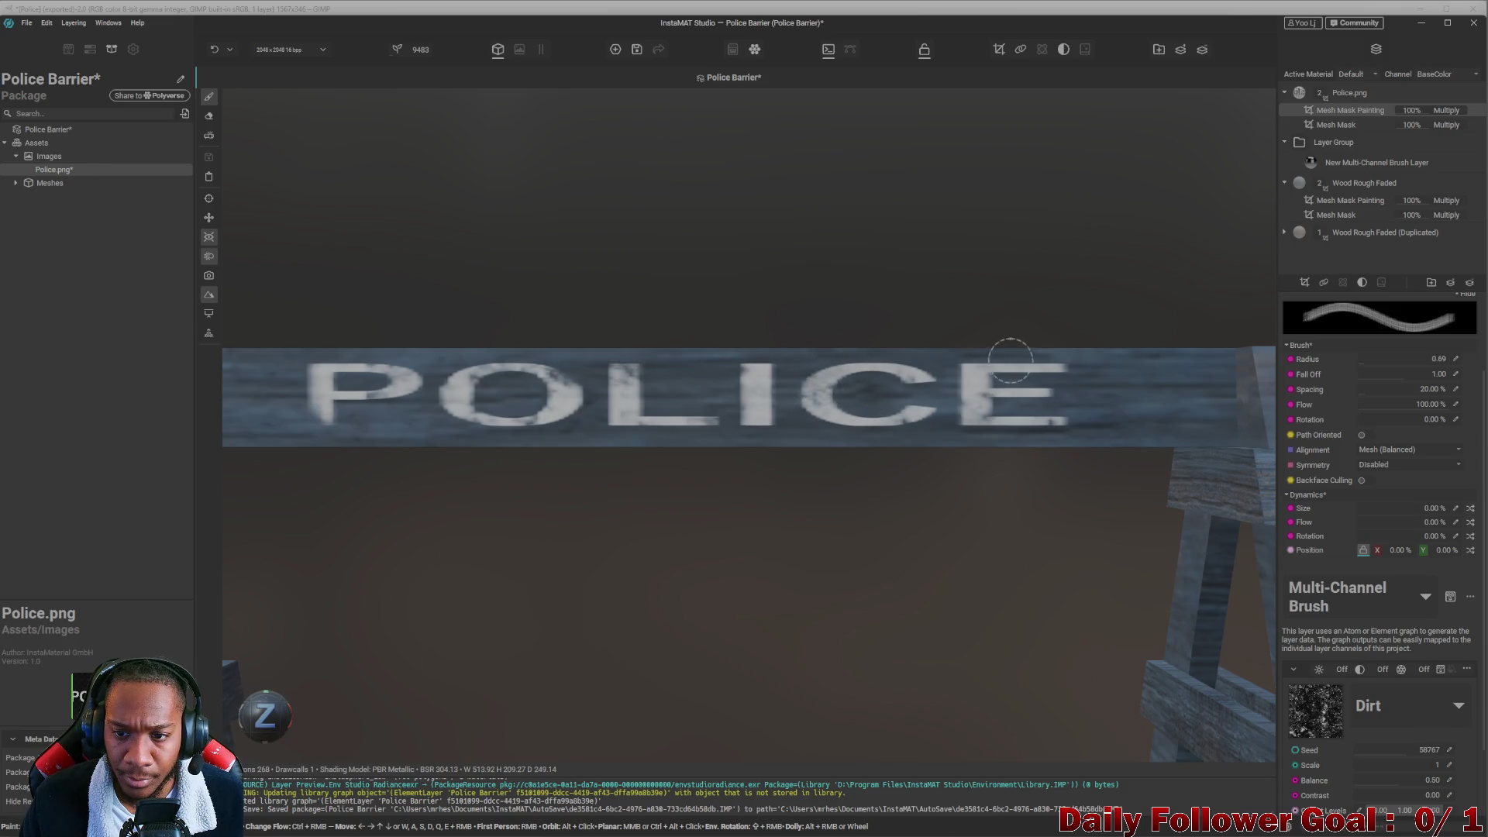
pyautogui.scroll(-2, 849, 396)
pyautogui.scroll(-4, 849, 397)
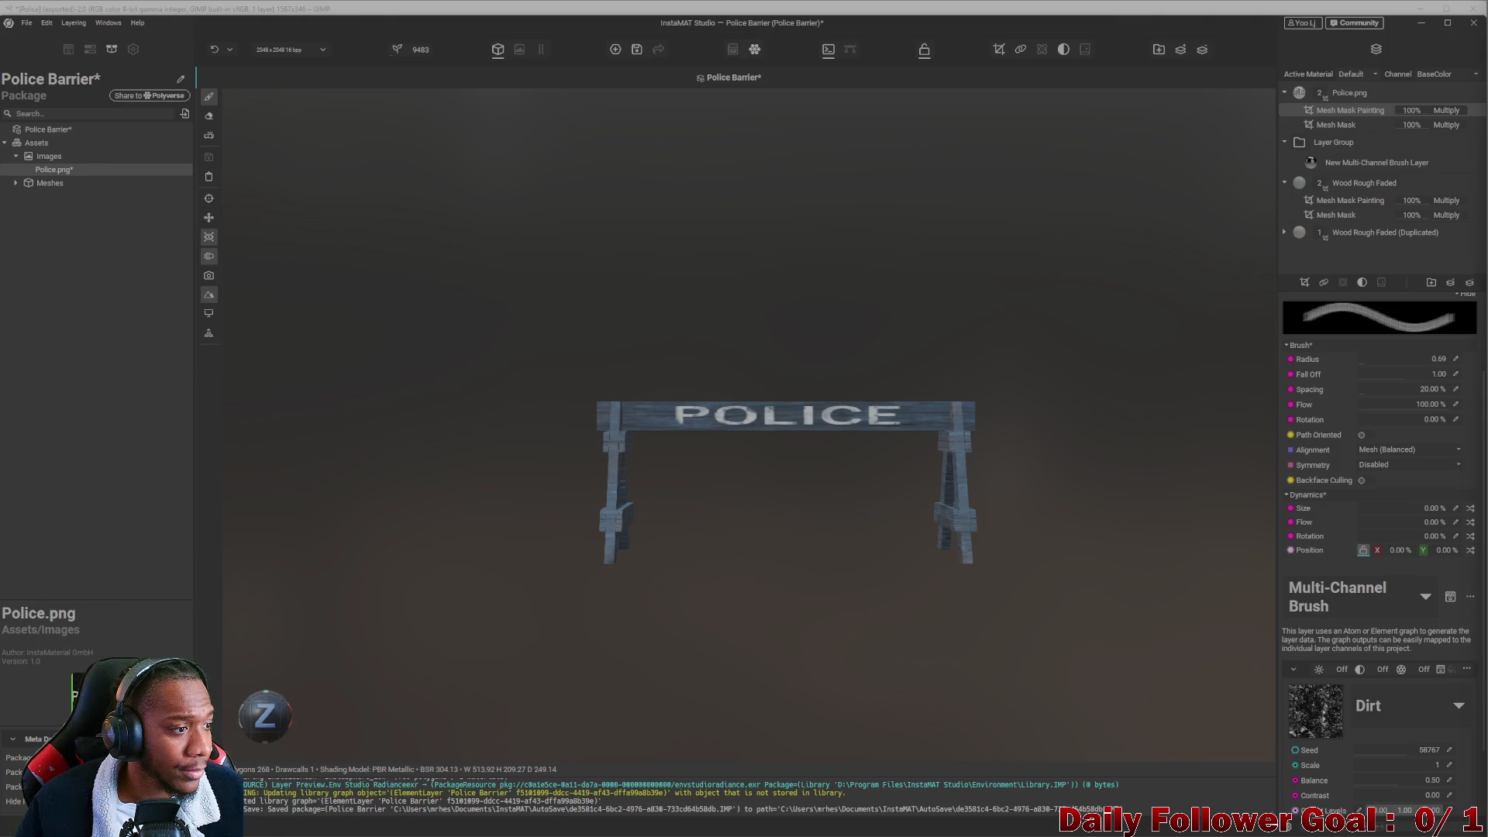
pyautogui.scroll(5, 731, 369)
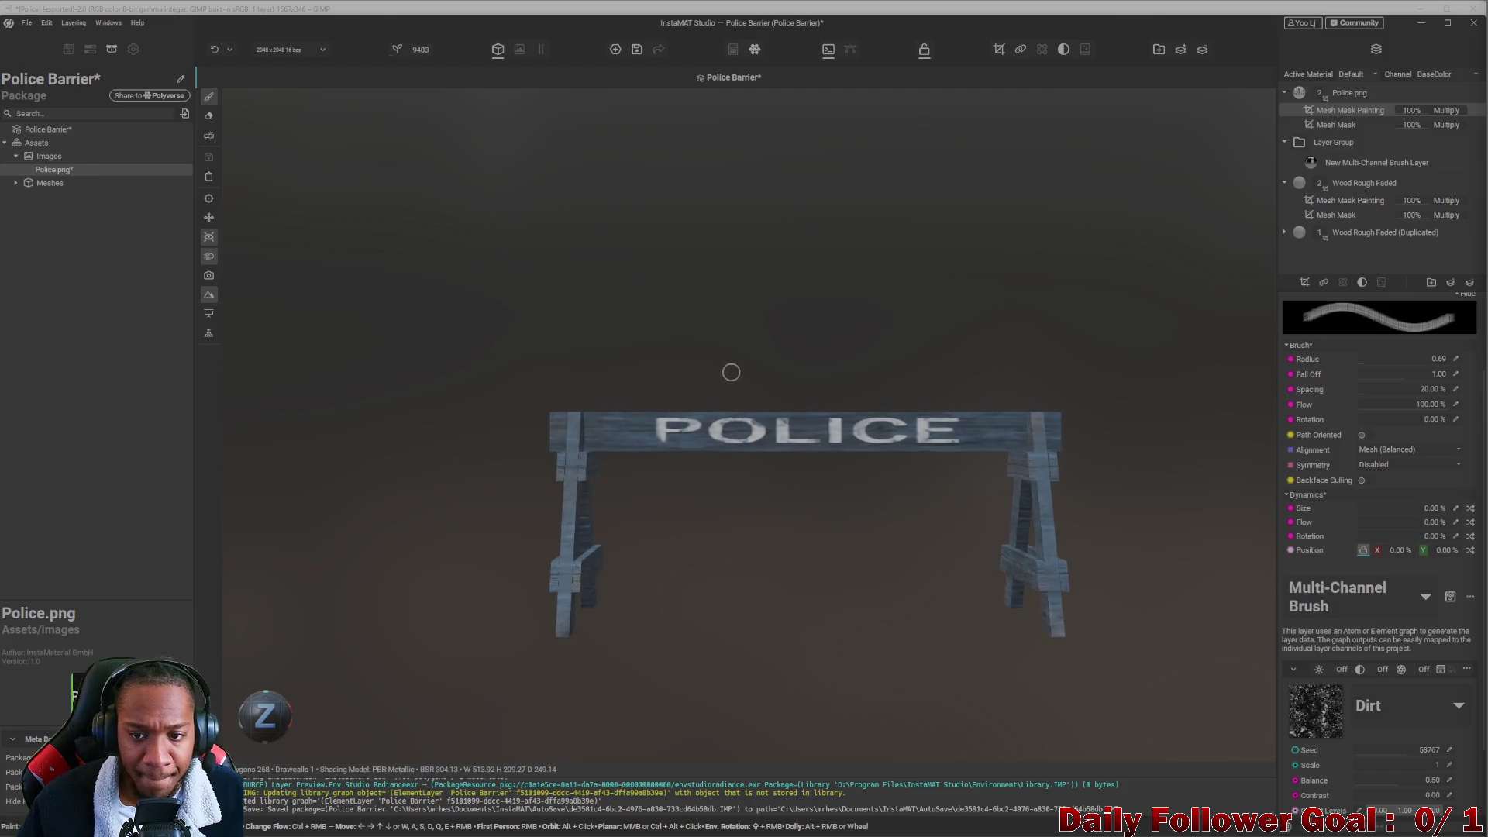
pyautogui.scroll(3, 674, 462)
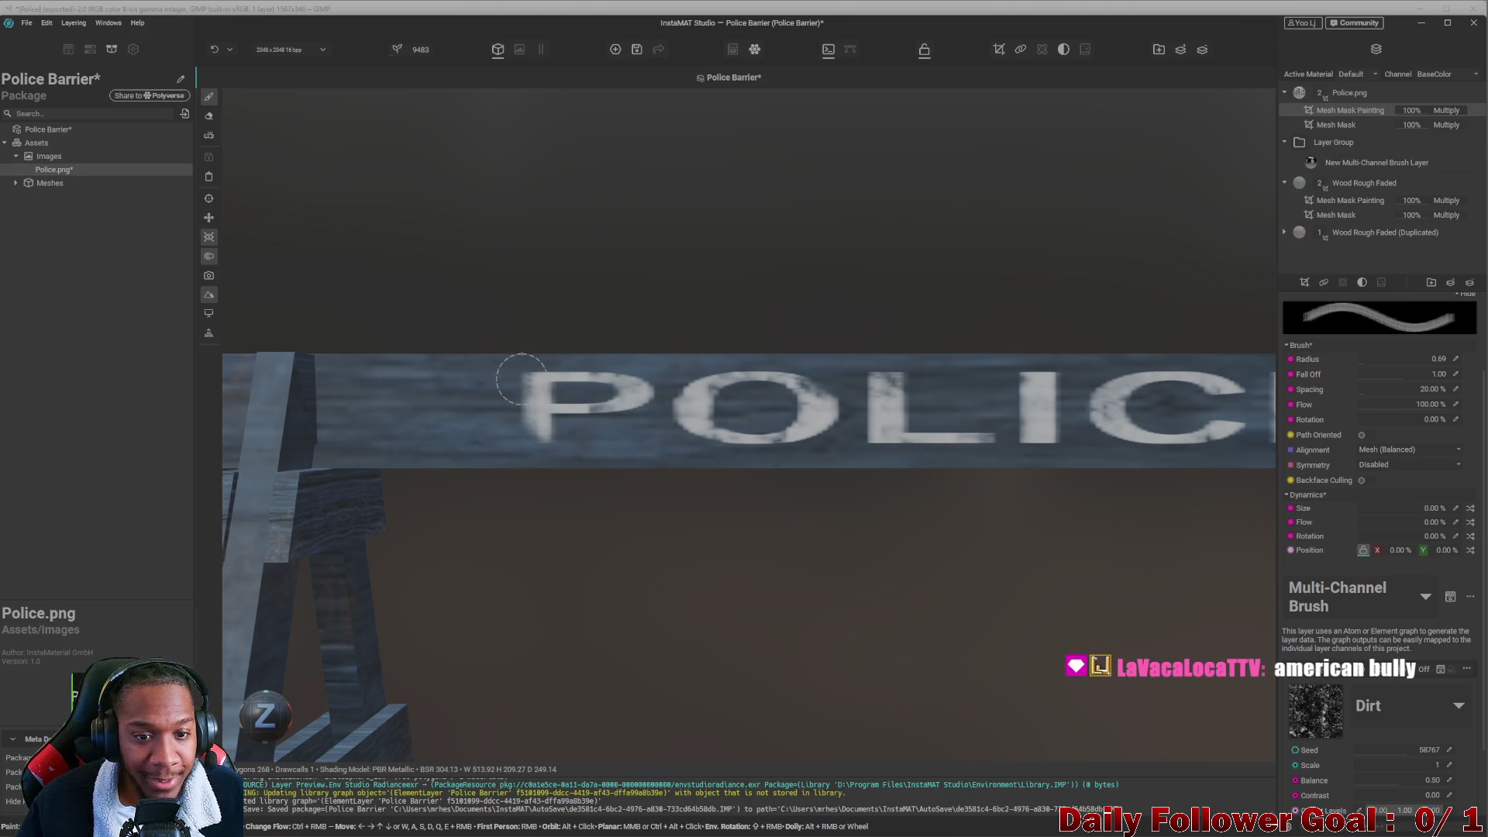
pyautogui.scroll(-6, 513, 373)
pyautogui.moveTo(569, 463); pyautogui.dragTo(508, 462, button='middle')
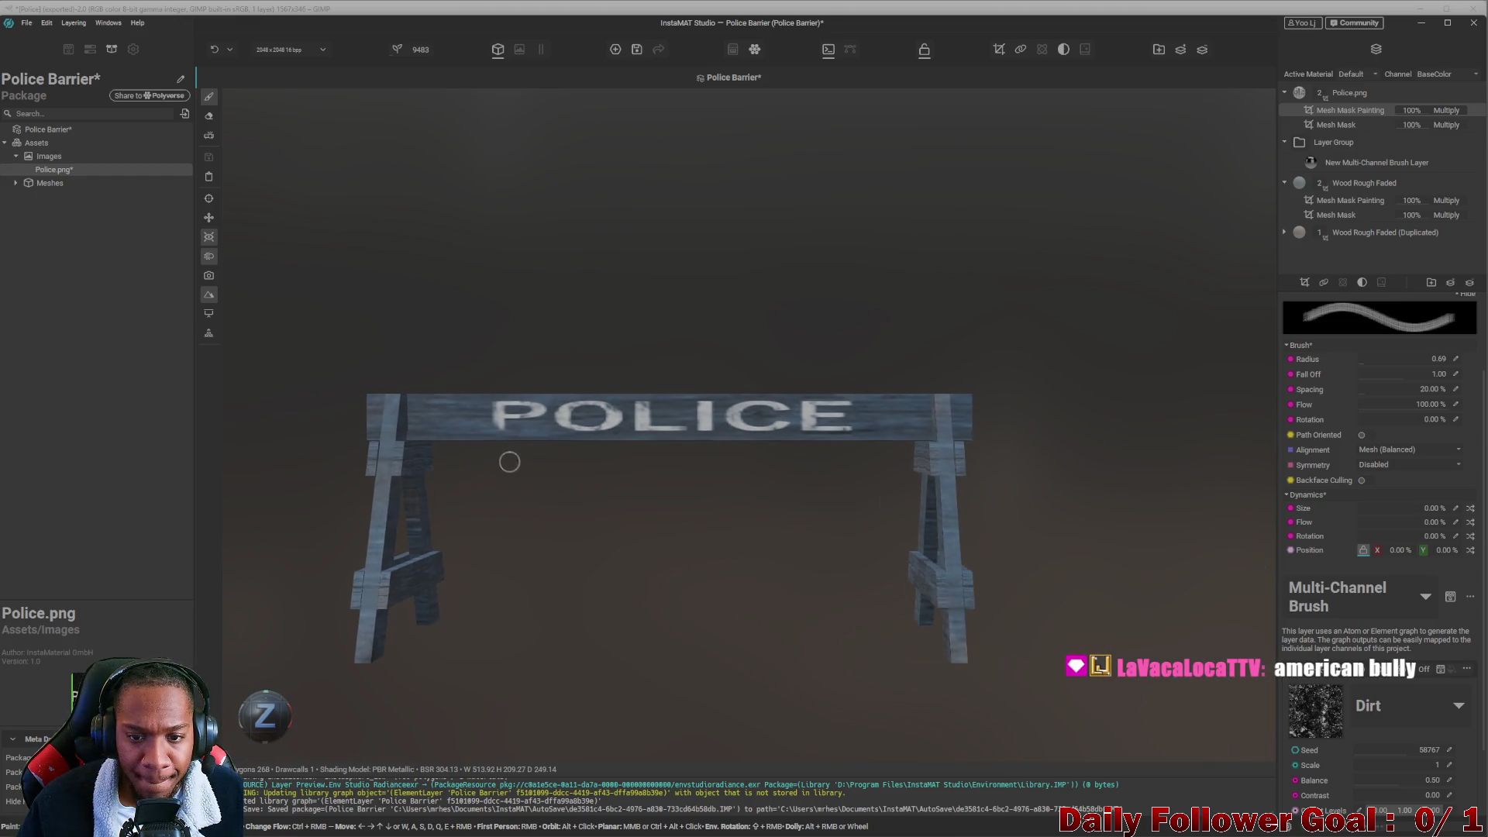
pyautogui.scroll(4, 700, 362)
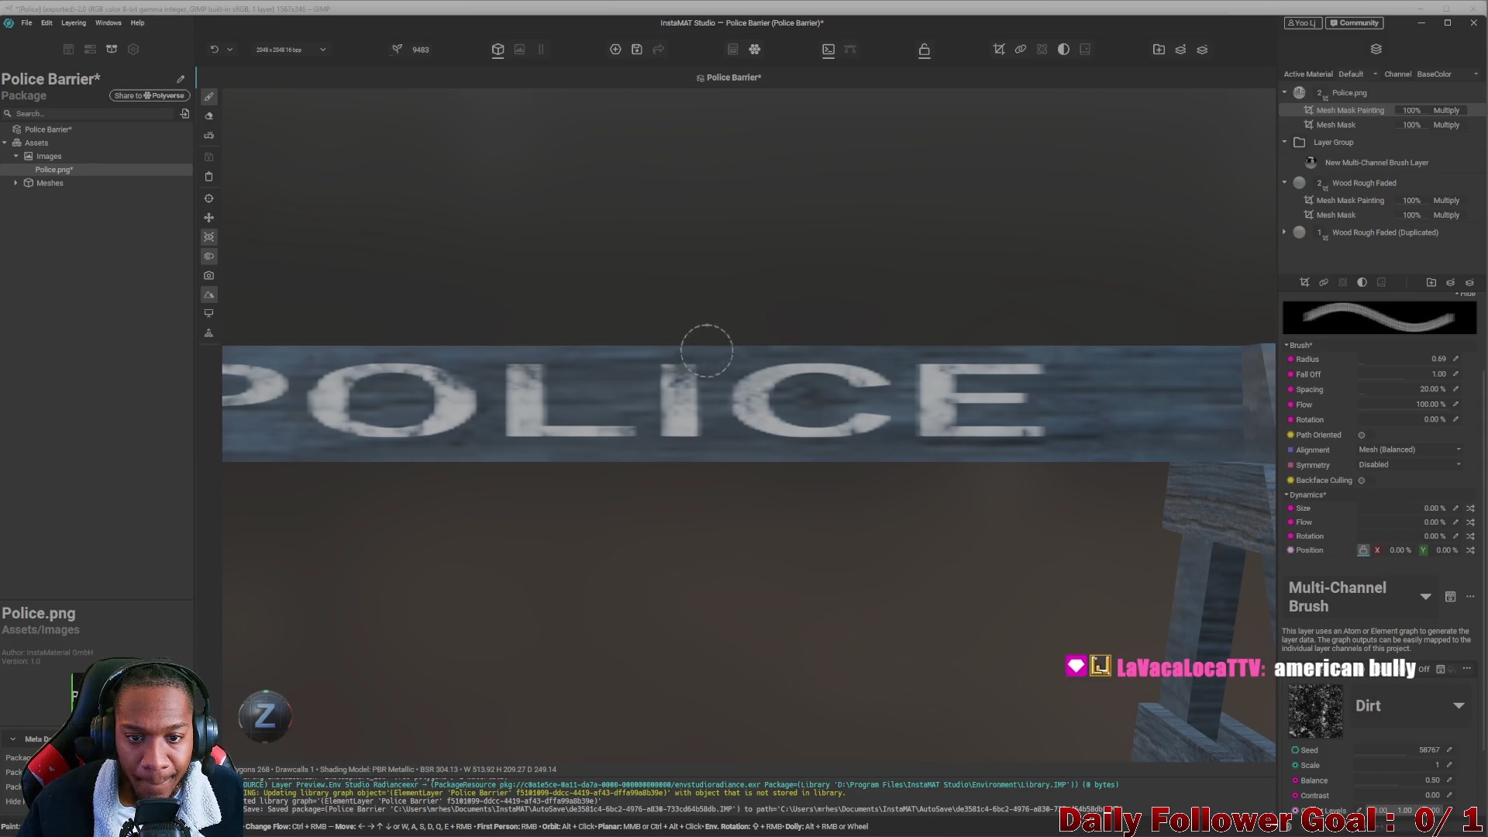
pyautogui.scroll(-5, 701, 333)
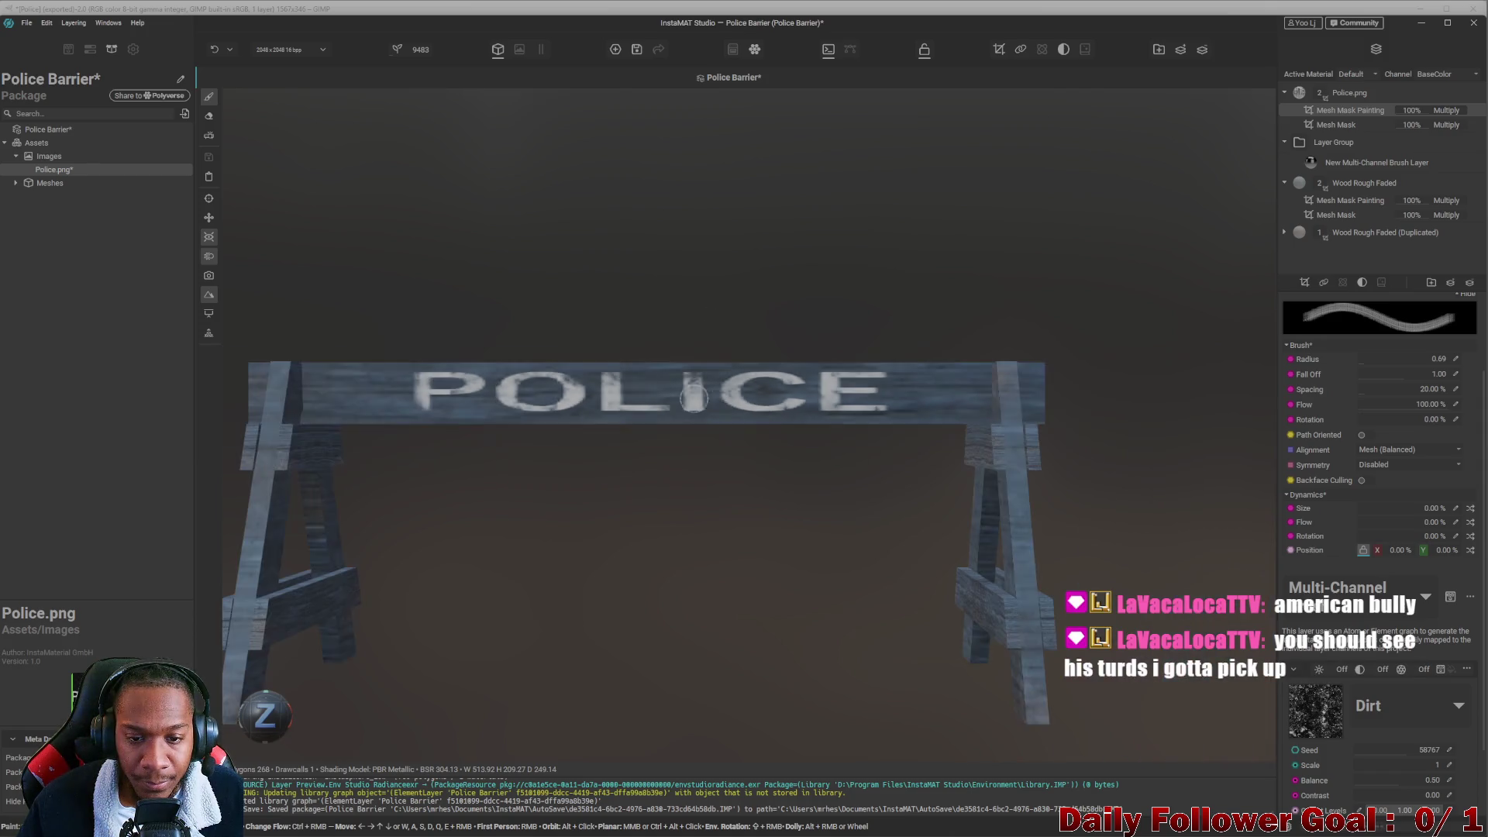
pyautogui.moveTo(636, 487)
pyautogui.keyDown('alt'); pyautogui.mouseDown()
pyautogui.moveTo(602, 499)
pyautogui.moveTo(757, 525)
pyautogui.moveTo(648, 522)
pyautogui.mouseUp(); pyautogui.keyUp('alt')
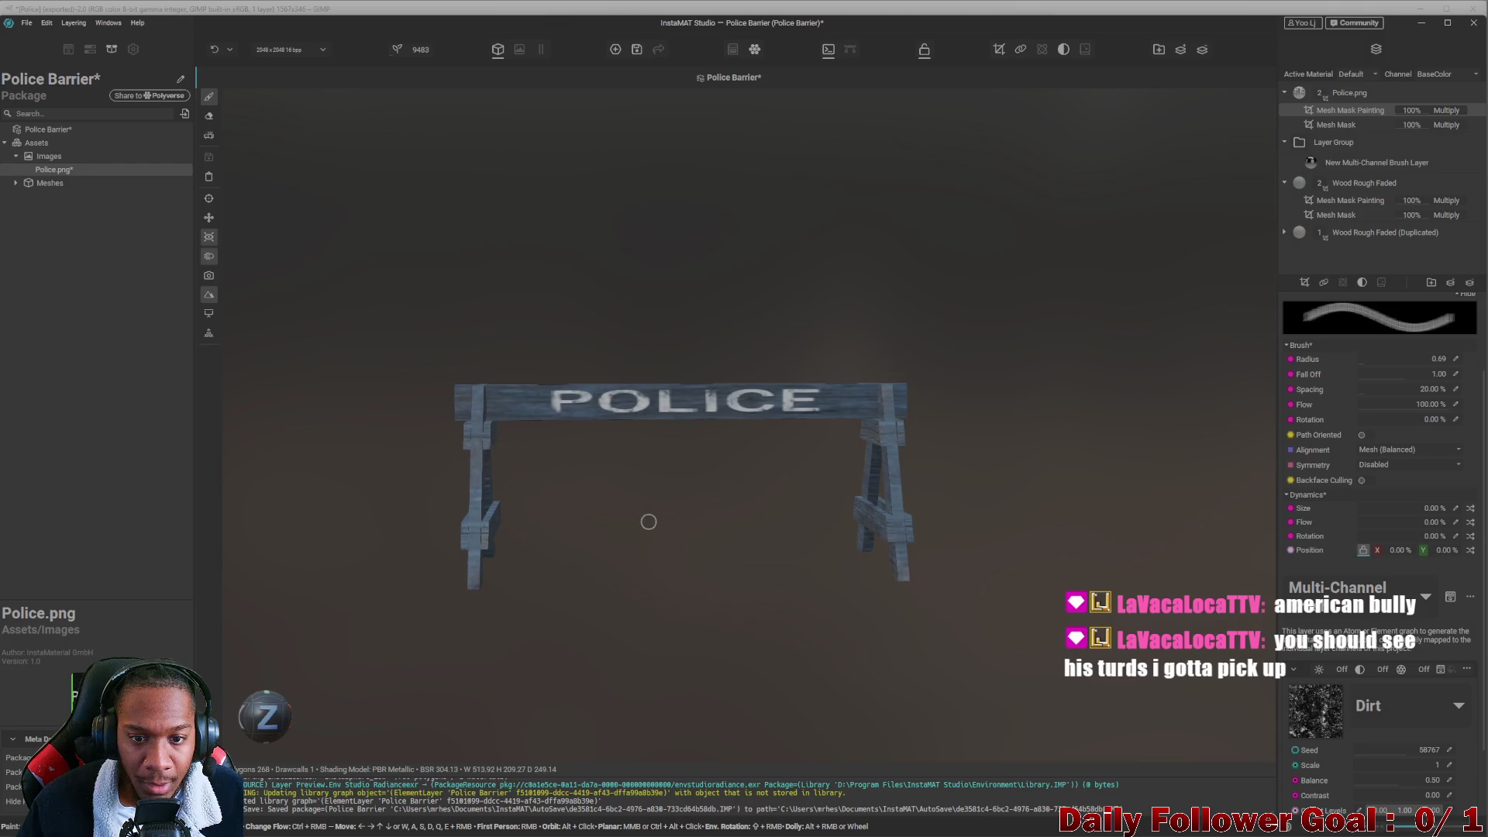
pyautogui.moveTo(626, 425)
pyautogui.keyDown('alt'); pyautogui.mouseDown()
pyautogui.moveTo(511, 346)
pyautogui.moveTo(616, 396)
pyautogui.moveTo(661, 442)
pyautogui.moveTo(550, 391)
pyautogui.moveTo(558, 365)
pyautogui.moveTo(830, 422)
pyautogui.moveTo(644, 442)
pyautogui.moveTo(751, 388)
pyautogui.moveTo(703, 325)
pyautogui.mouseUp(); pyautogui.keyUp('alt')
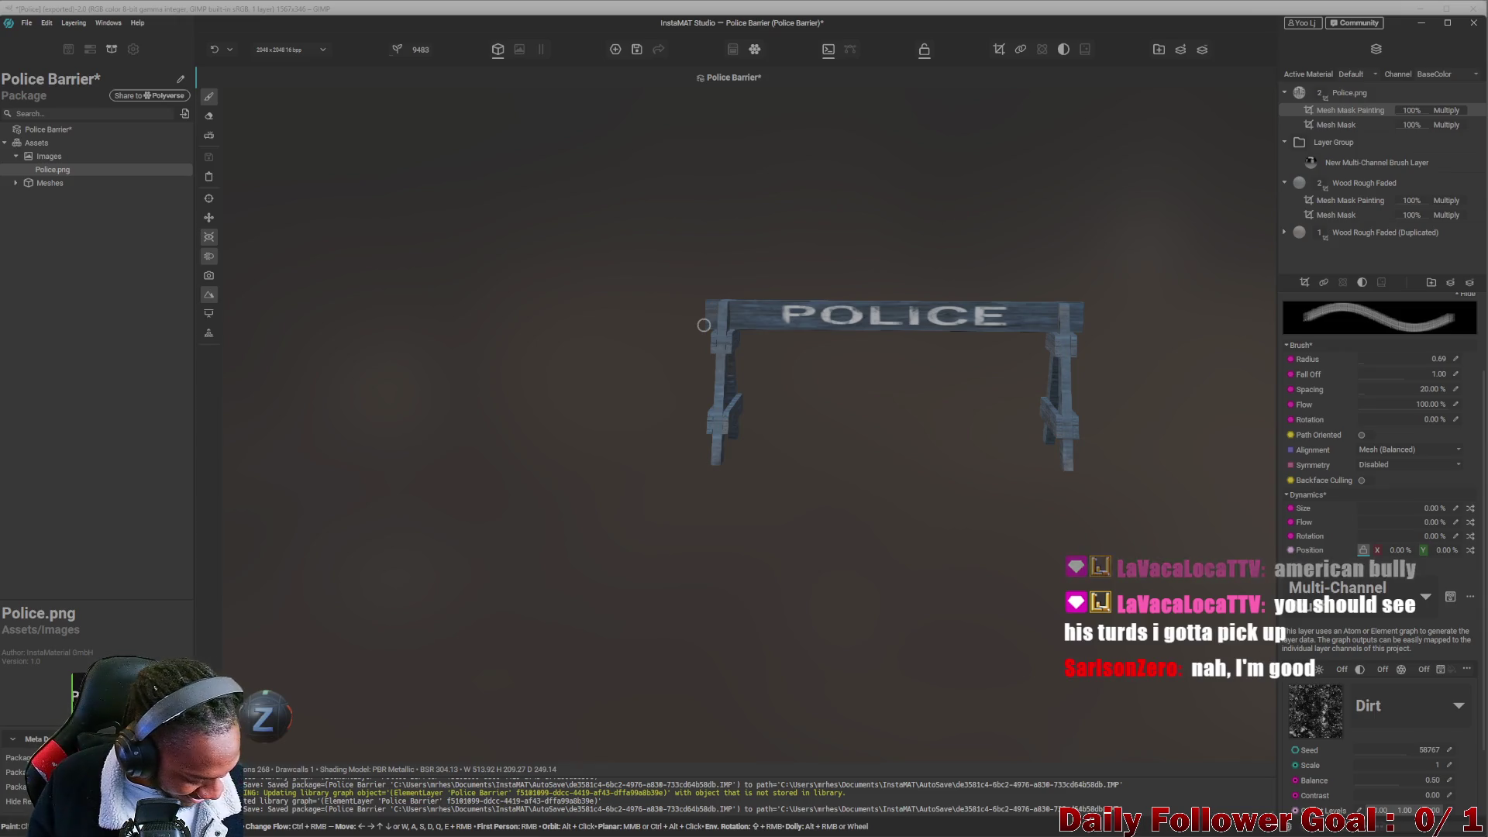
pyautogui.moveTo(704, 325)
pyautogui.keyDown('alt'); pyautogui.mouseDown()
pyautogui.moveTo(864, 468)
pyautogui.moveTo(660, 499)
pyautogui.moveTo(694, 469)
pyautogui.moveTo(681, 445)
pyautogui.moveTo(674, 468)
pyautogui.moveTo(639, 475)
pyautogui.mouseUp(); pyautogui.keyUp('alt')
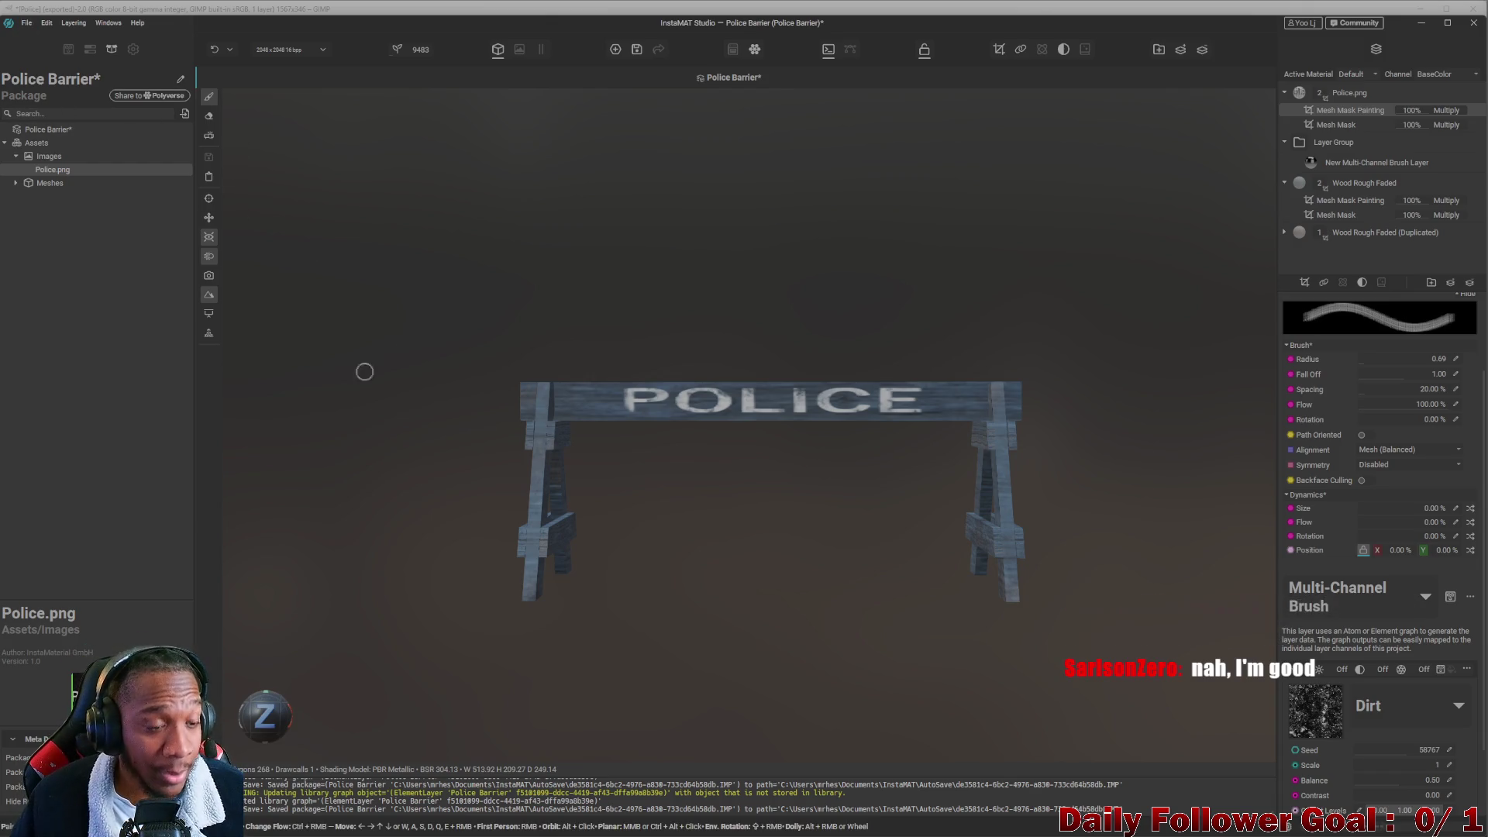
# Save the Police Barrier project keeping the existing preview, and open File > Export Image and Data Outputs.
pyautogui.hotkey('ctrl', 's')
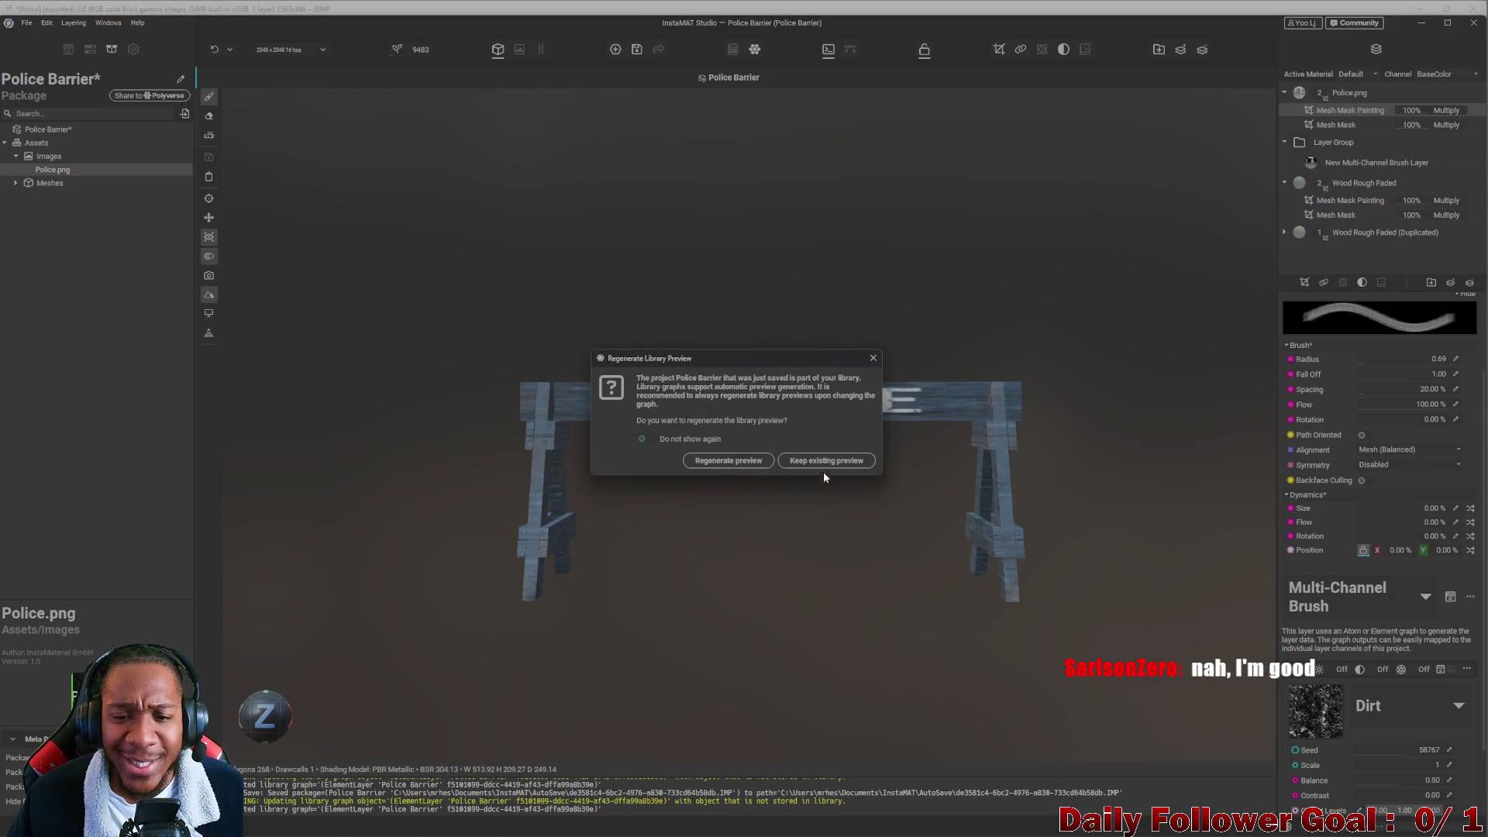
pyautogui.click(752, 463)
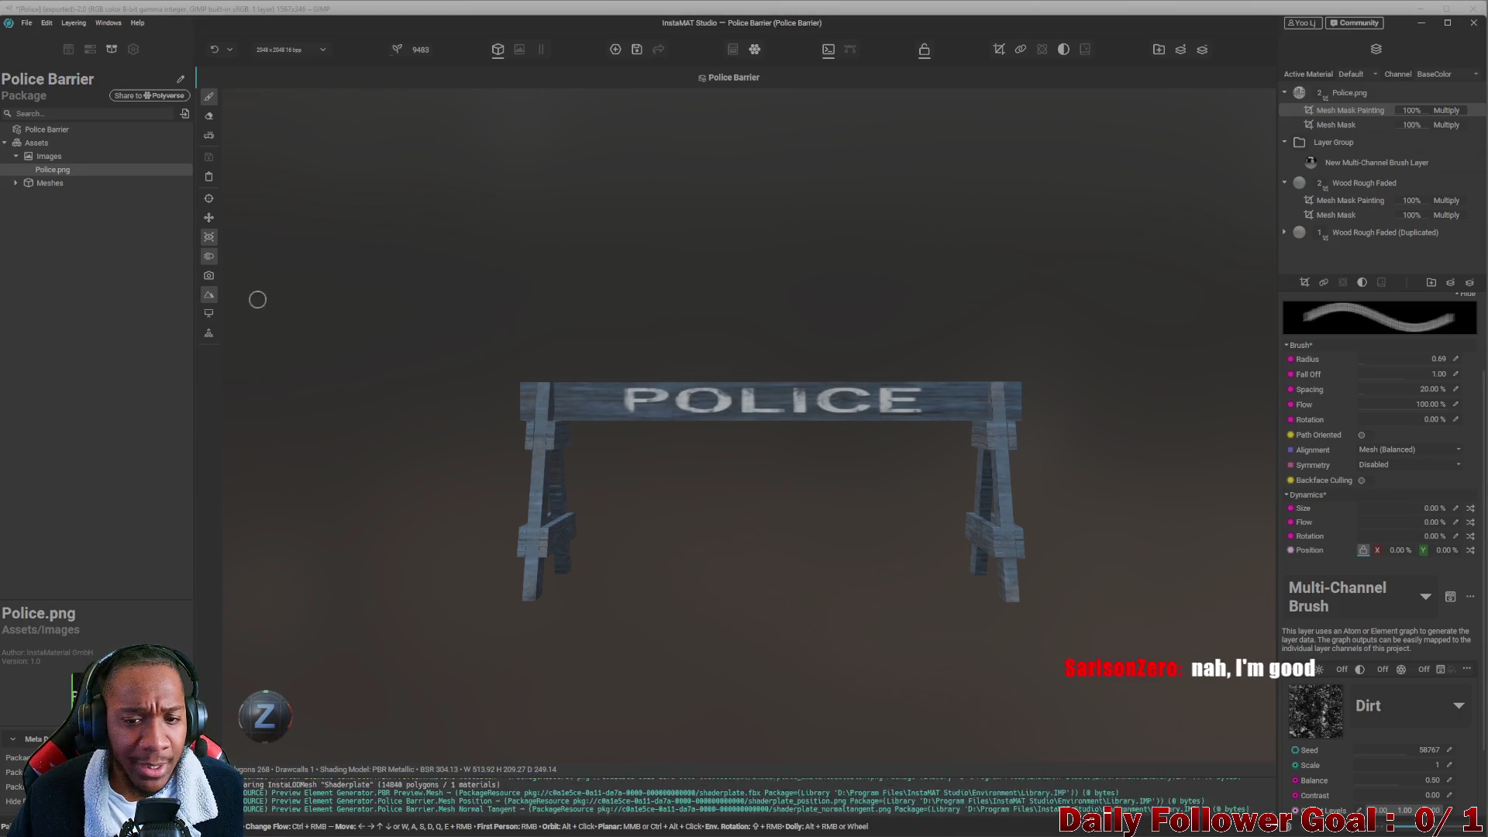
pyautogui.click(26, 23)
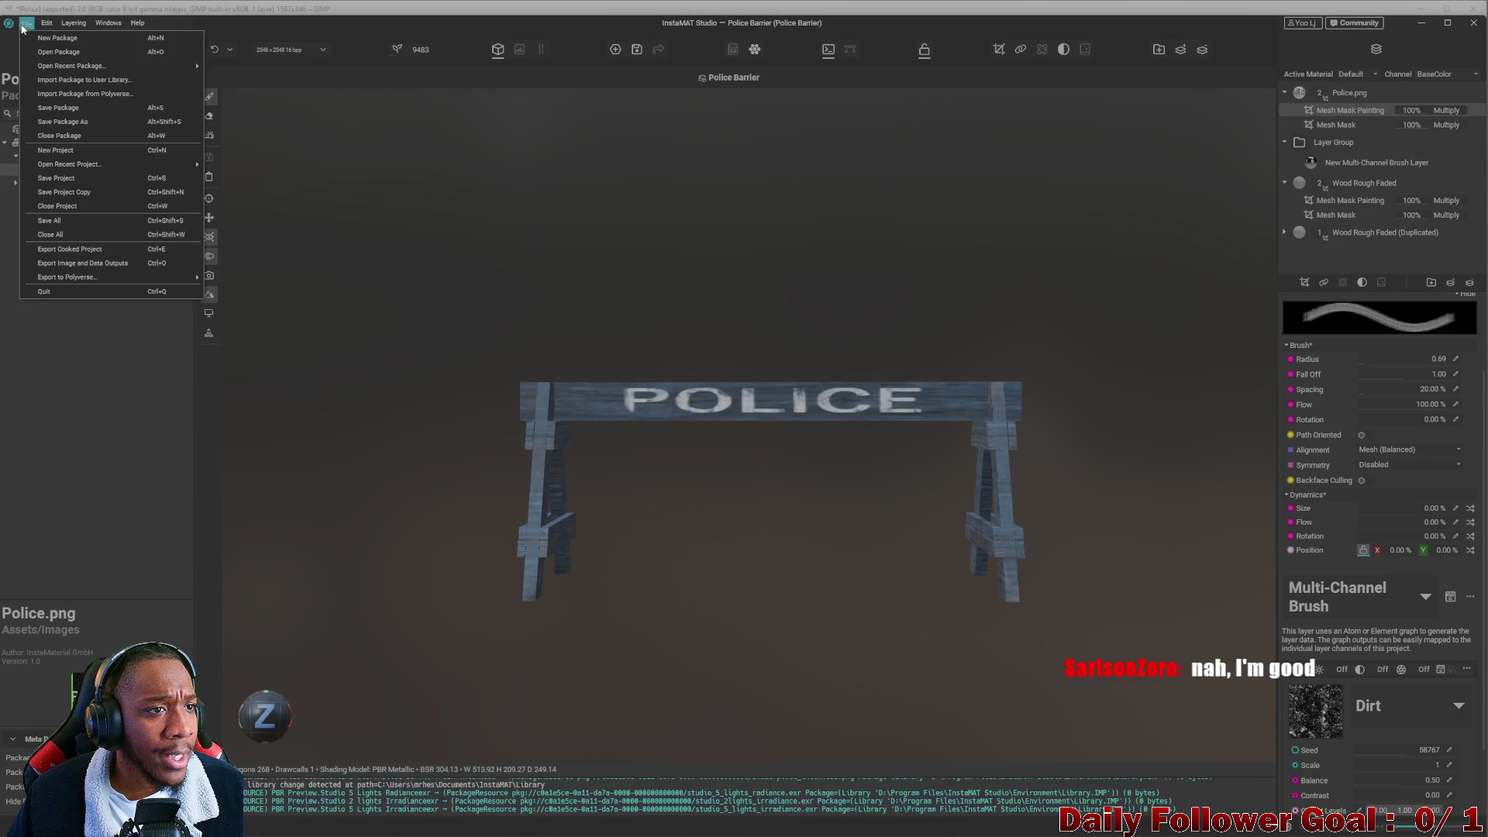
pyautogui.click(77, 264)
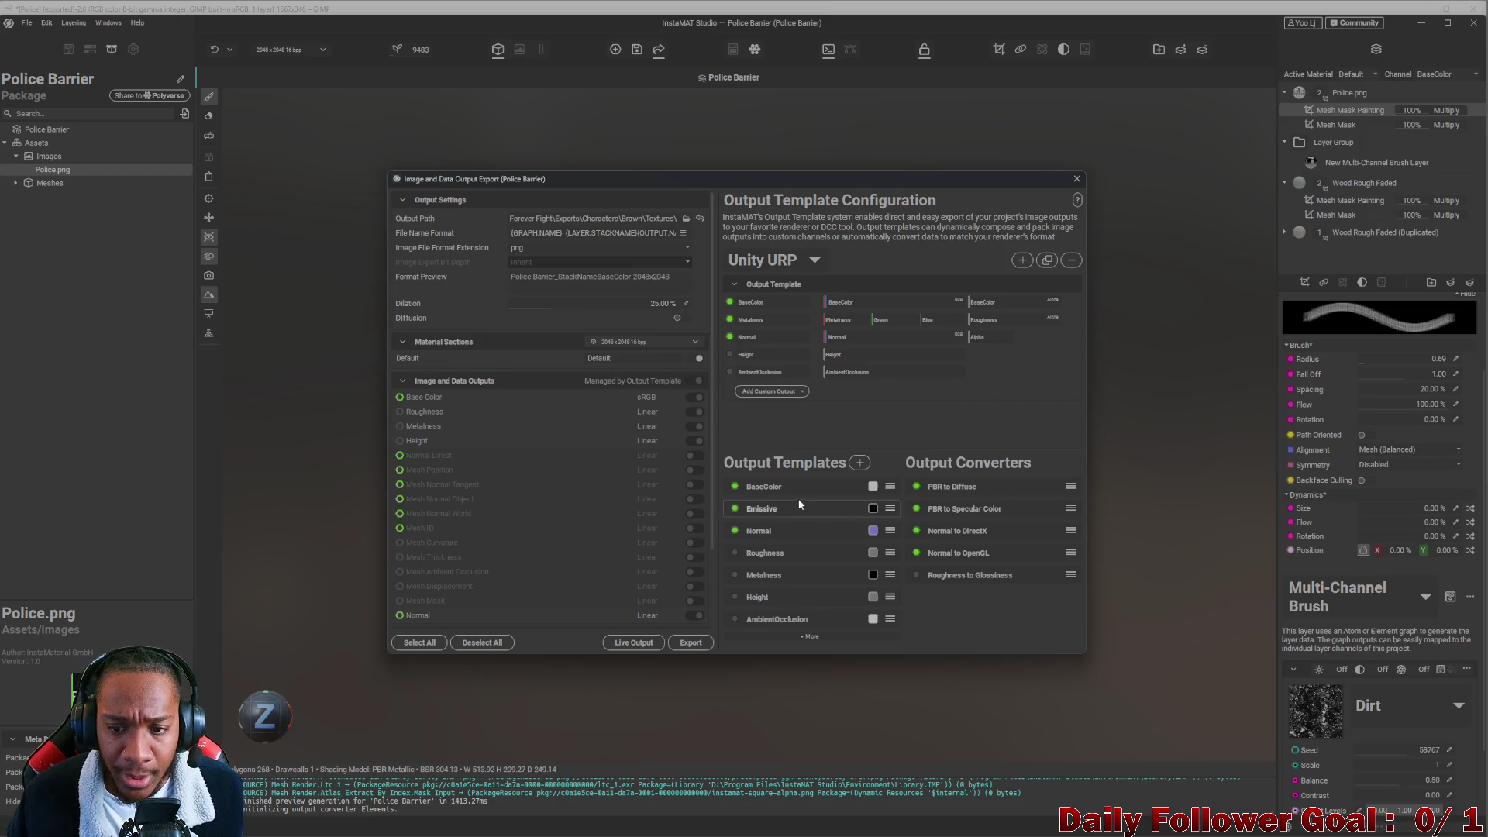
# Browse for a new Output Path folder in the Unity URP export dialog.
pyautogui.moveTo(587, 220); pyautogui.dragTo(657, 233)
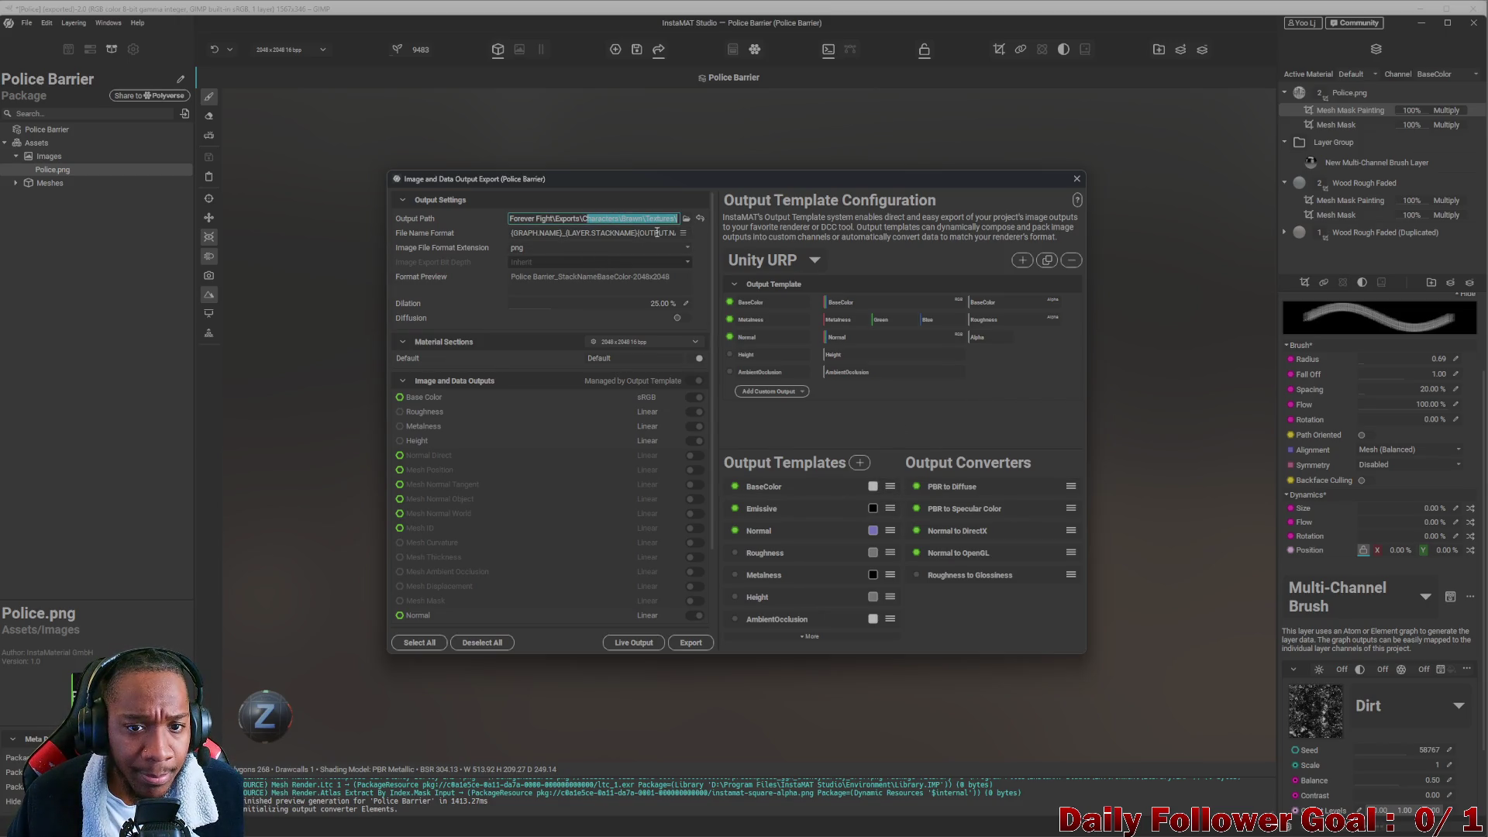
pyautogui.click(635, 217)
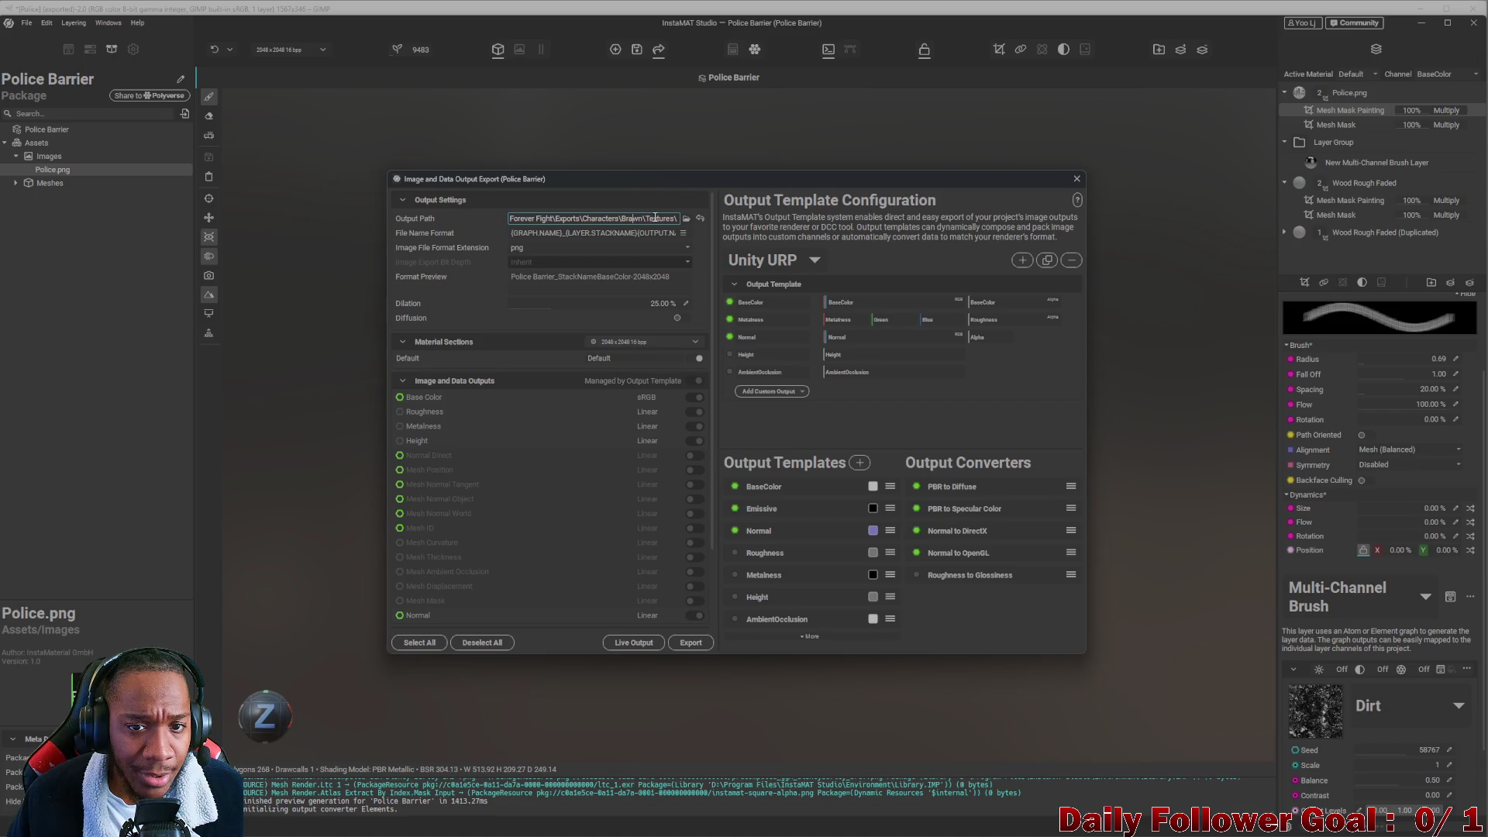
pyautogui.moveTo(635, 217)
pyautogui.mouseDown()
pyautogui.moveTo(528, 220)
pyautogui.moveTo(676, 220)
pyautogui.mouseUp()
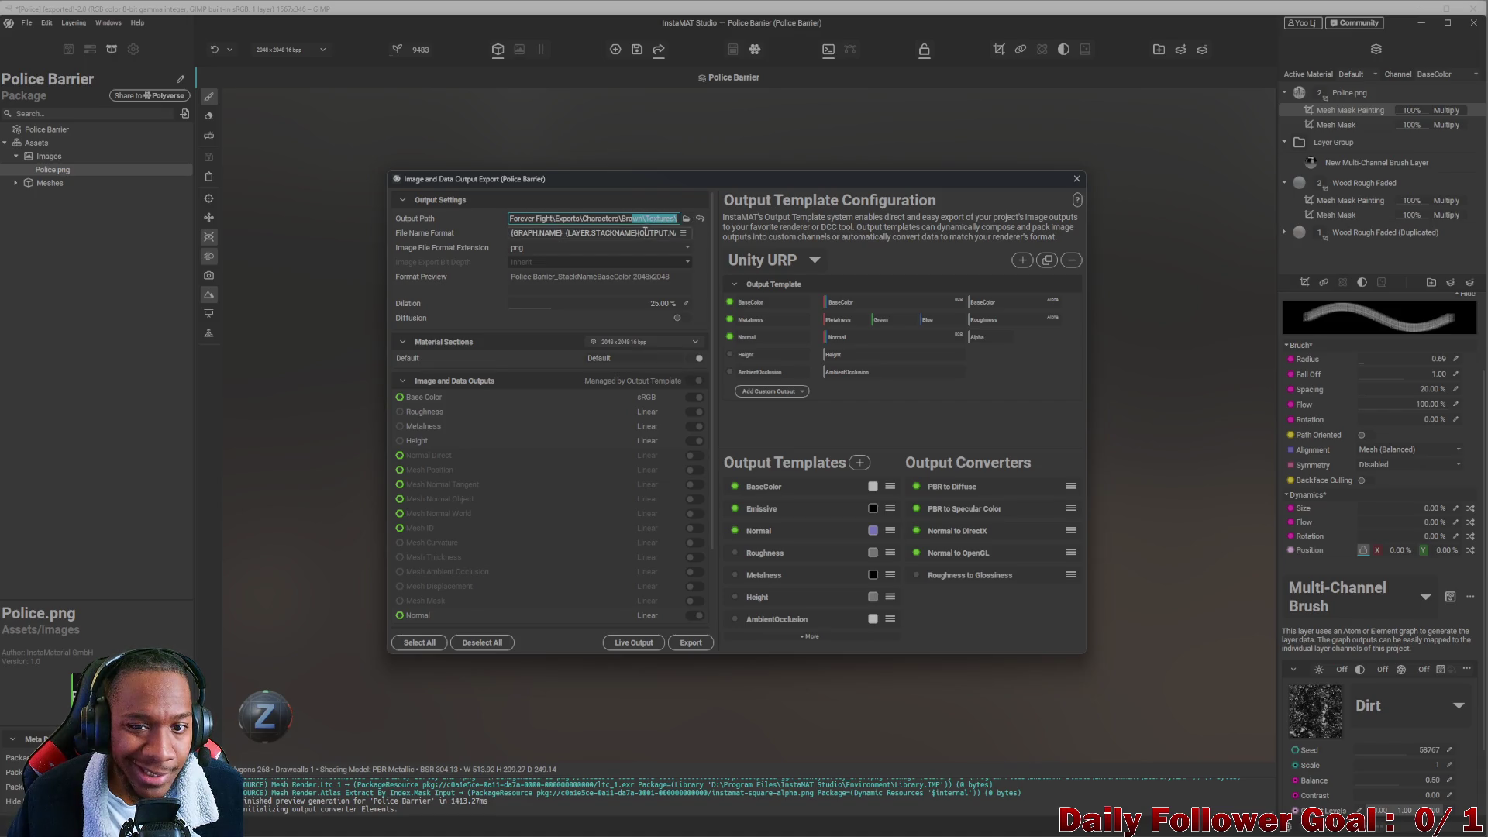
pyautogui.click(685, 219)
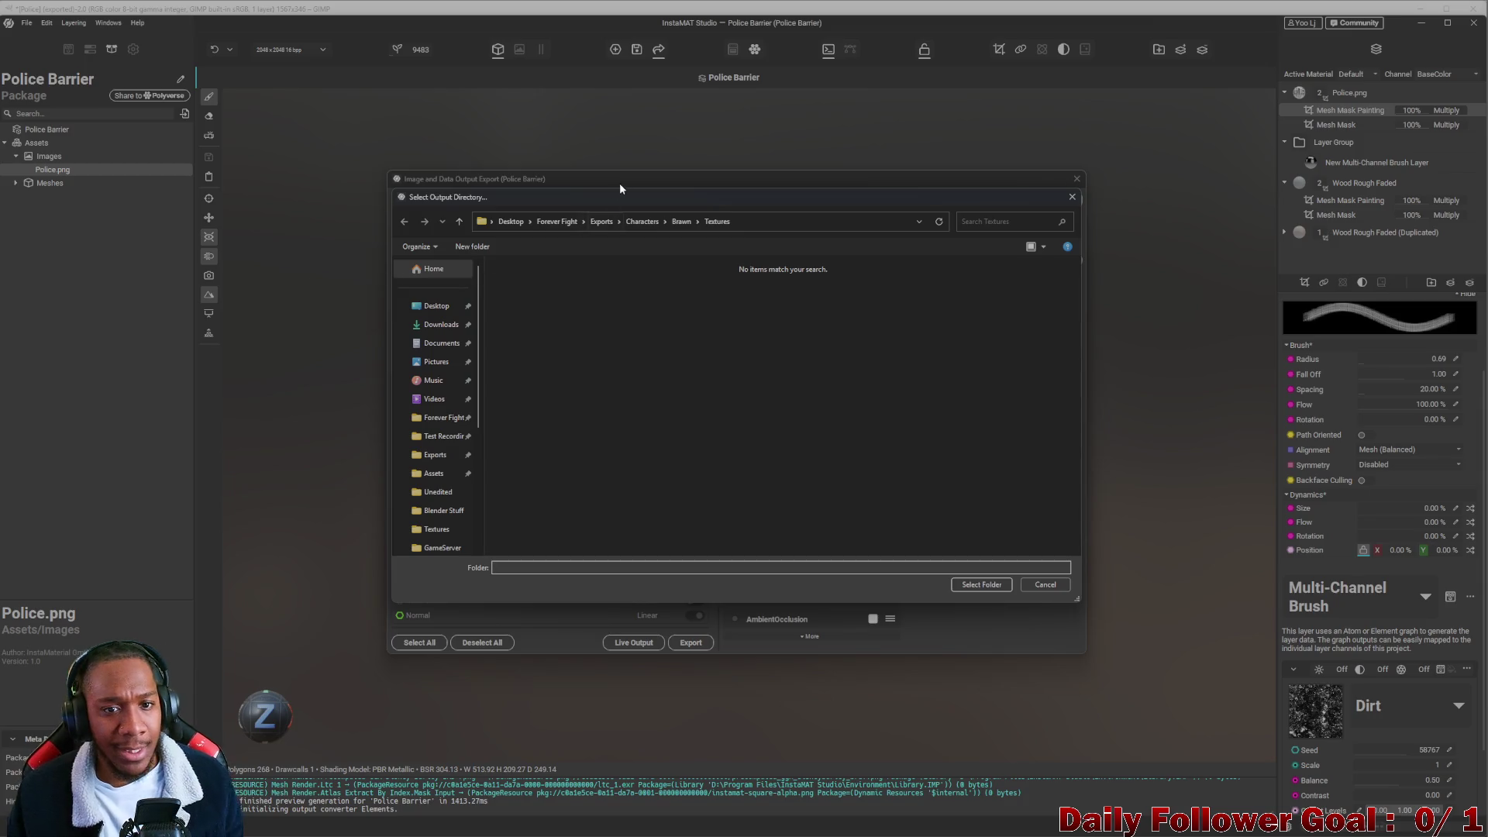
pyautogui.moveTo(775, 183); pyautogui.dragTo(89, 156)
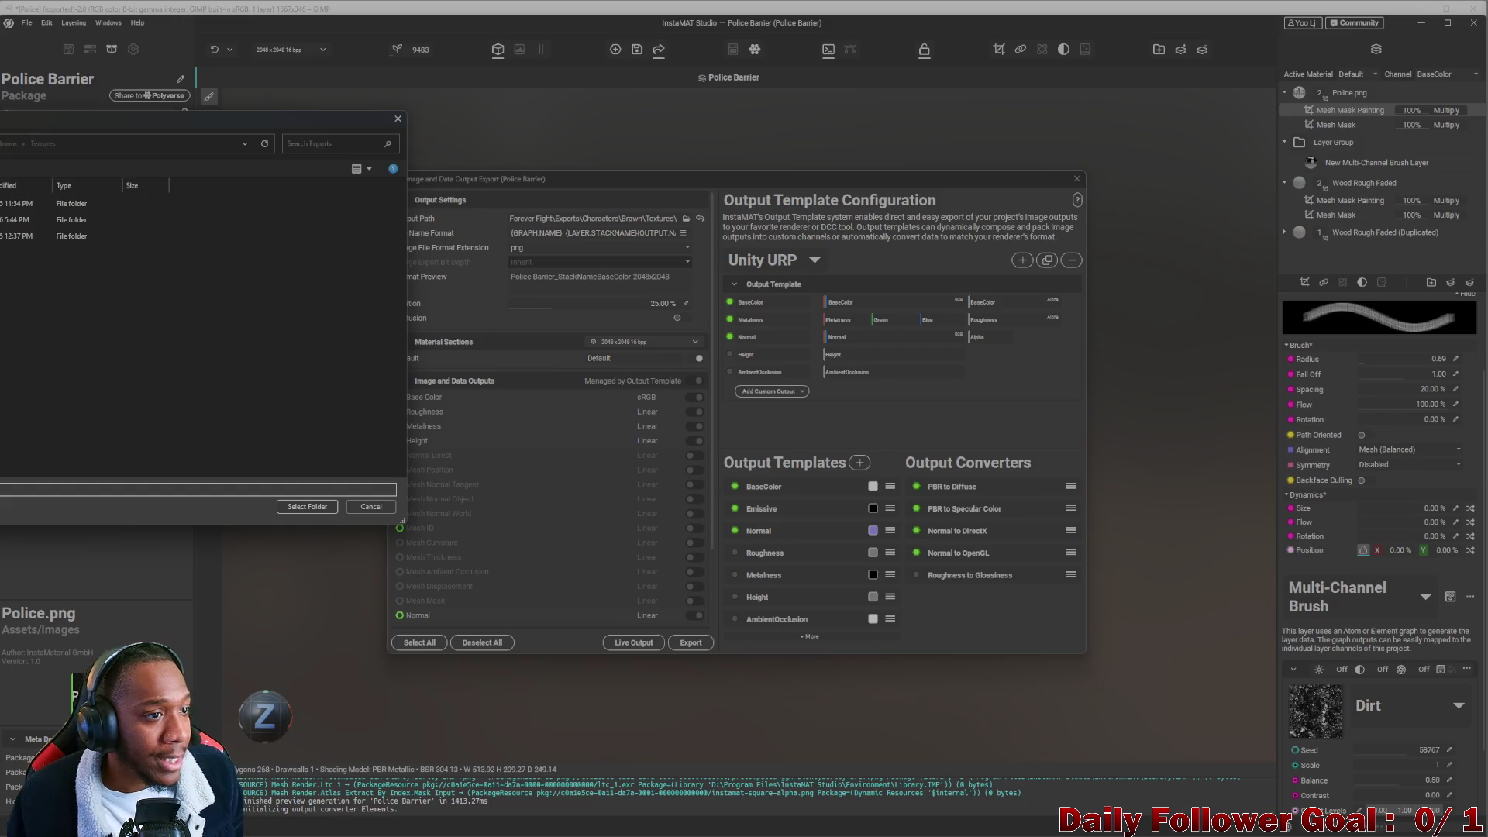
# Open Environments > City Alley and create a new folder named Props.
pyautogui.doubleClick(78, 219)
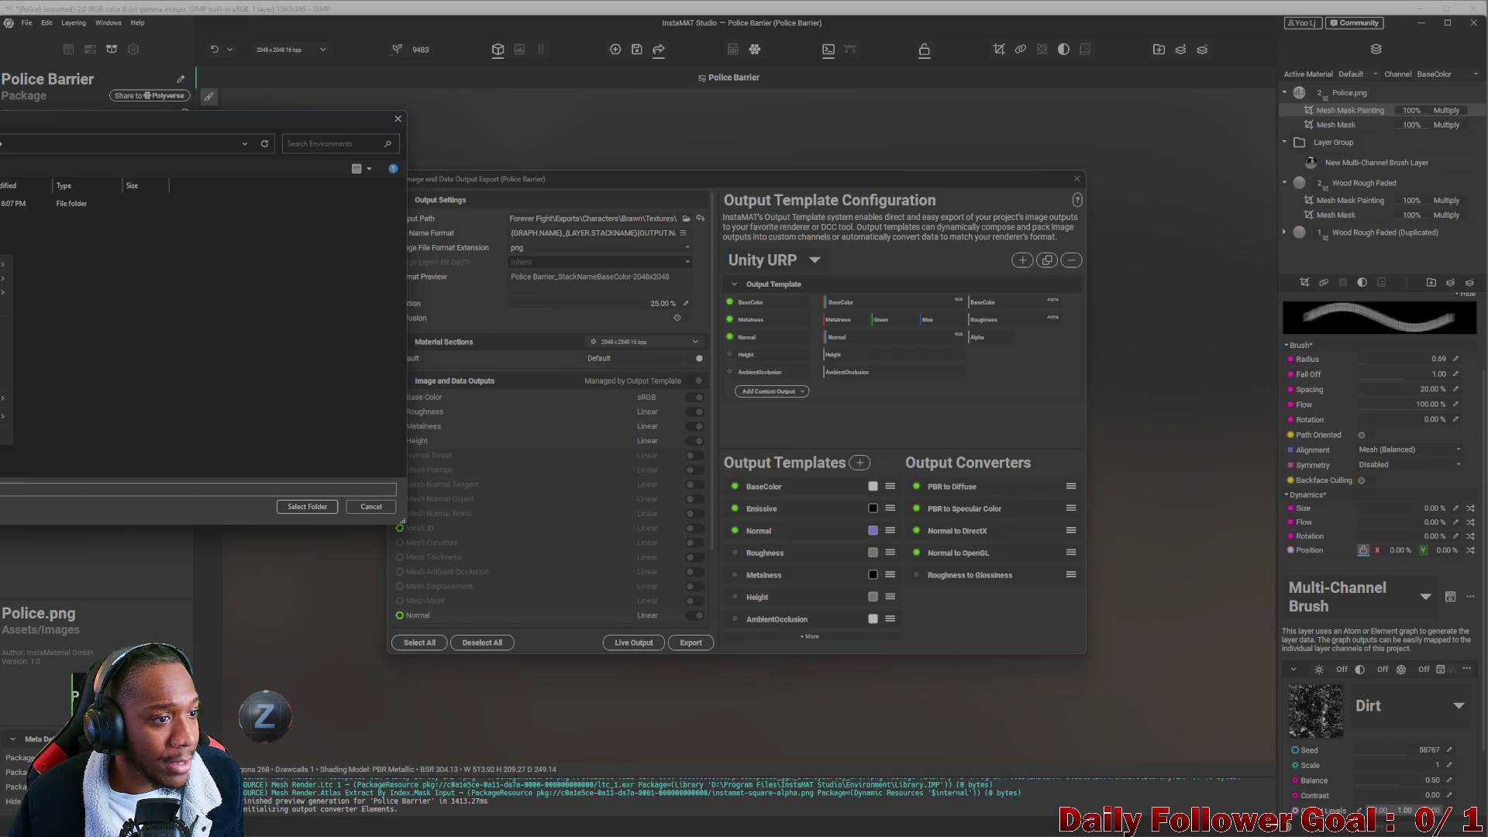
pyautogui.doubleClick(78, 203)
pyautogui.rightClick(4, 267)
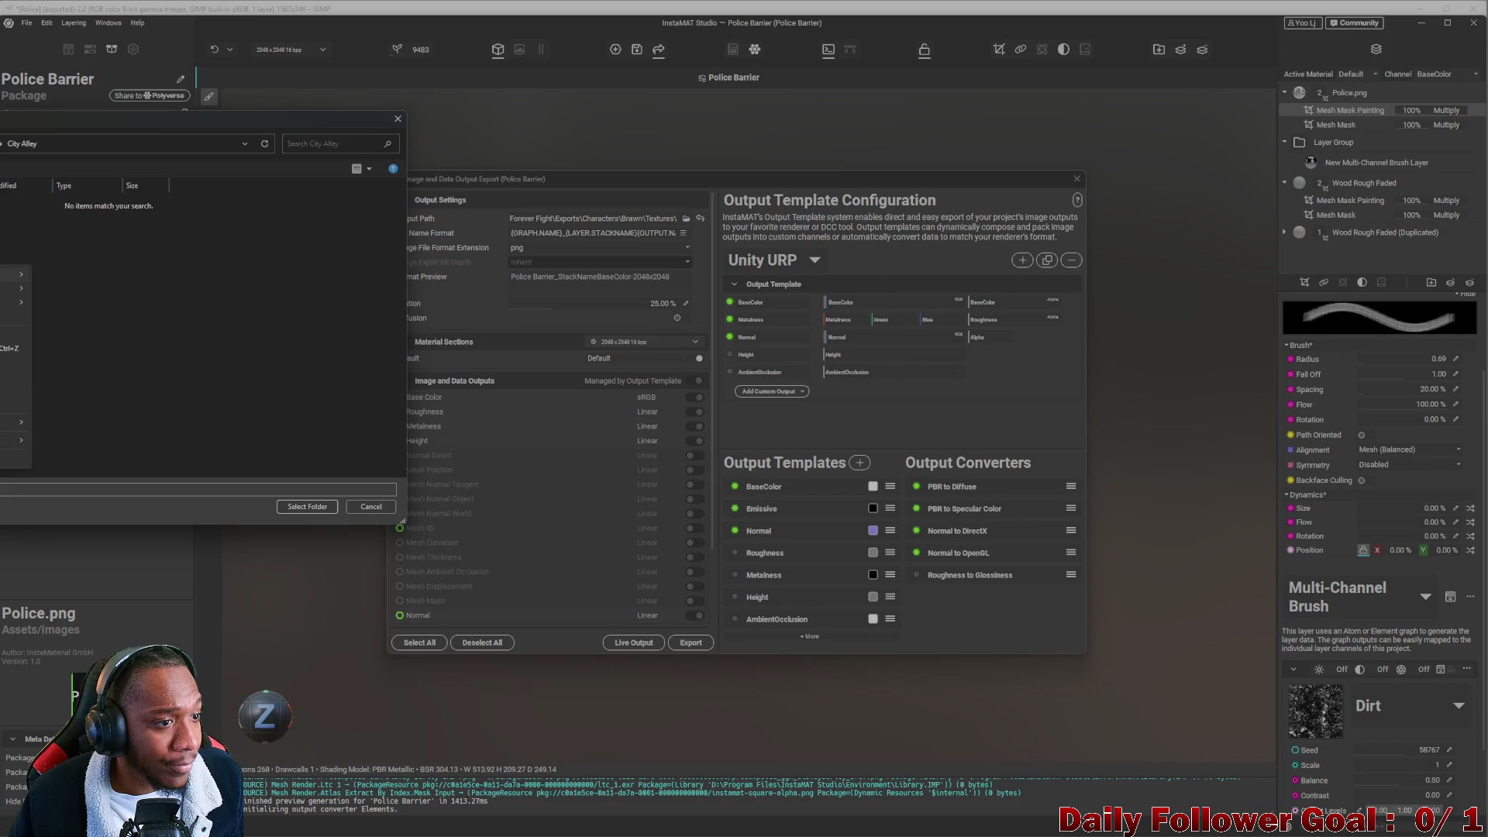
pyautogui.moveTo(15, 439)
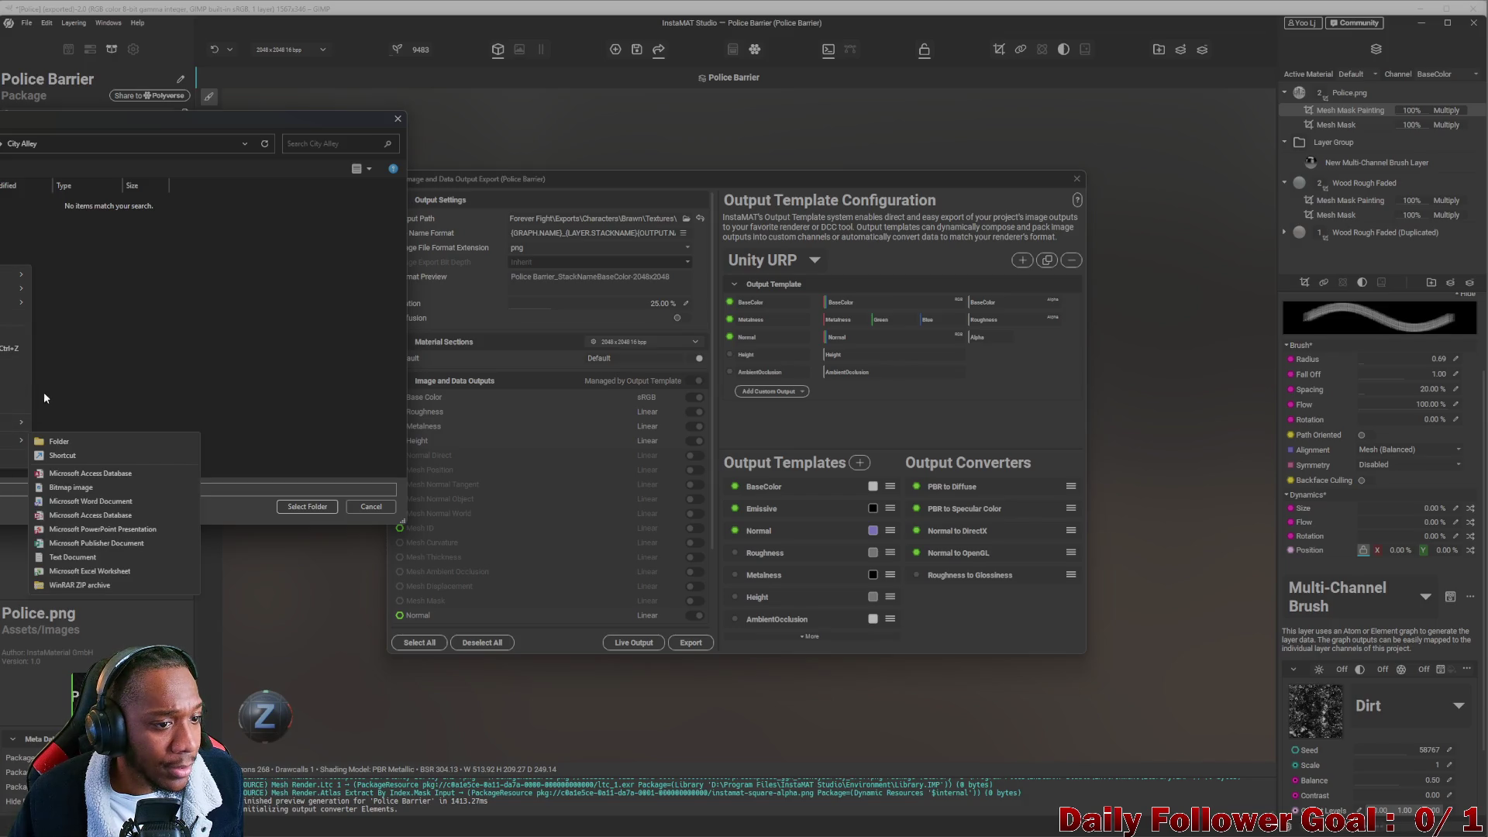
pyautogui.click(86, 442)
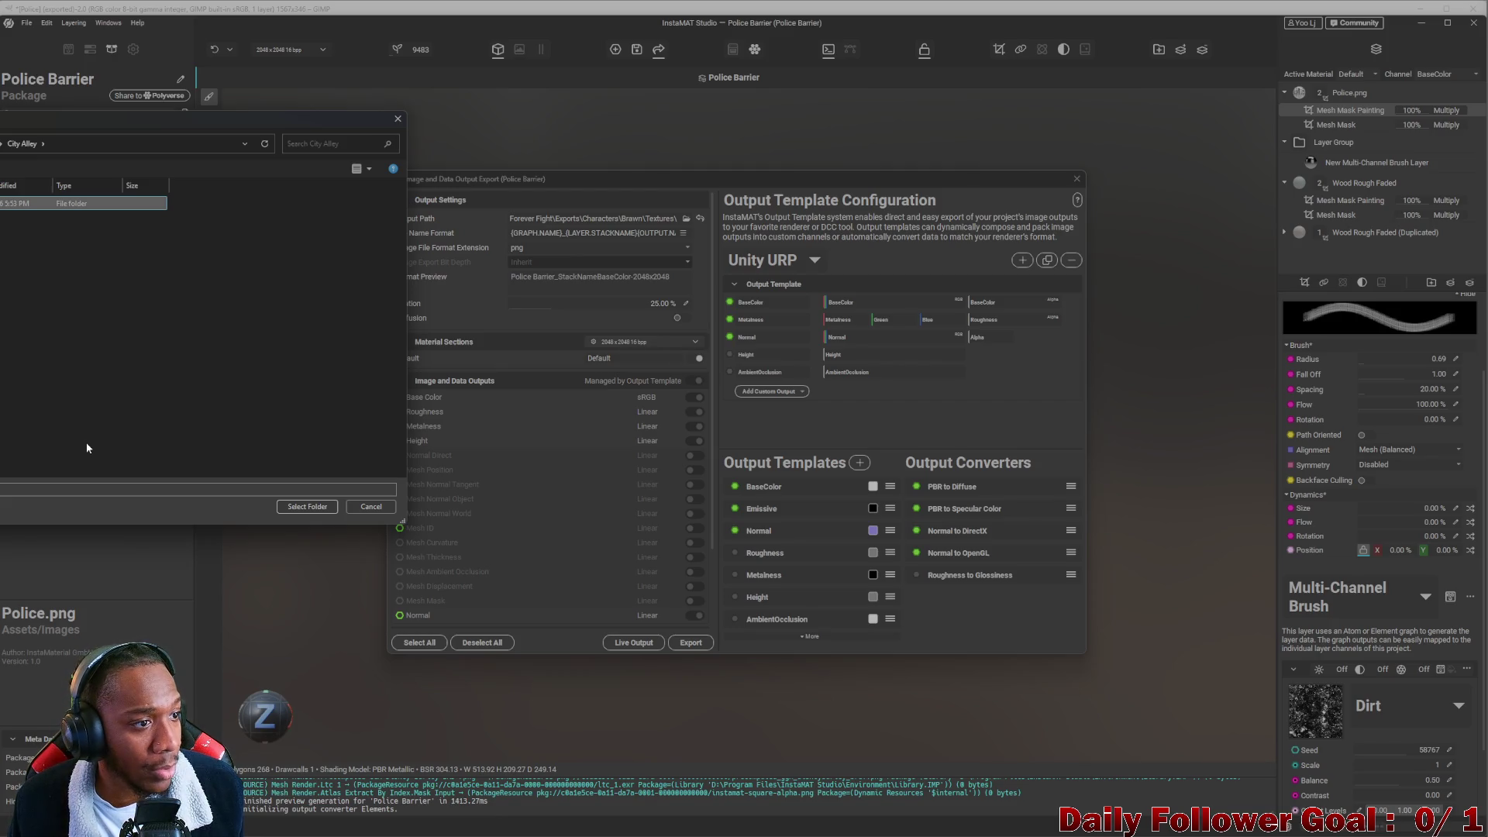
pyautogui.press('Return')
pyautogui.press('Return')
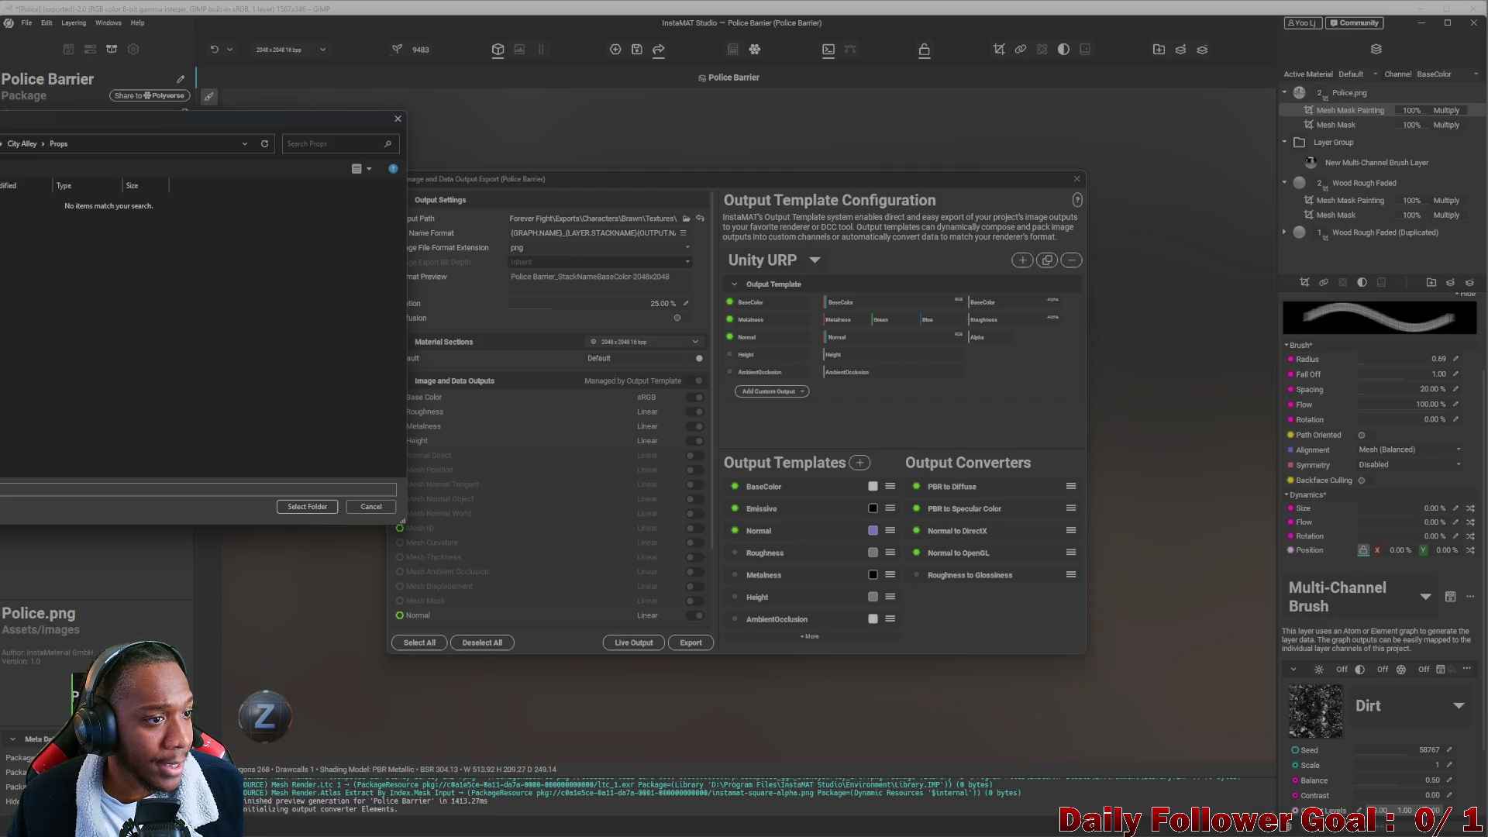
# Create Police Barrier inside Props and Textures inside it, then choose Textures as output.
pyautogui.rightClick(1, 236)
pyautogui.moveTo(9, 411)
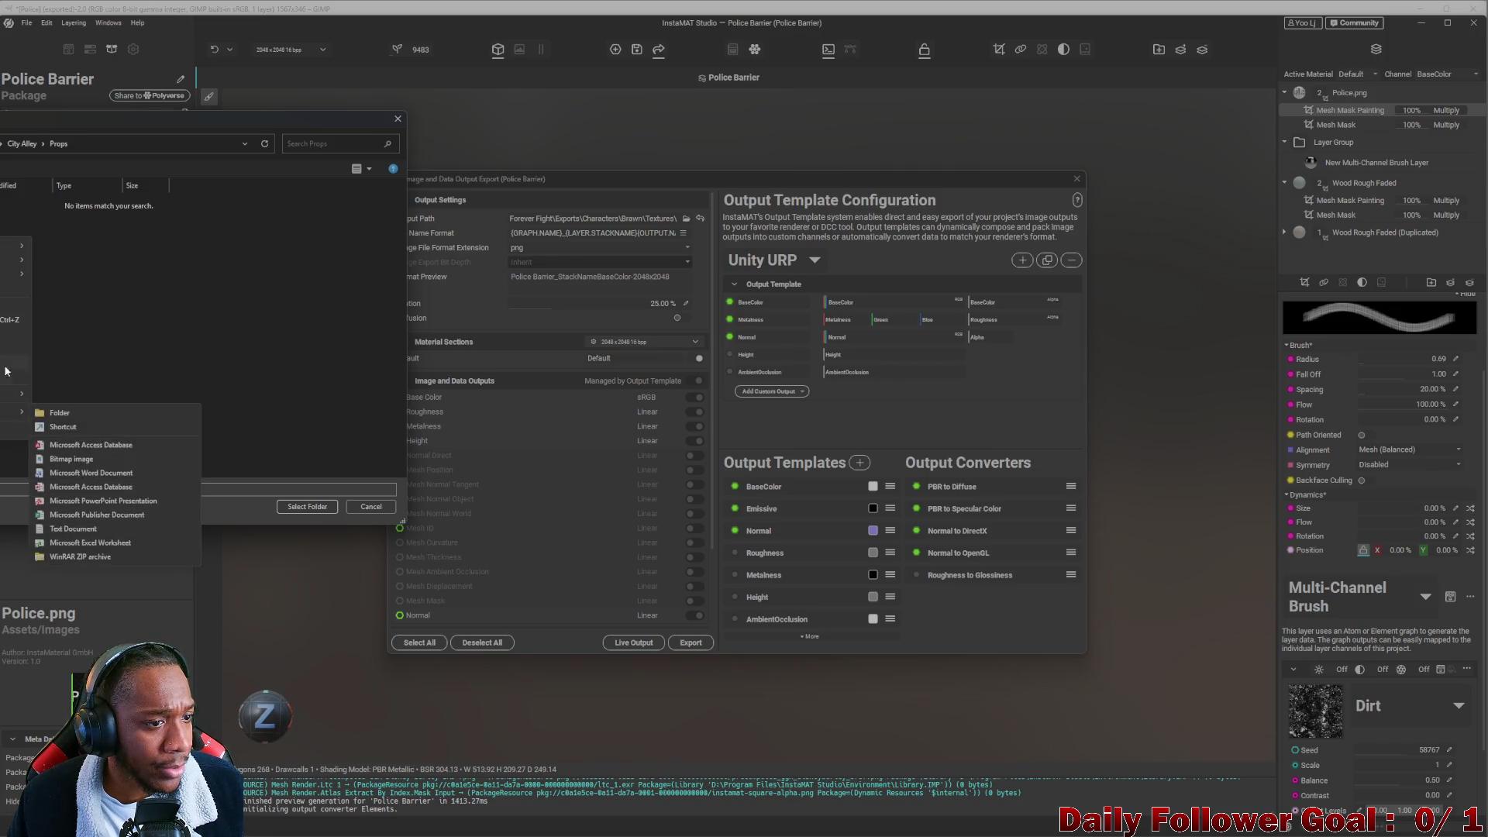
pyautogui.click(68, 415)
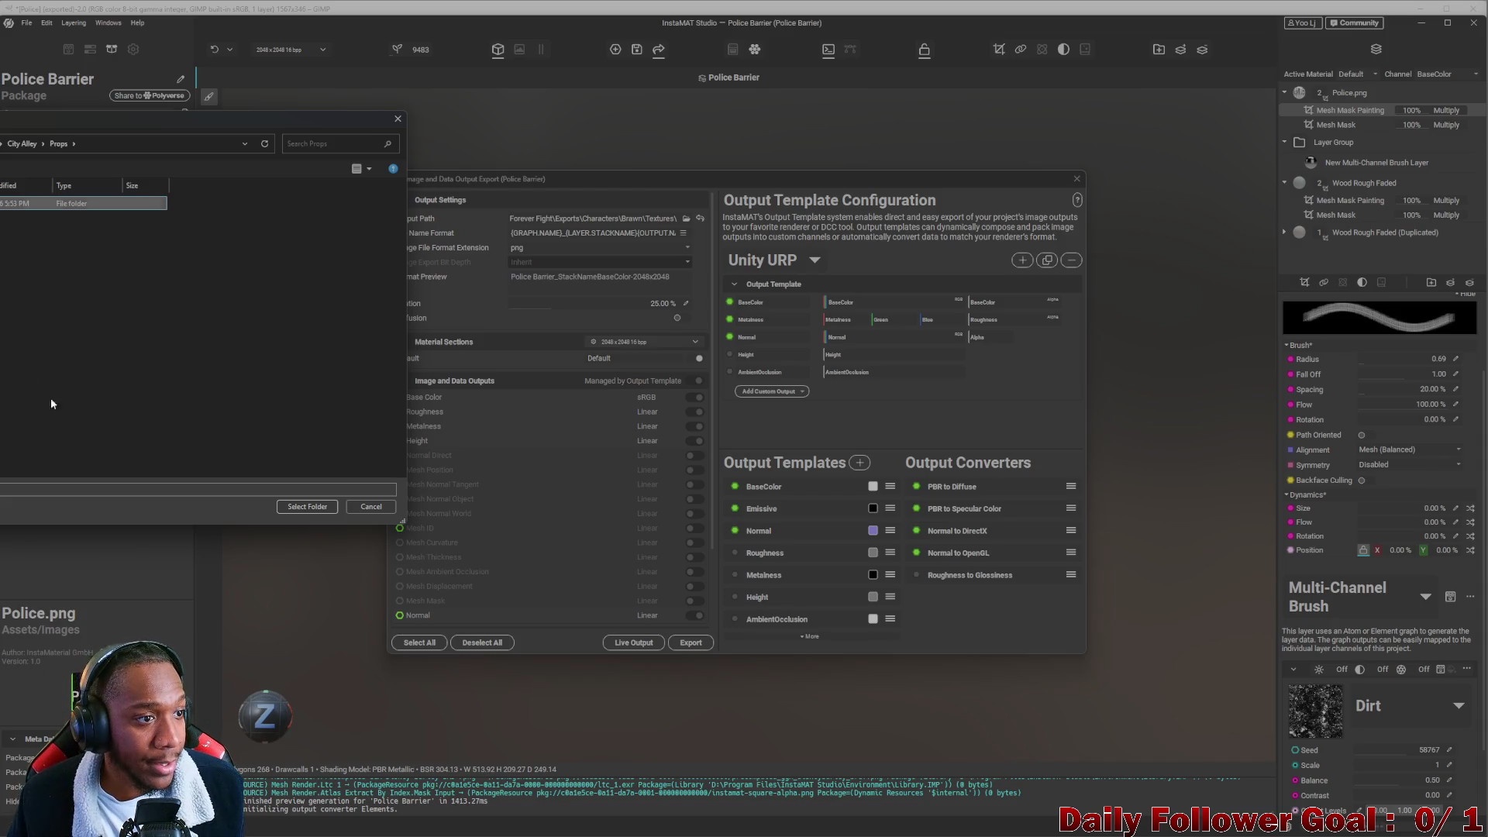
pyautogui.press('Return')
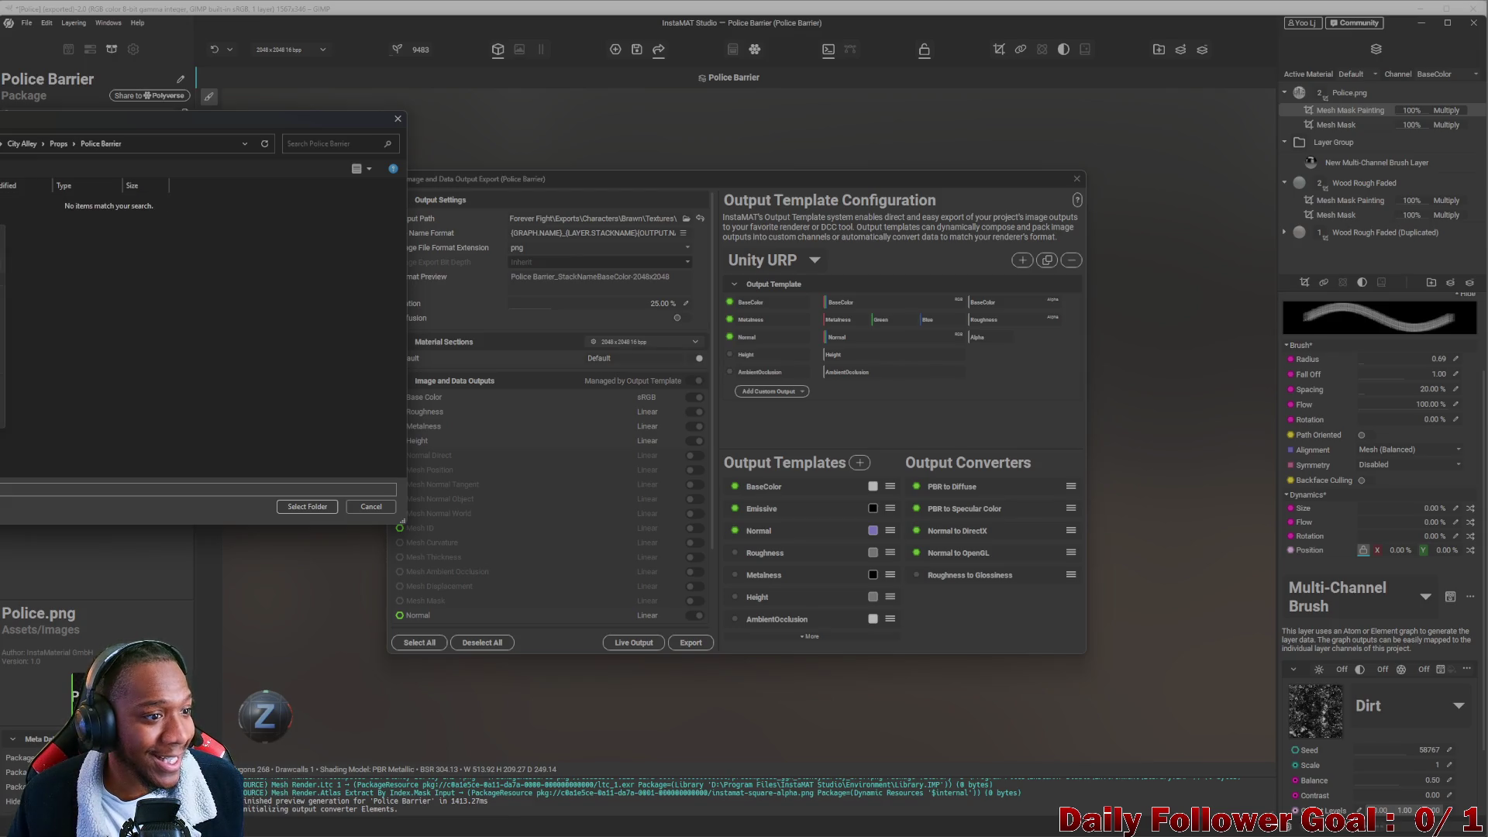
pyautogui.rightClick(4, 391)
pyautogui.click(27, 403)
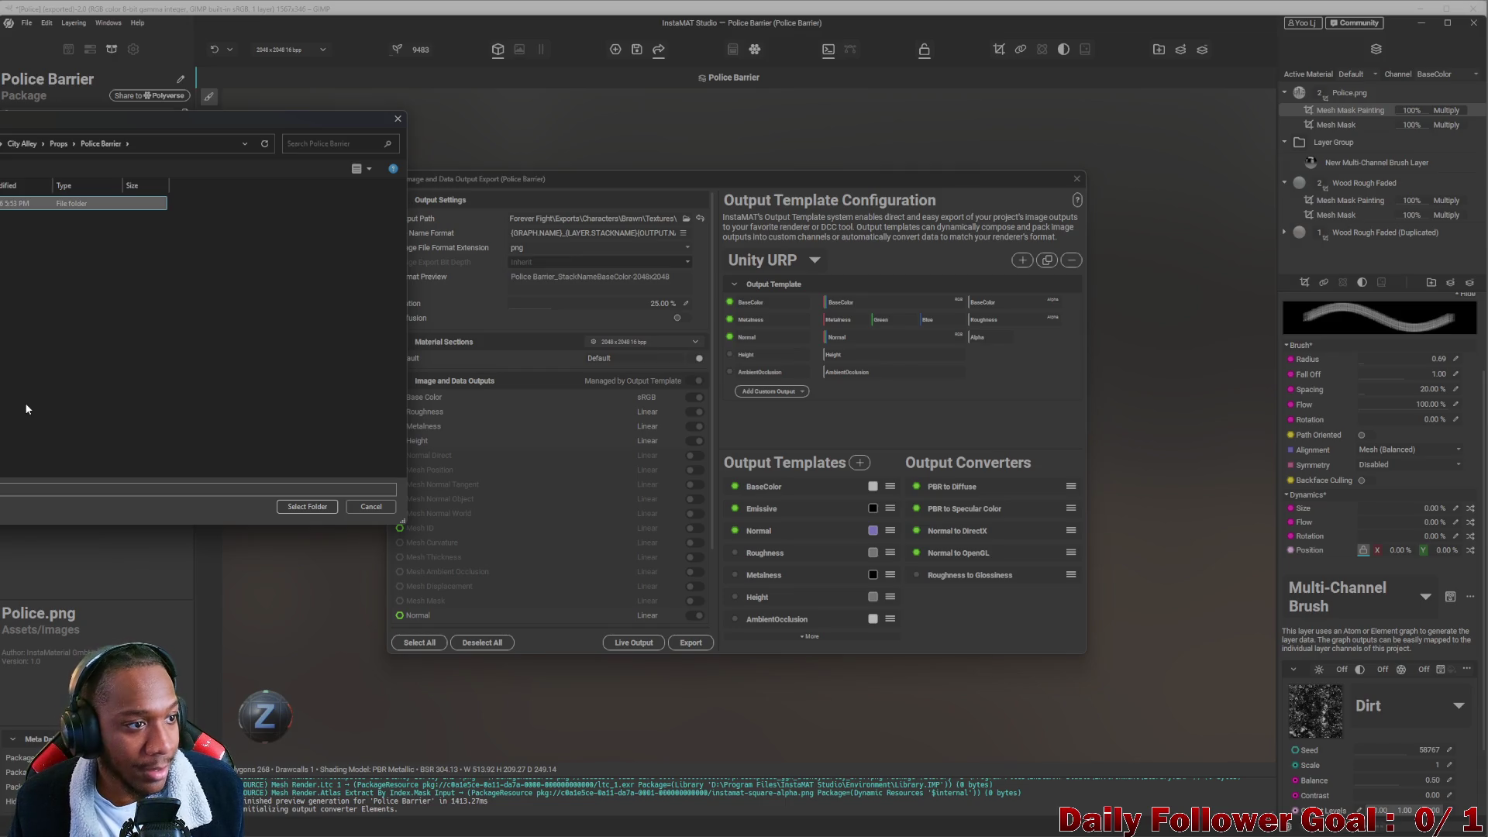
pyautogui.press('Return')
pyautogui.press('Return')
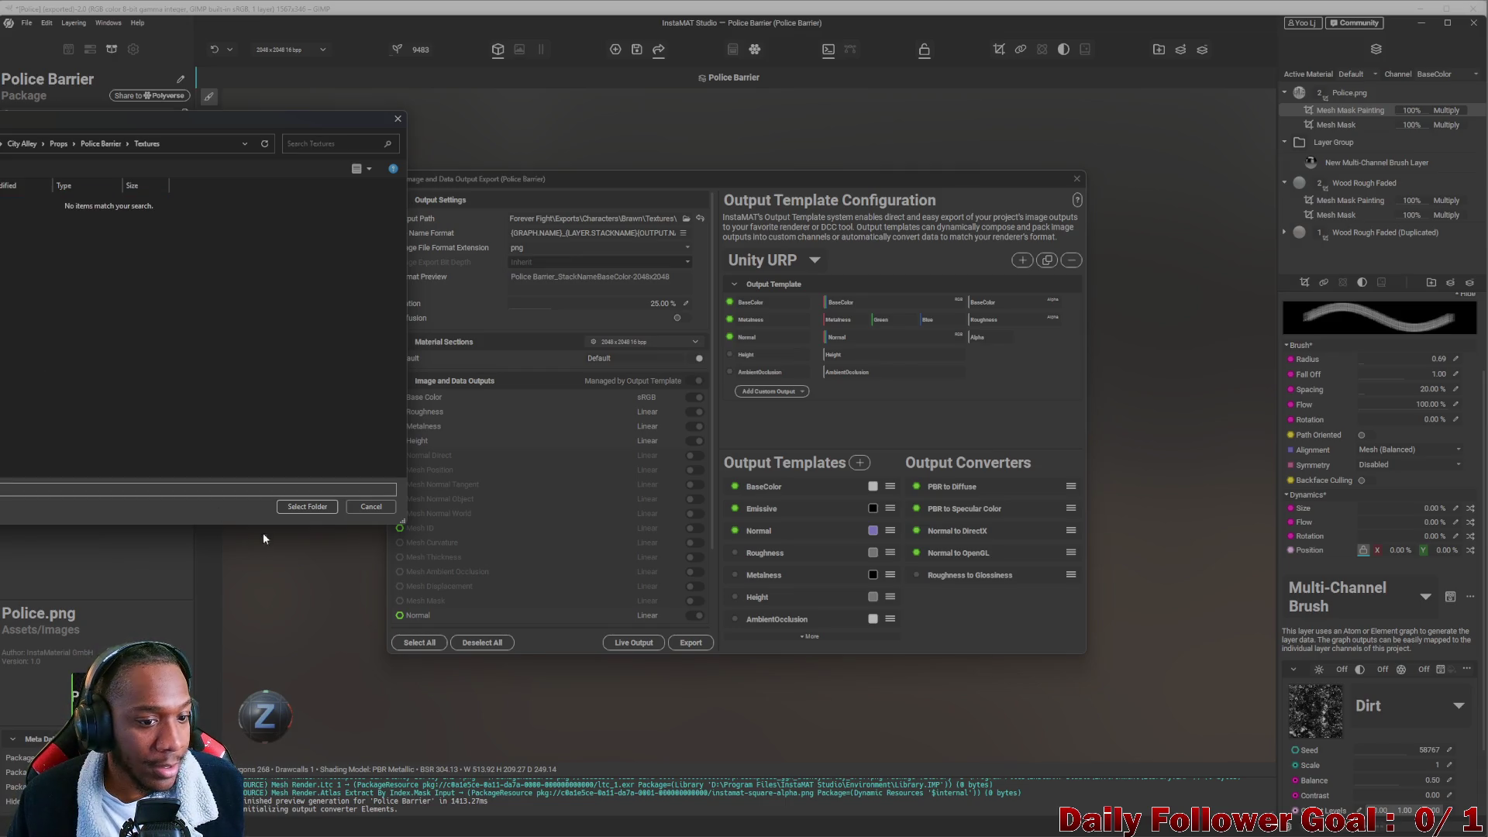
pyautogui.click(307, 507)
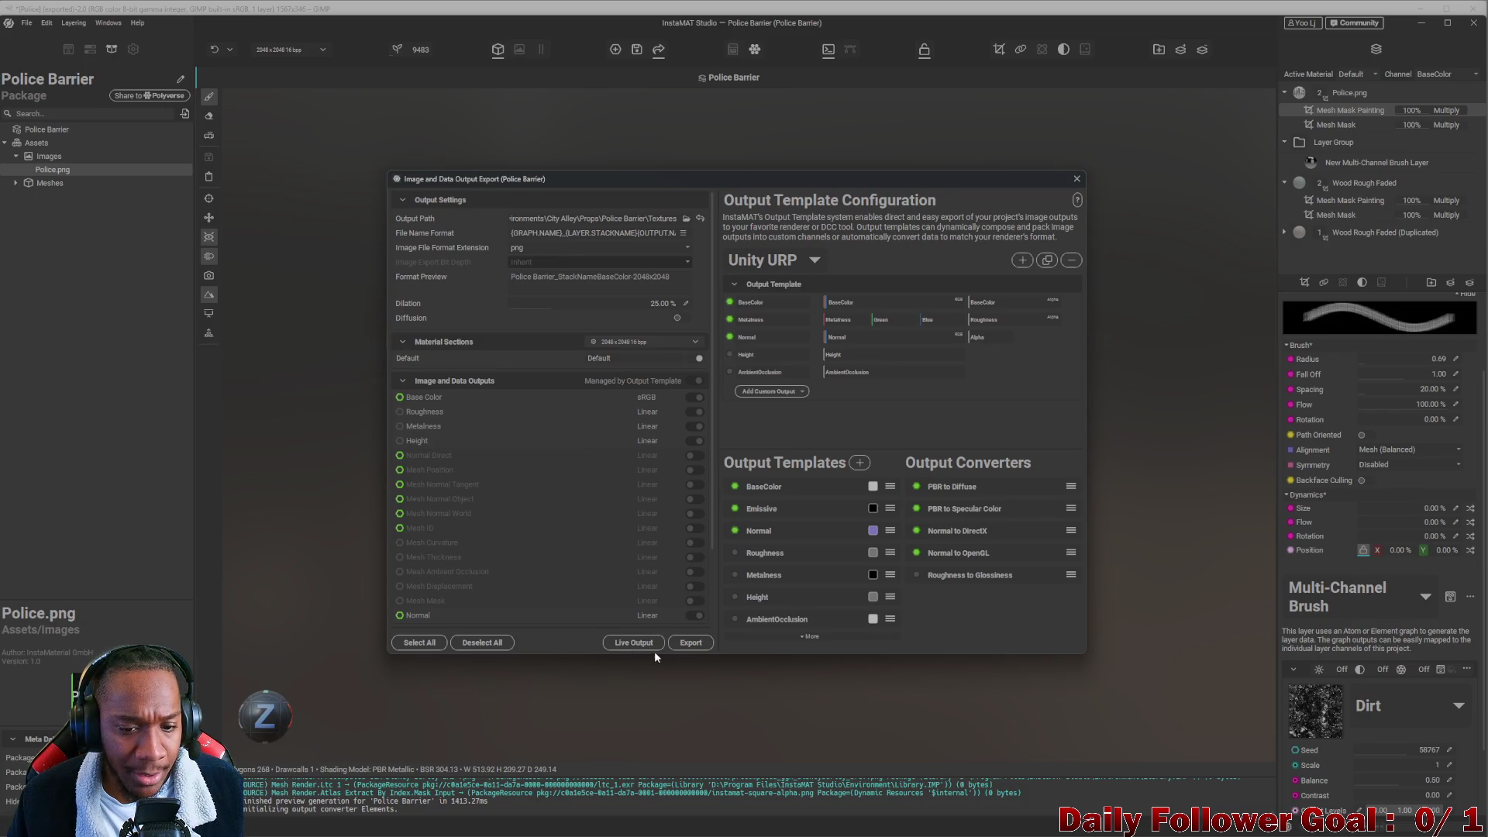
# Export all Police Barrier texture outputs to the Textures folder, close the dialog, and switch to Unity.
pyautogui.click(690, 642)
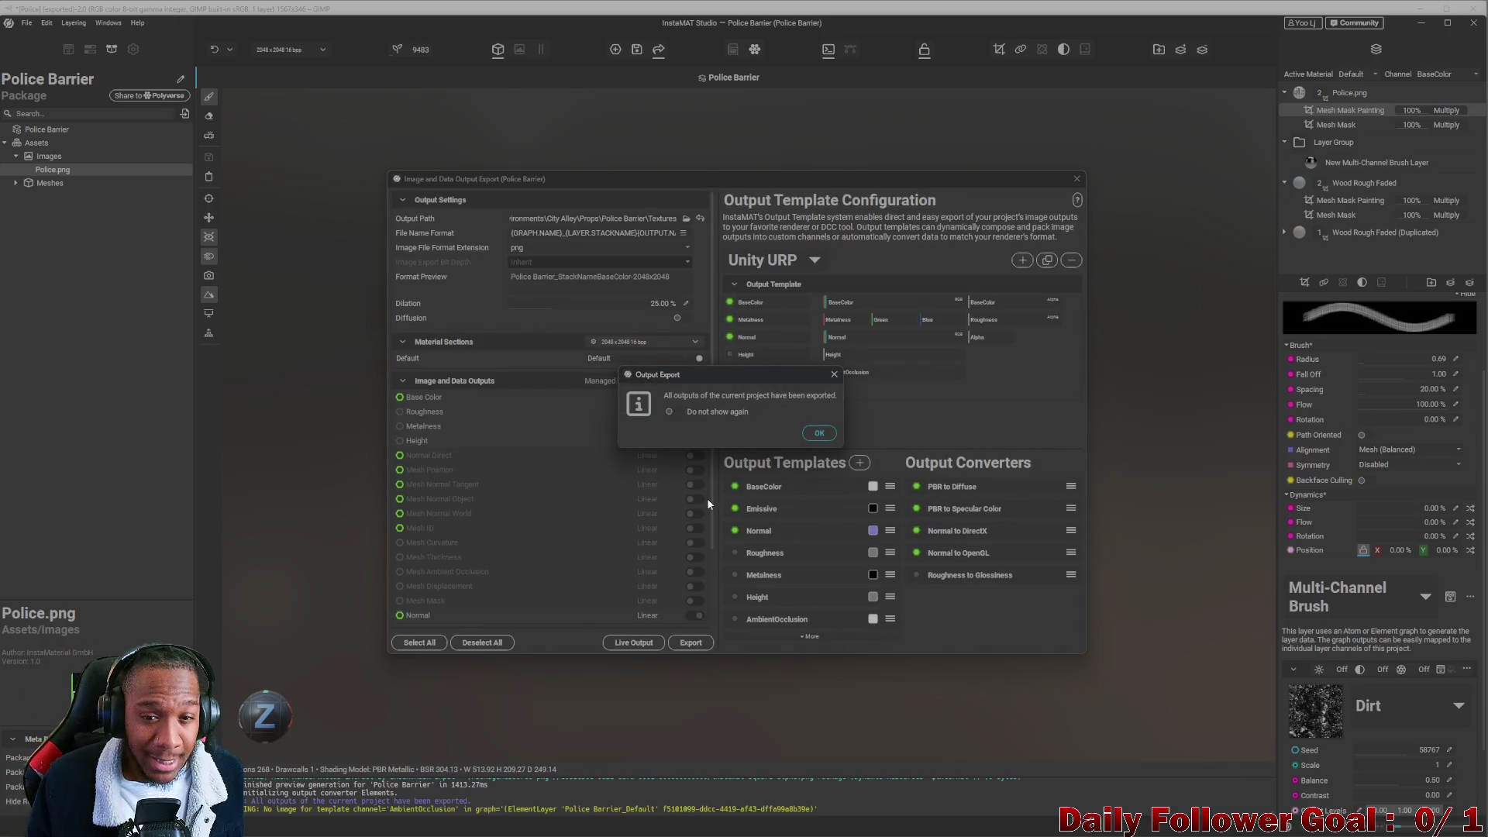
pyautogui.click(816, 431)
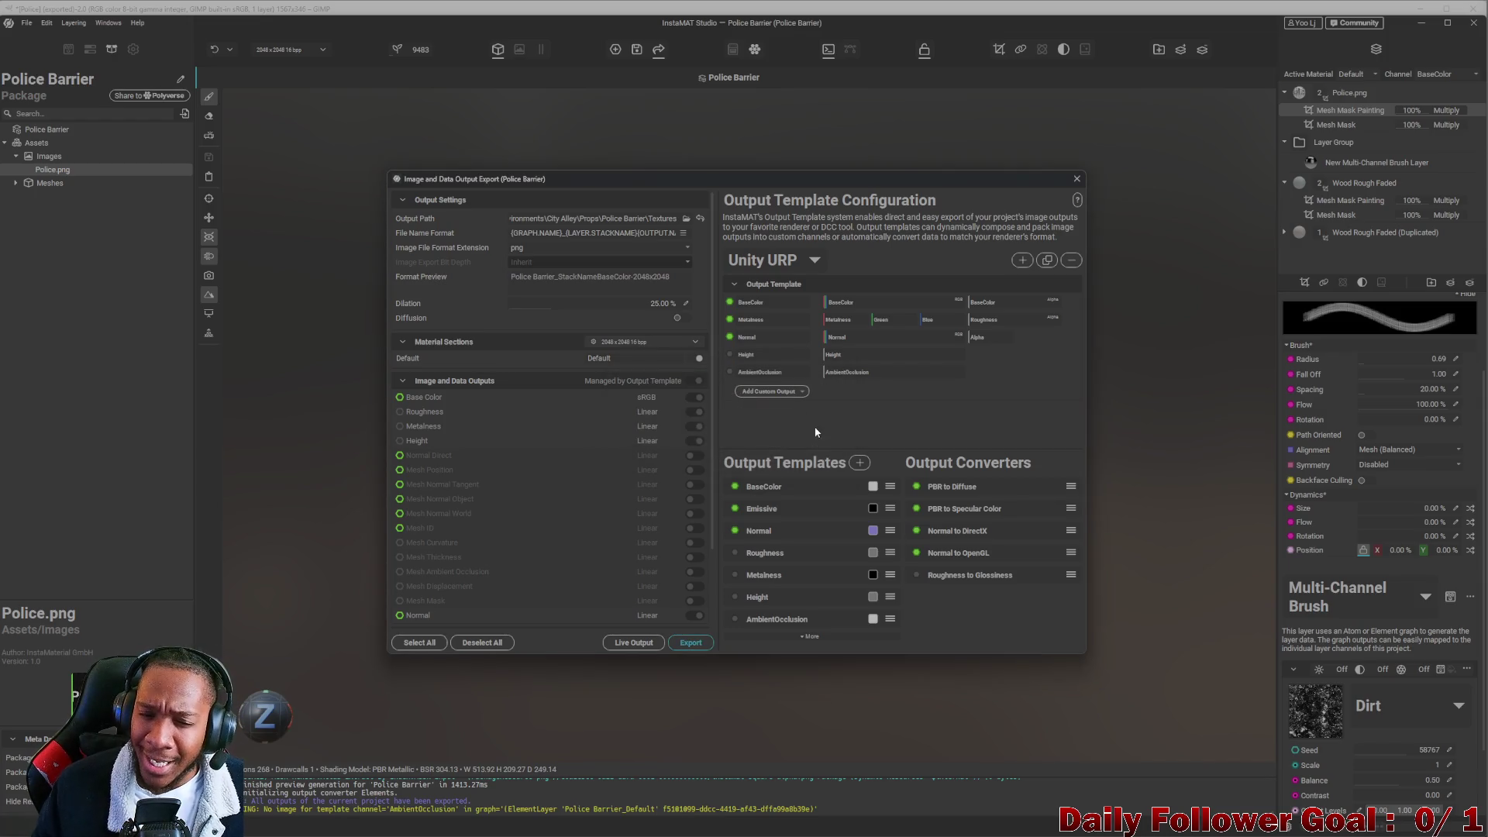
pyautogui.click(1077, 179)
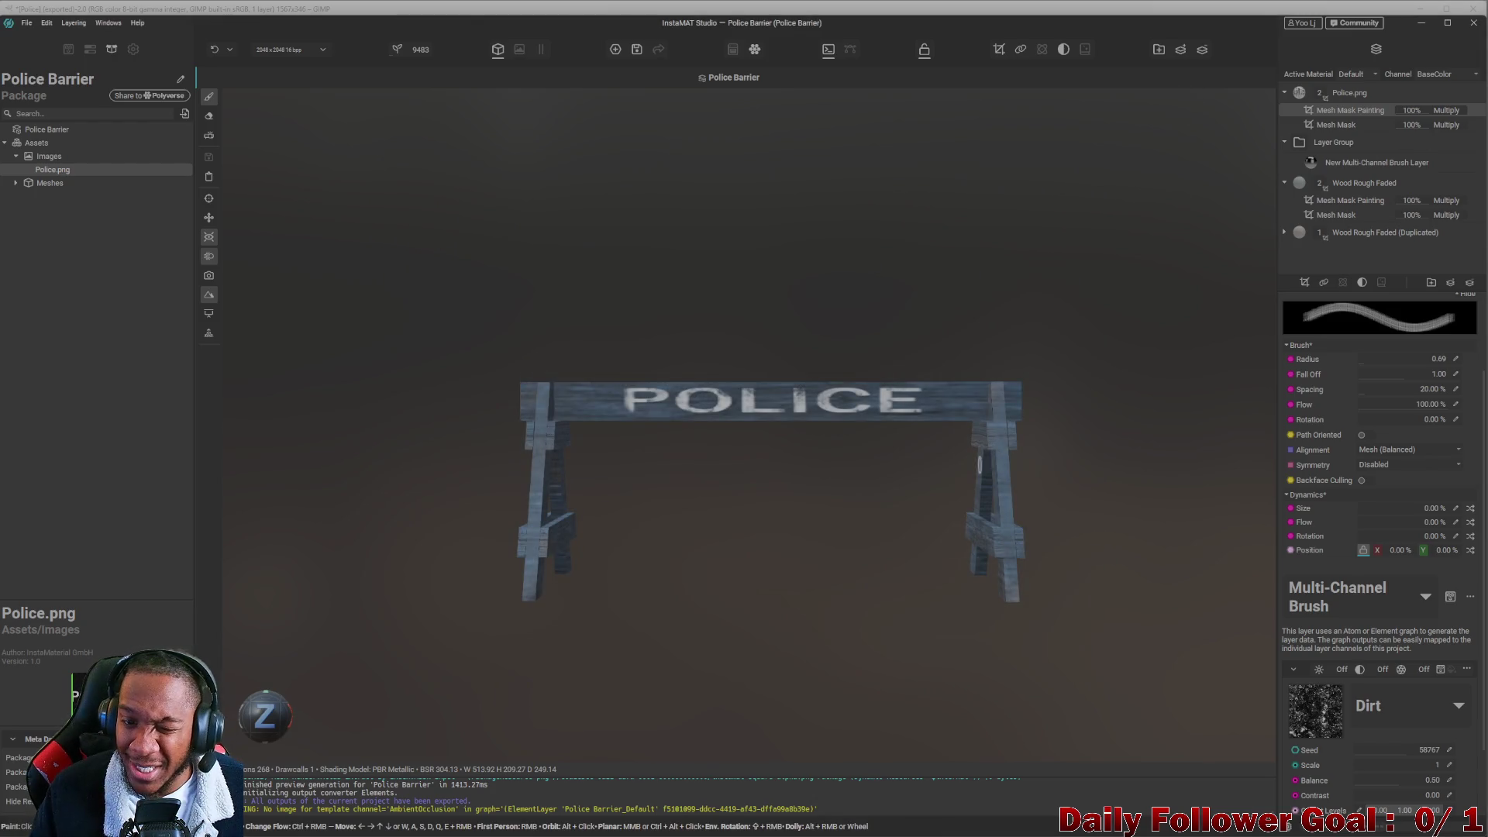
pyautogui.click(898, 824)
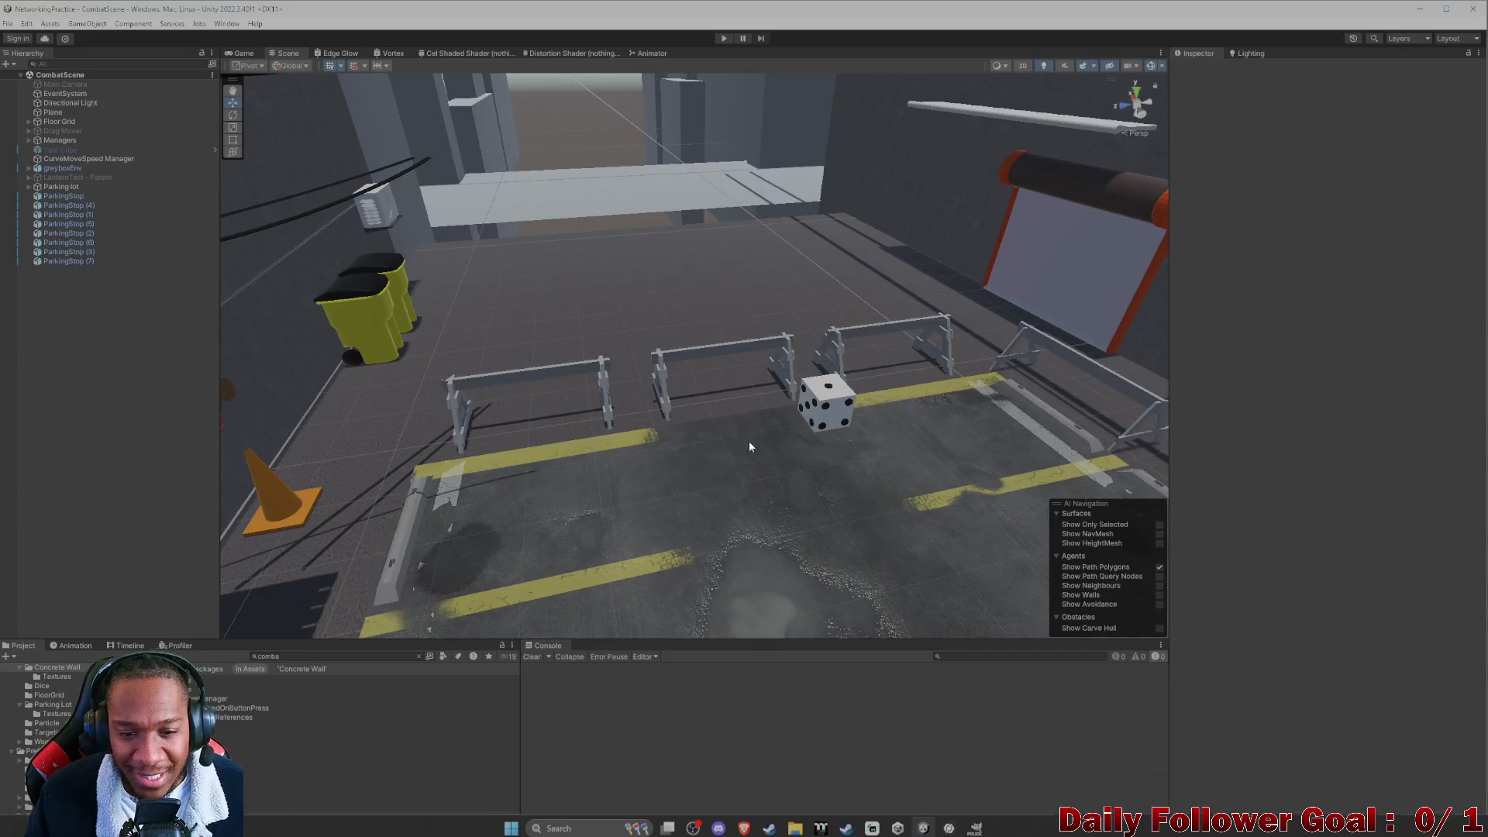
# Create a Police Barrier folder inside the Environments folder in the Project panel.
pyautogui.scroll(5, 749, 440)
pyautogui.moveTo(763, 419)
pyautogui.mouseDown(button='right')
pyautogui.moveTo(737, 462)
pyautogui.moveTo(700, 446)
pyautogui.moveTo(690, 499)
pyautogui.moveTo(795, 547)
pyautogui.moveTo(621, 555)
pyautogui.mouseUp(button='right')
pyautogui.scroll(5, 44, 721)
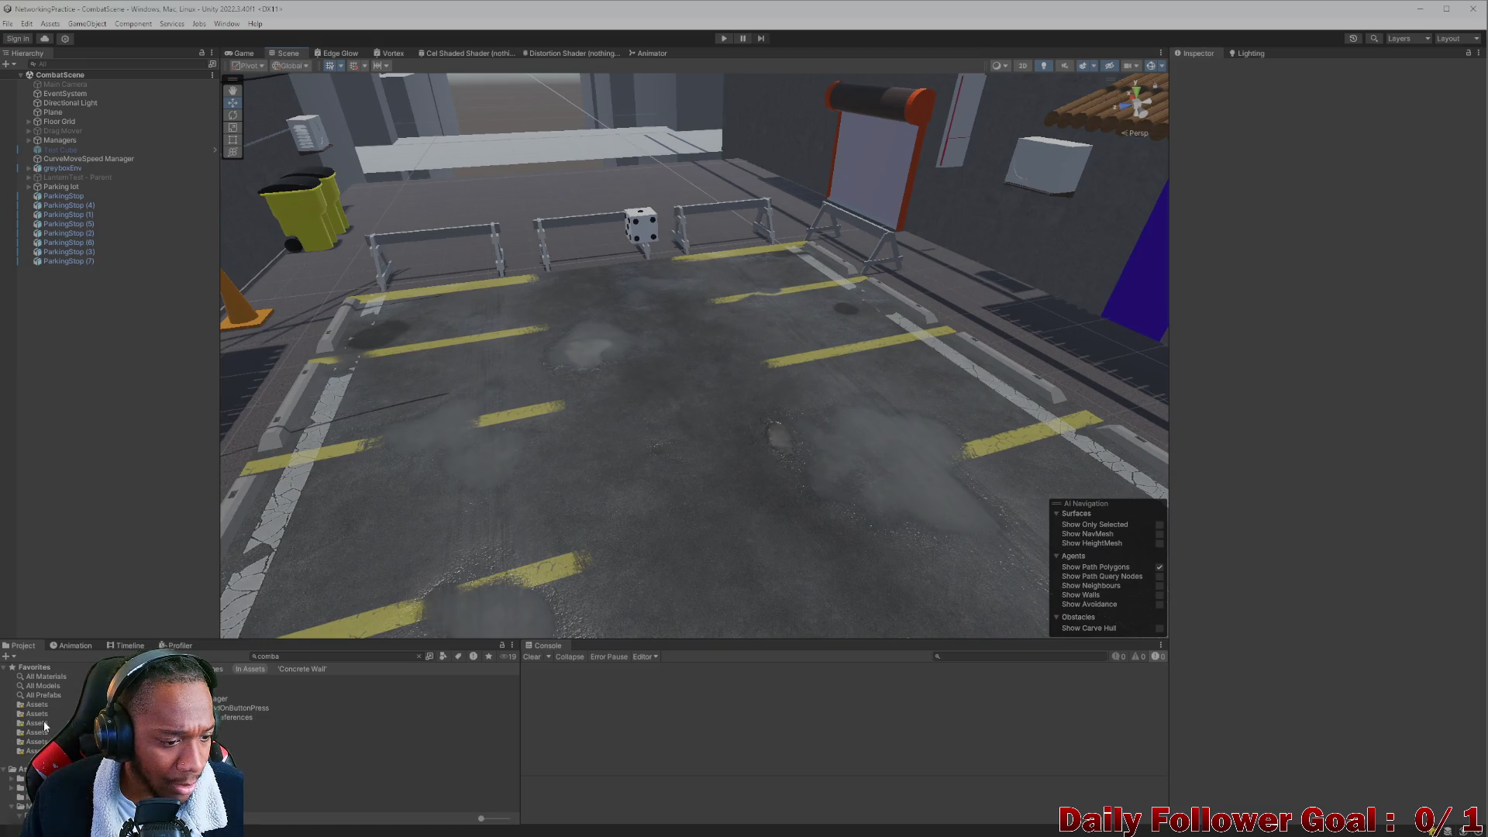
pyautogui.click(27, 701)
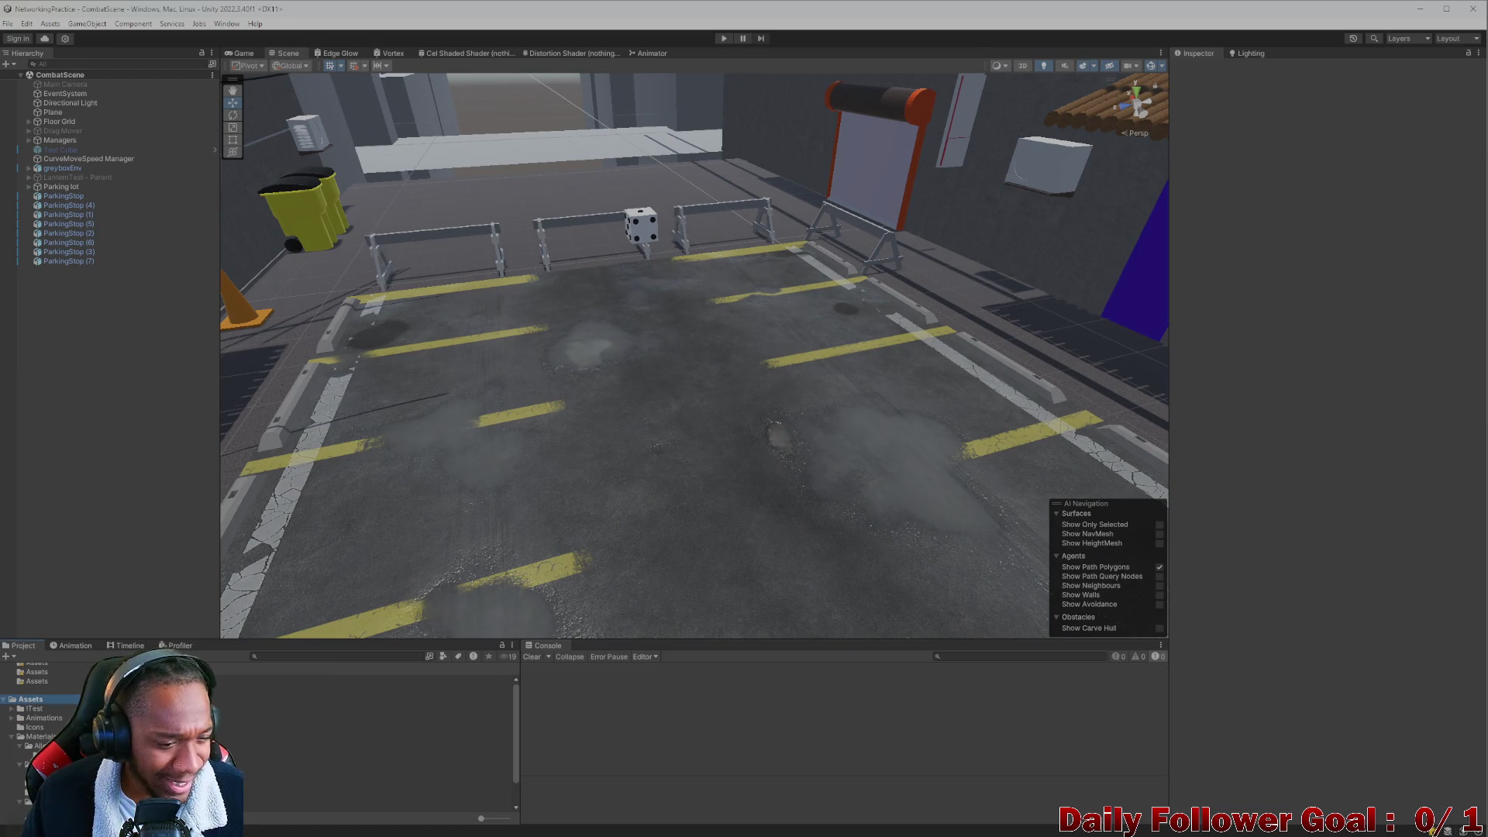
pyautogui.click(194, 717)
pyautogui.scroll(-2, 231, 705)
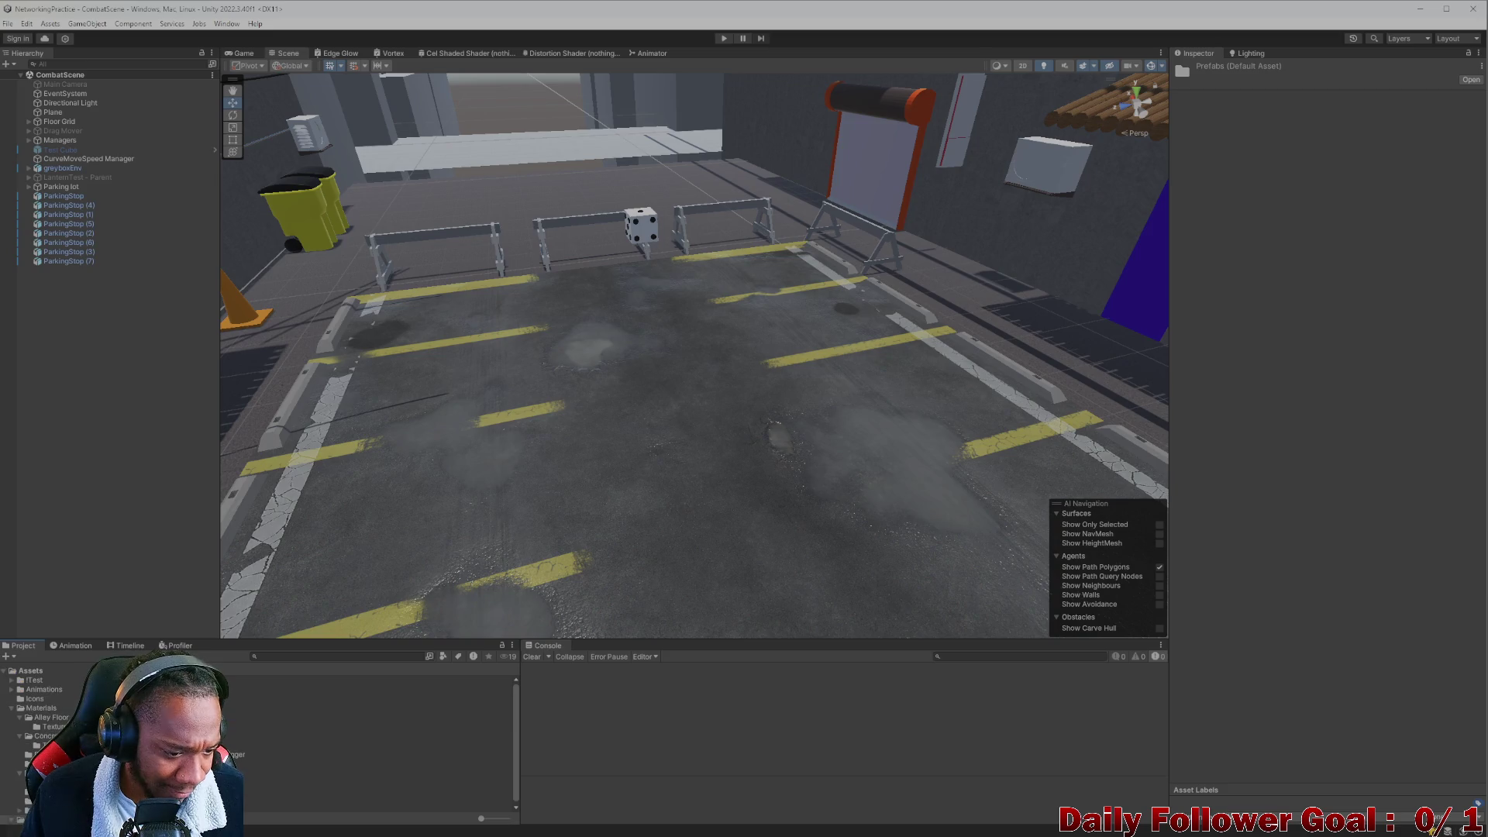
pyautogui.scroll(-1, 231, 705)
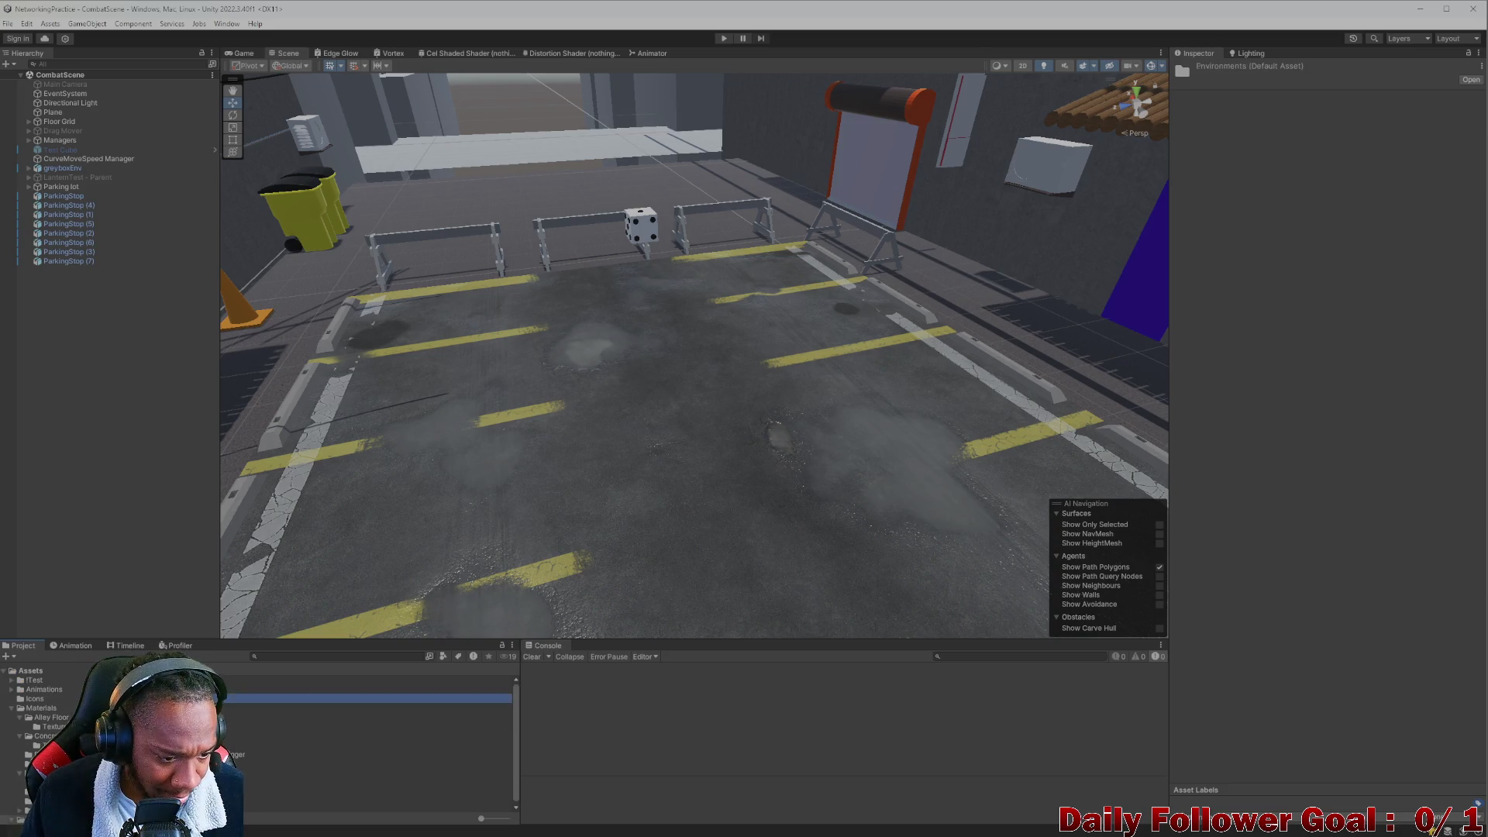
pyautogui.rightClick(187, 711)
pyautogui.moveTo(295, 377)
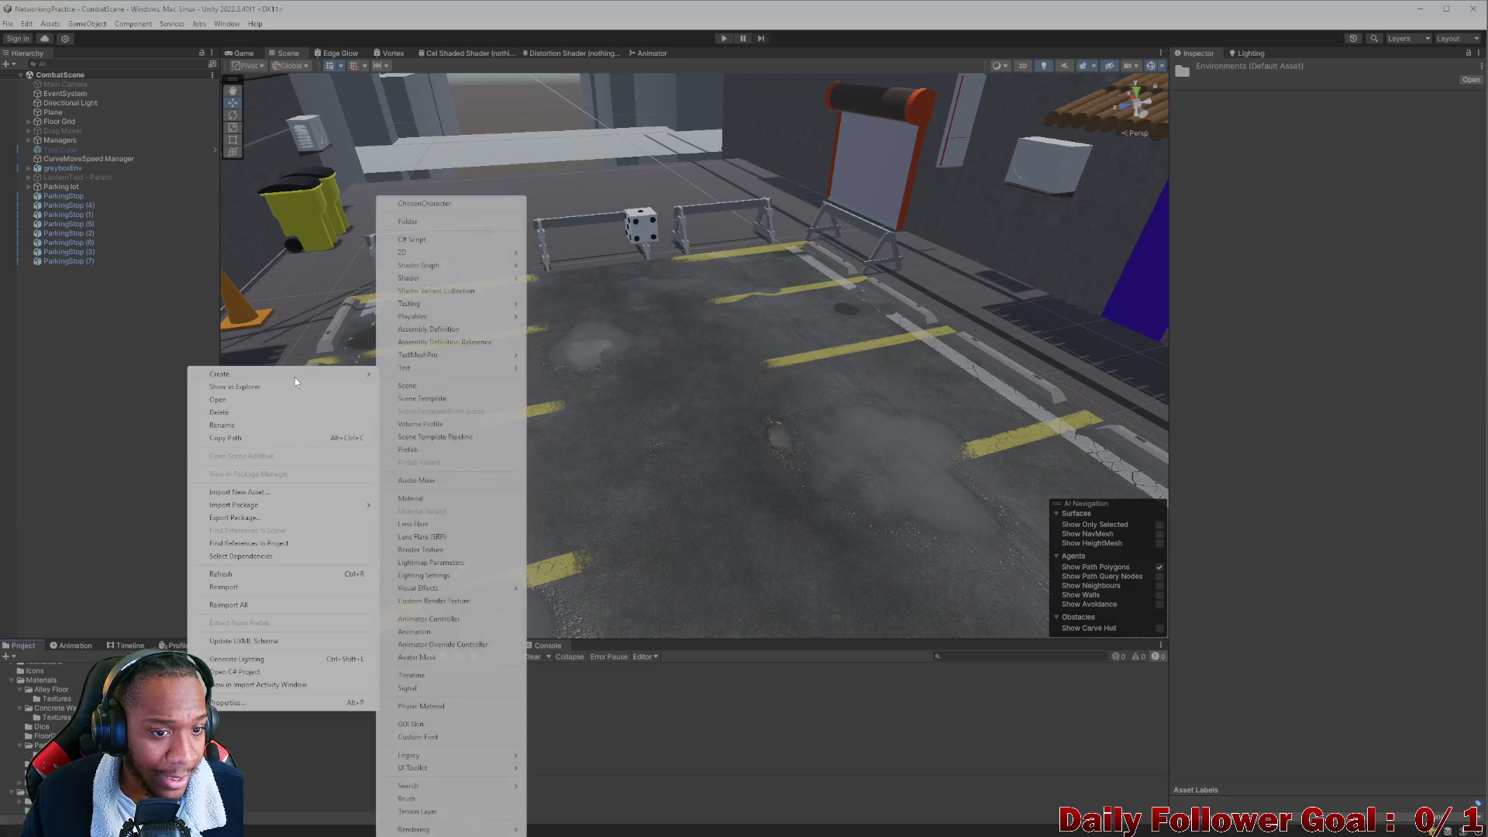
pyautogui.click(440, 224)
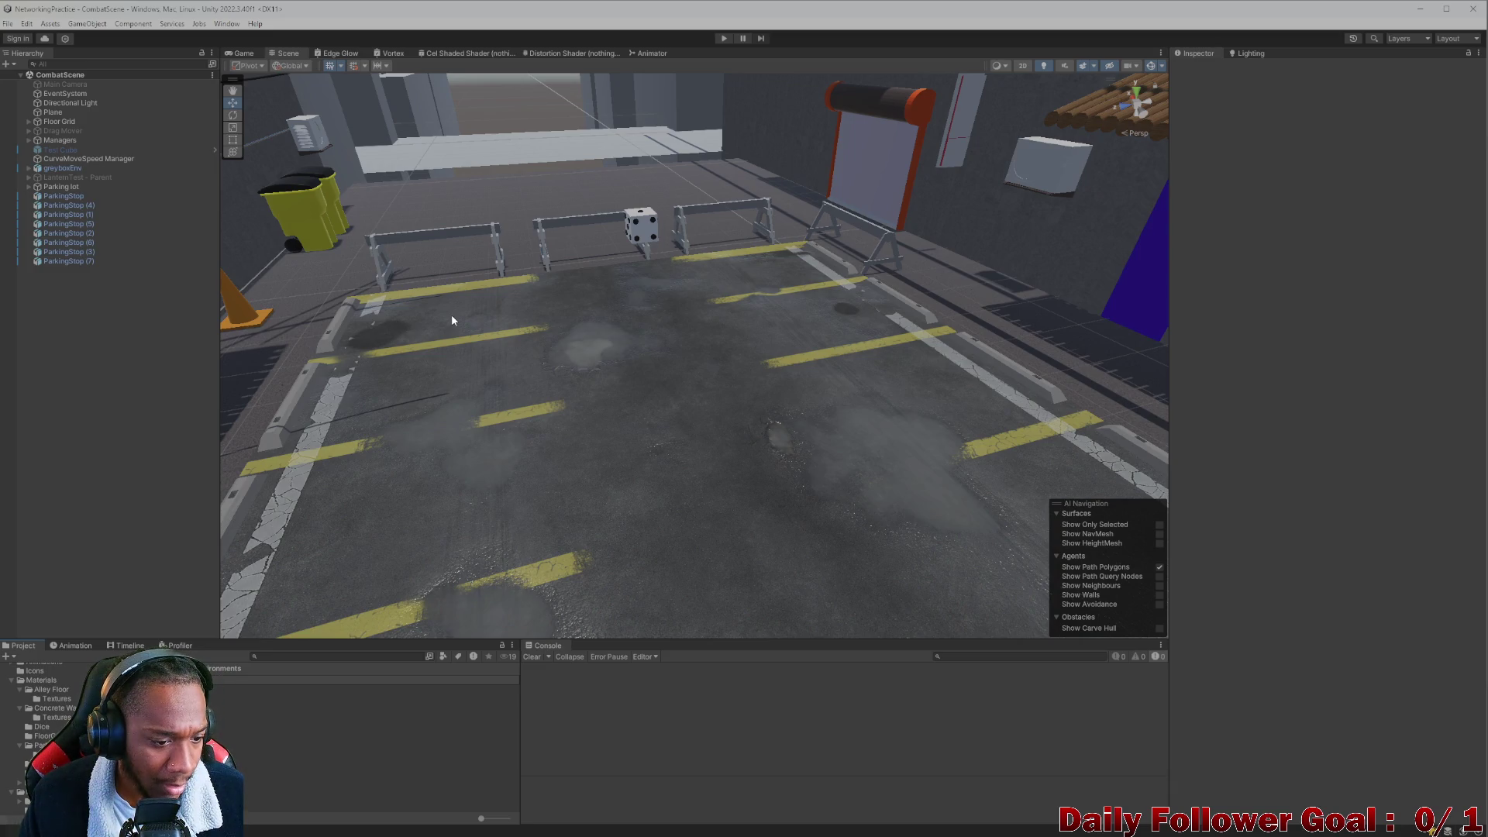
# Add a Textures subfolder inside Police Barrier via Create > Folder.
pyautogui.click(233, 679)
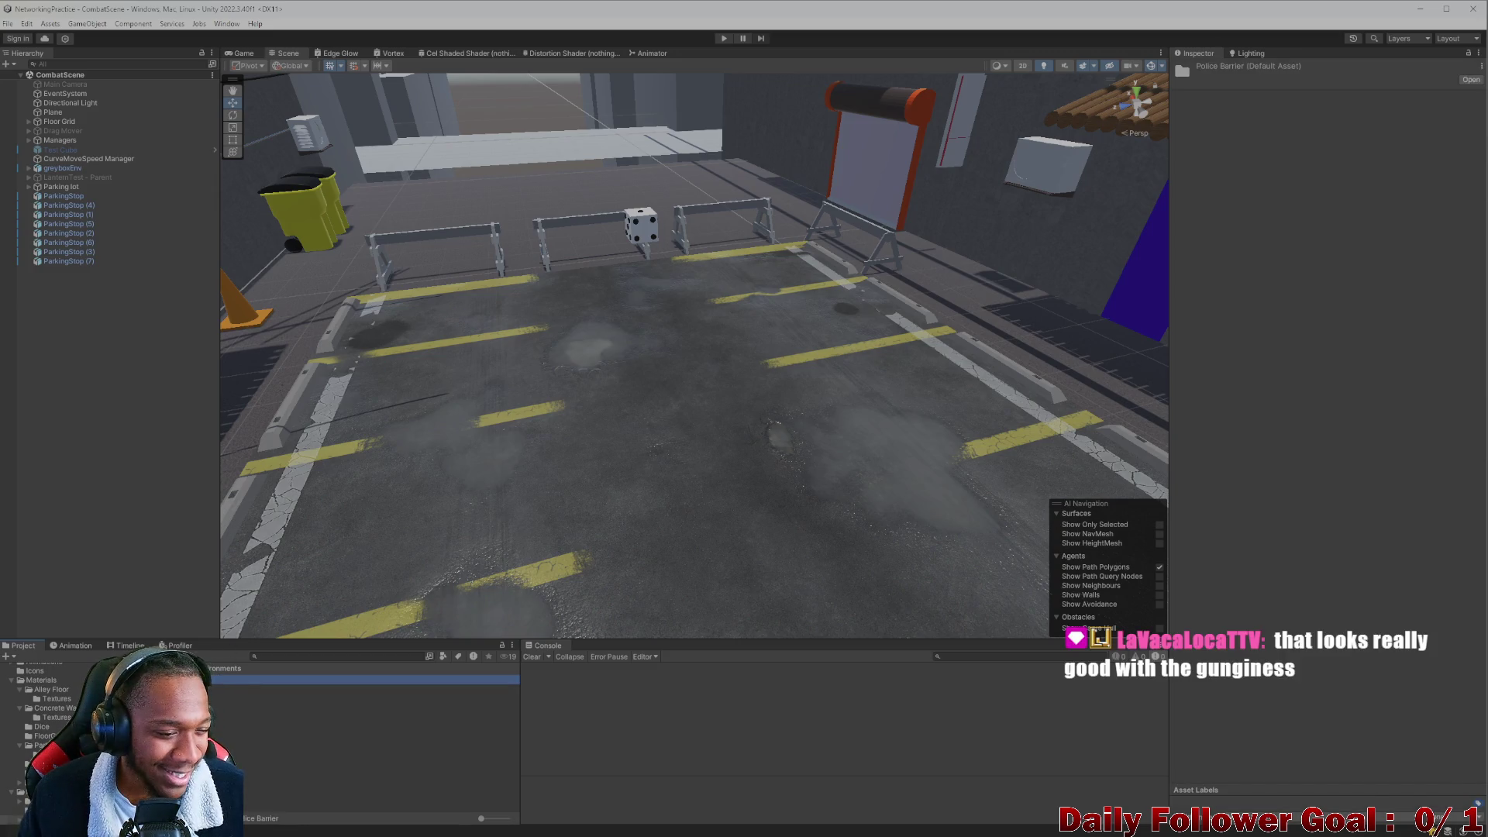
pyautogui.rightClick(172, 697)
pyautogui.moveTo(291, 358)
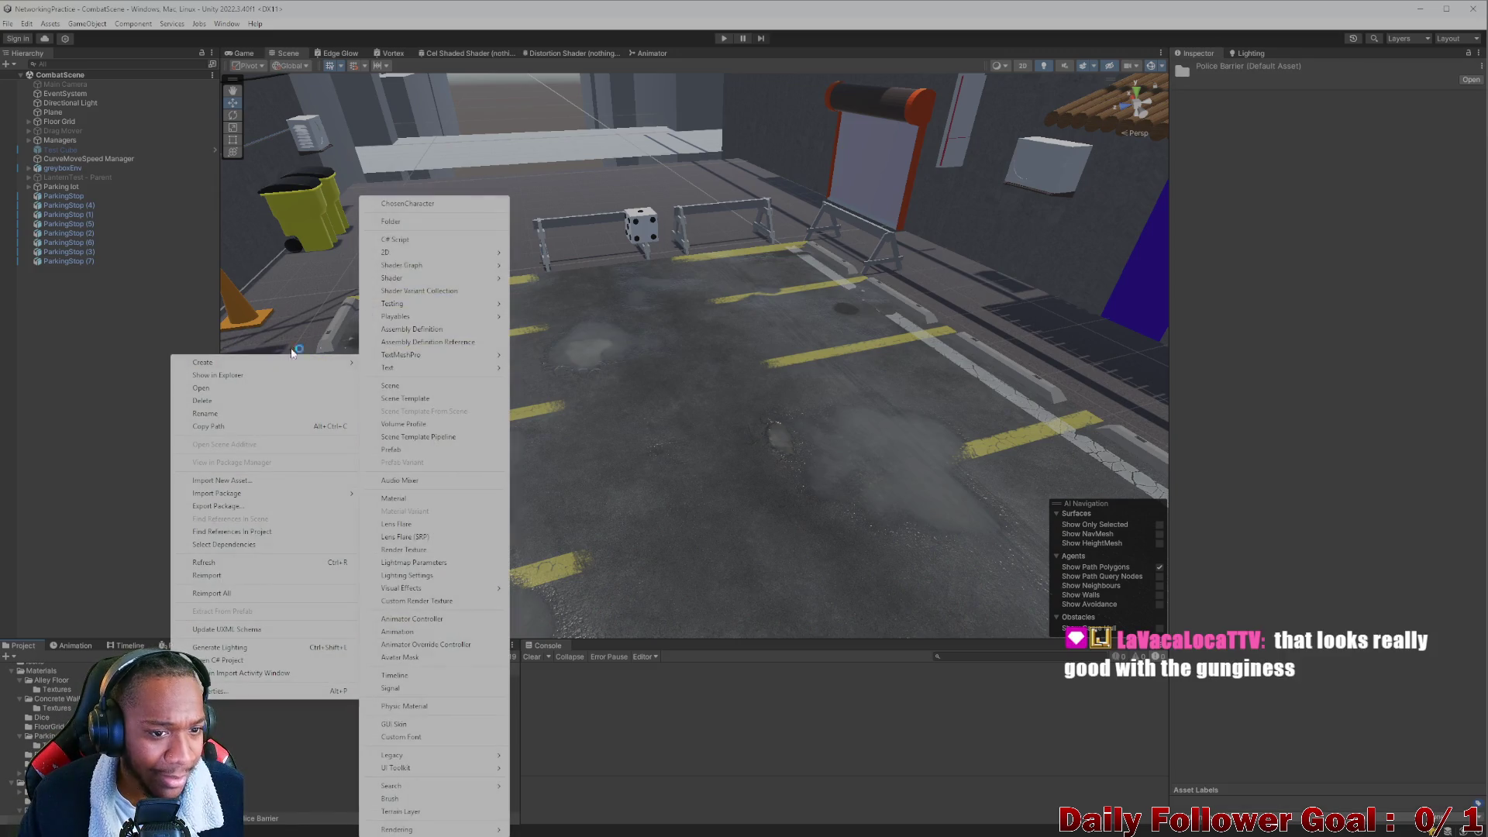
pyautogui.click(409, 224)
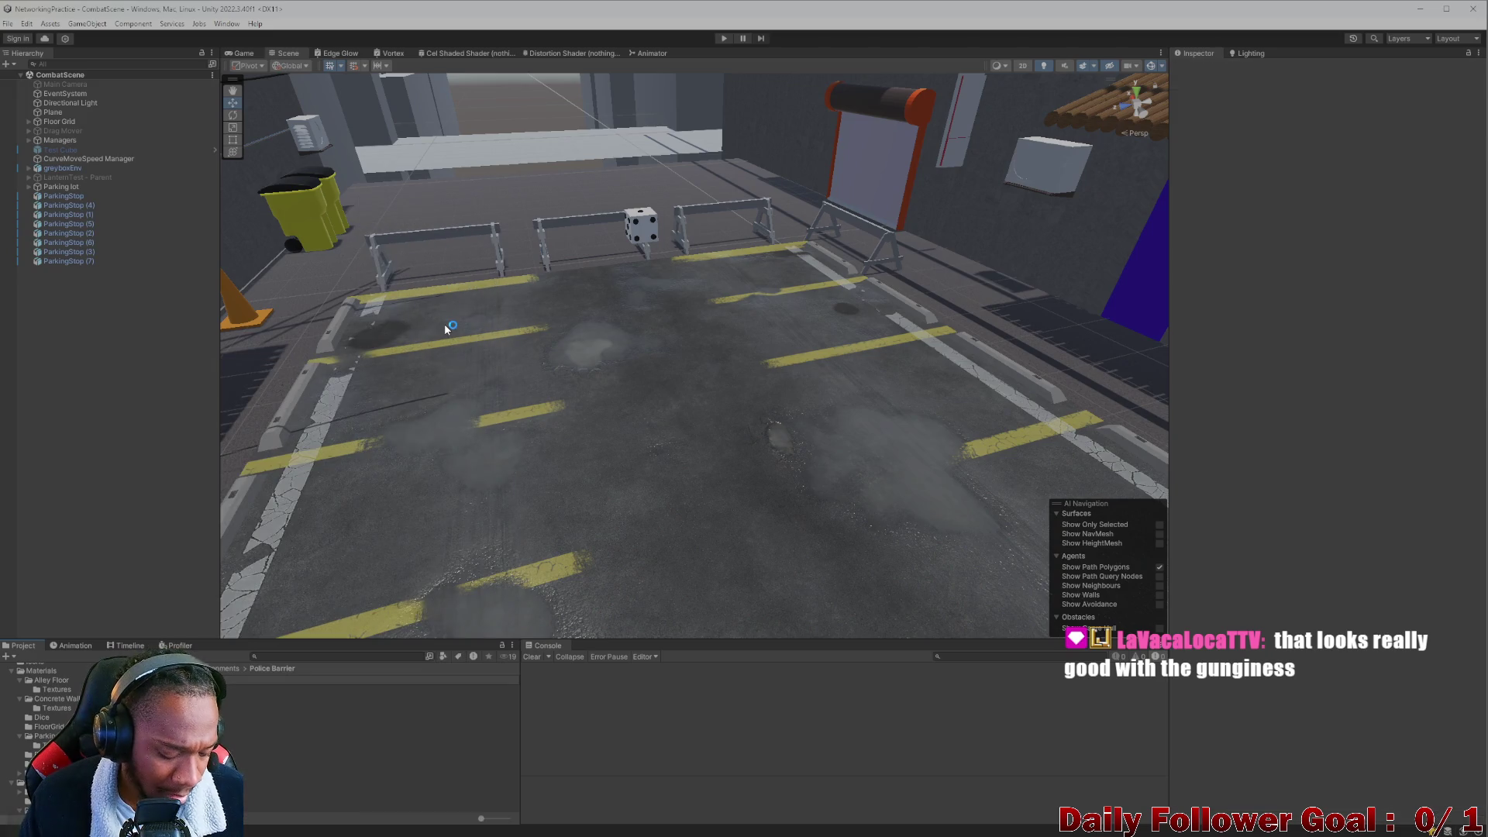
pyautogui.press('Return')
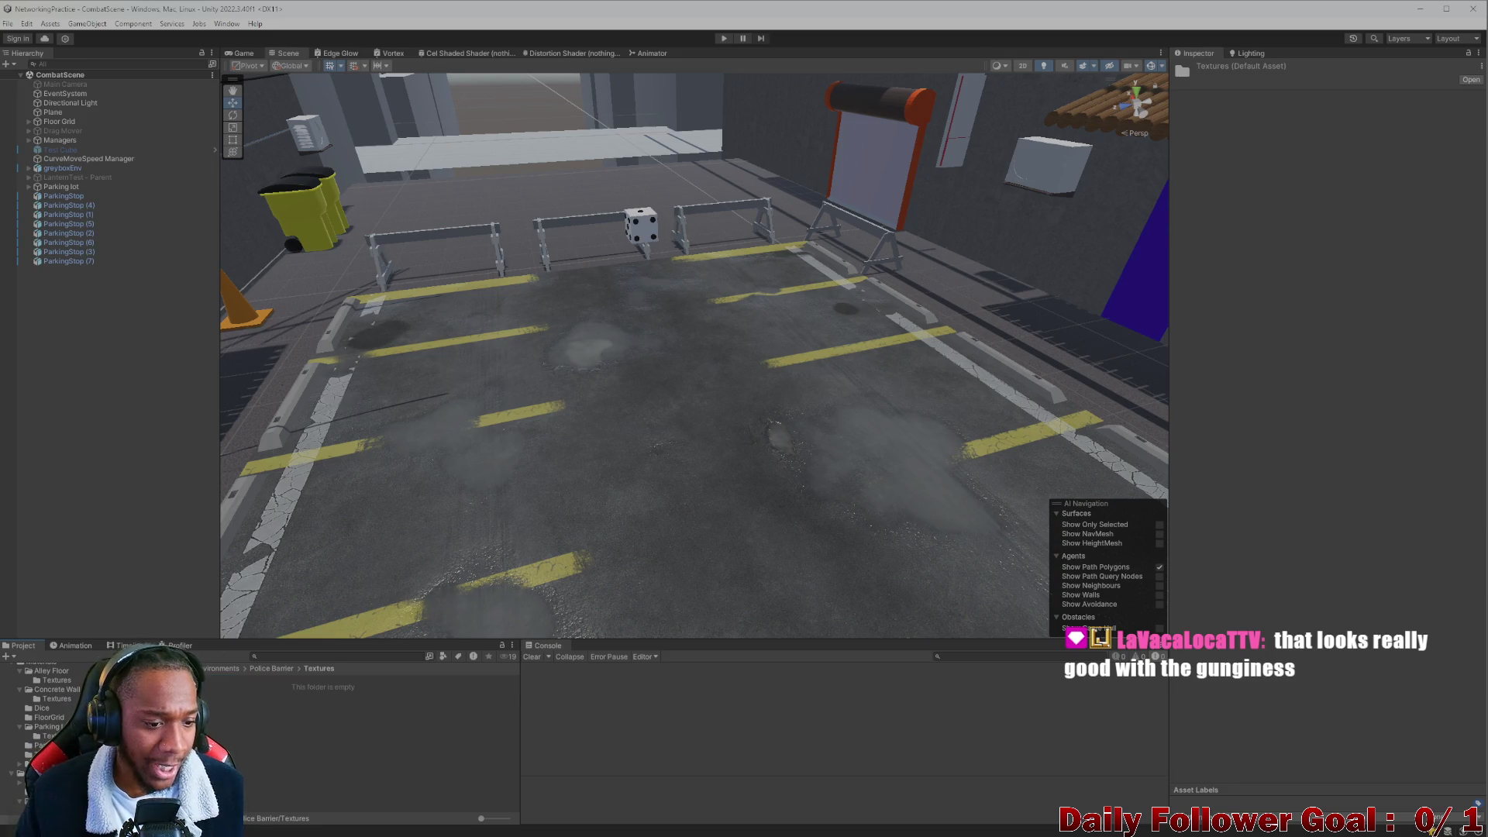
# Open the Textures folder and pull the Scene camera back to overview the parking lot.
pyautogui.doubleClick(233, 679)
pyautogui.keyDown('alt'); pyautogui.moveTo(334, 571); pyautogui.dragTo(465, 504); pyautogui.keyUp('alt')
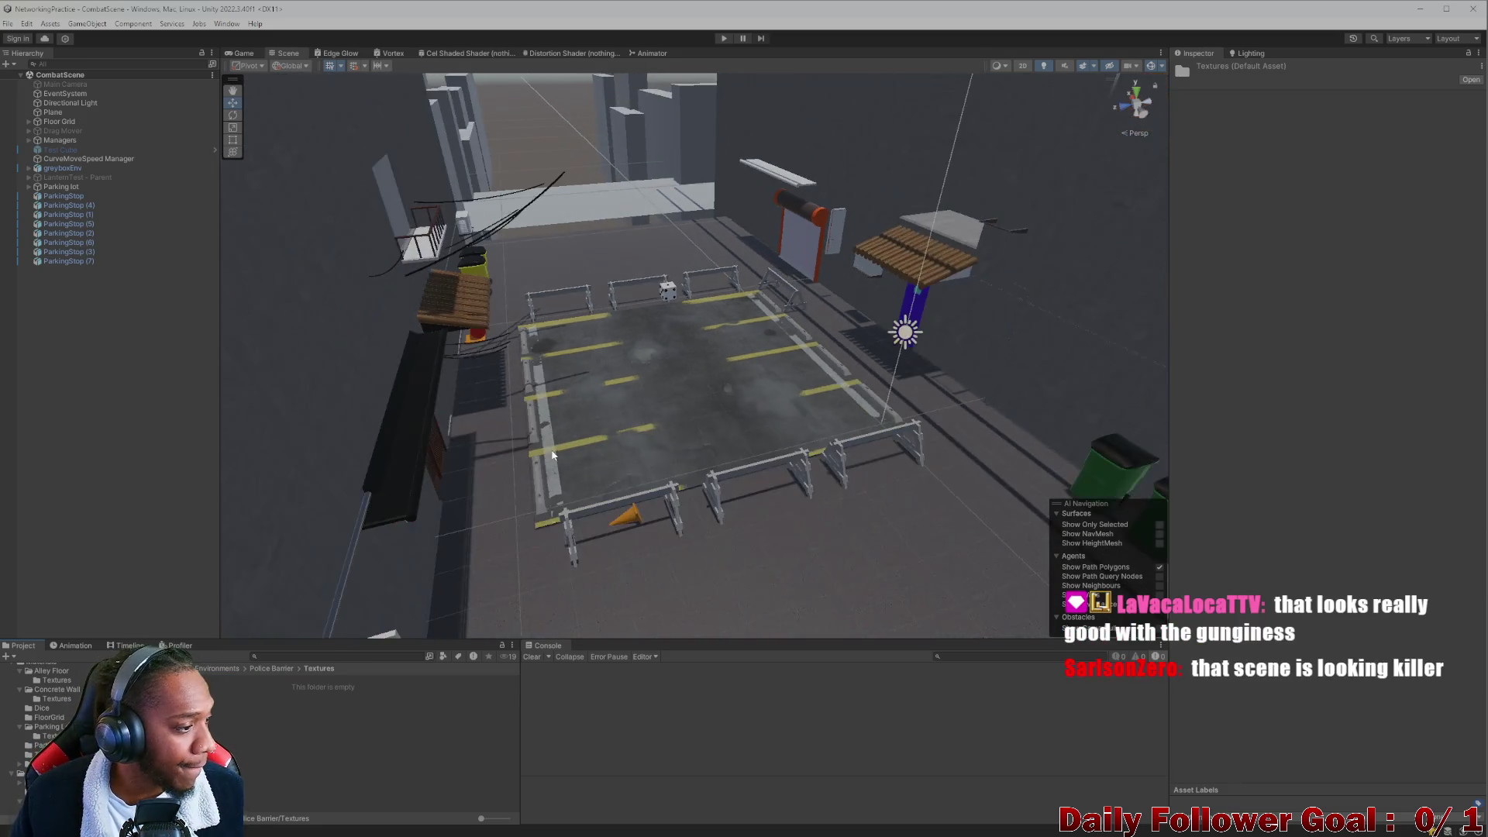
pyautogui.scroll(3, 548, 470)
pyautogui.scroll(2, 557, 488)
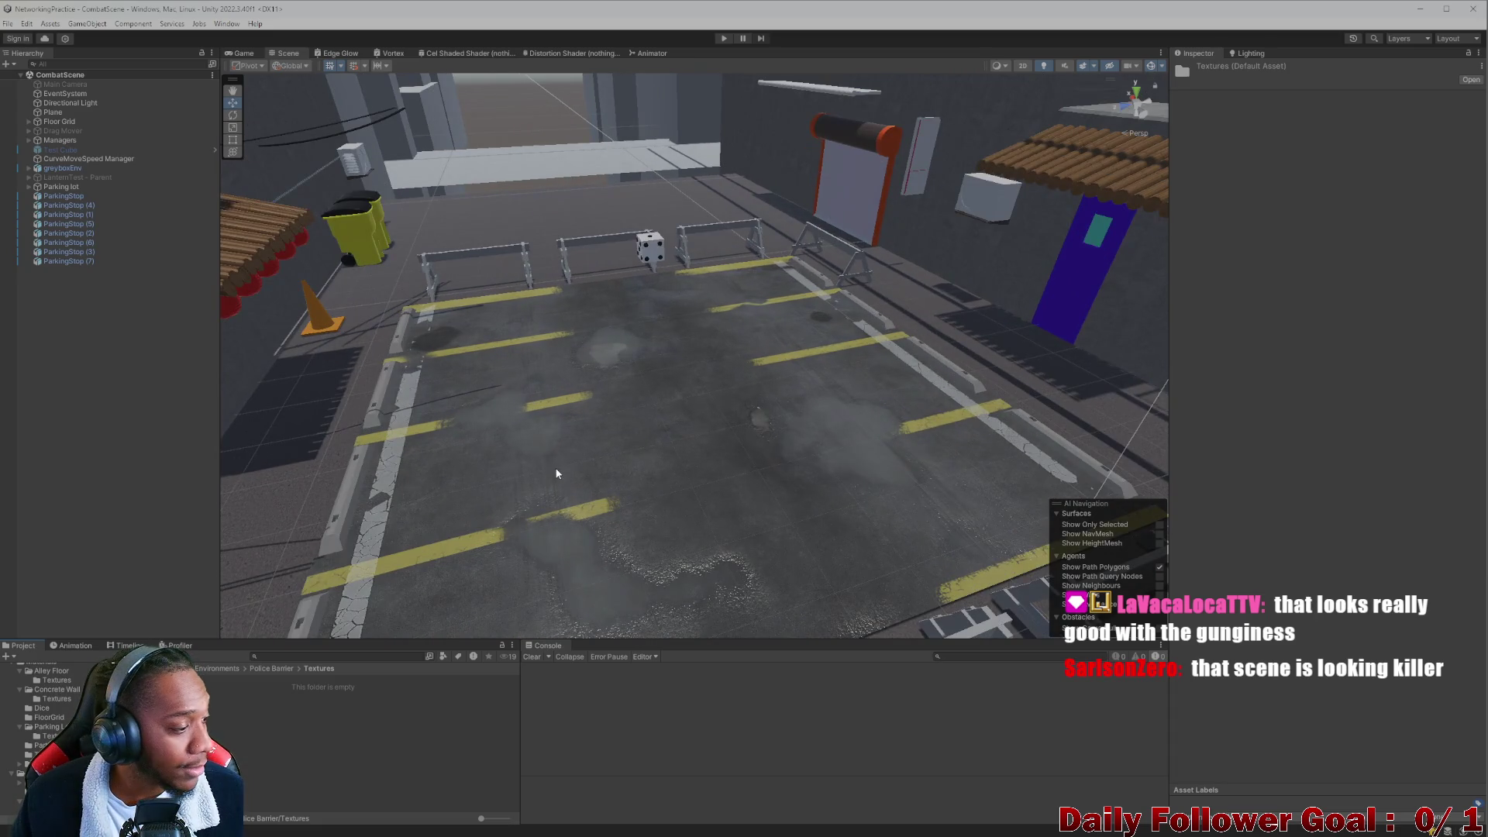
pyautogui.scroll(3, 587, 467)
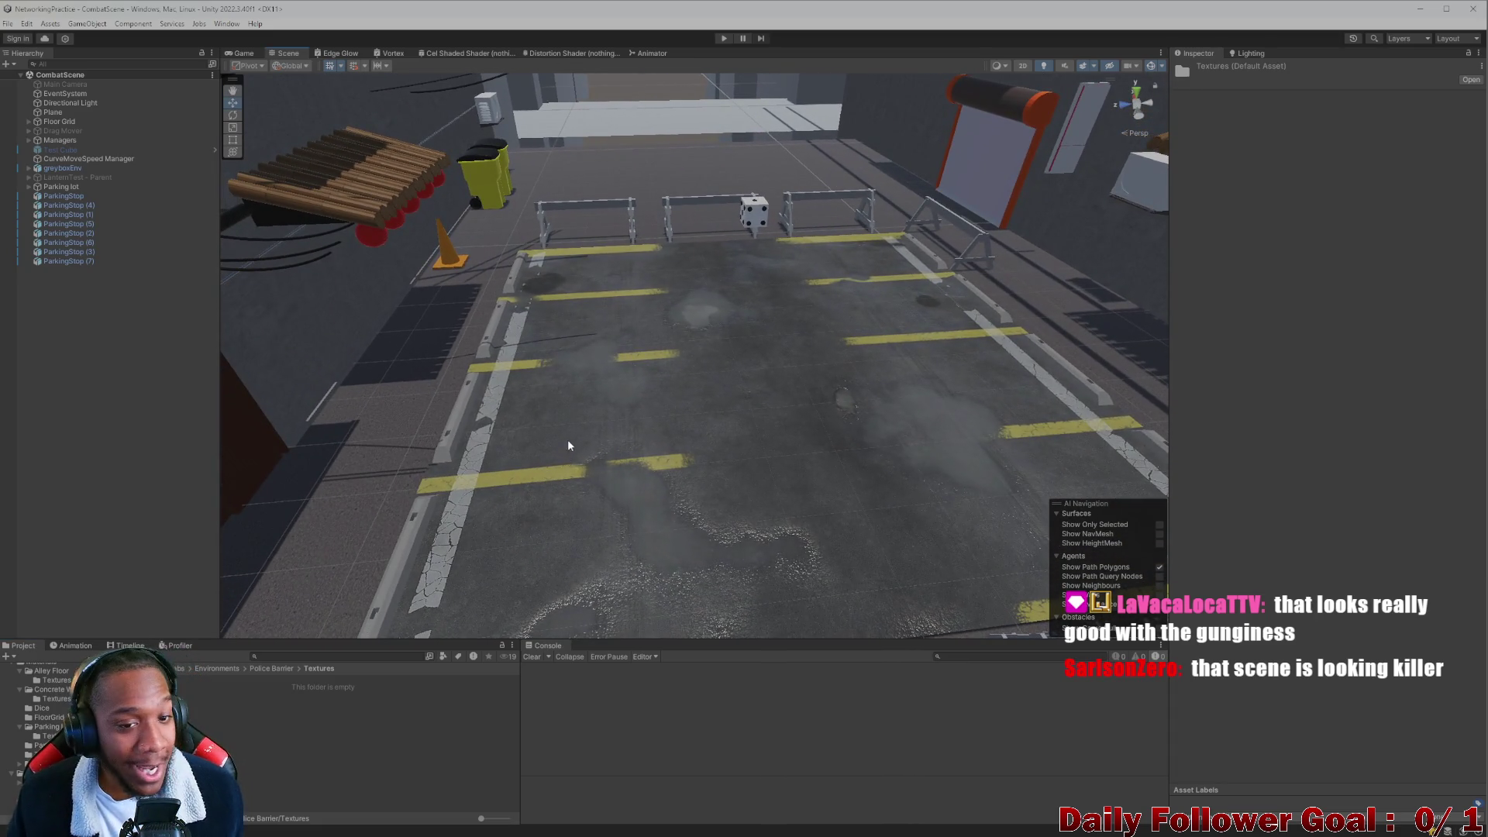
pyautogui.scroll(3, 568, 446)
pyautogui.scroll(-3, 620, 480)
pyautogui.scroll(5, 574, 527)
pyautogui.scroll(-2, 535, 535)
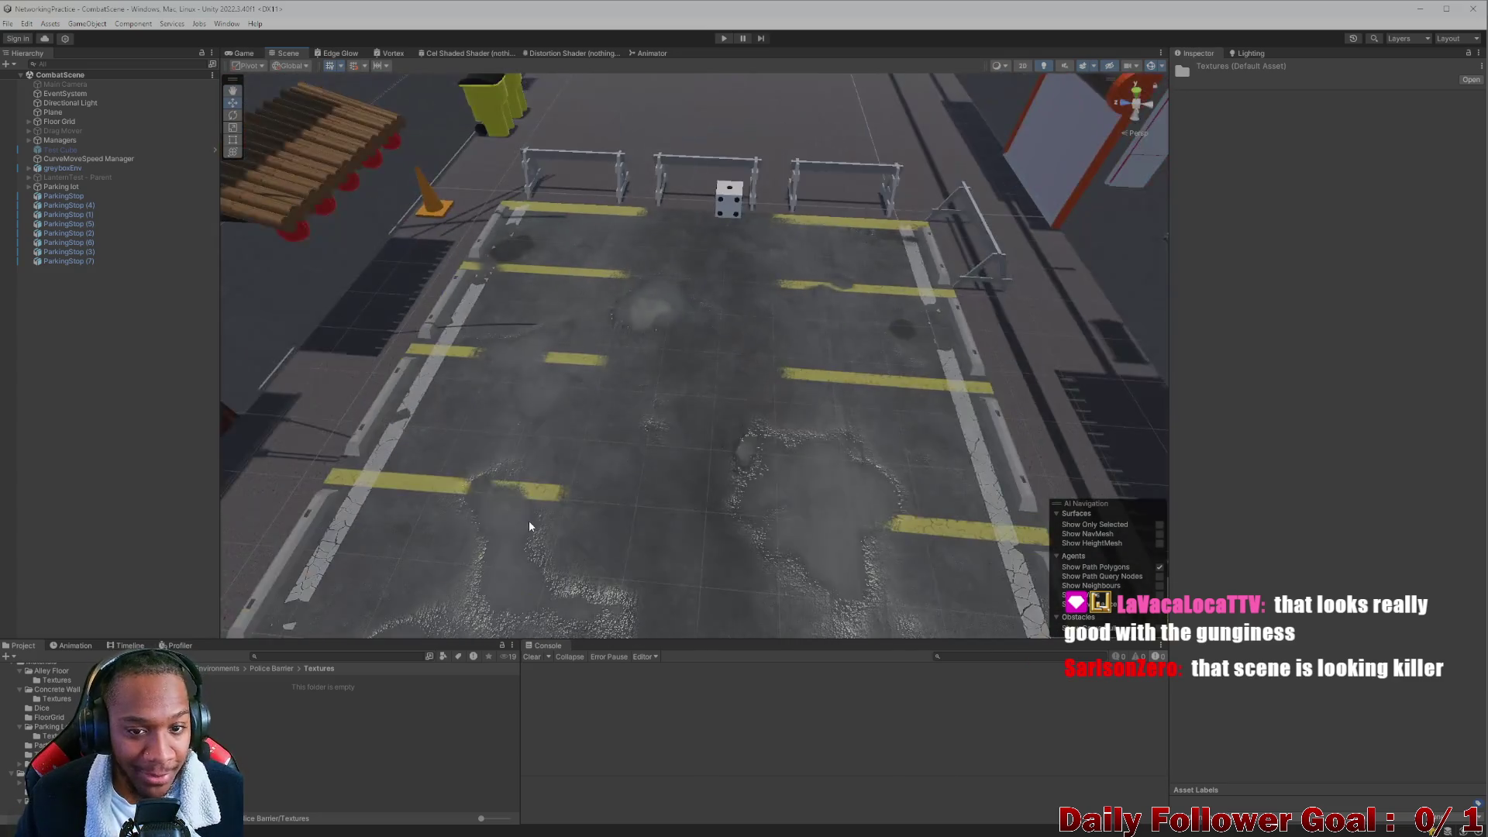
pyautogui.scroll(5, 568, 498)
# Orbit the lot to a higher angle, then search the project assets for the barrier texture maps.
pyautogui.moveTo(569, 498); pyautogui.dragTo(649, 529, button='middle')
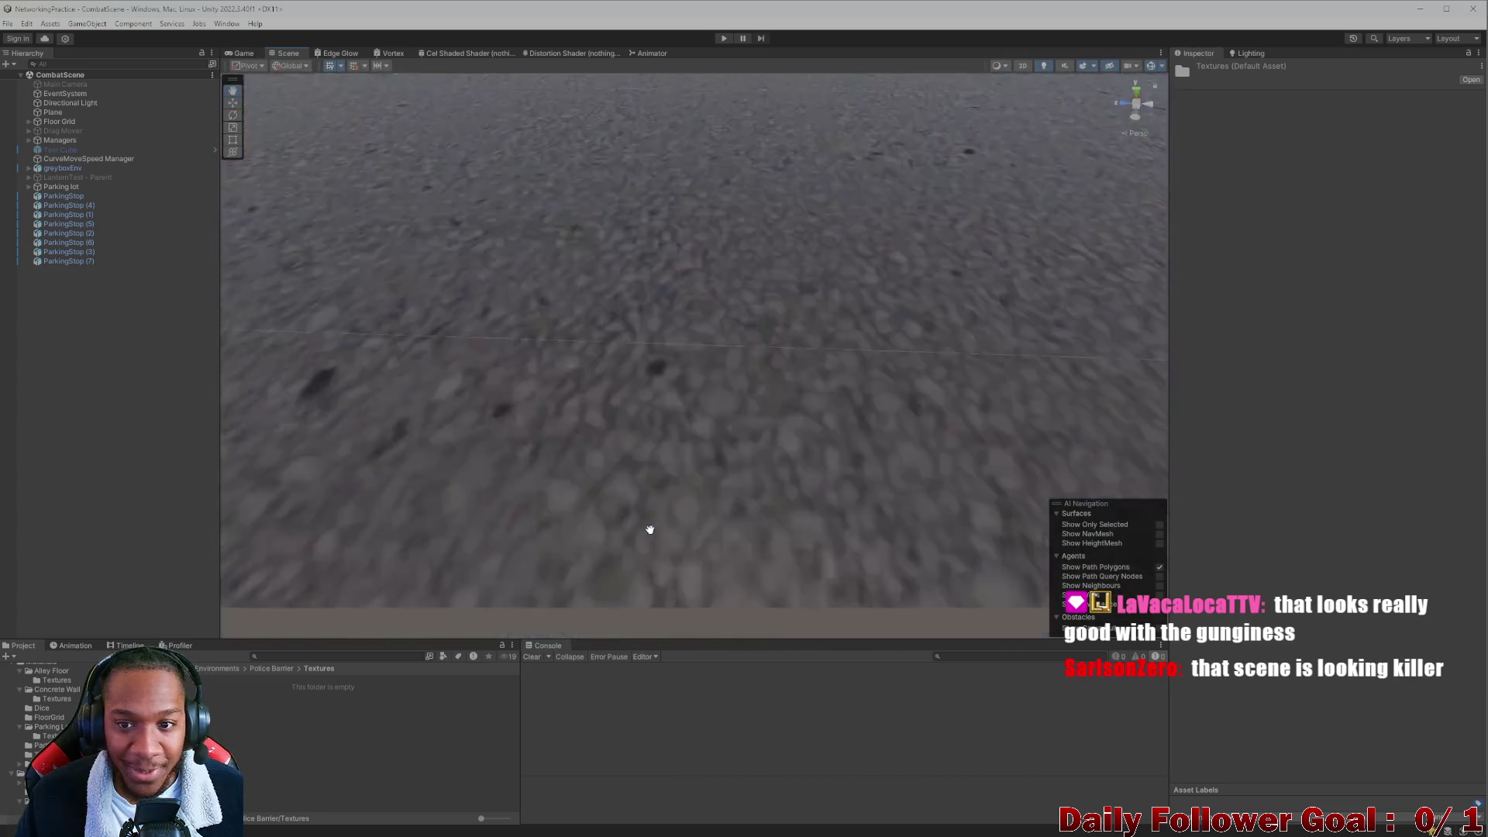
pyautogui.scroll(-5, 644, 550)
pyautogui.scroll(-5, 573, 477)
pyautogui.moveTo(634, 525)
pyautogui.keyDown('alt'); pyautogui.mouseDown()
pyautogui.moveTo(605, 465)
pyautogui.moveTo(625, 502)
pyautogui.mouseUp(); pyautogui.keyUp('alt')
pyautogui.scroll(8, 625, 501)
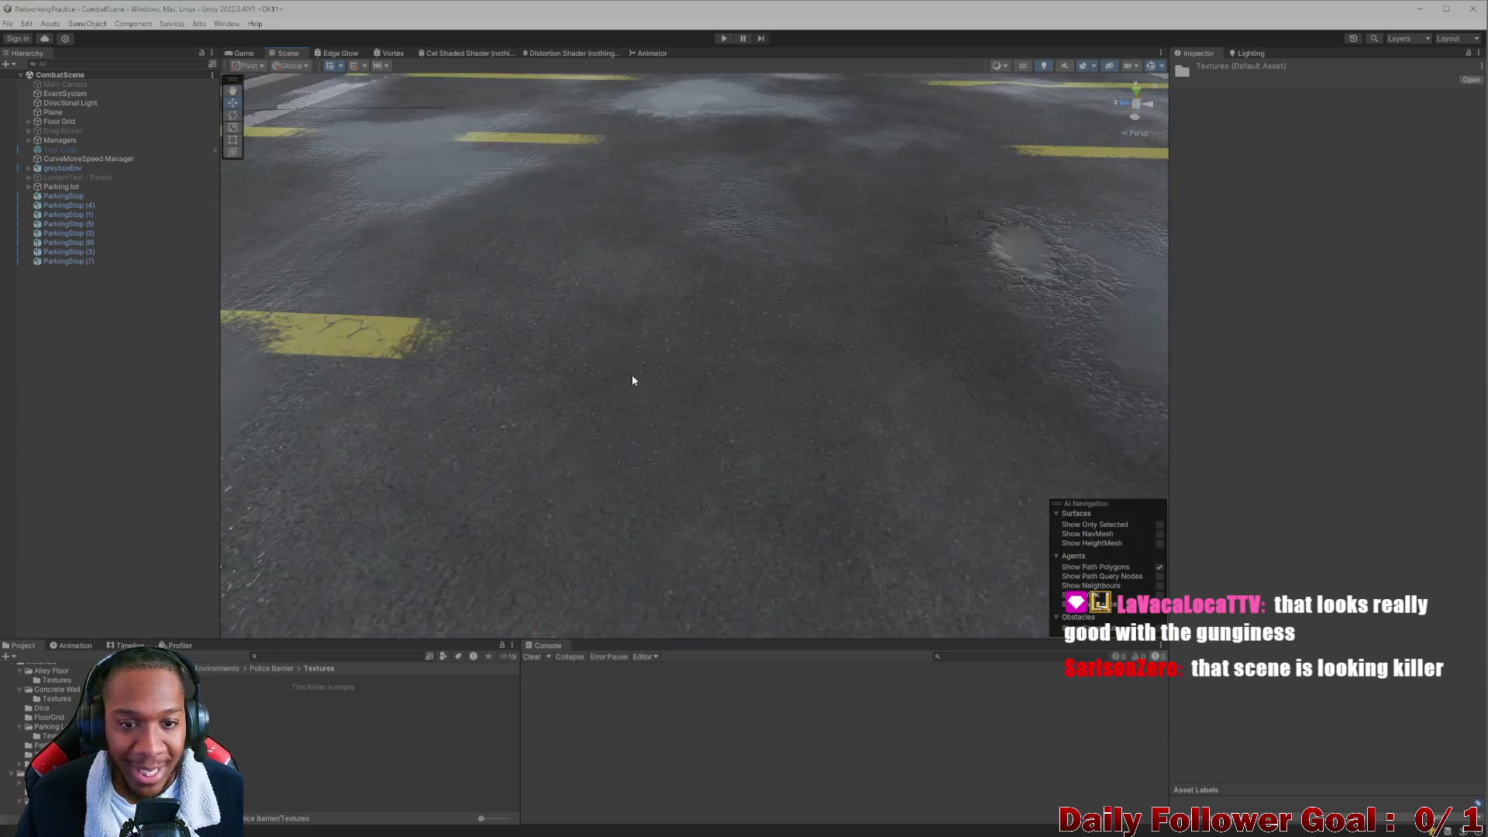
pyautogui.scroll(-10, 632, 380)
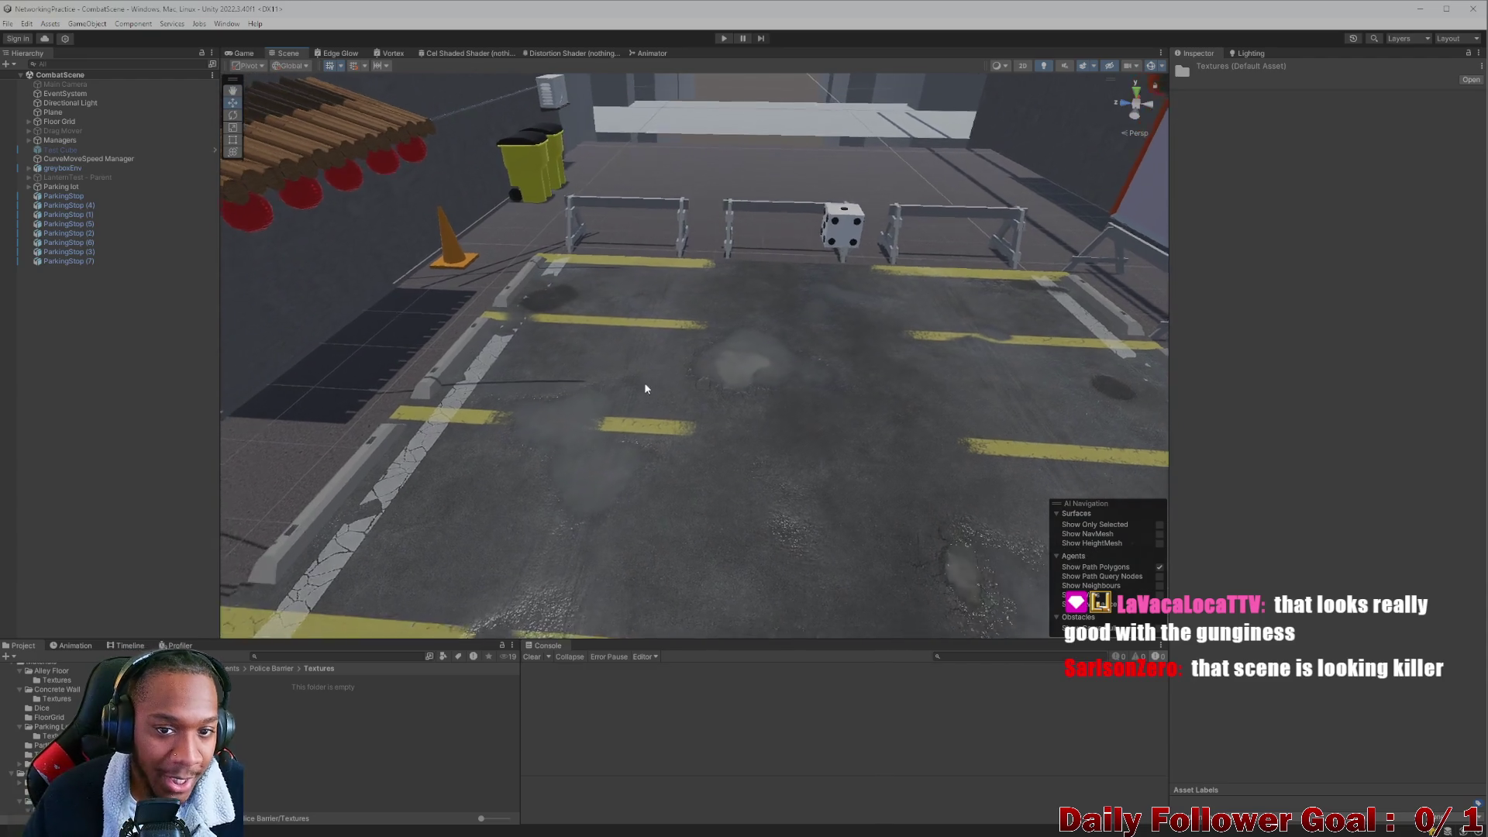
pyautogui.scroll(-5, 648, 373)
pyautogui.scroll(5, 668, 365)
pyautogui.moveTo(669, 364)
pyautogui.keyDown('alt'); pyautogui.mouseDown()
pyautogui.moveTo(676, 310)
pyautogui.moveTo(640, 395)
pyautogui.mouseUp(); pyautogui.keyUp('alt')
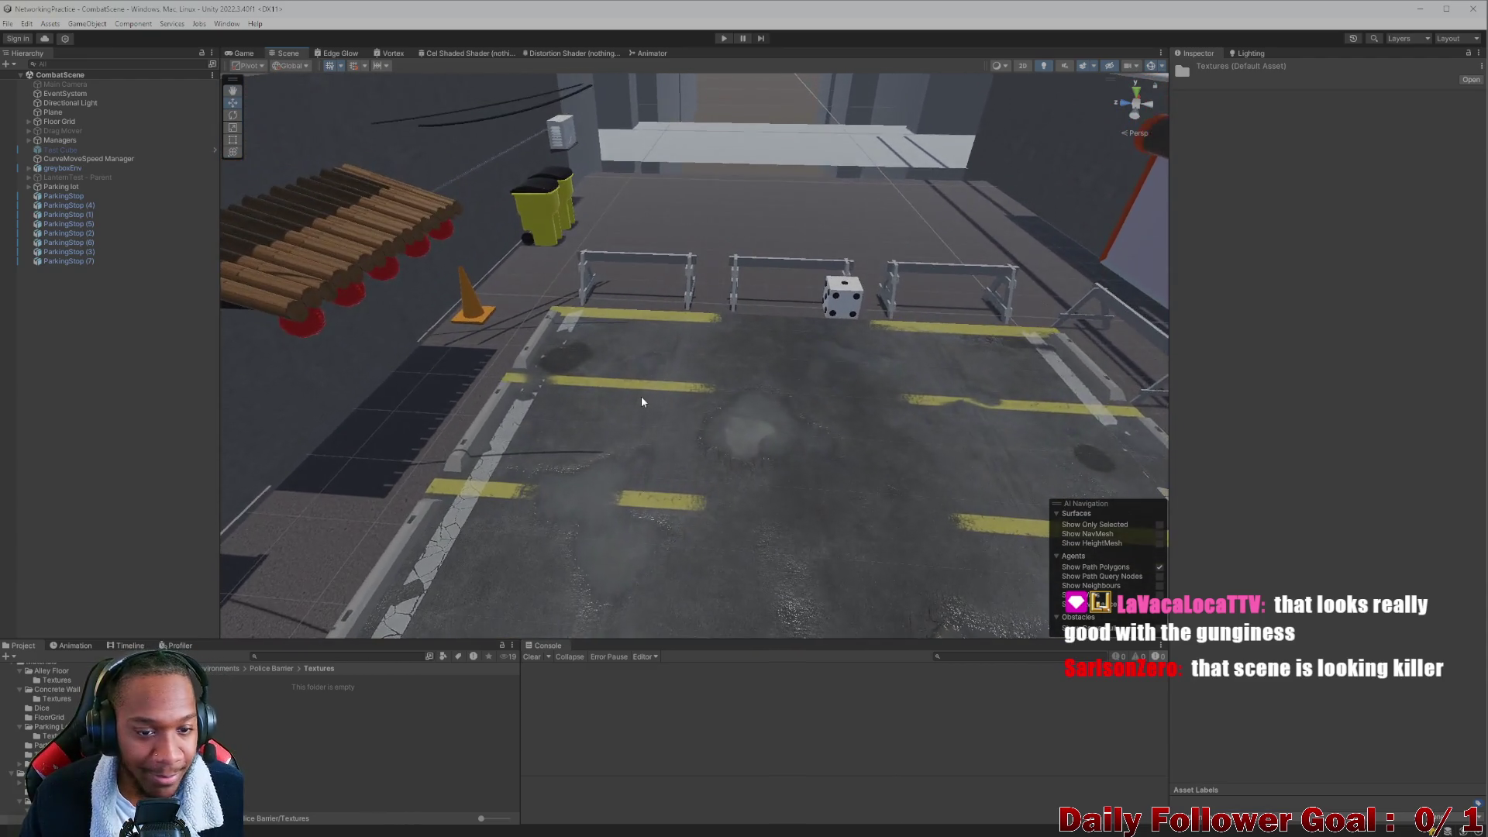
pyautogui.scroll(5, 641, 398)
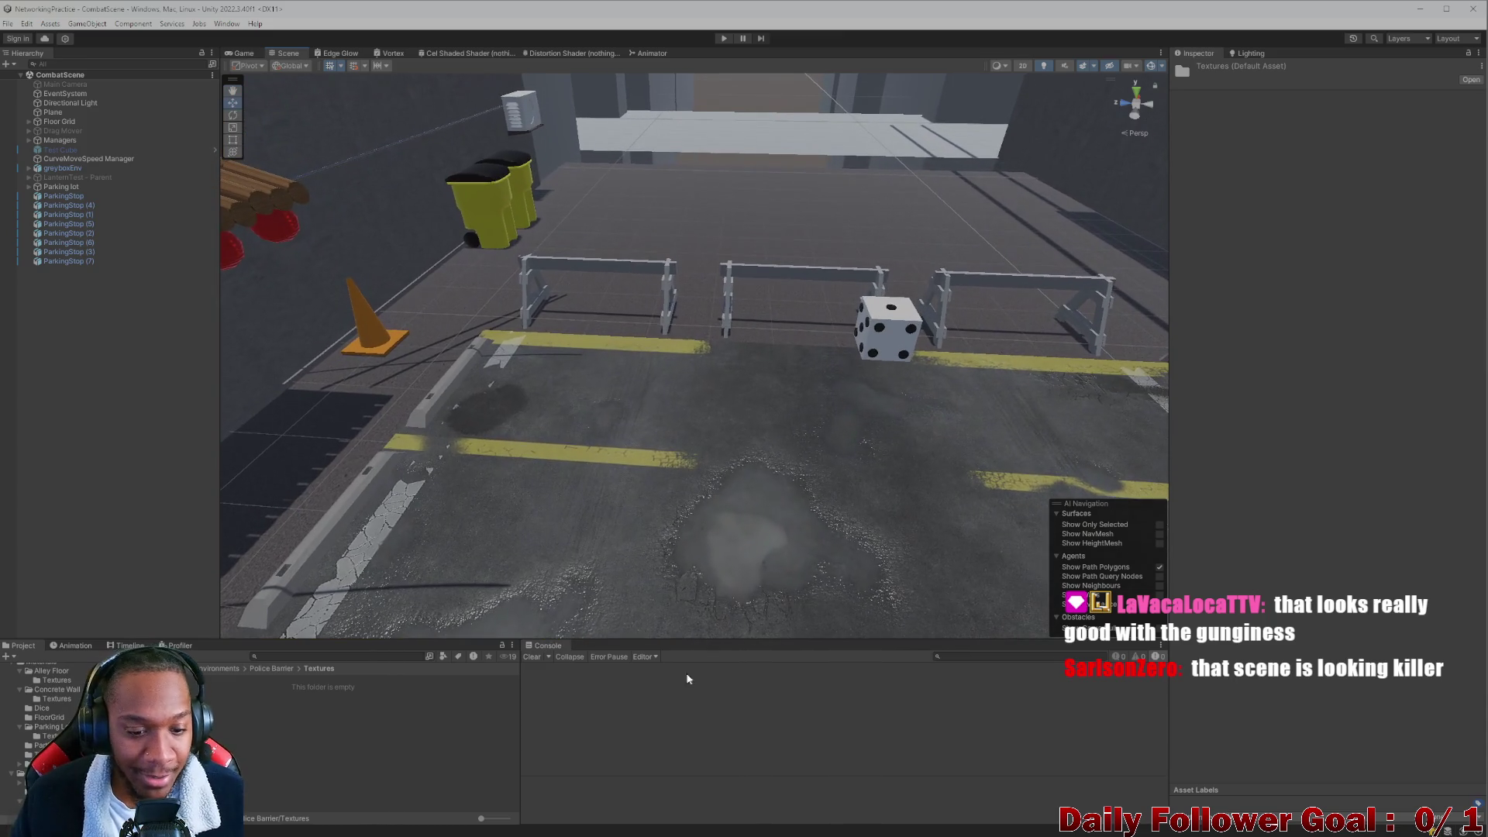
pyautogui.click(339, 655)
pyautogui.moveTo(758, 829)
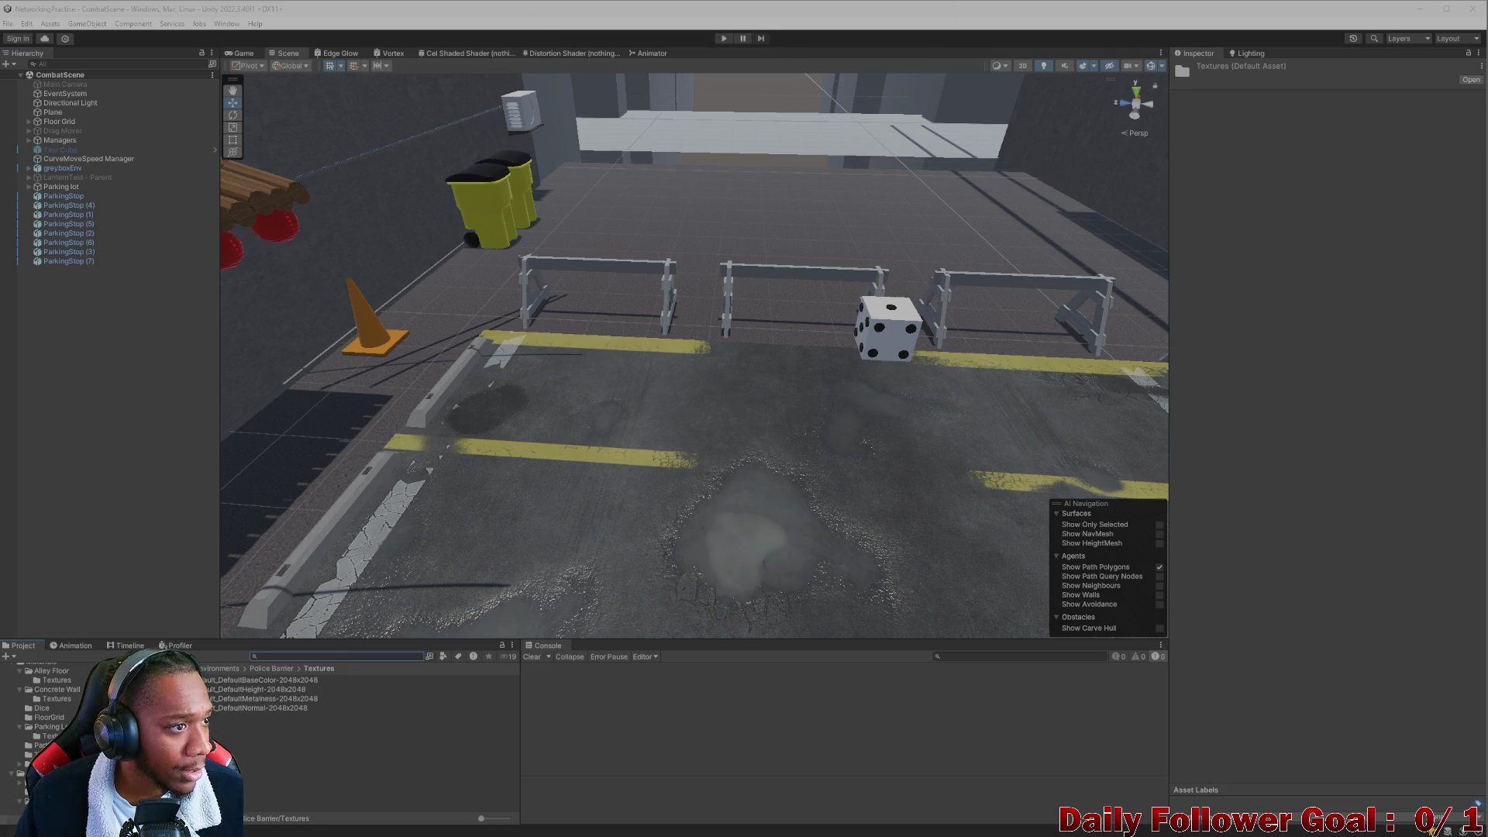
# Create a new material named Police Barrier_MAT inside the Textures folder.
pyautogui.click(271, 669)
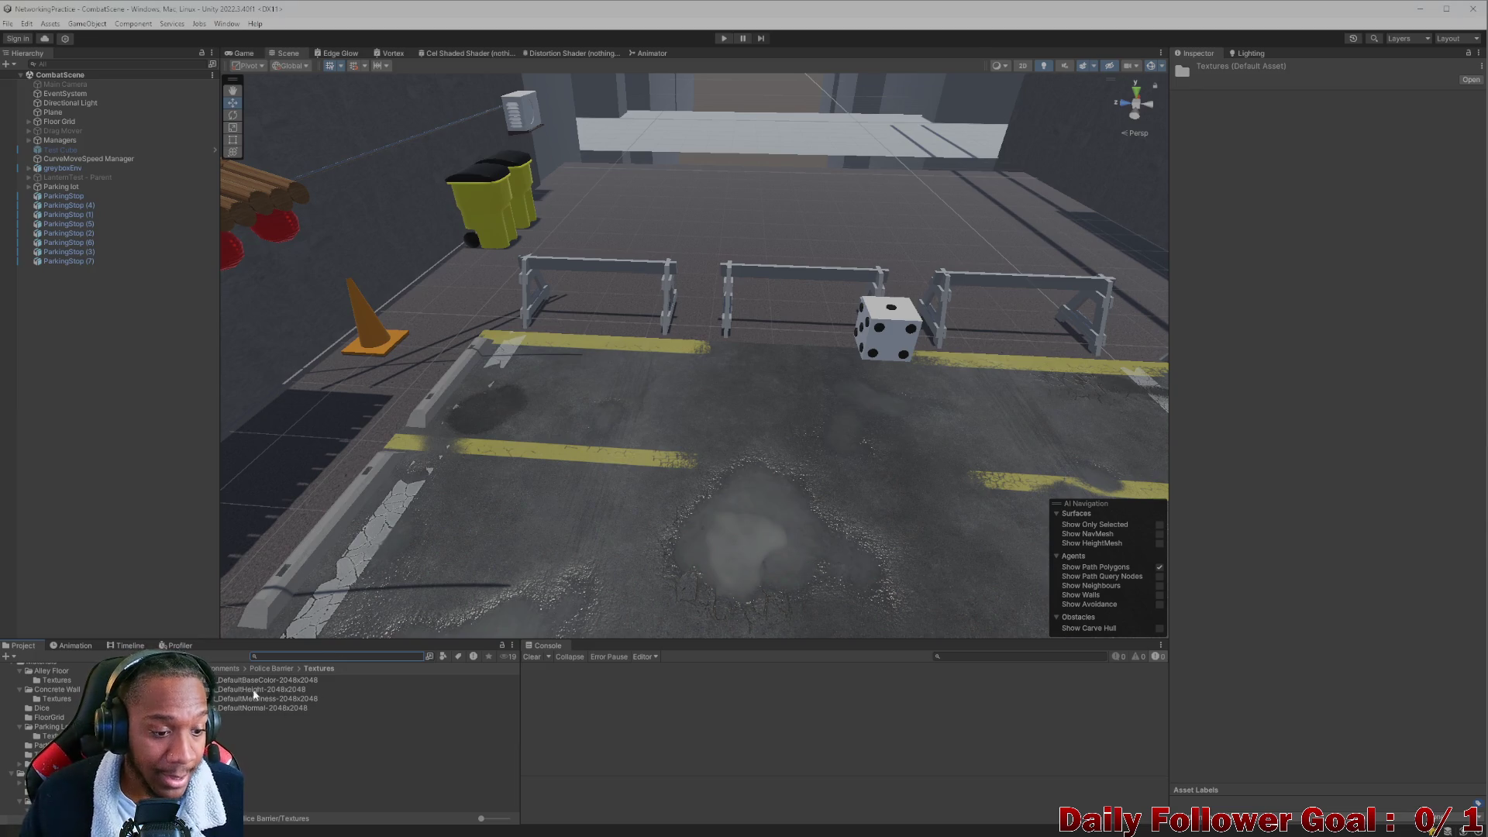
pyautogui.rightClick(222, 706)
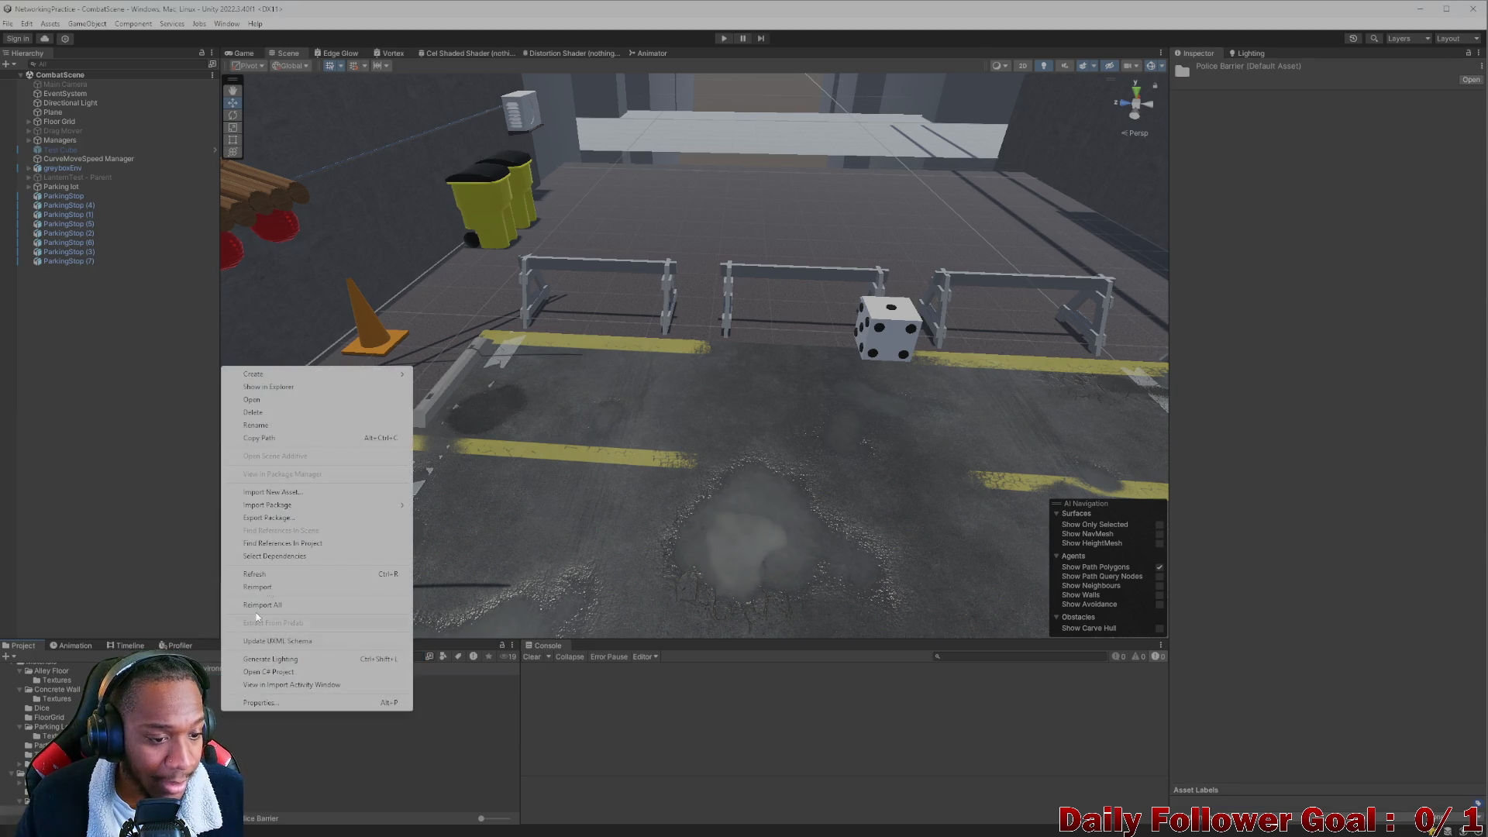
pyautogui.moveTo(310, 375)
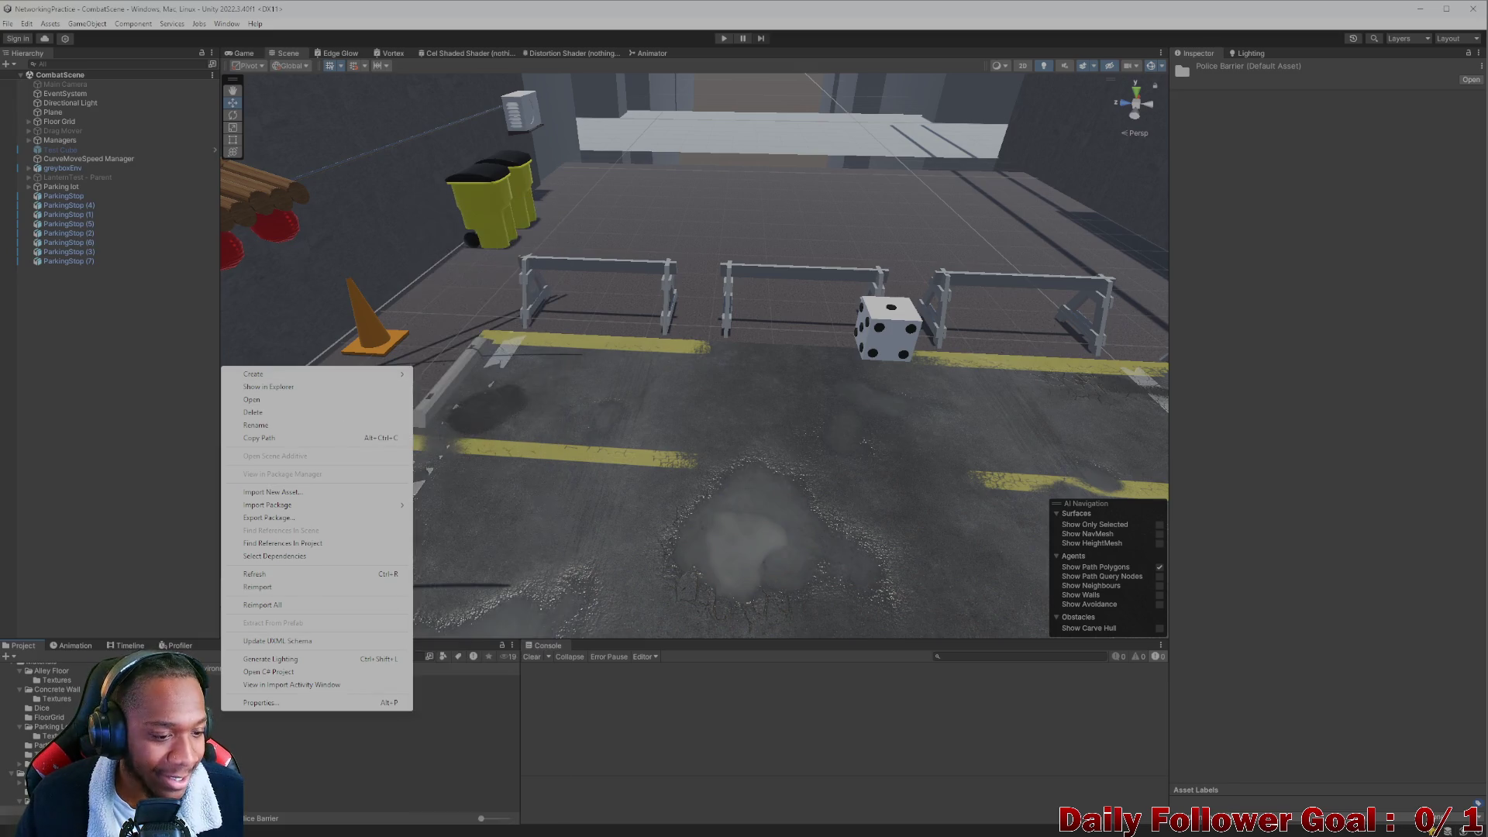
pyautogui.click(271, 680)
pyautogui.doubleClick(272, 679)
pyautogui.rightClick(198, 750)
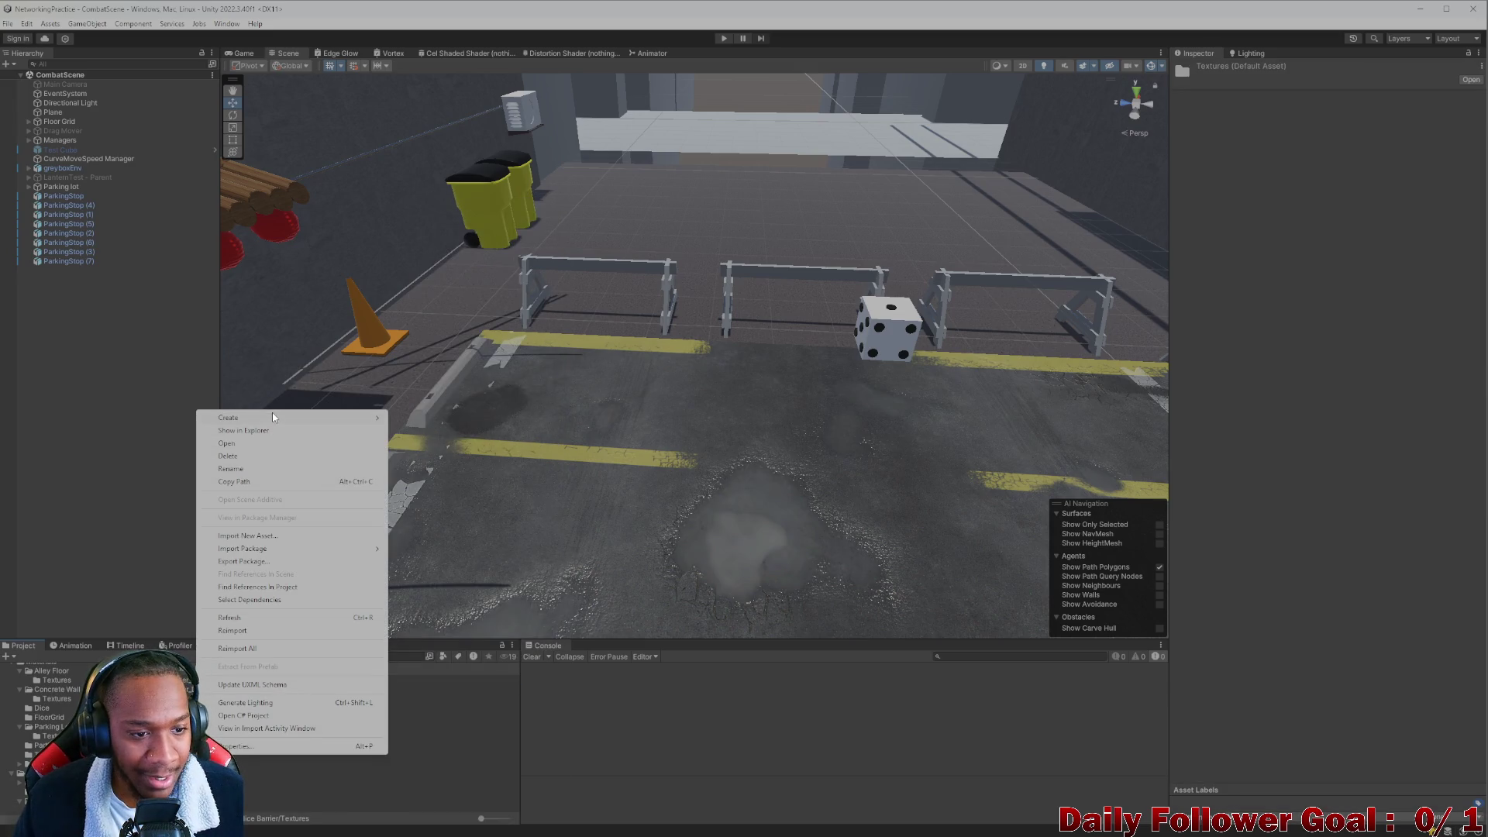
pyautogui.moveTo(256, 418)
pyautogui.click(443, 500)
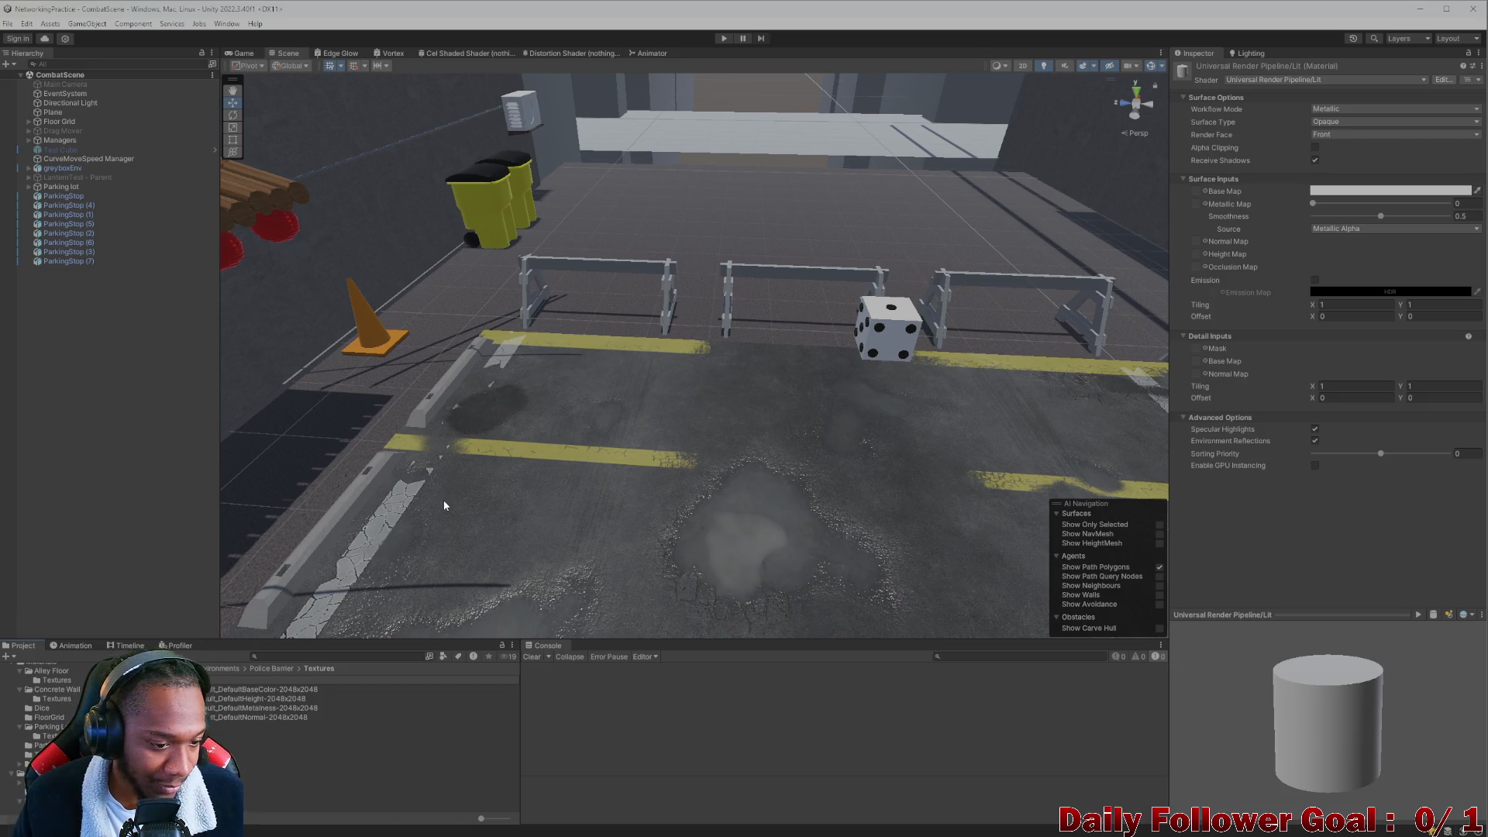
pyautogui.press('Return')
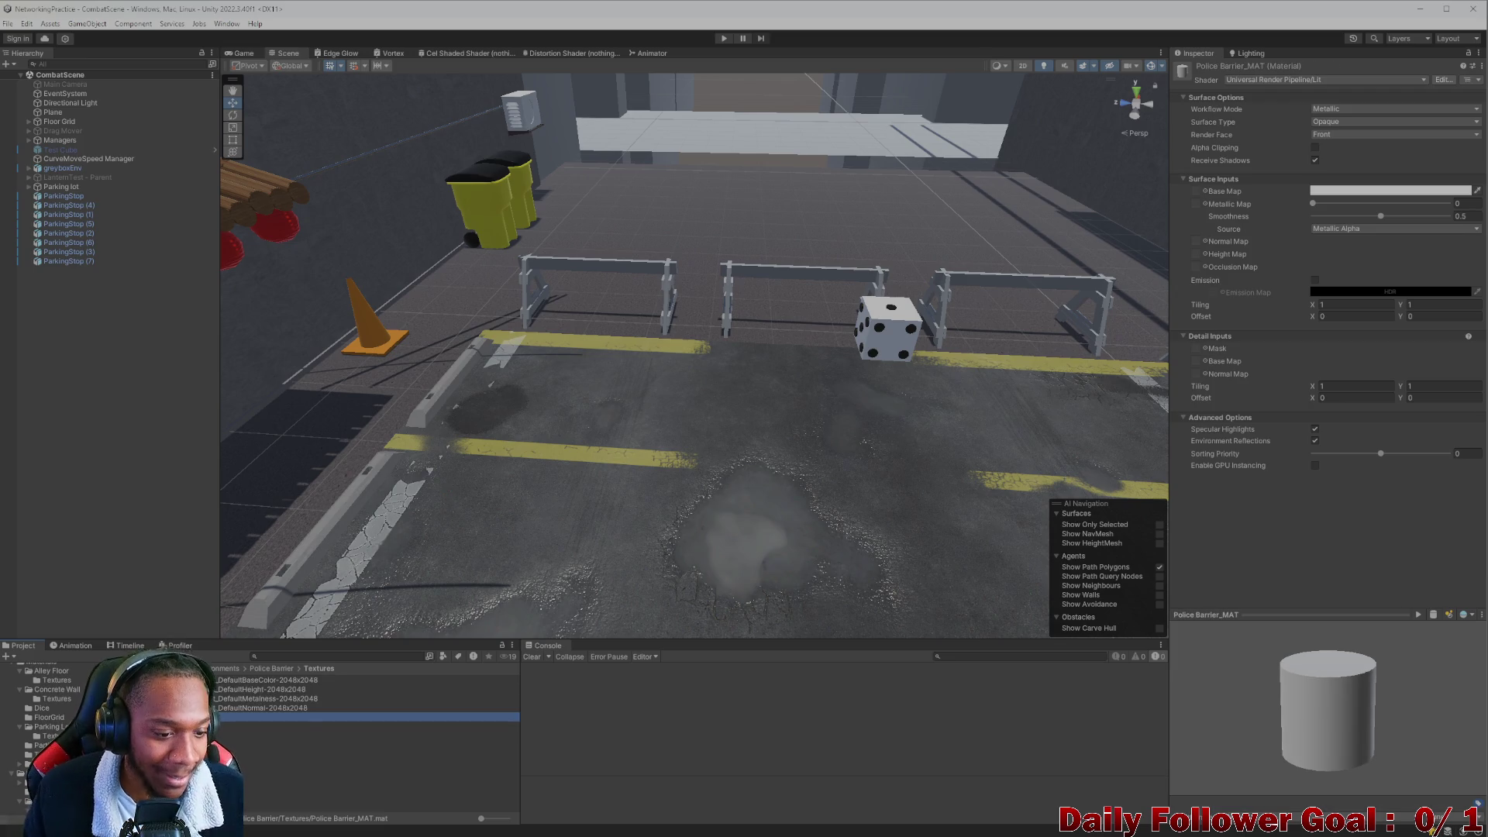
# Set the BaseColor texture as the material's Base Map and apply it to the left barrier.
pyautogui.moveTo(310, 717); pyautogui.dragTo(1134, 324)
pyautogui.moveTo(1196, 196); pyautogui.dragTo(1197, 192)
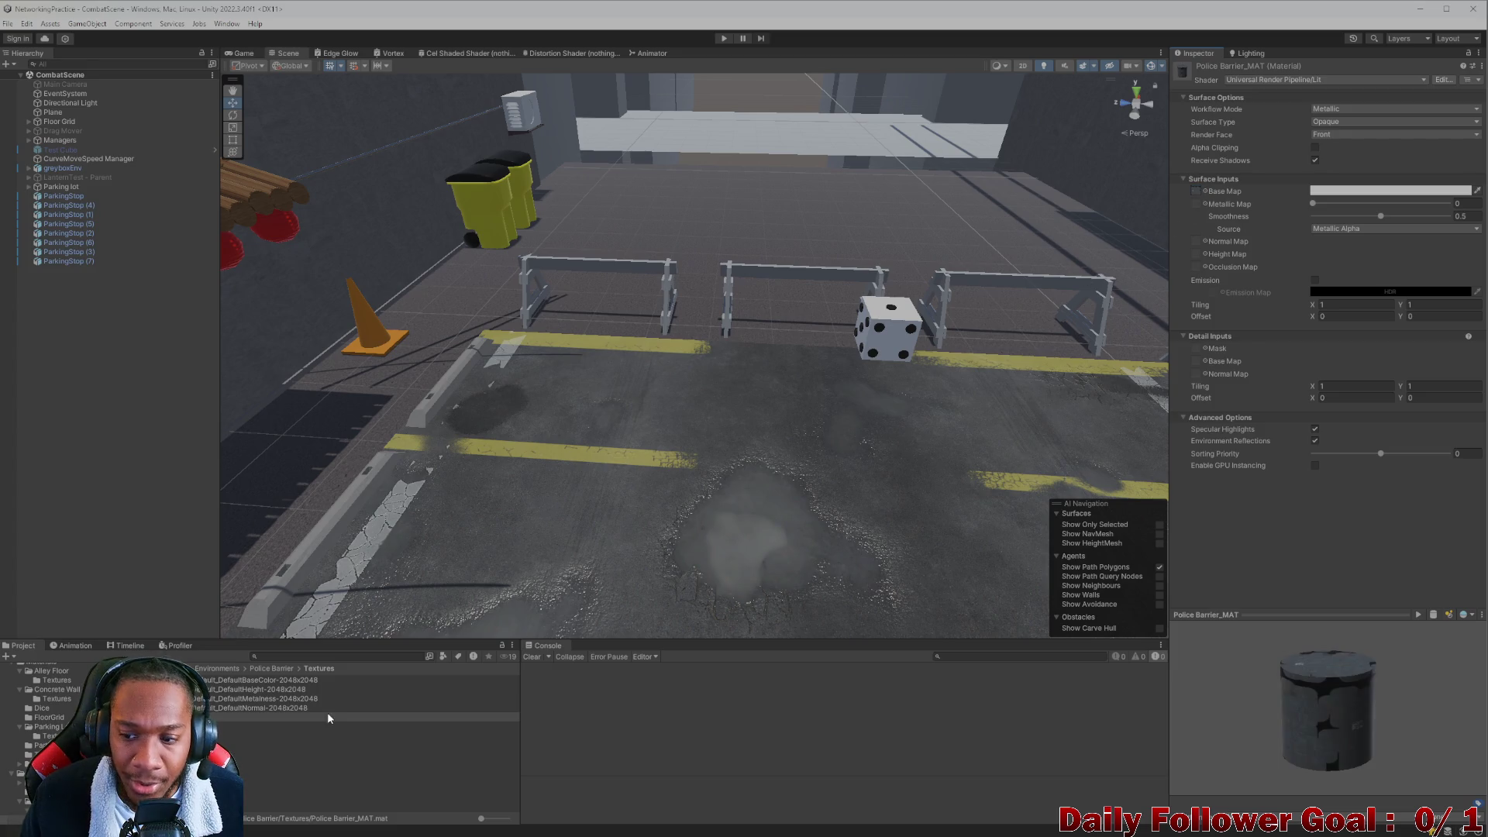
pyautogui.moveTo(219, 720); pyautogui.dragTo(587, 270)
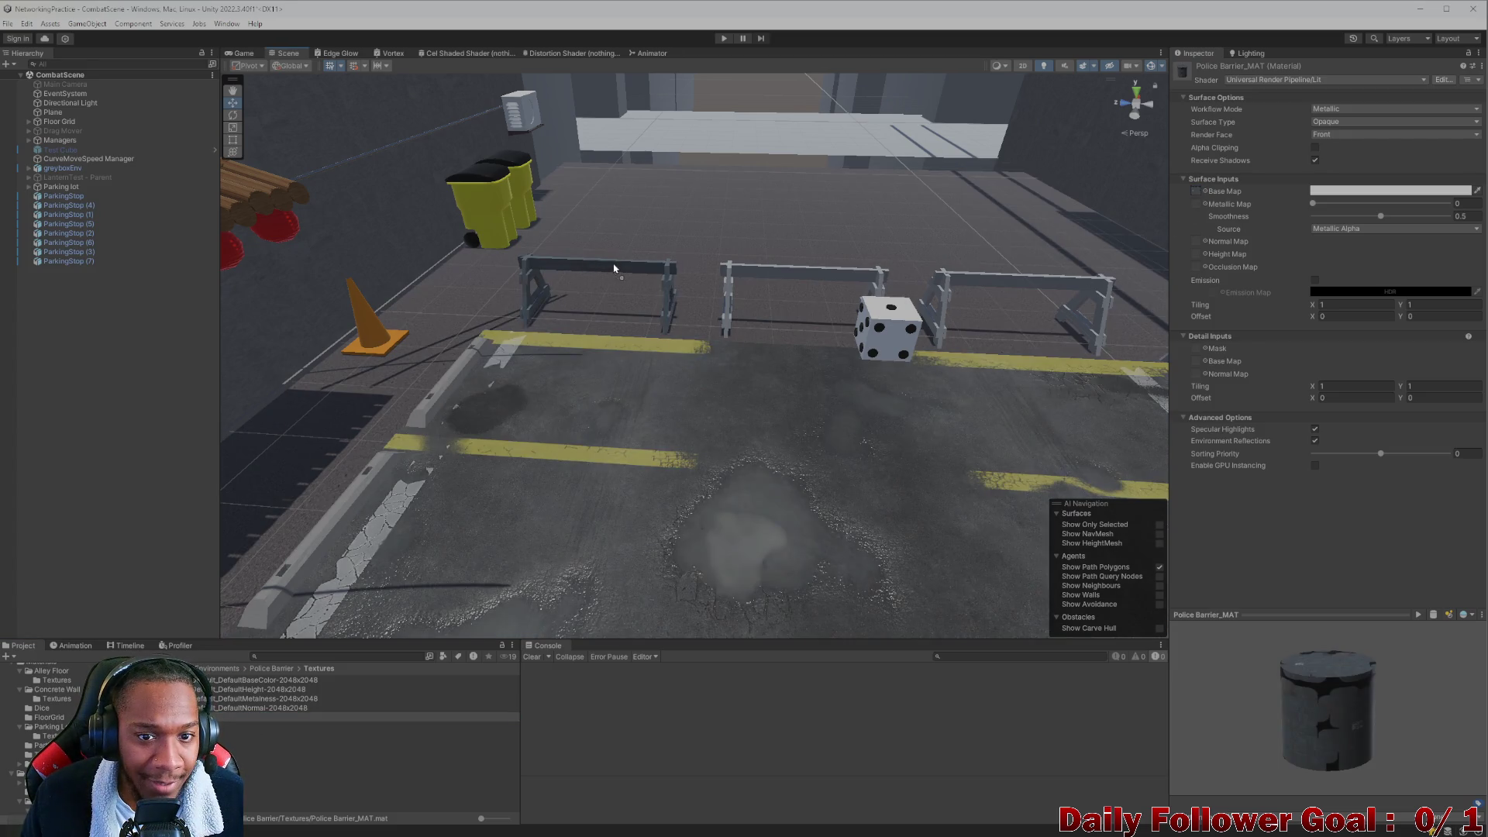
pyautogui.scroll(2, 631, 291)
pyautogui.click(656, 273)
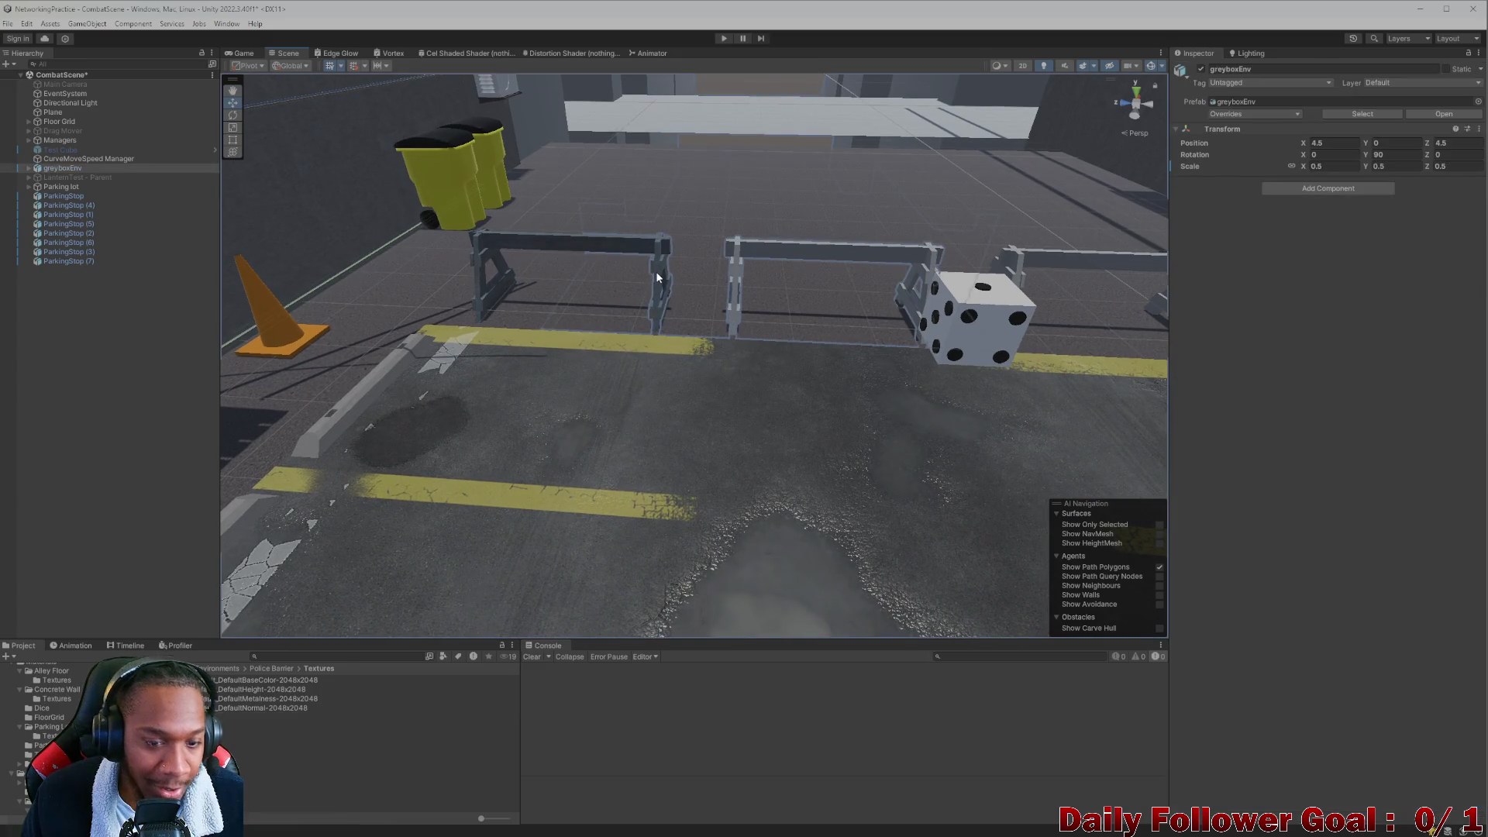
# Rotate the left barrier's Top Arms to X -90 and Z -180.
pyautogui.click(657, 277)
pyautogui.press('e')
pyautogui.moveTo(589, 269); pyautogui.dragTo(872, 256)
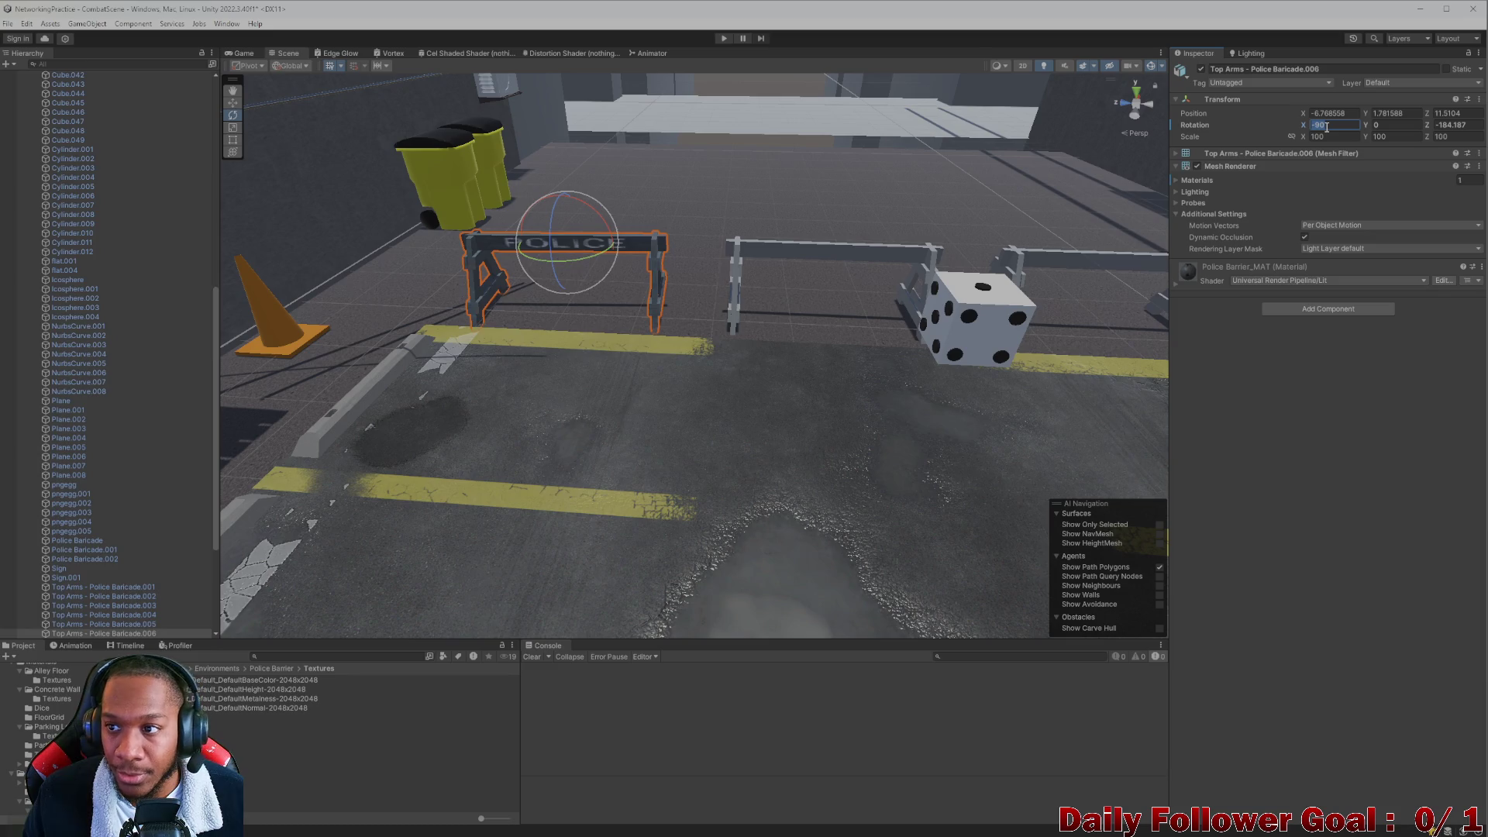
pyautogui.write('-90')
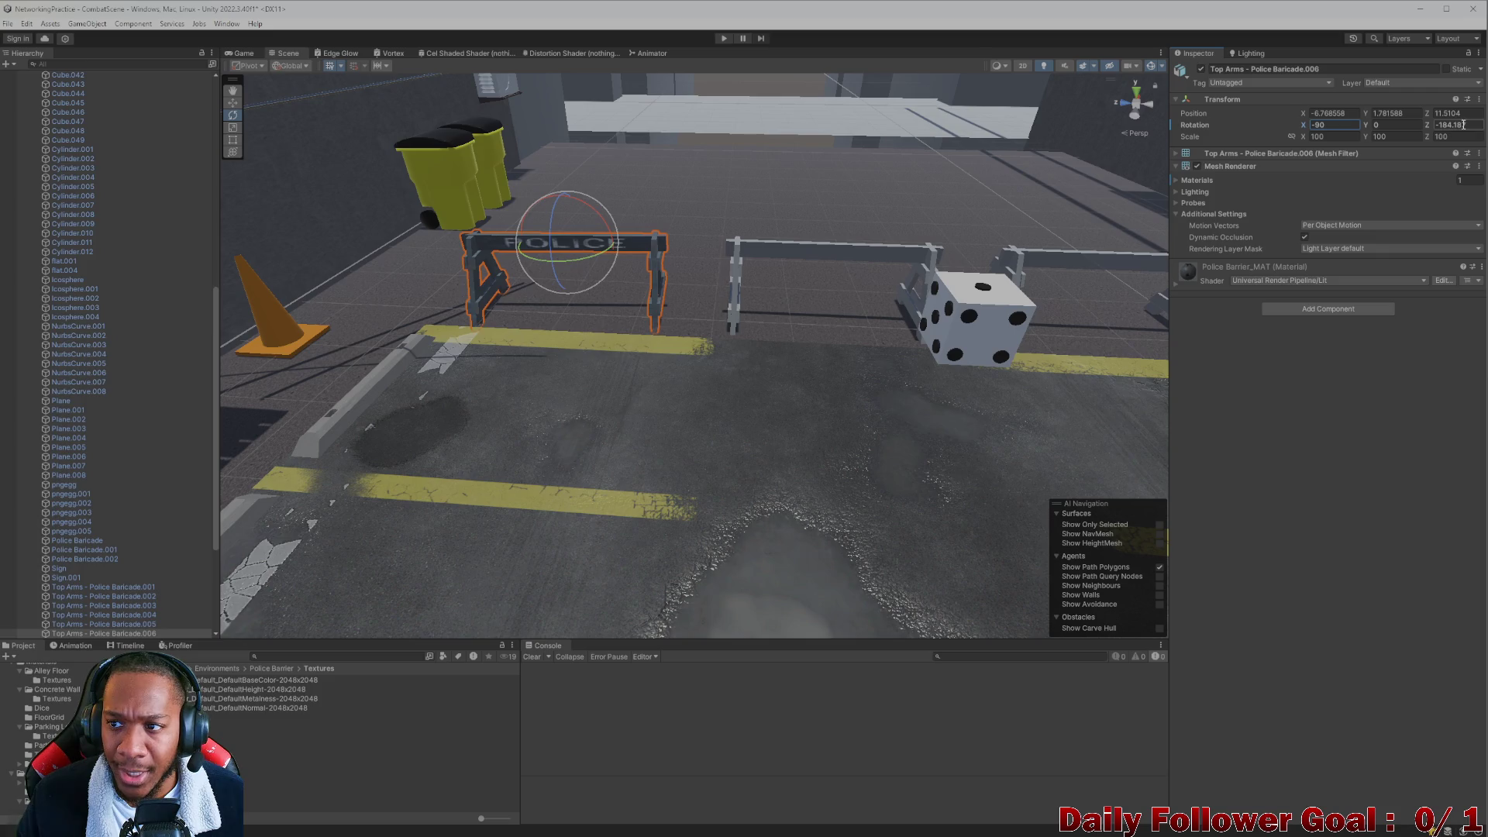
pyautogui.press('BackSpace')
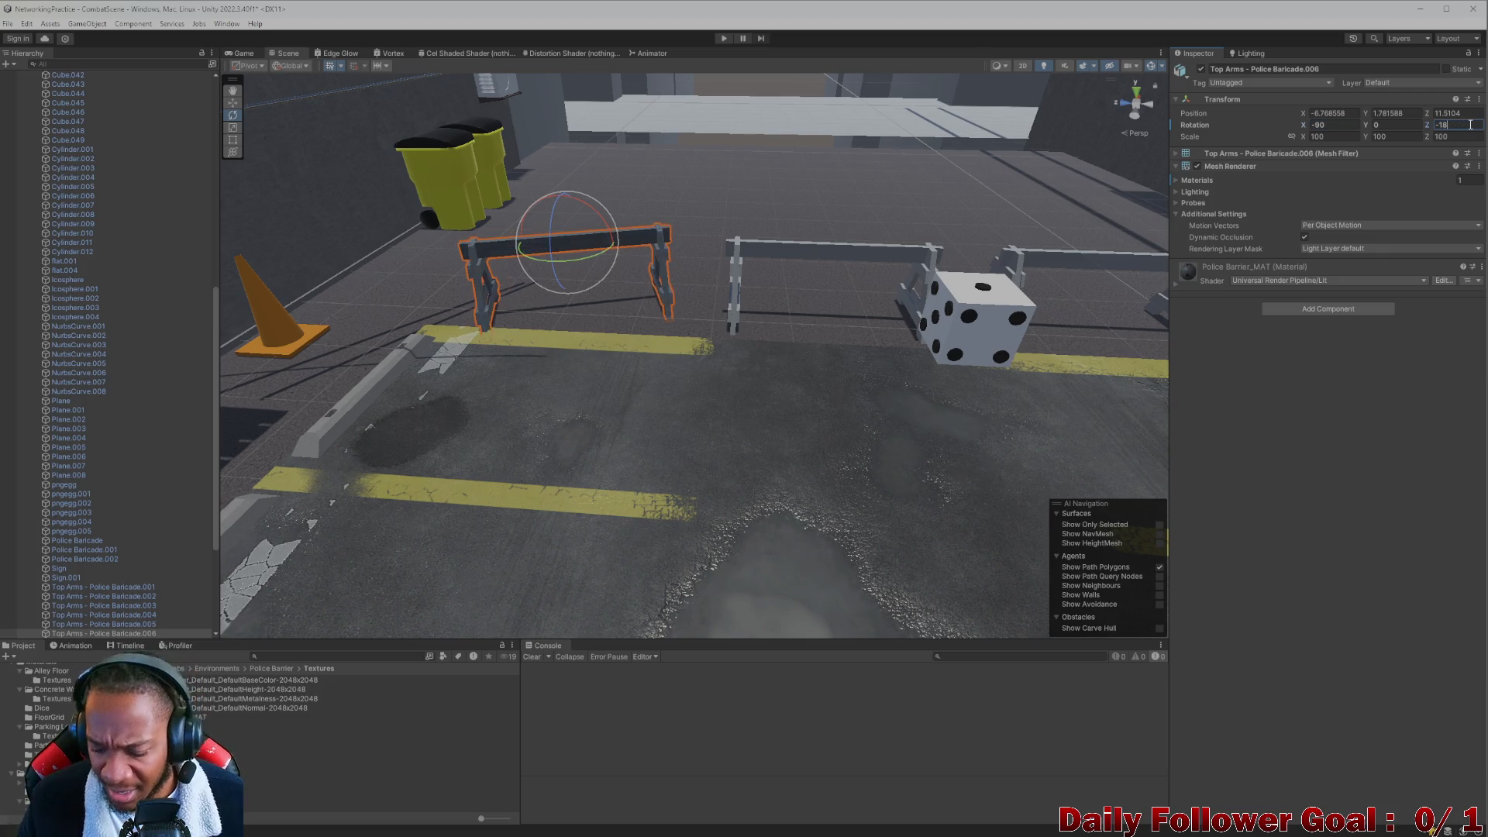
pyautogui.write('0')
# Deselect the top arms and view the barricade row from above to check the POLICE lettering.
pyautogui.moveTo(806, 281)
pyautogui.mouseDown(button='middle')
pyautogui.moveTo(674, 322)
pyautogui.moveTo(635, 403)
pyautogui.moveTo(641, 372)
pyautogui.moveTo(651, 448)
pyautogui.mouseUp(button='middle')
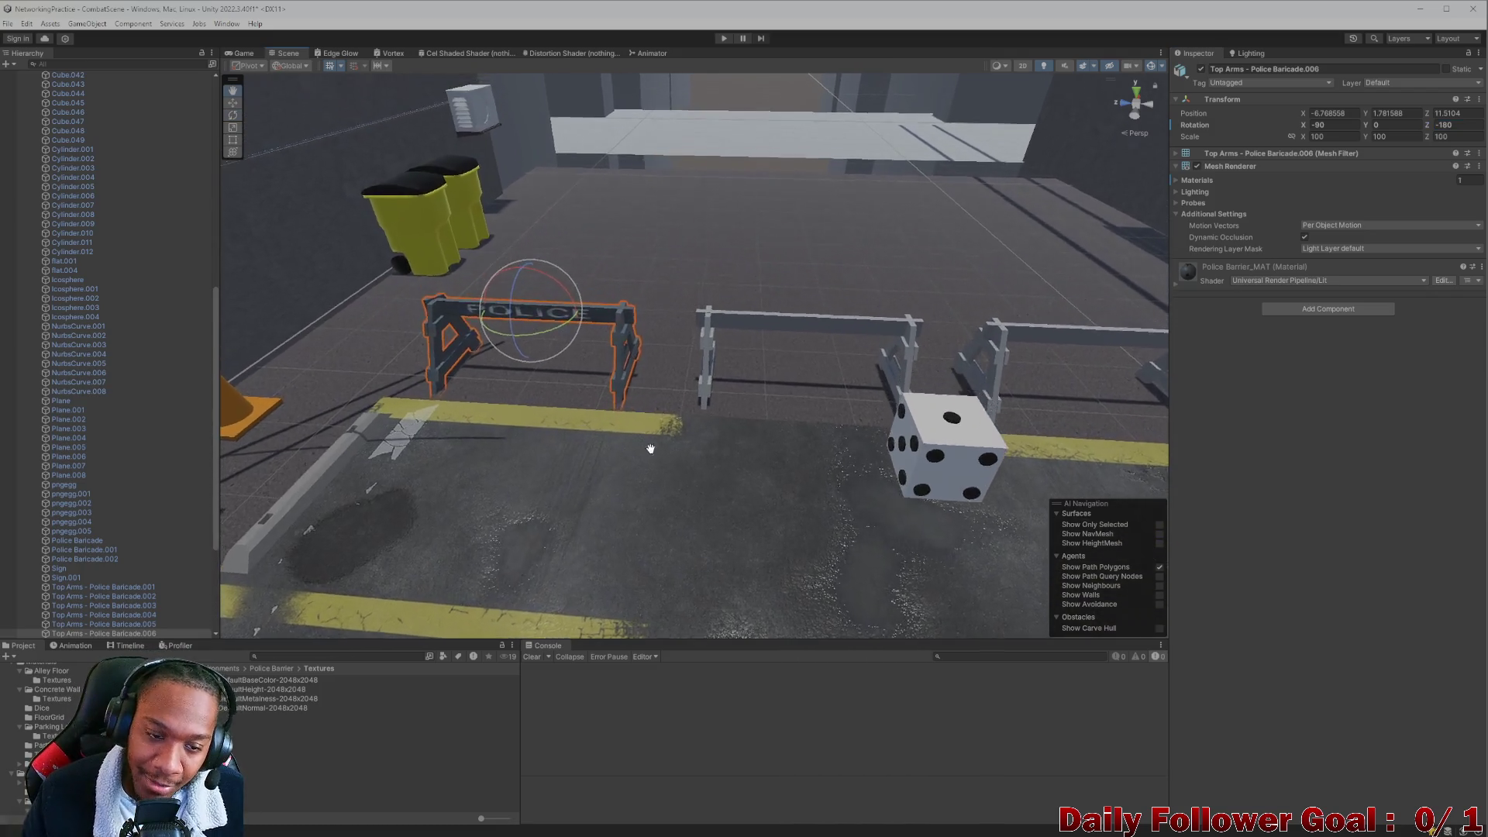
pyautogui.scroll(5, 573, 428)
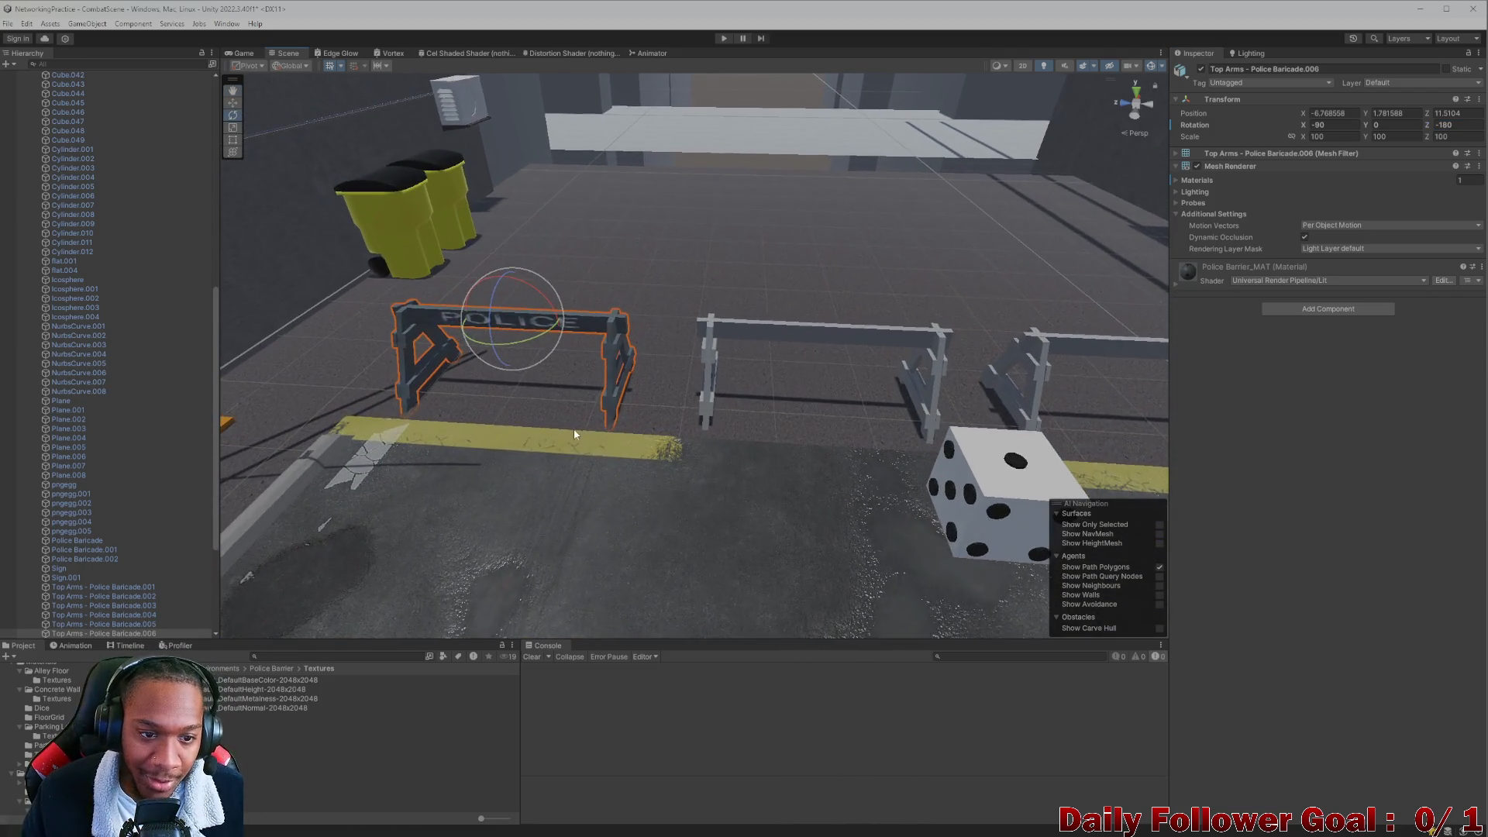
pyautogui.scroll(-5, 663, 341)
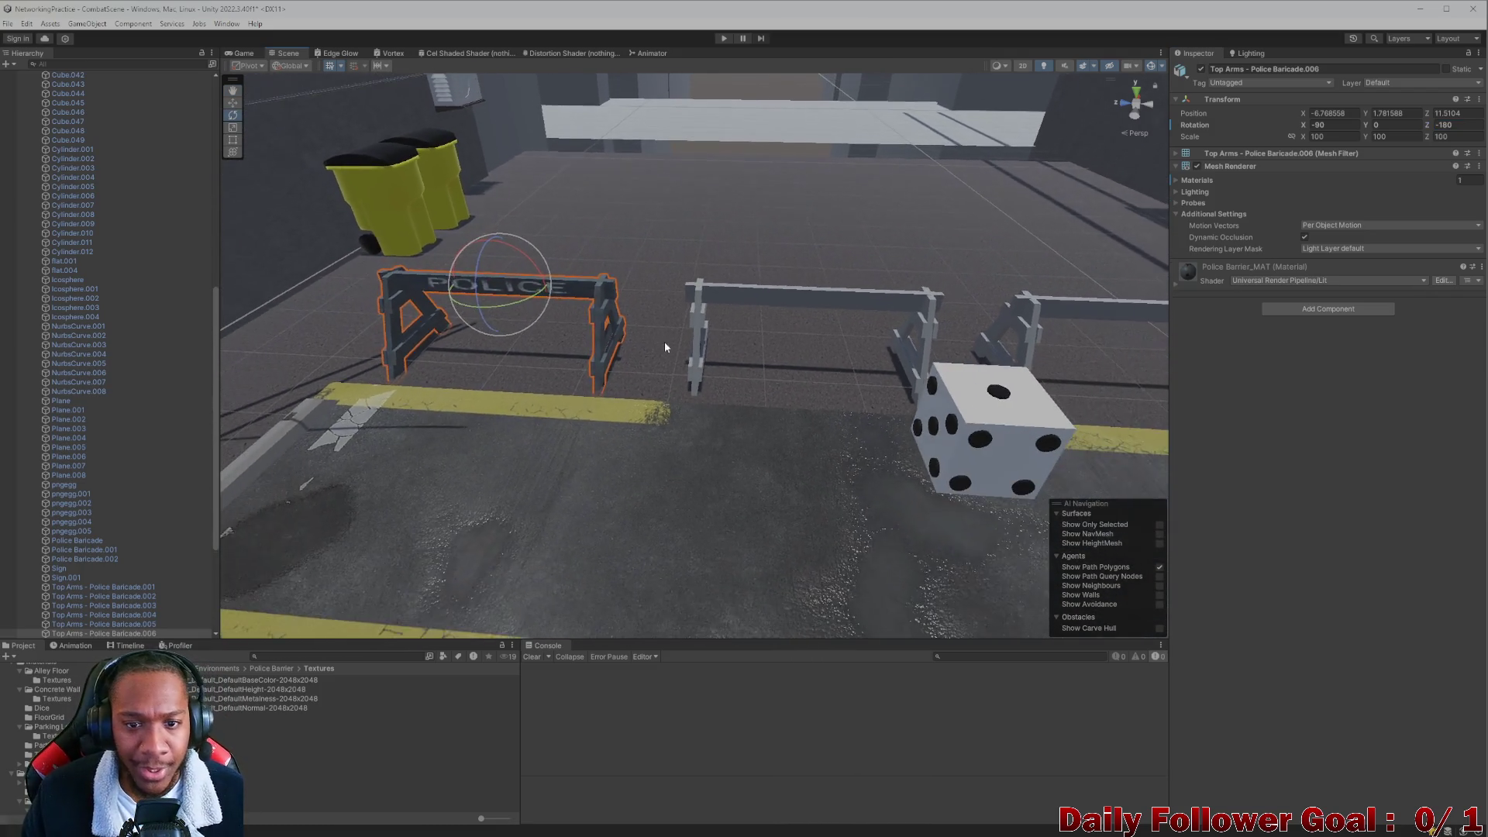
pyautogui.click(742, 304)
pyautogui.scroll(2, 662, 344)
pyautogui.scroll(-3, 671, 348)
pyautogui.scroll(1, 686, 342)
pyautogui.scroll(-1, 723, 345)
pyautogui.moveTo(722, 346); pyautogui.dragTo(573, 290, button='middle')
pyautogui.moveTo(574, 290)
pyautogui.keyDown('alt'); pyautogui.mouseDown()
pyautogui.moveTo(644, 237)
pyautogui.moveTo(673, 247)
pyautogui.moveTo(679, 295)
pyautogui.mouseUp(); pyautogui.keyUp('alt')
pyautogui.scroll(5, 680, 298)
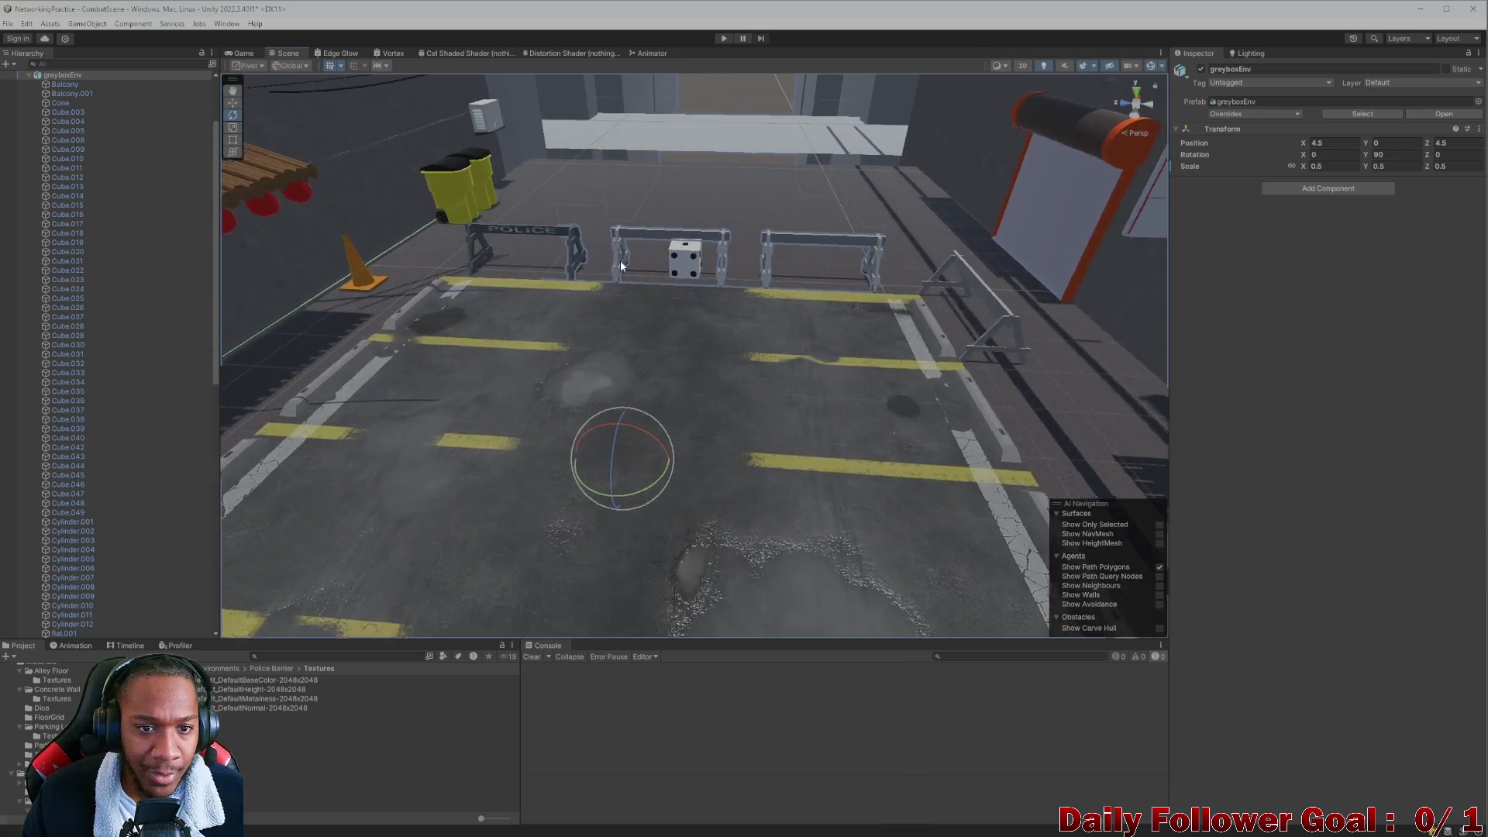
# Select the barricades' top arms, undoing an accidental duplicate of the left one.
pyautogui.click(609, 232)
pyautogui.moveTo(649, 233); pyautogui.dragTo(636, 297, button='middle')
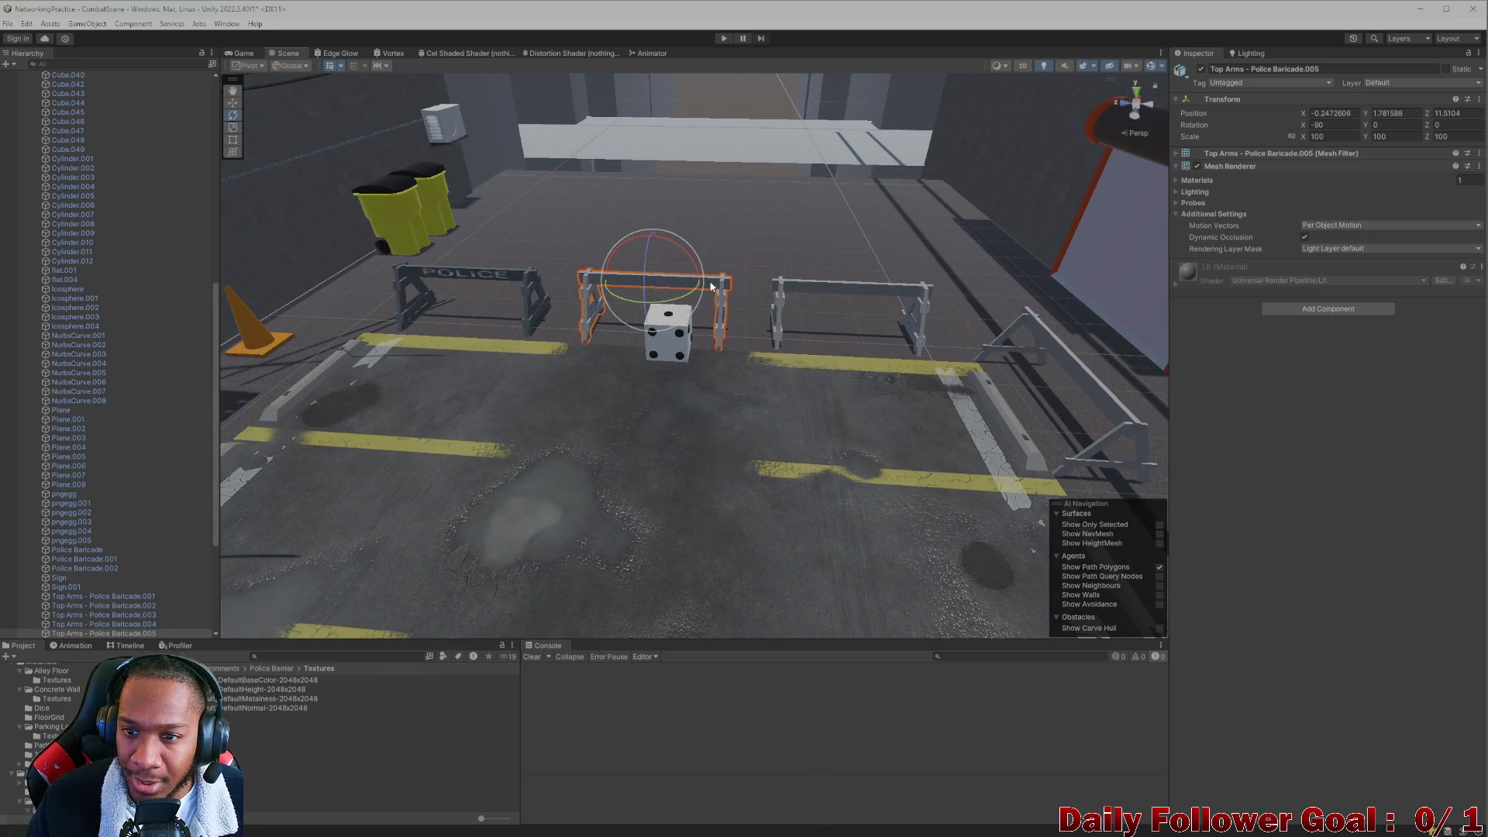
pyautogui.click(481, 271)
pyautogui.hotkey('ctrl', 'd')
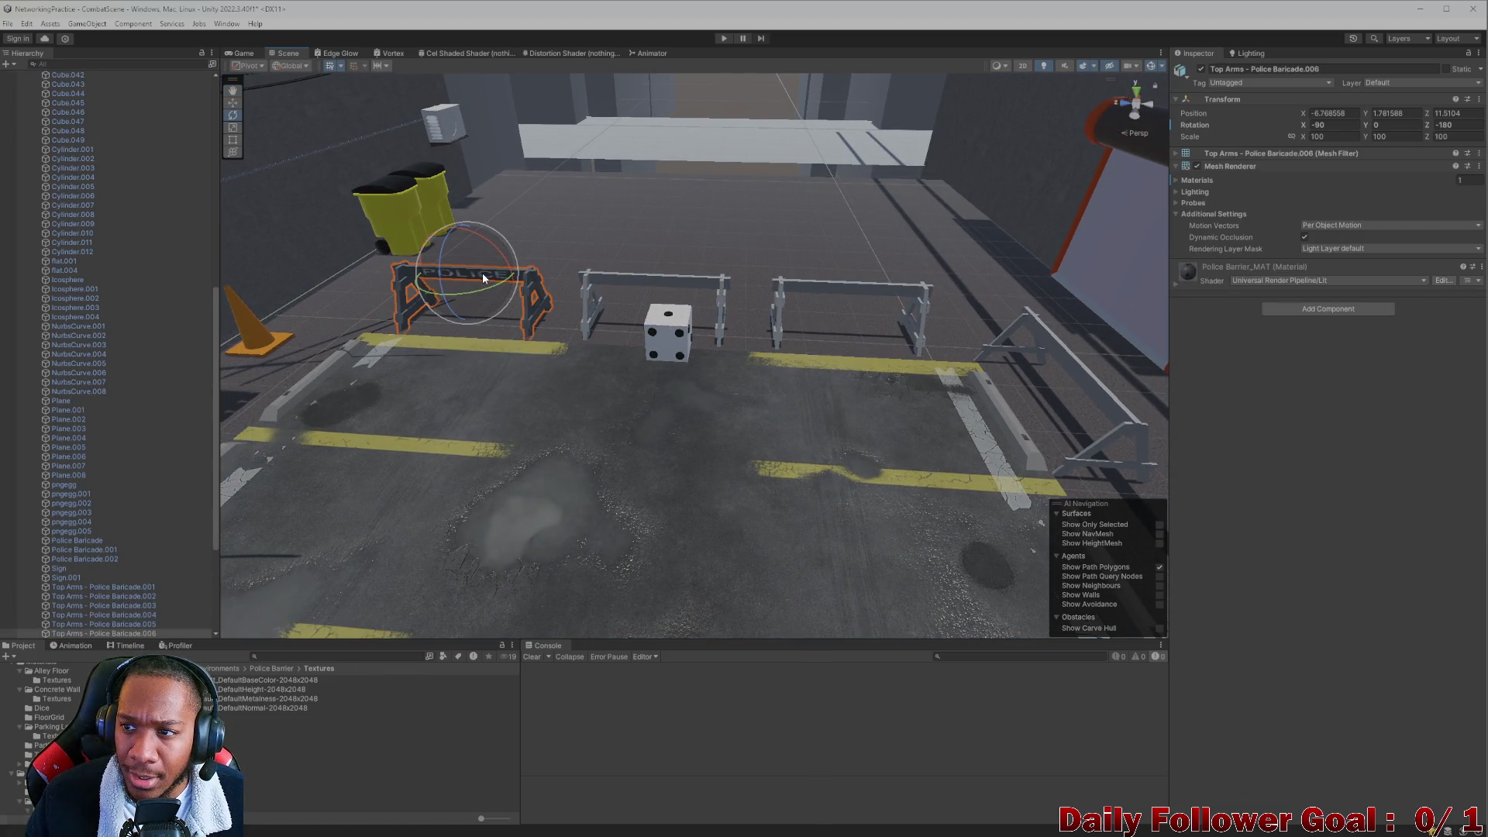
pyautogui.hotkey('ctrl', 'z')
pyautogui.click(630, 276)
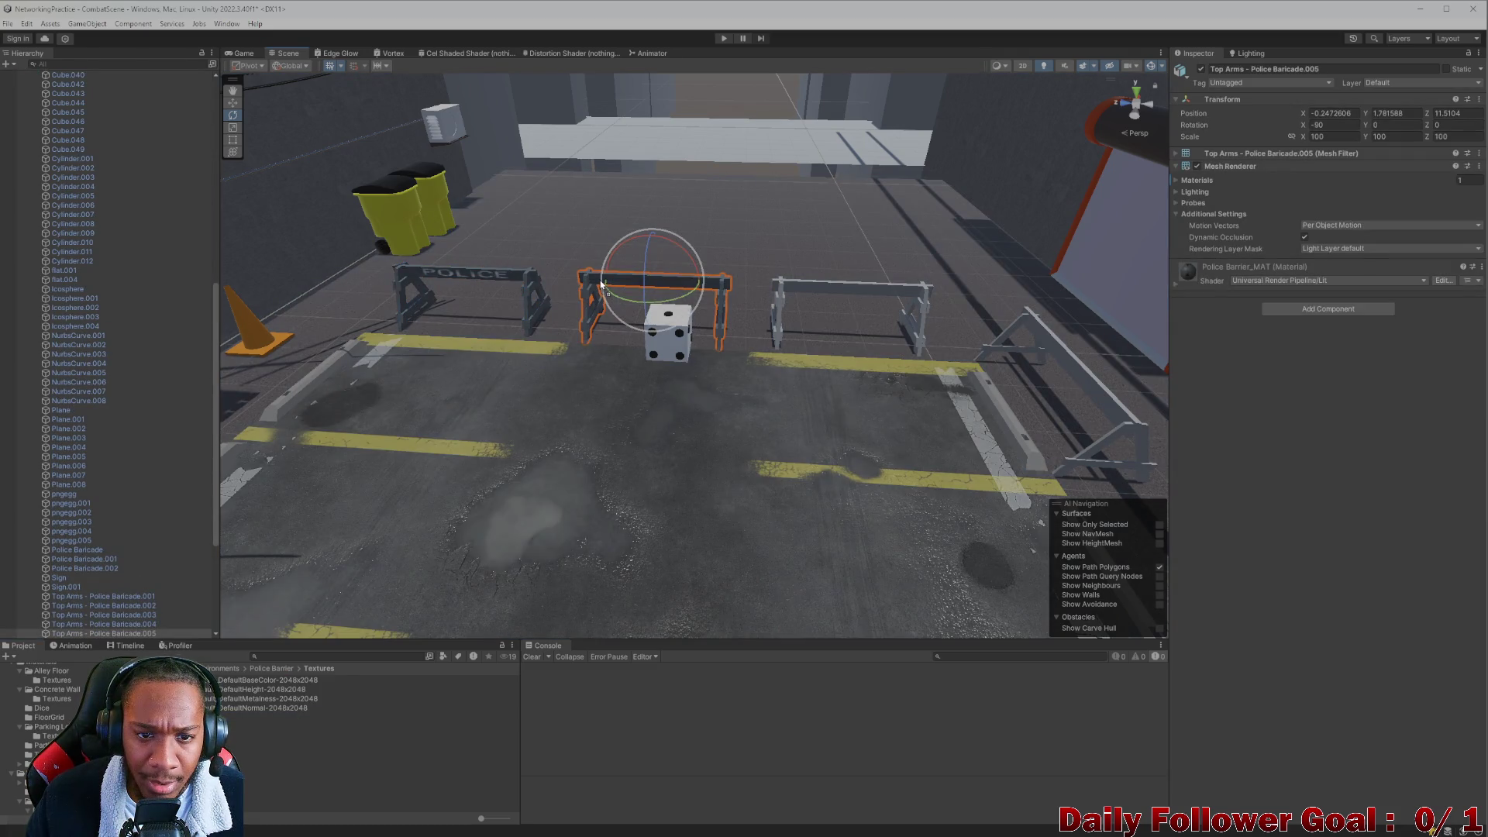
# Undo away the middle barricade copy, restore the environment, and select the textured barricade.
pyautogui.hotkey('ctrl', 'z')
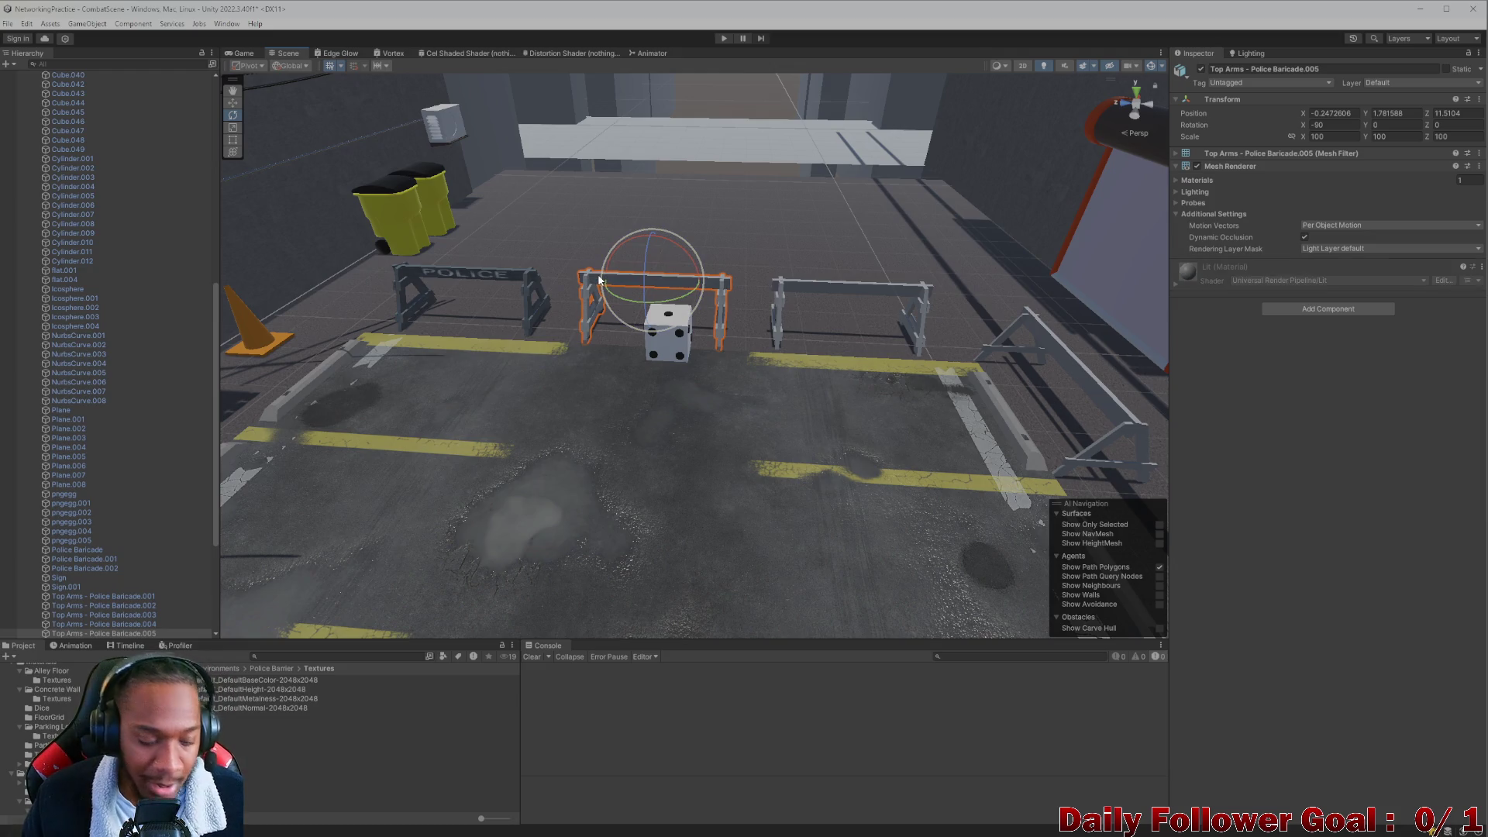
pyautogui.hotkey('ctrl', 'z')
pyautogui.hotkey('ctrl', 'z')
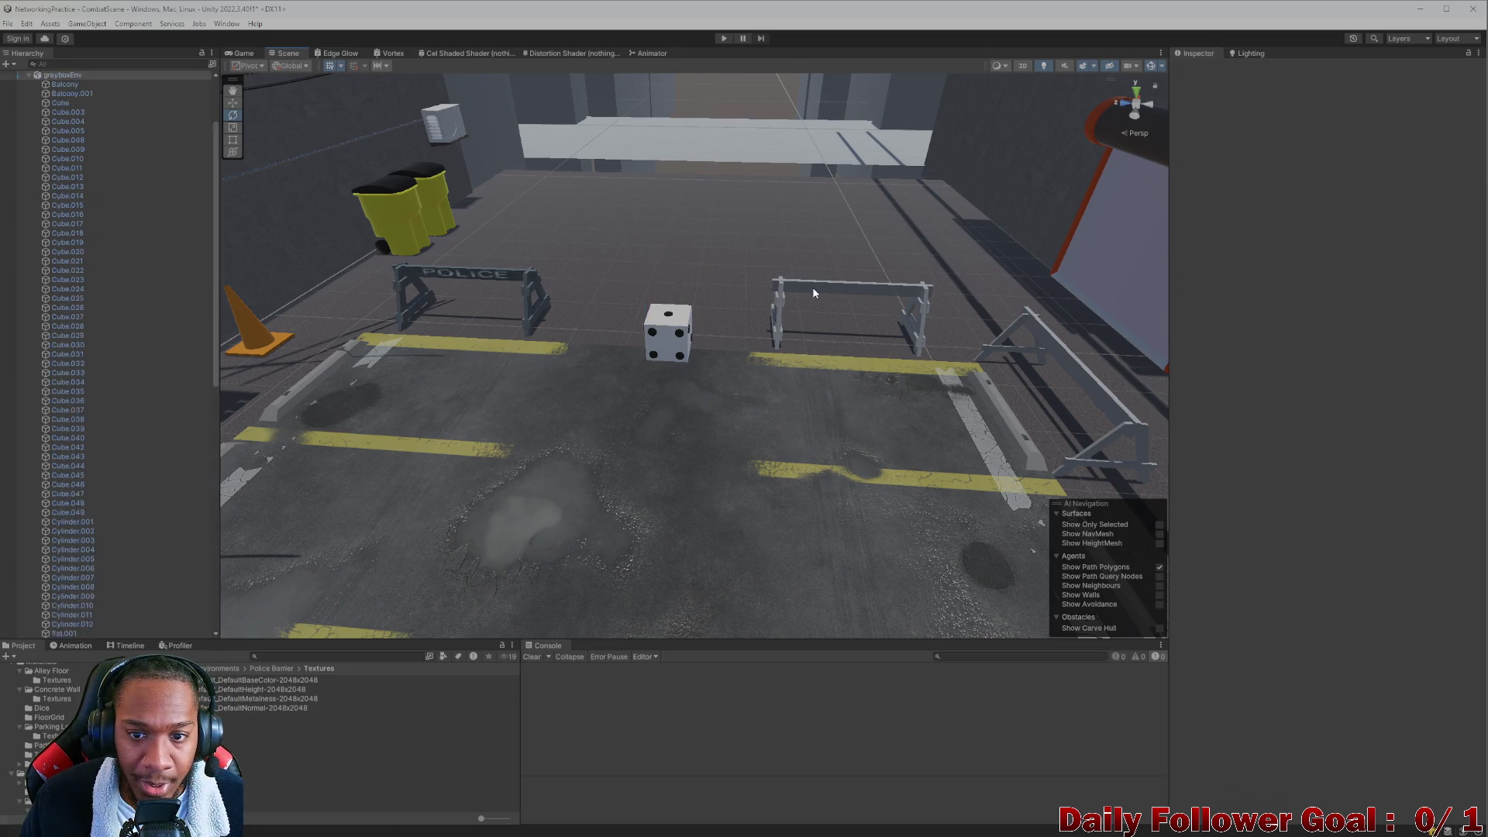
pyautogui.scroll(-10, 667, 313)
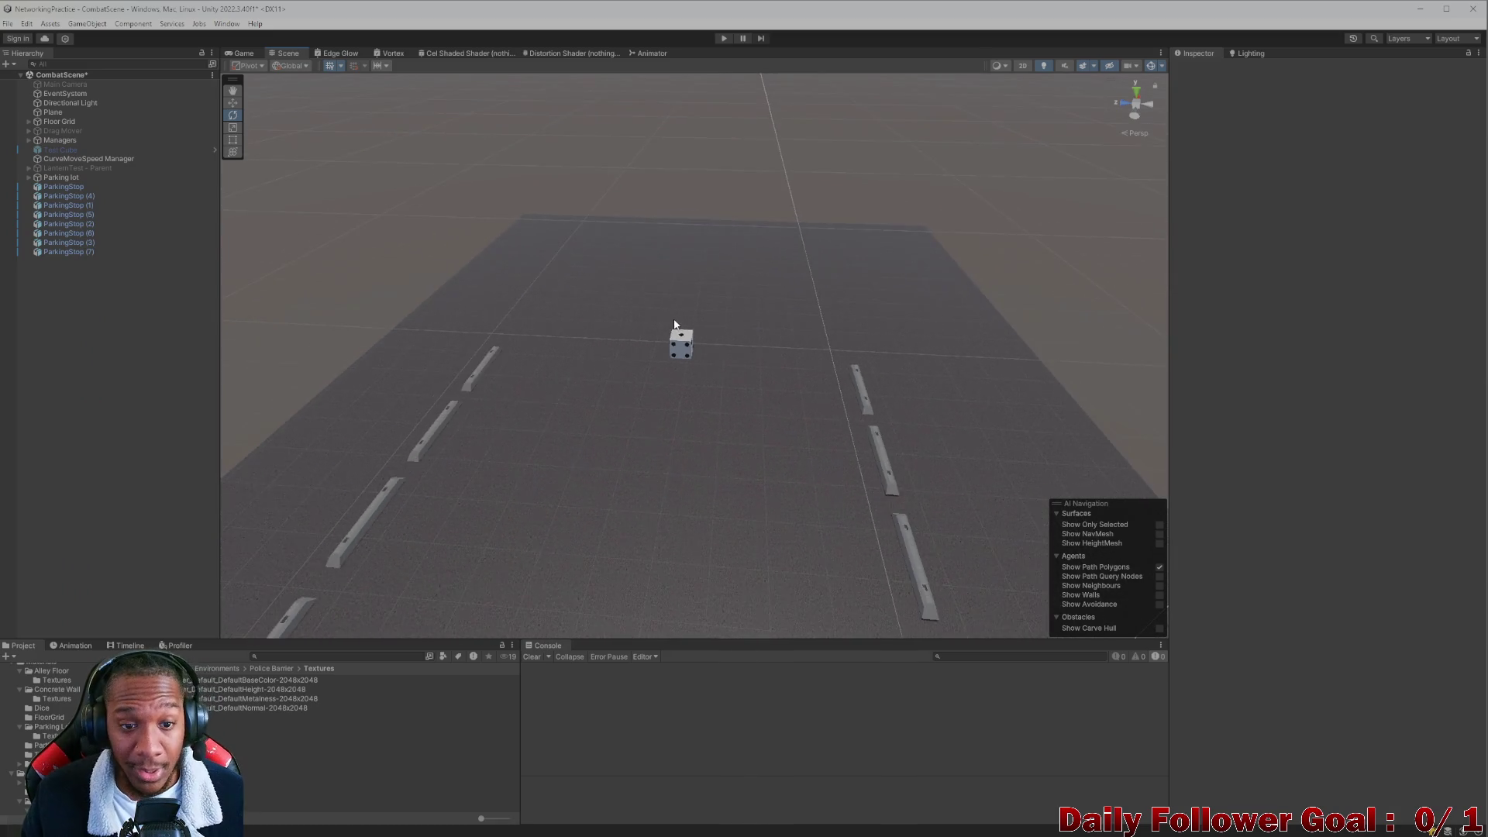
pyautogui.hotkey('ctrl', 'y')
pyautogui.hotkey('ctrl', 'y')
pyautogui.scroll(6, 721, 324)
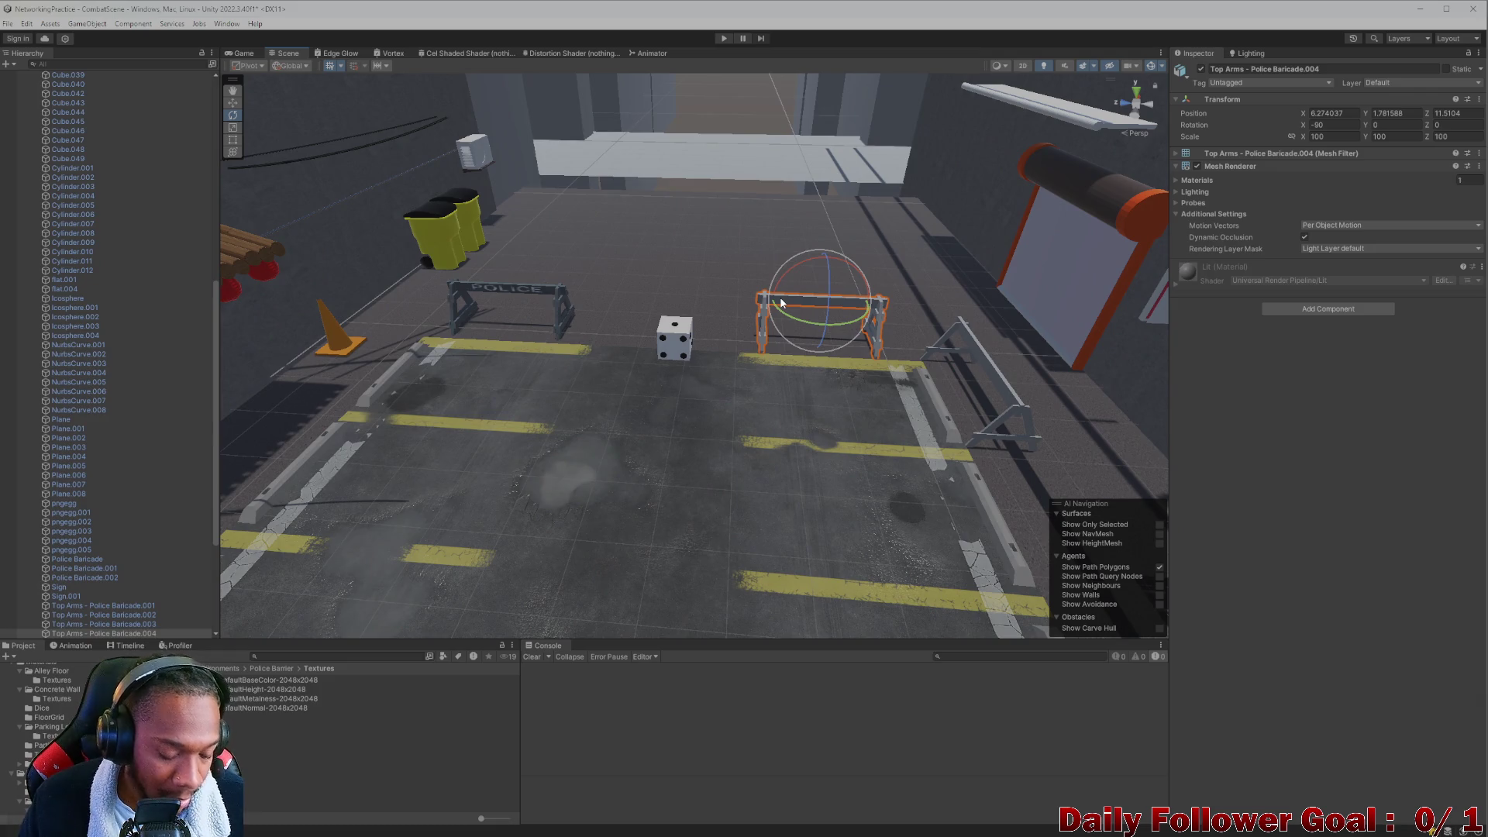
pyautogui.hotkey('ctrl', 'z')
pyautogui.click(557, 295)
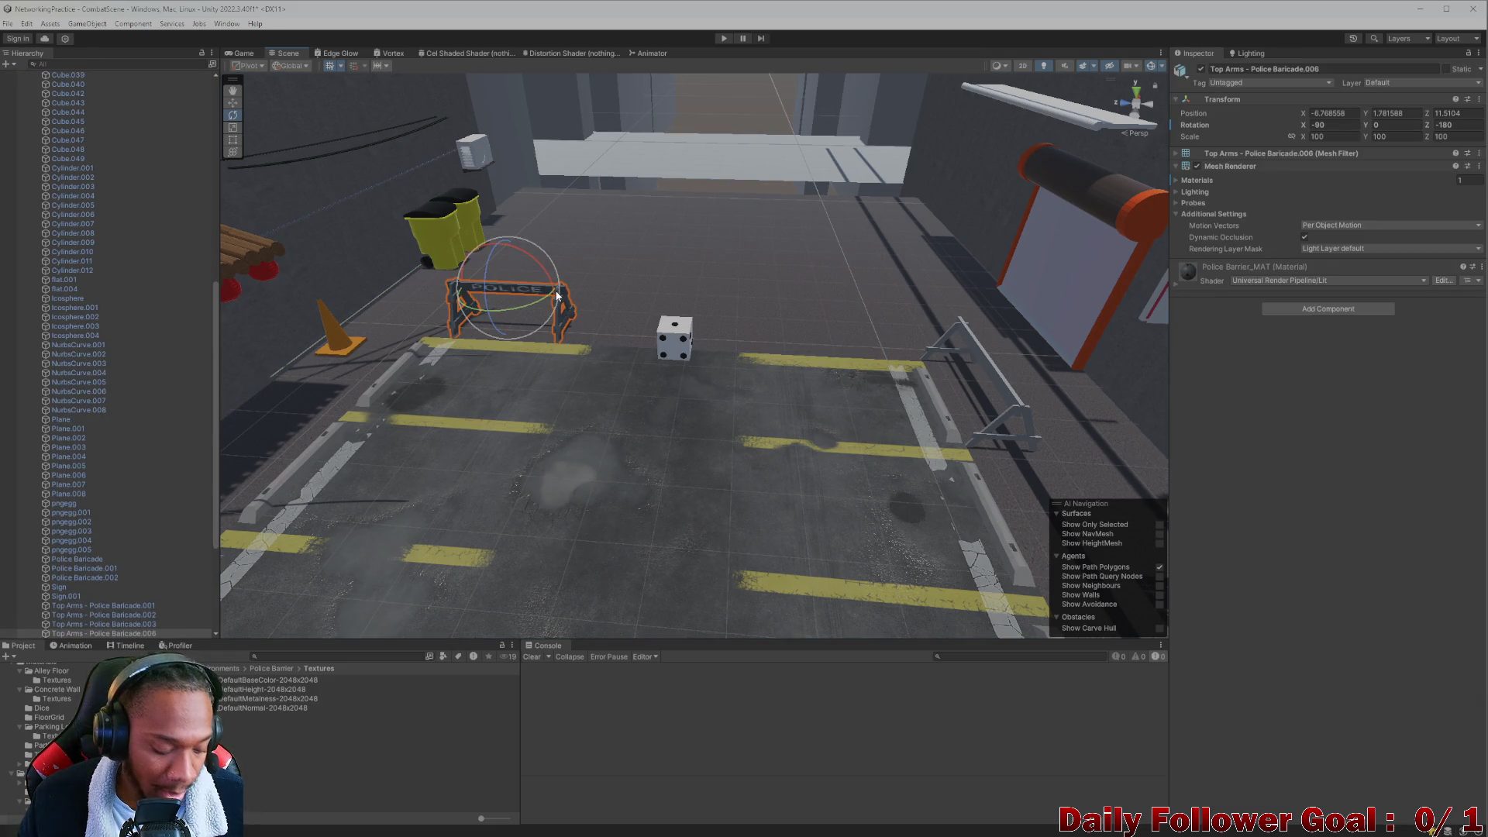
# Duplicate the textured barricade, move the copy beside the dice, and duplicate it again.
pyautogui.hotkey('ctrl', 'd')
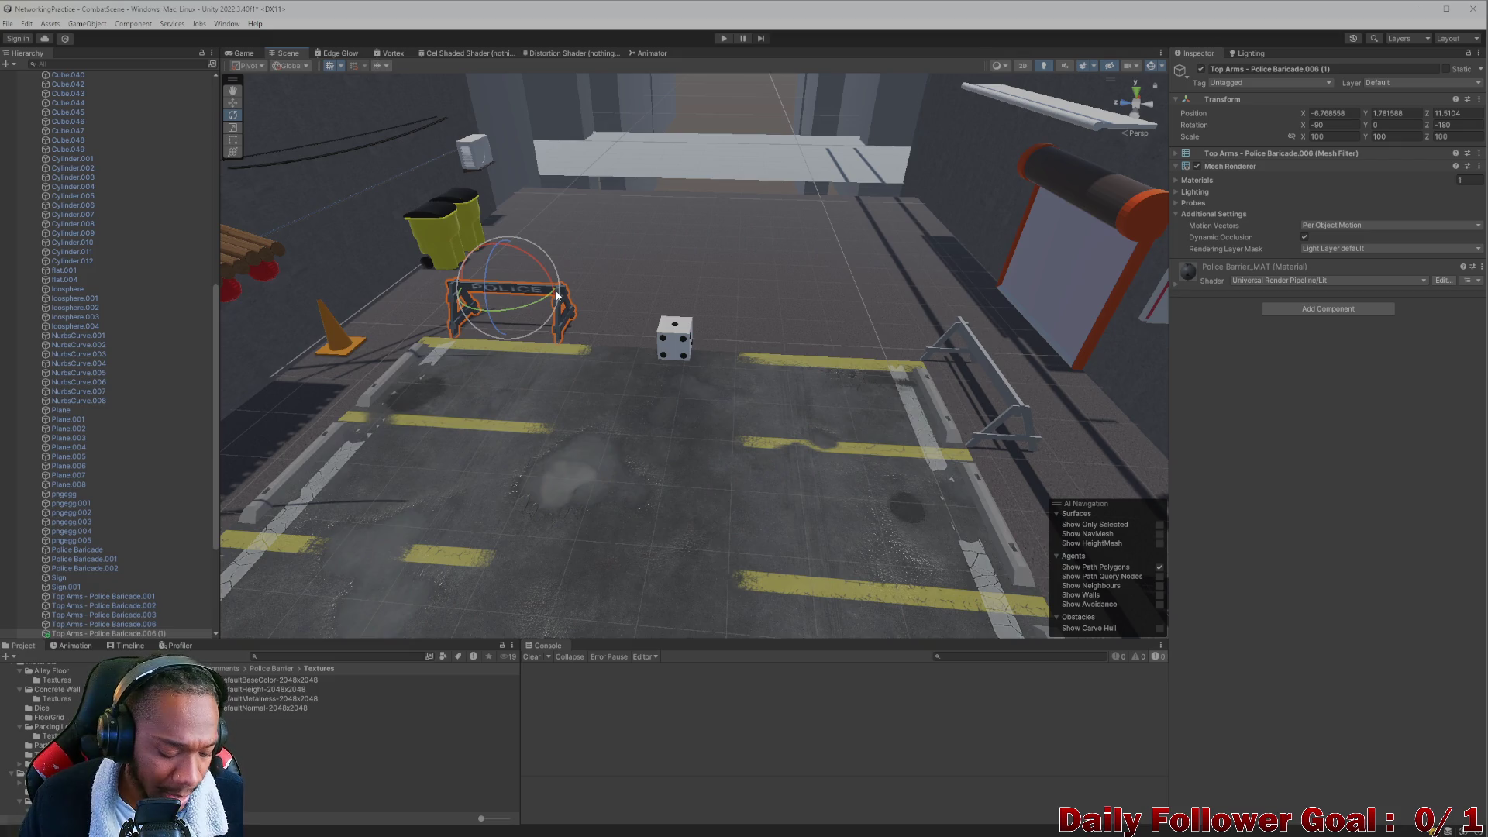
pyautogui.press('w')
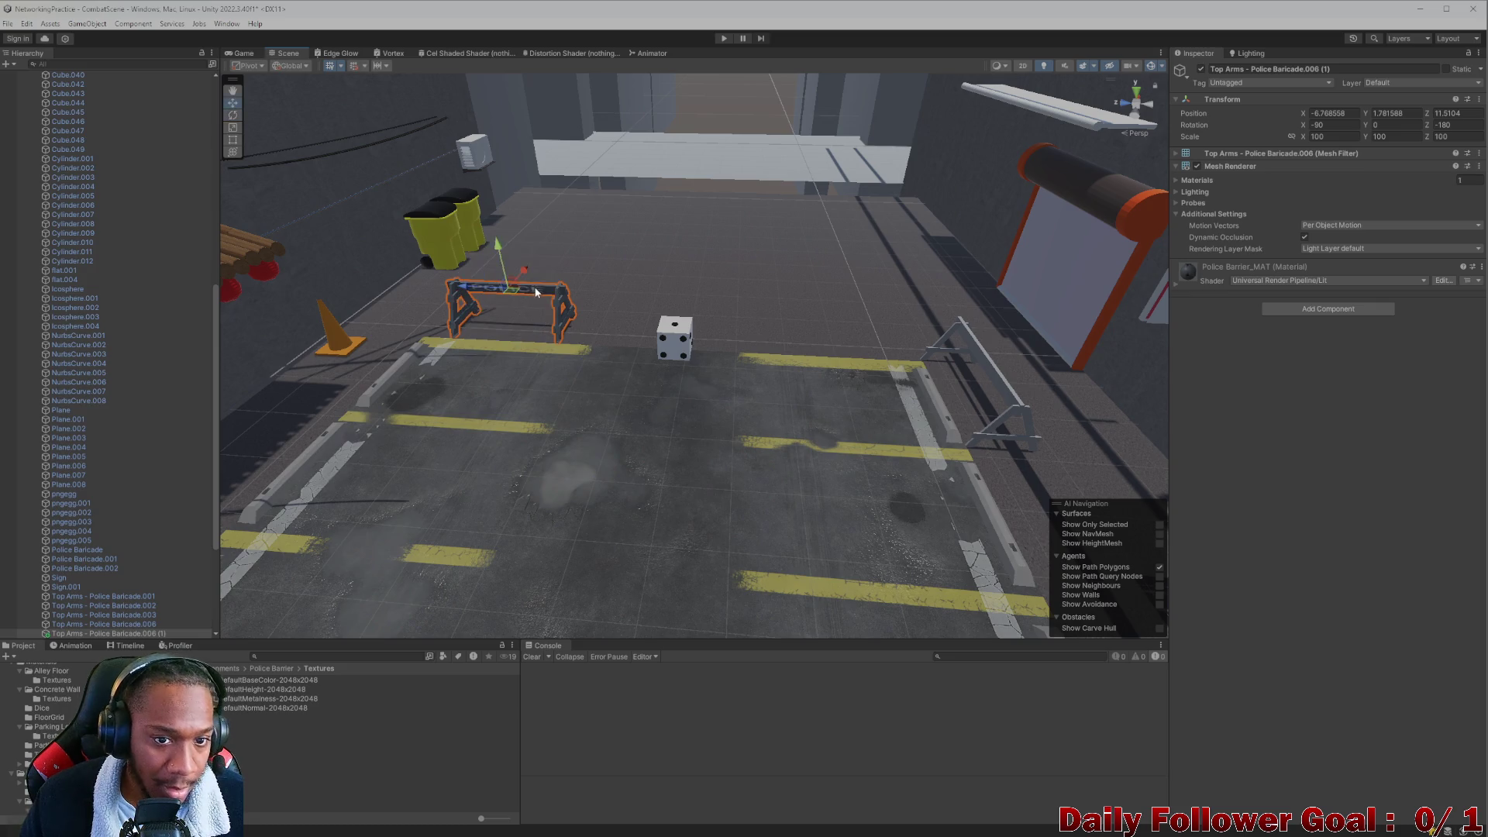
pyautogui.moveTo(486, 286)
pyautogui.mouseDown()
pyautogui.moveTo(634, 325)
pyautogui.moveTo(787, 318)
pyautogui.mouseUp()
pyautogui.hotkey('ctrl', 'd')
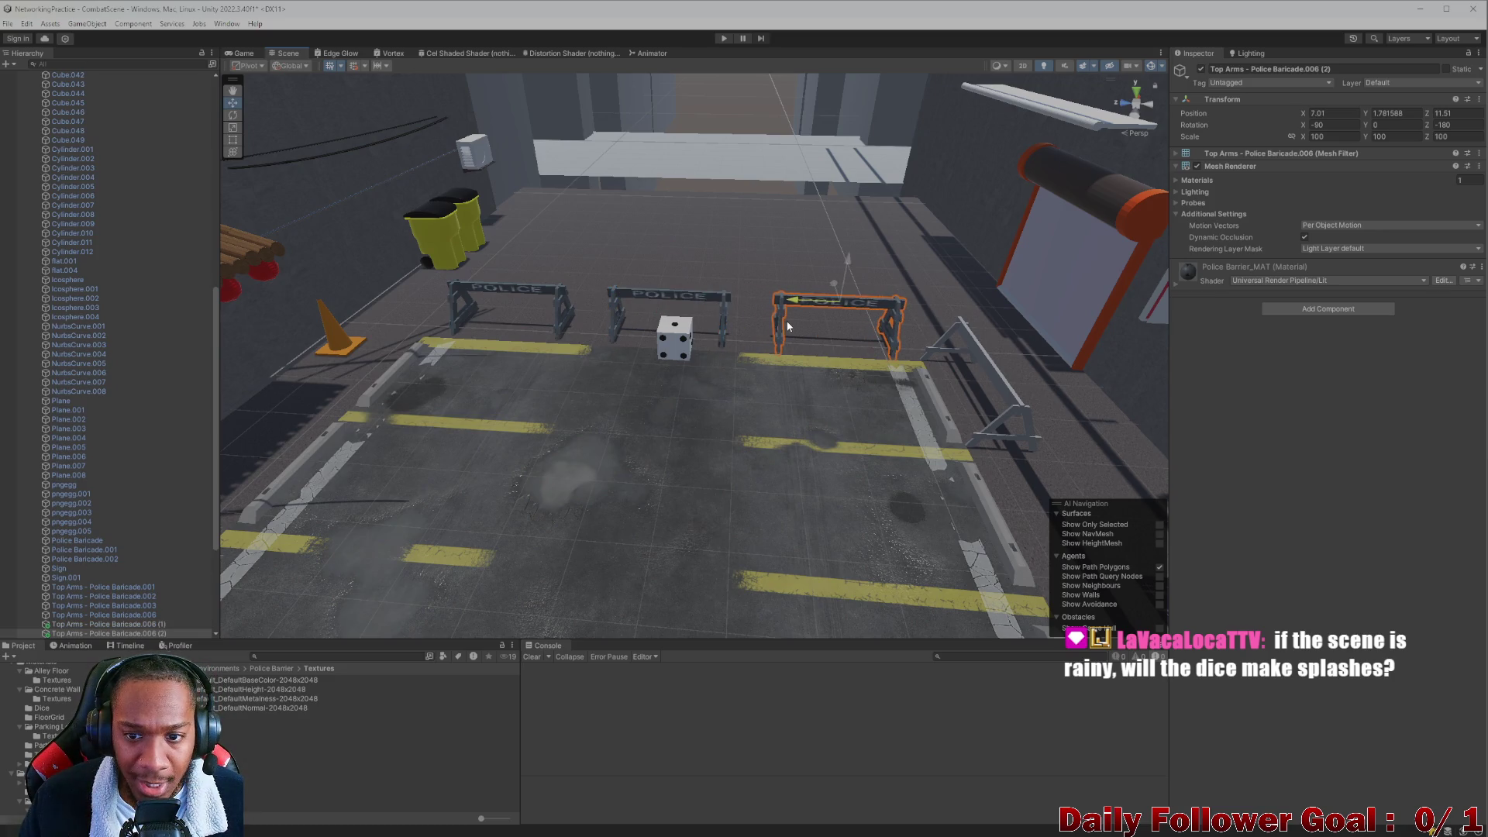
pyautogui.scroll(8, 788, 318)
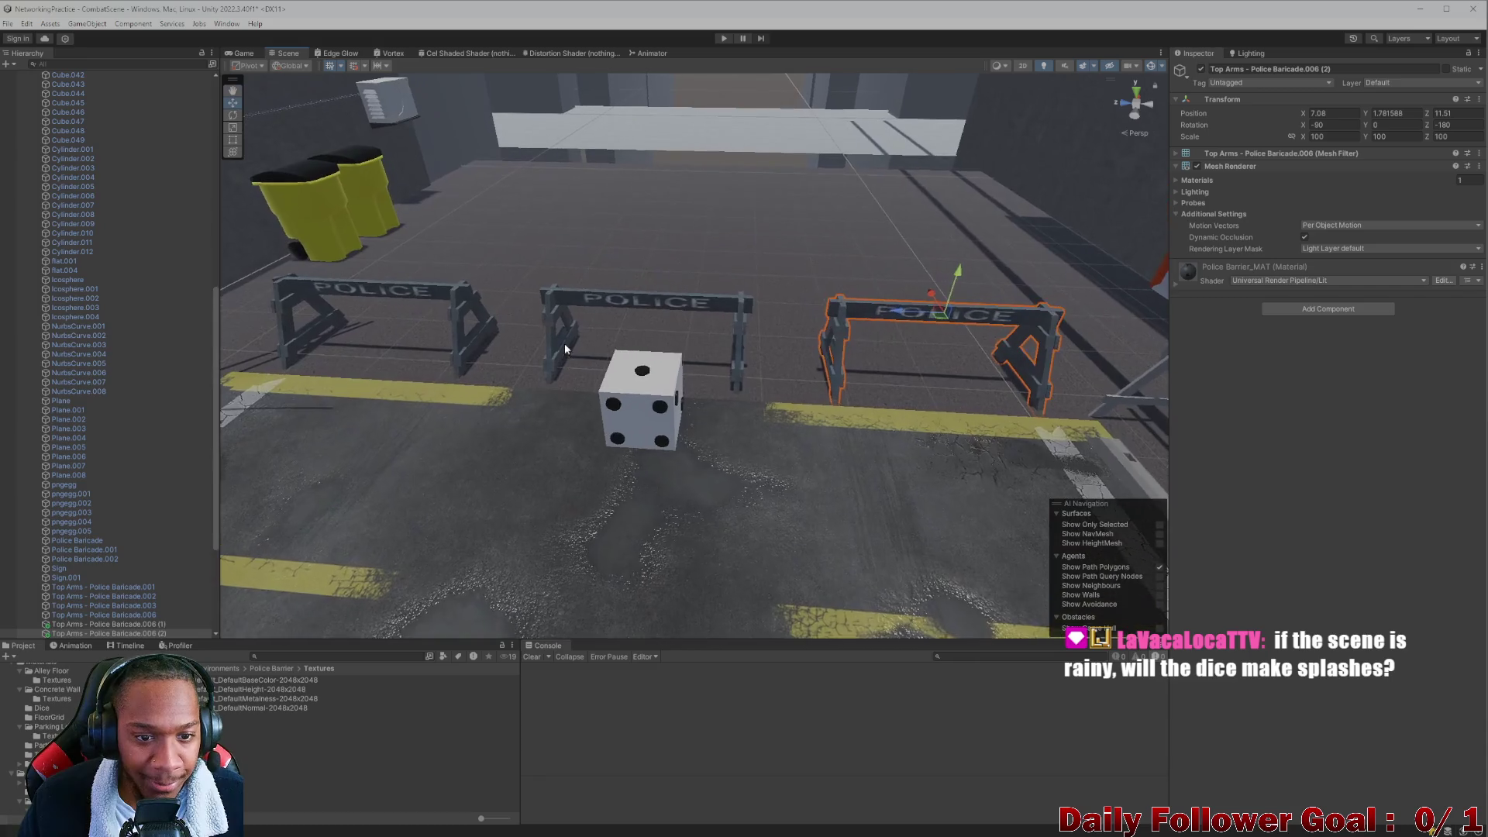
# Check the middle, left and right barricade copies in the row, then deselect.
pyautogui.click(640, 312)
pyautogui.press('e')
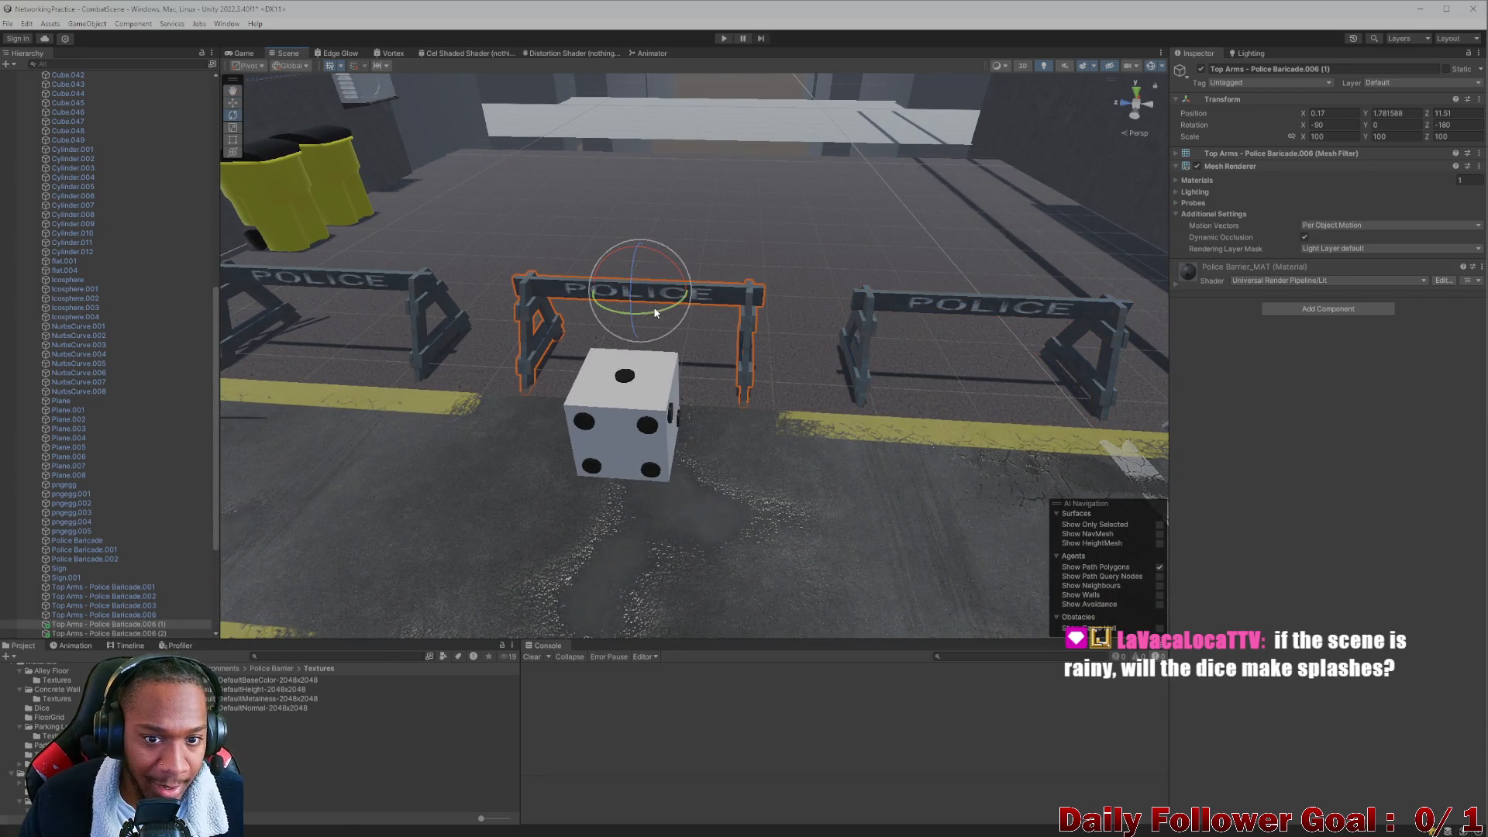
pyautogui.click(405, 294)
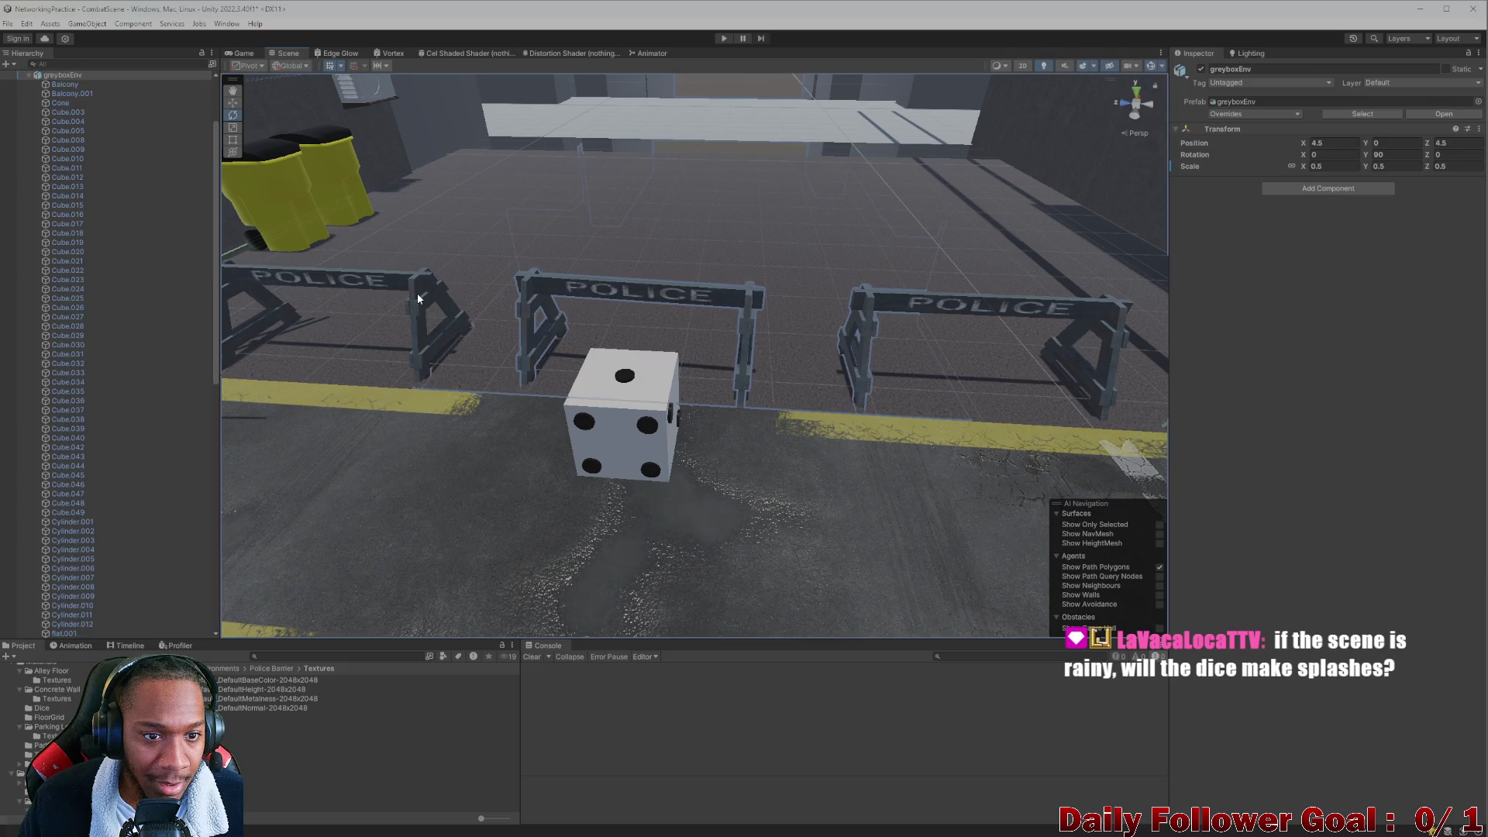
pyautogui.click(418, 298)
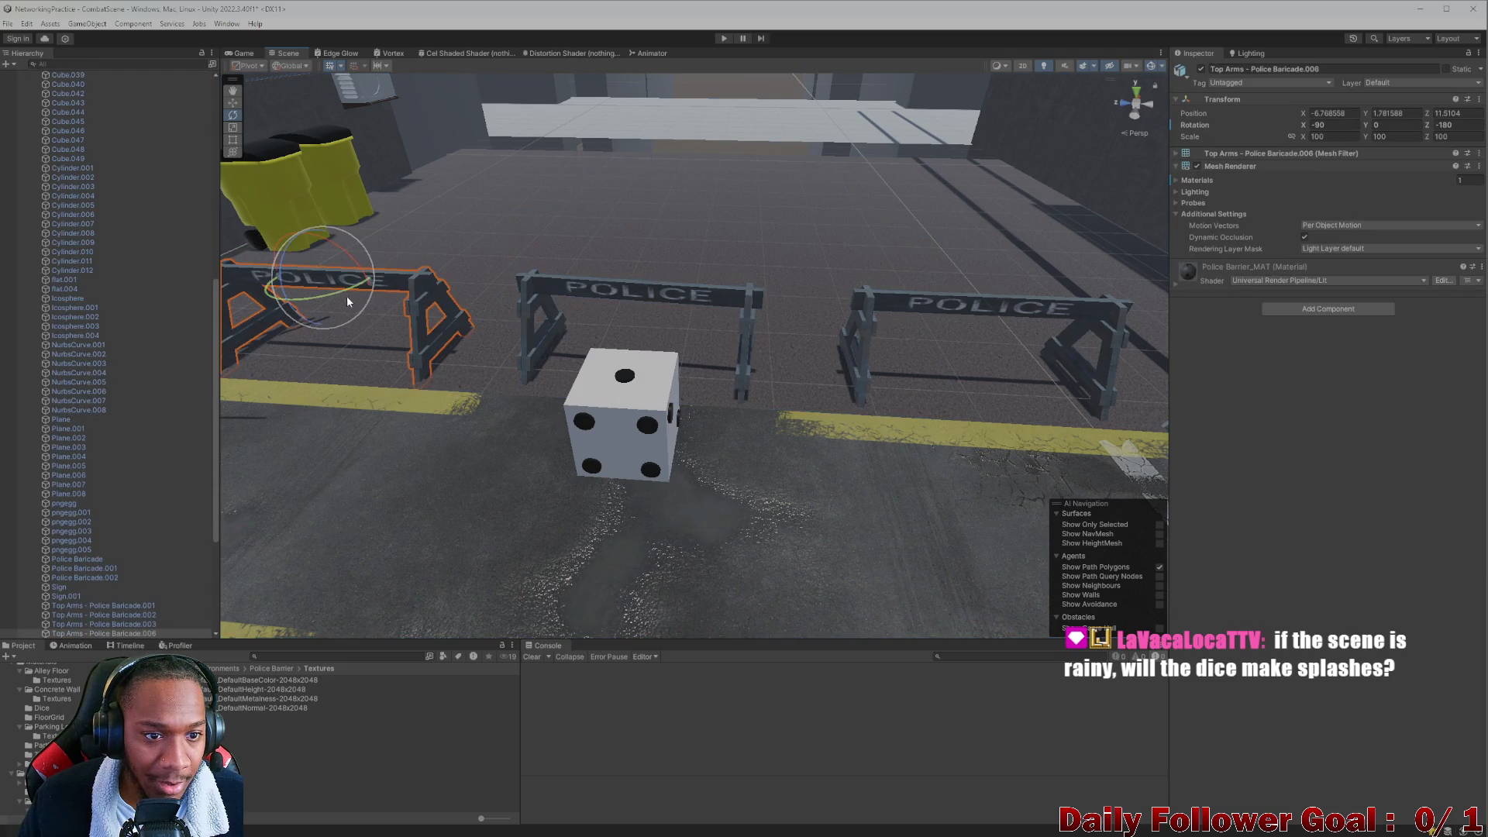
pyautogui.click(967, 309)
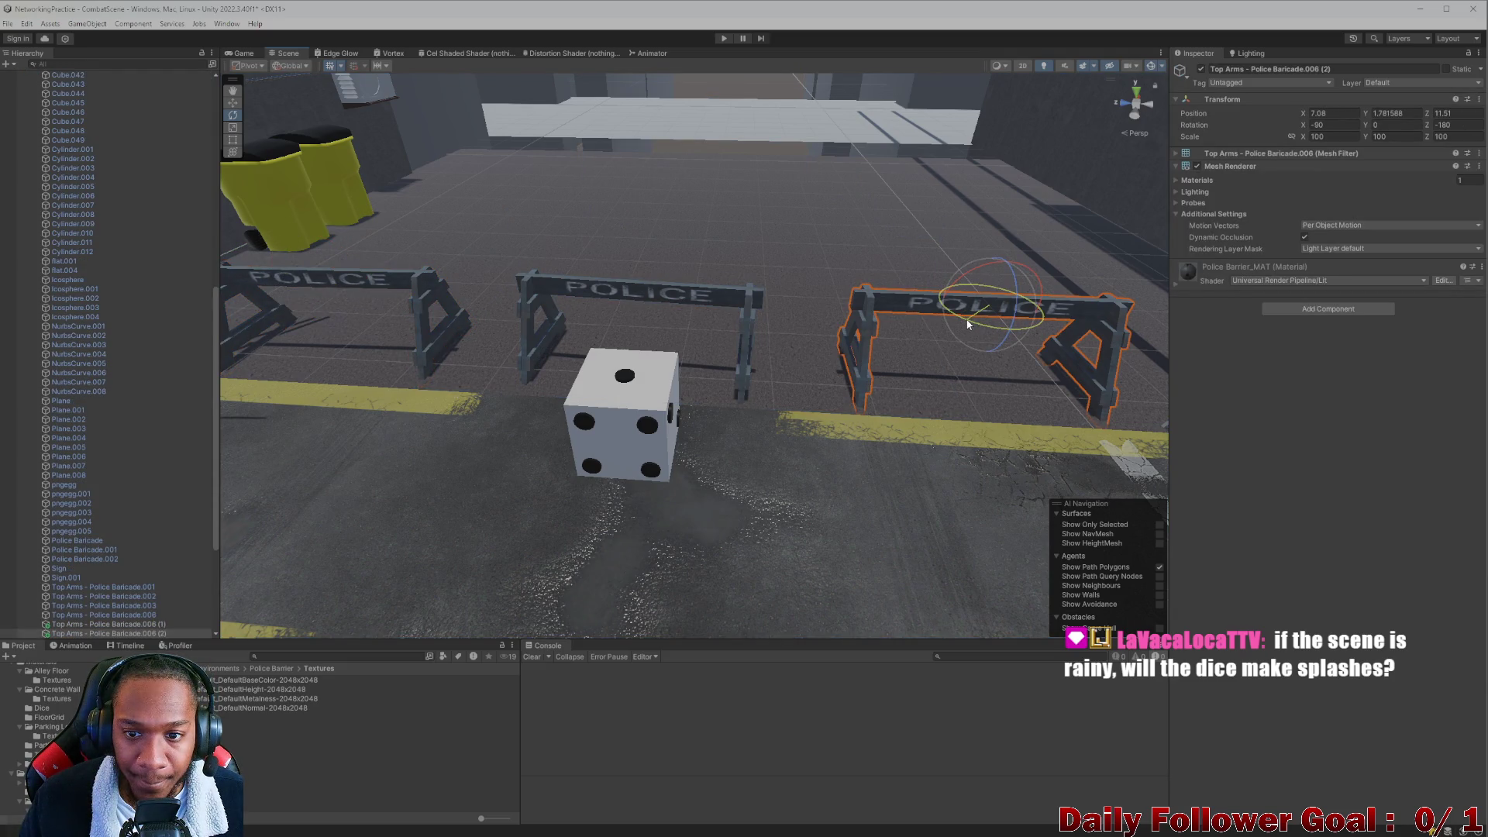
pyautogui.scroll(-5, 930, 397)
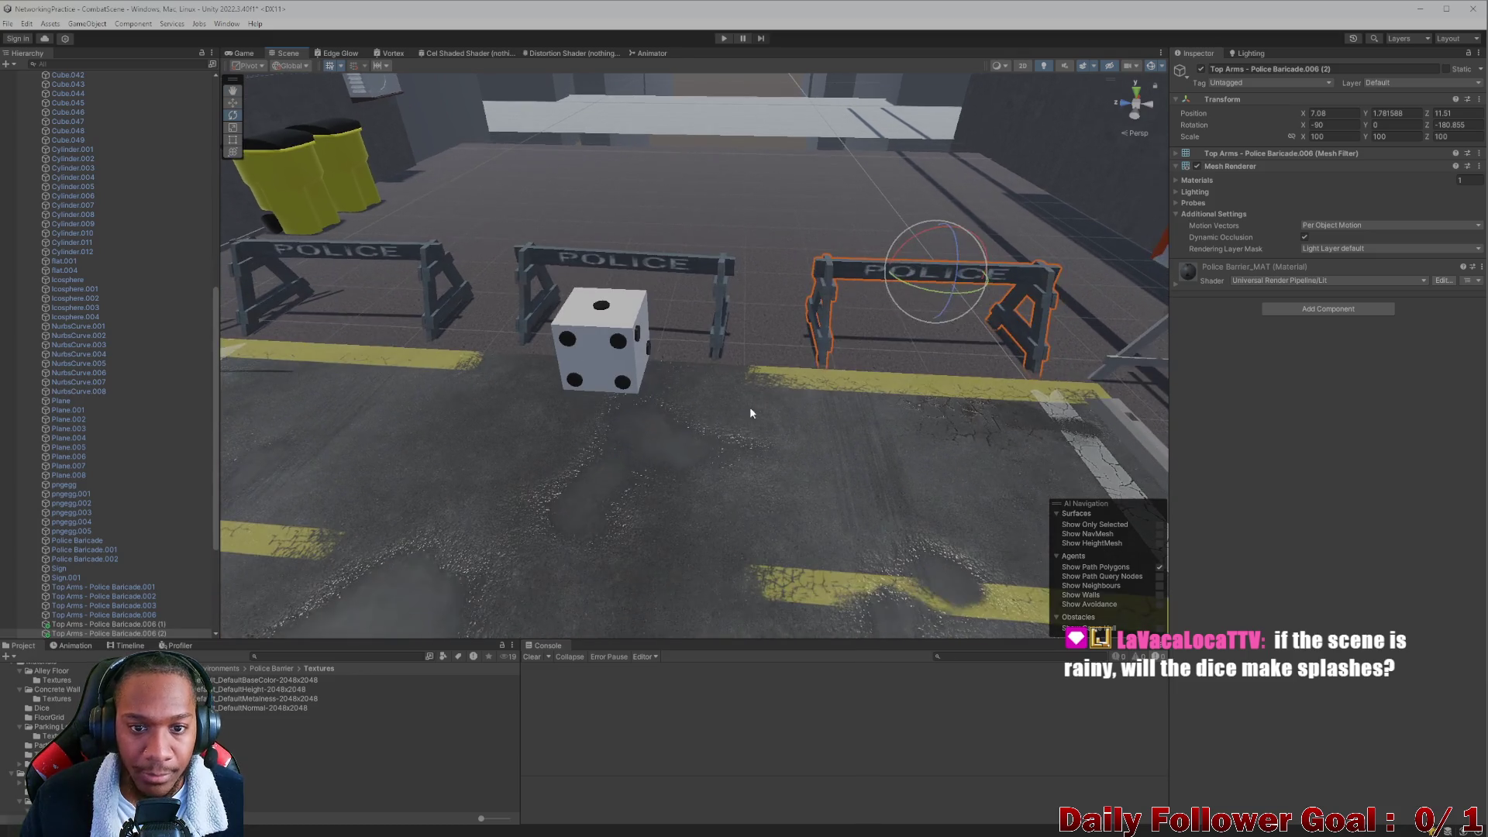
pyautogui.click(736, 427)
pyautogui.scroll(-5, 698, 345)
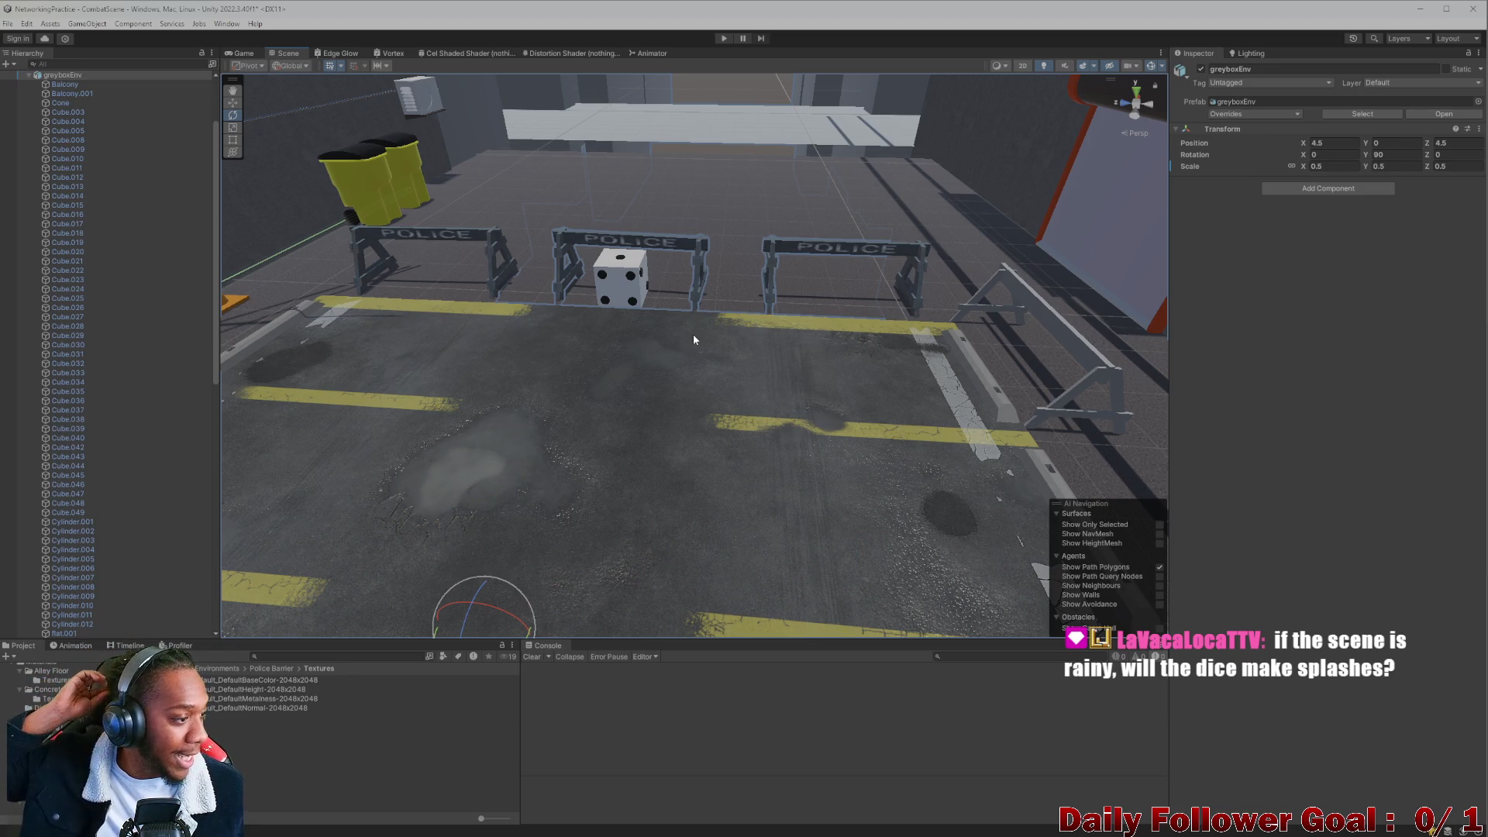
# Fly the view to the grey barriers by the curb and select Cube.033.
pyautogui.moveTo(693, 333)
pyautogui.mouseDown(button='right')
pyautogui.moveTo(682, 457)
pyautogui.moveTo(721, 417)
pyautogui.moveTo(711, 444)
pyautogui.moveTo(700, 379)
pyautogui.moveTo(676, 497)
pyautogui.moveTo(715, 403)
pyautogui.moveTo(705, 388)
pyautogui.moveTo(694, 420)
pyautogui.moveTo(632, 450)
pyautogui.moveTo(780, 404)
pyautogui.moveTo(661, 489)
pyautogui.moveTo(718, 511)
pyautogui.moveTo(592, 442)
pyautogui.moveTo(682, 506)
pyautogui.moveTo(731, 393)
pyautogui.moveTo(666, 381)
pyautogui.mouseUp(button='right')
pyautogui.press('s')
pyautogui.press('w')
pyautogui.press('s')
pyautogui.press('w')
pyautogui.click(798, 335)
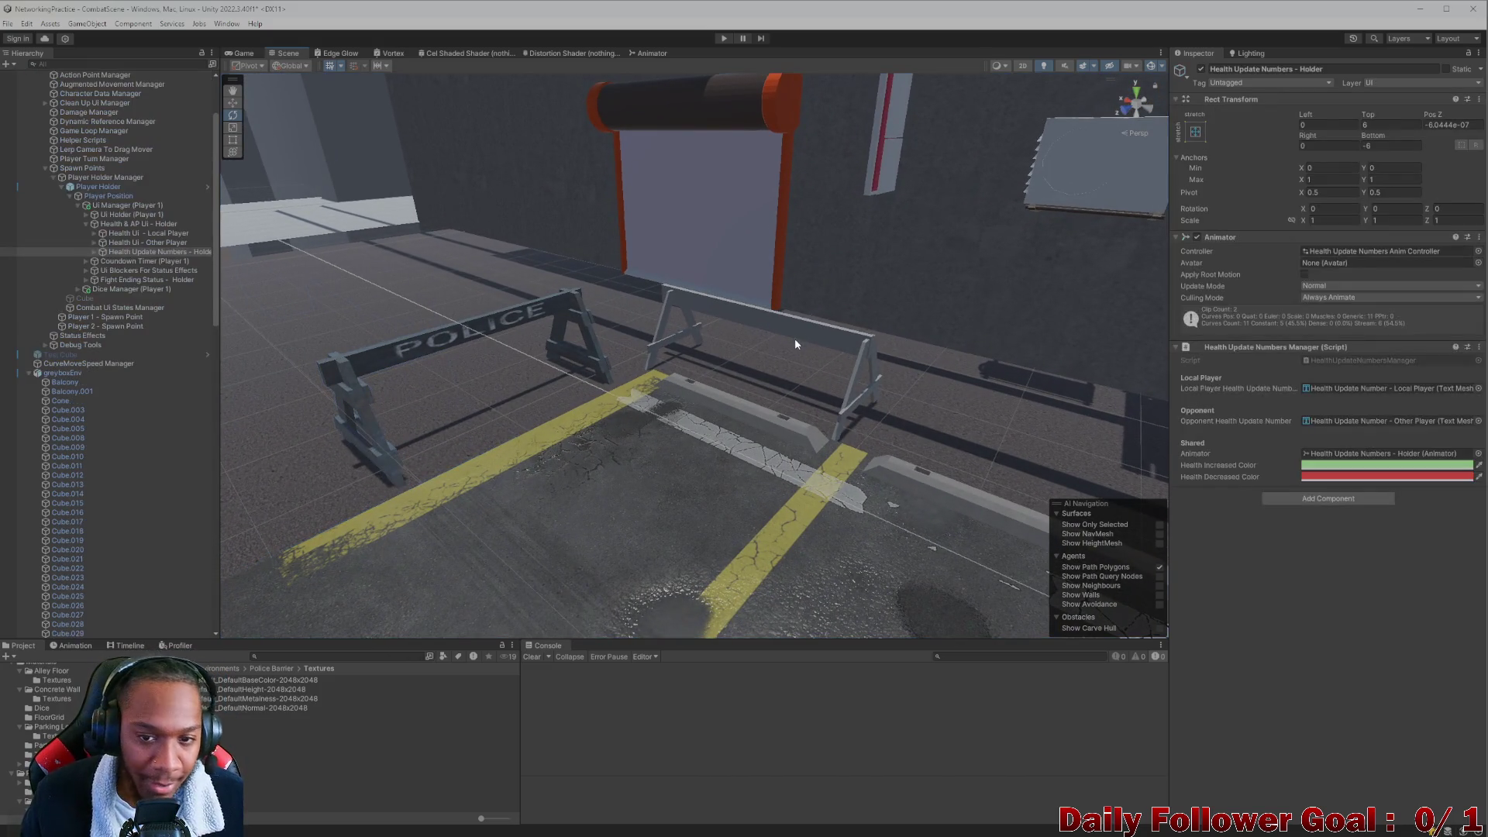
pyautogui.moveTo(808, 332)
pyautogui.mouseDown(button='middle')
pyautogui.moveTo(784, 370)
pyautogui.moveTo(475, 426)
pyautogui.moveTo(388, 403)
pyautogui.mouseUp(button='middle')
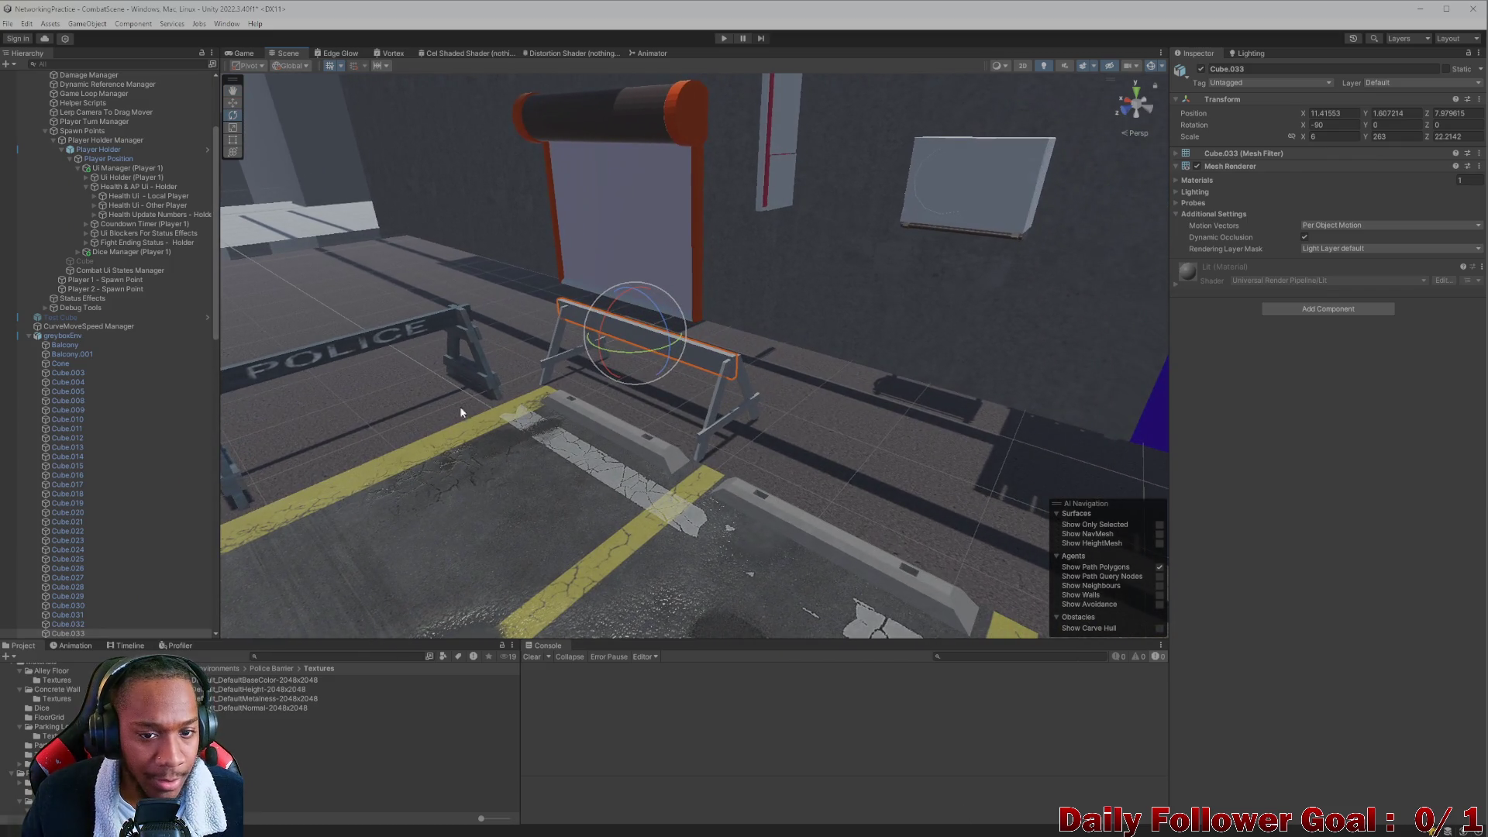
pyautogui.moveTo(461, 413)
pyautogui.mouseDown(button='right')
pyautogui.moveTo(380, 344)
pyautogui.moveTo(358, 399)
pyautogui.mouseUp(button='right')
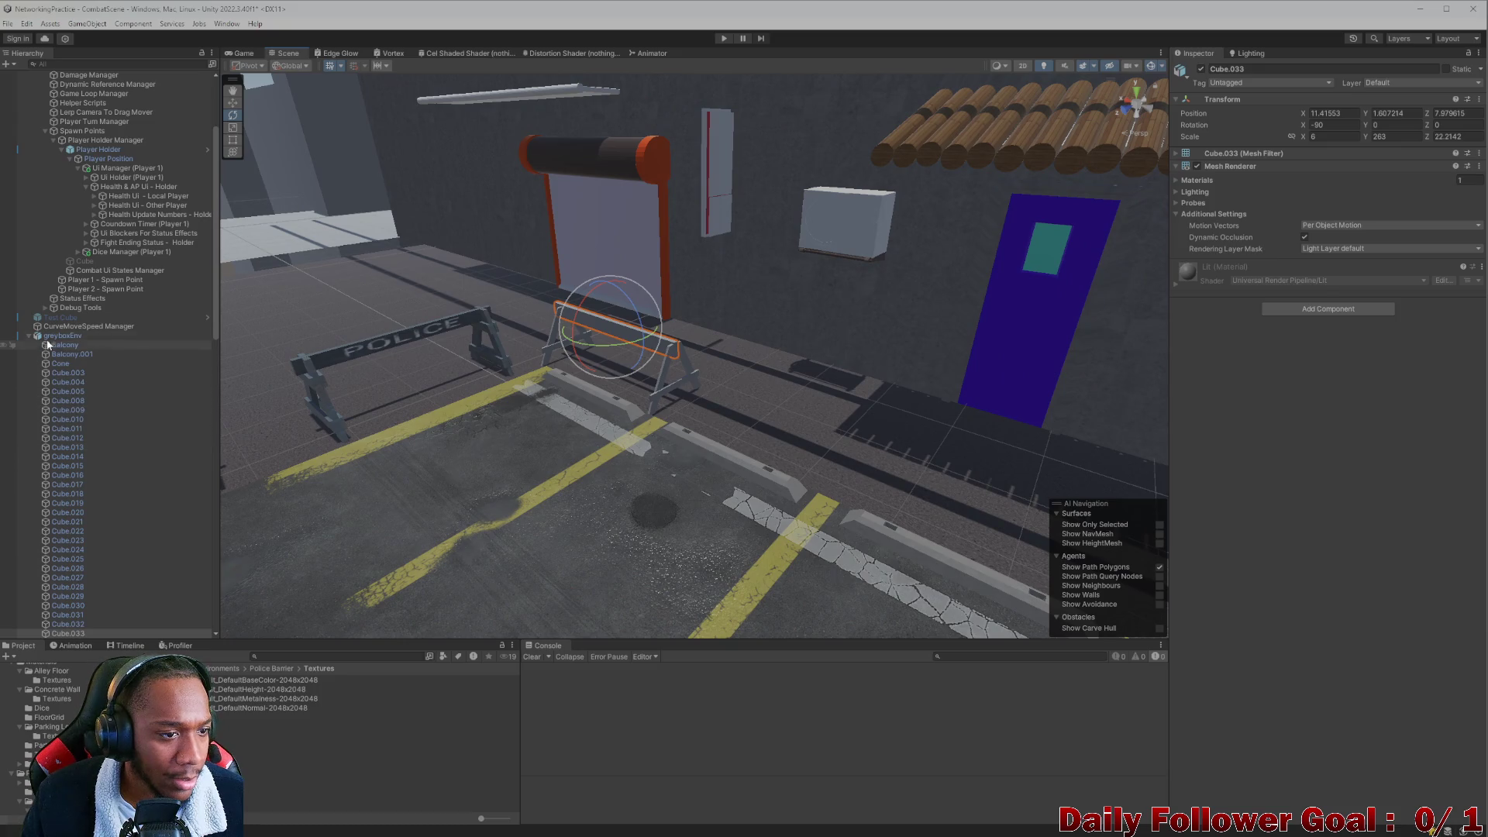
pyautogui.scroll(3, 601, 380)
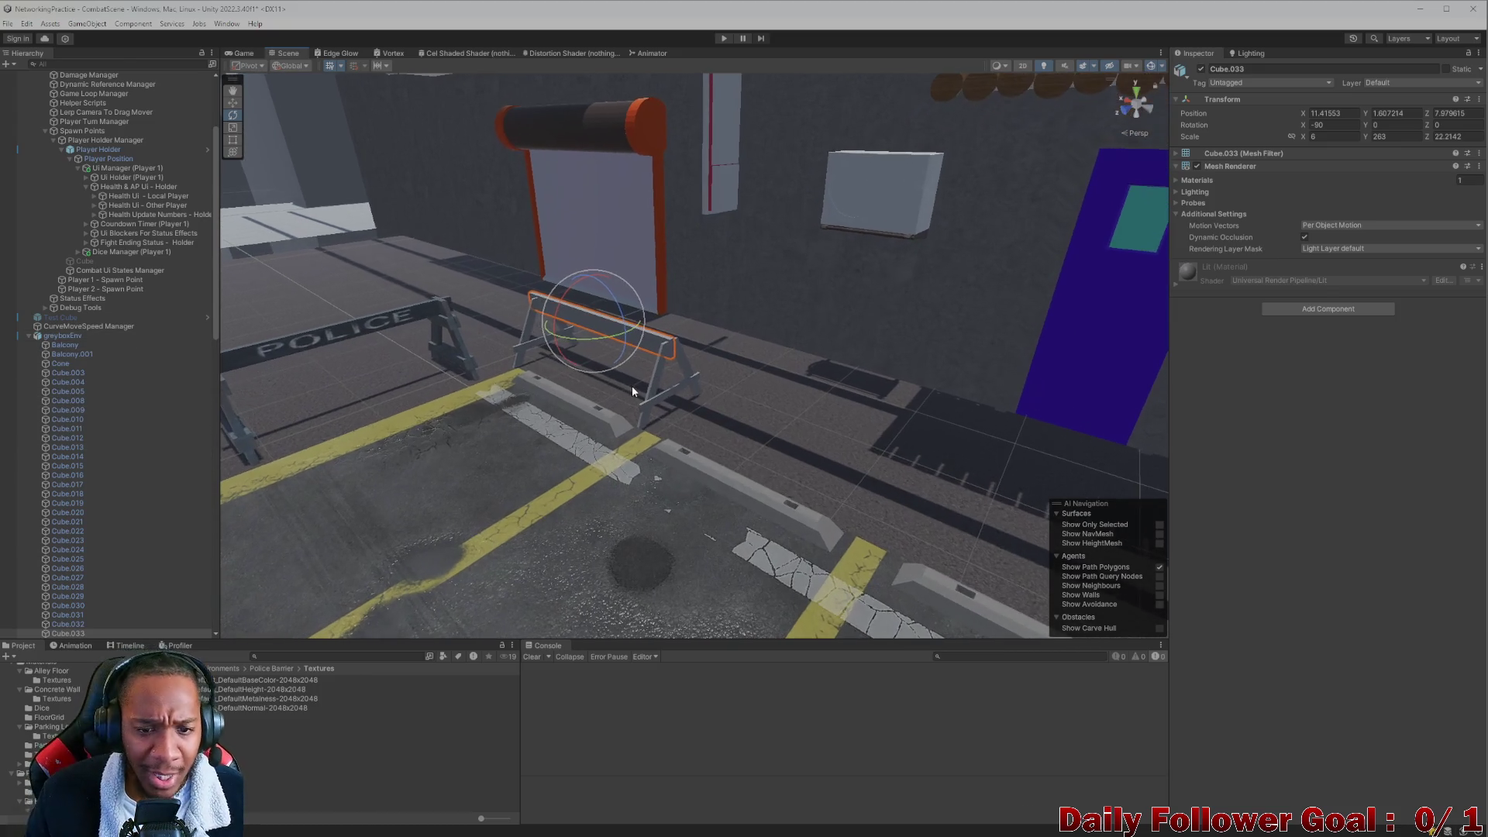
pyautogui.click(656, 365)
pyautogui.click(656, 364)
pyautogui.moveTo(656, 364)
pyautogui.mouseDown(button='right')
pyautogui.moveTo(507, 409)
pyautogui.moveTo(648, 323)
pyautogui.mouseUp(button='right')
# Delete a selected grey barrier piece, undoing the accidental environment deletion.
pyautogui.click(676, 325)
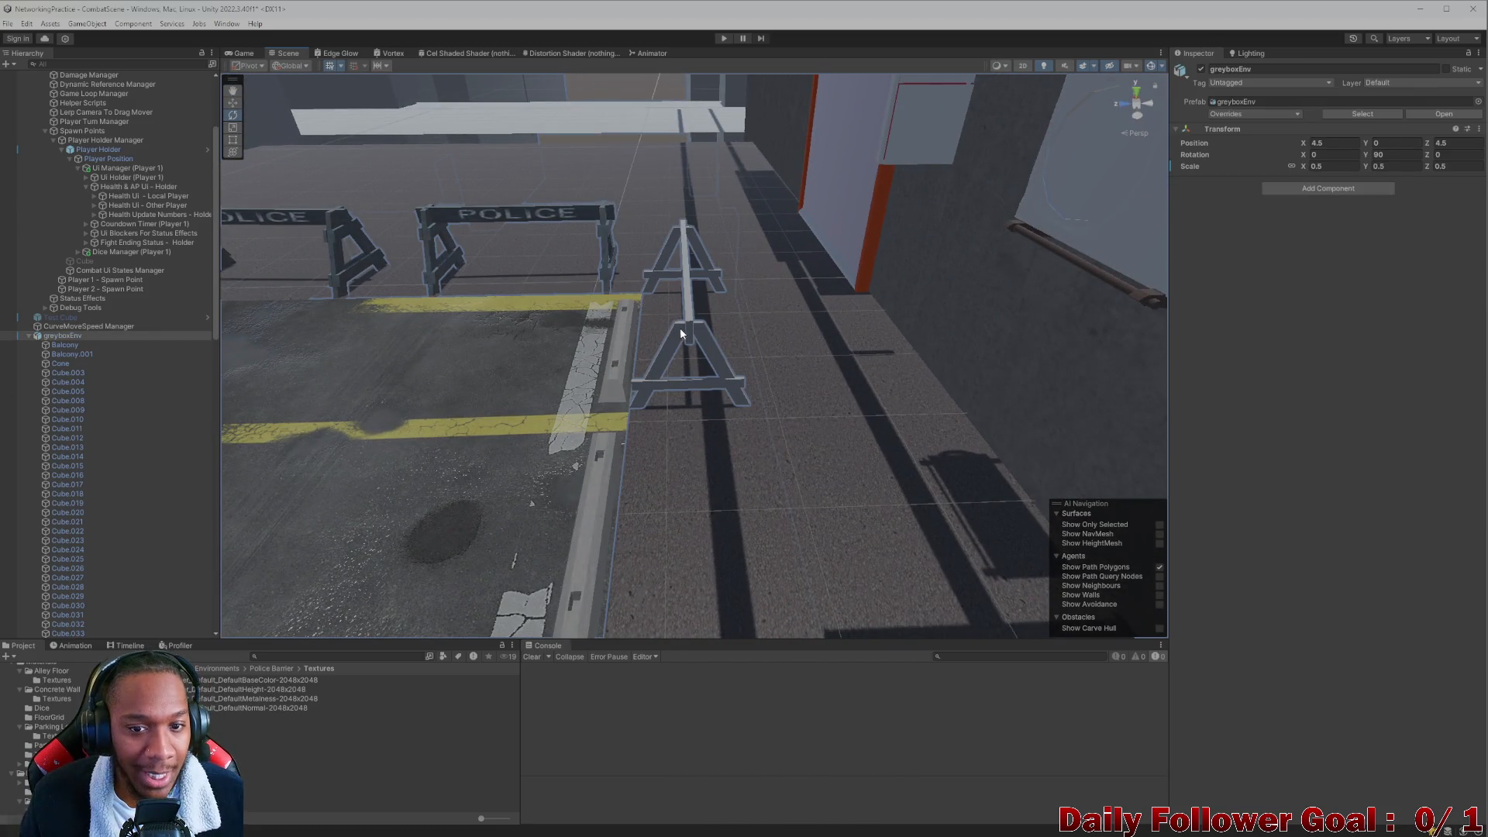
pyautogui.click(699, 334)
pyautogui.click(696, 334)
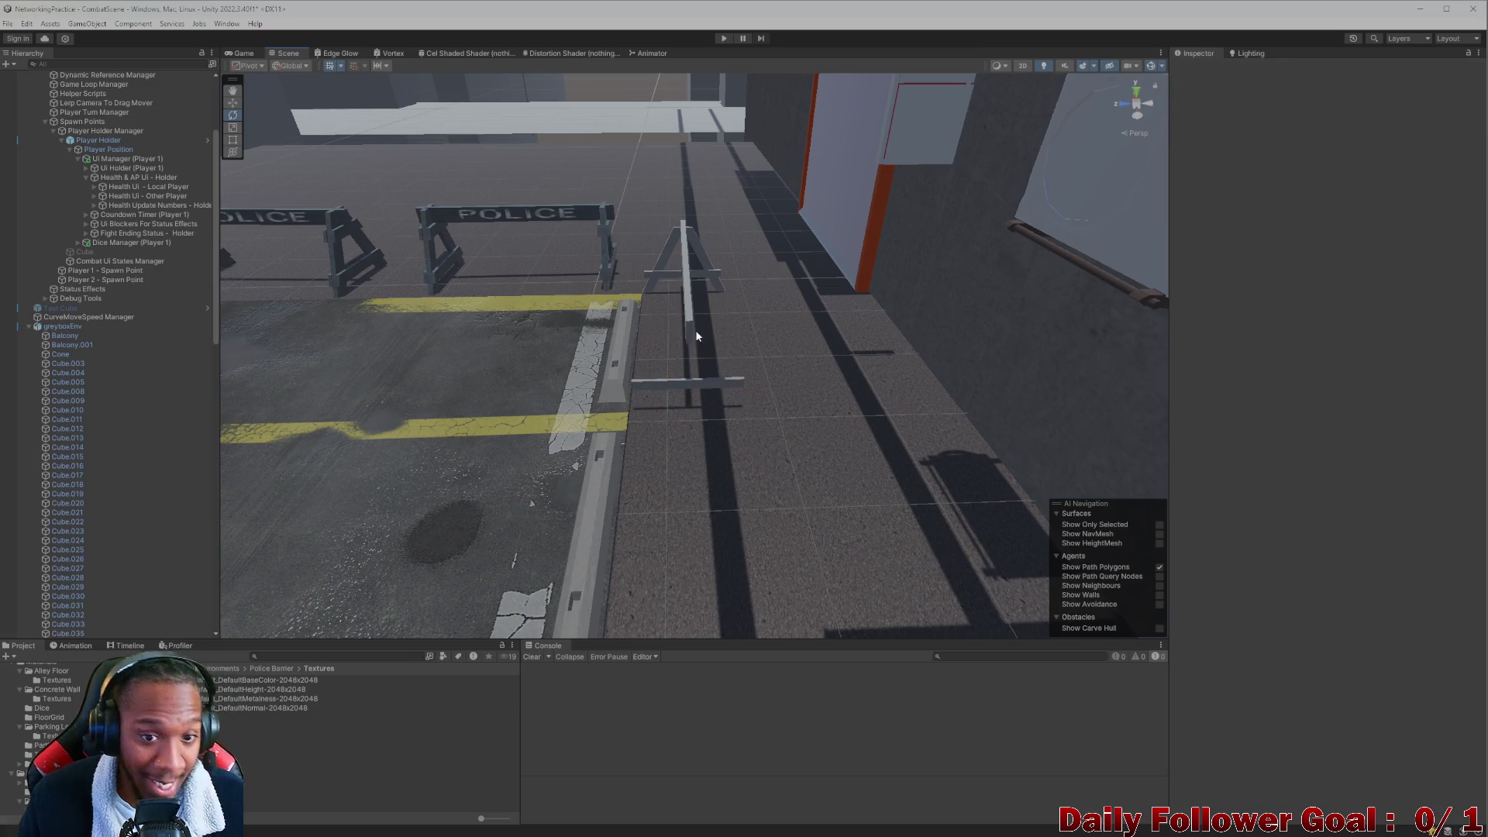
pyautogui.press('Delete')
pyautogui.hotkey('ctrl', 'z')
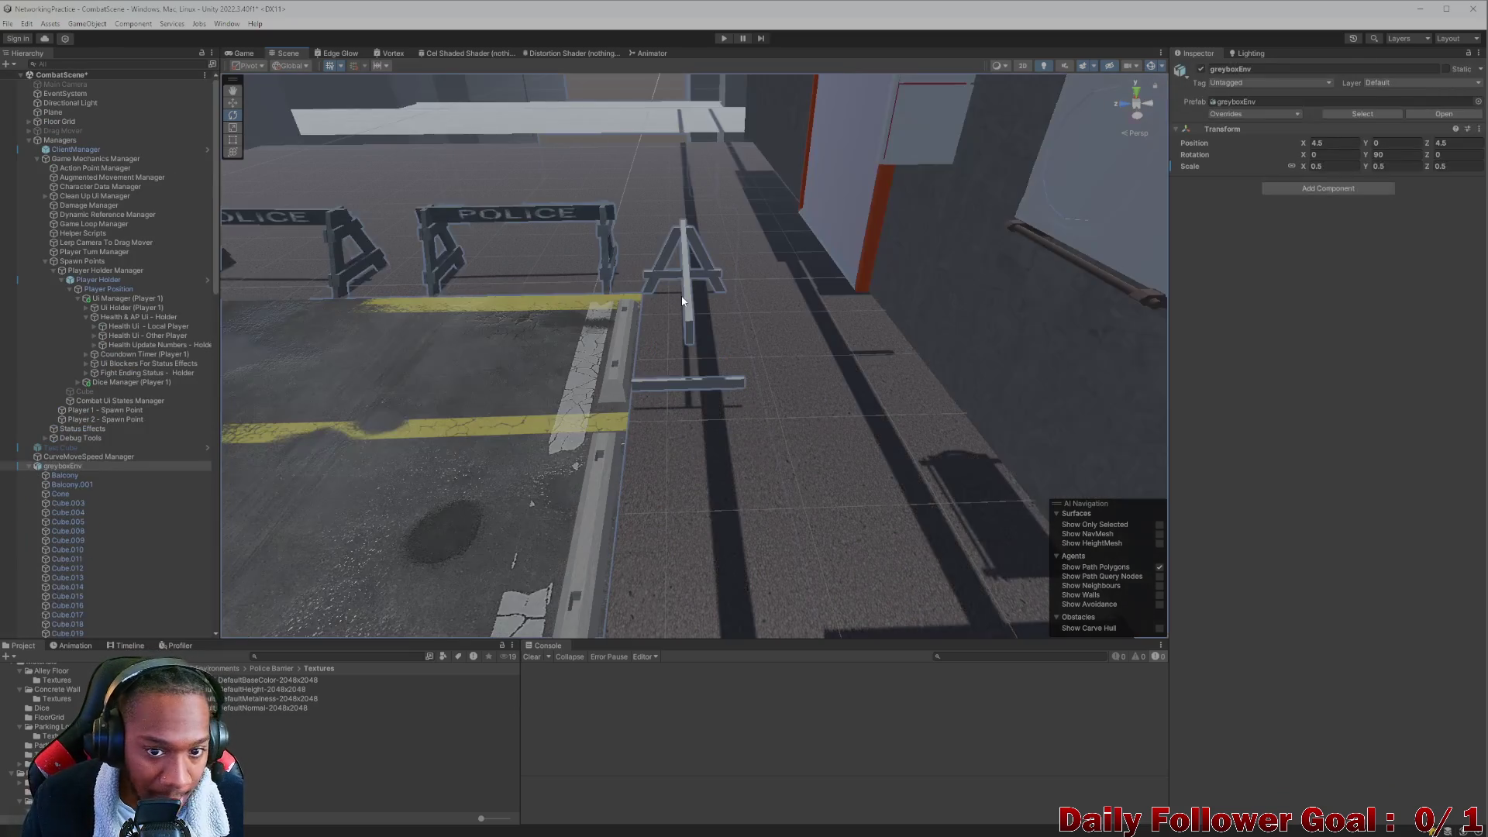
# Delete the grey barrier pieces Cube.033, Cube.031, Cube.032 and Cube.035.
pyautogui.click(628, 341)
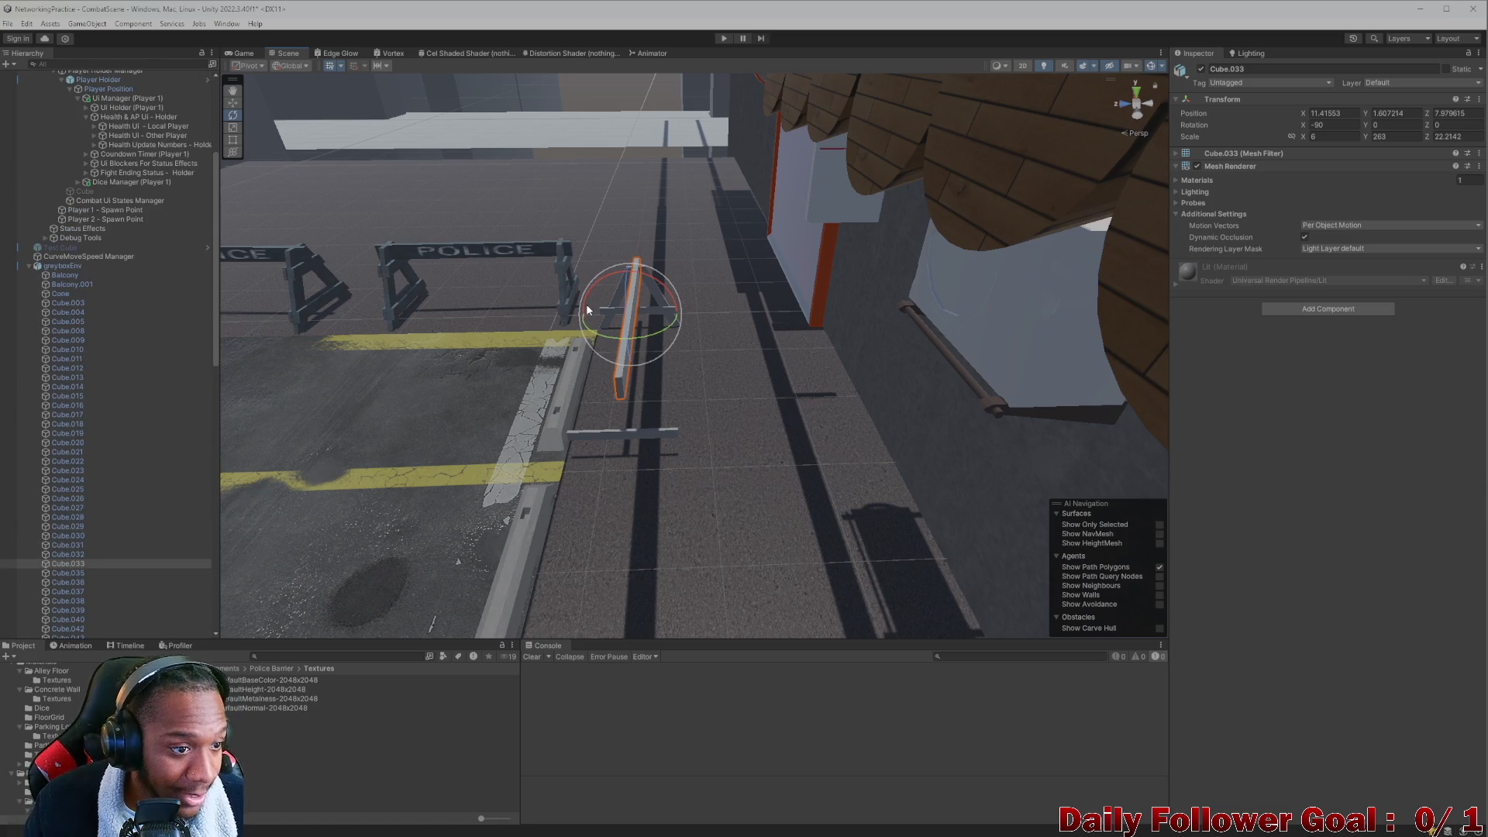
pyautogui.press('Delete')
pyautogui.click(629, 287)
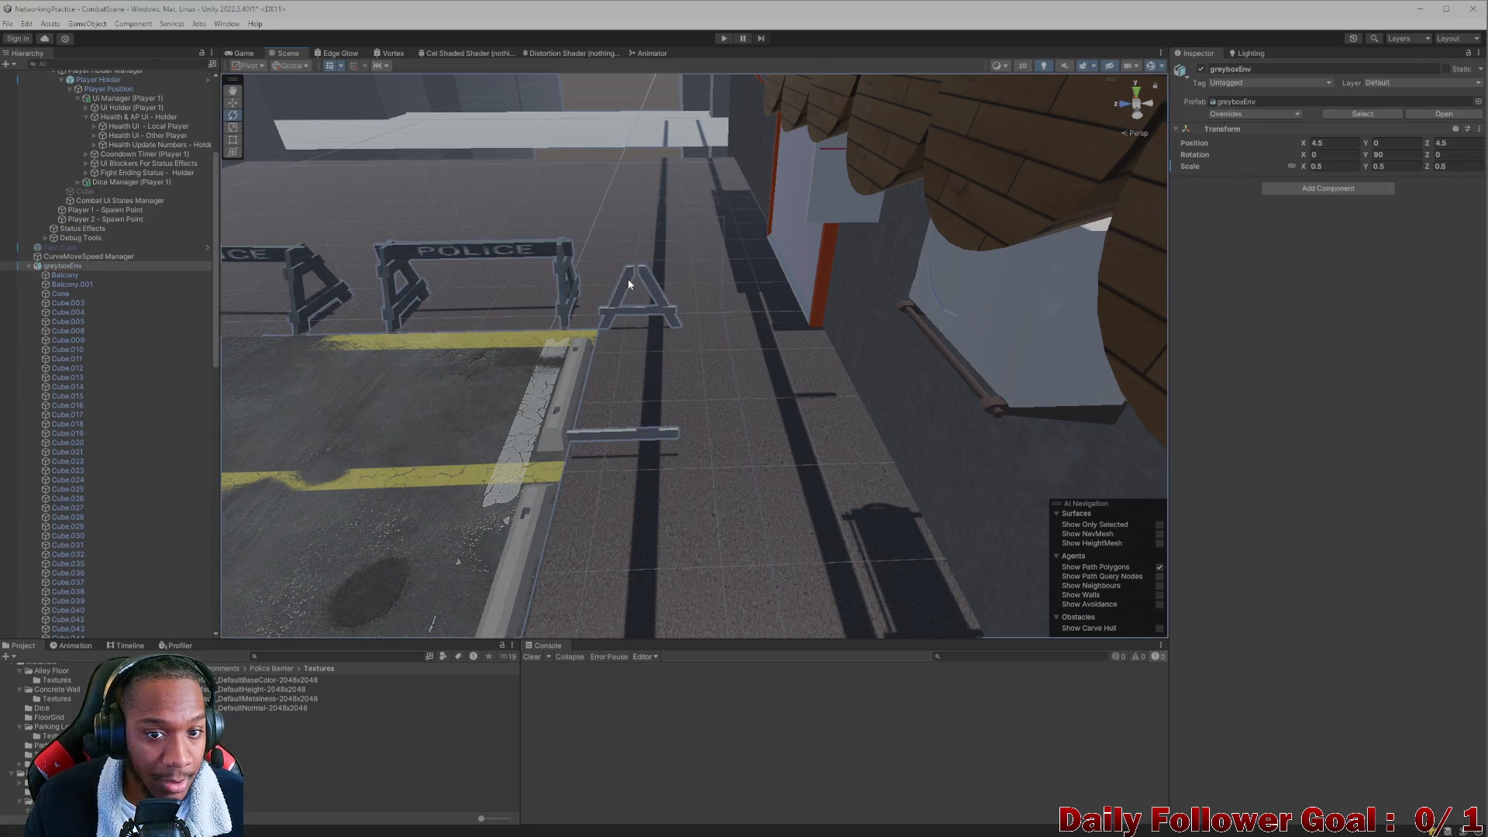
pyautogui.press('Delete')
pyautogui.click(646, 308)
pyautogui.click(645, 310)
pyautogui.press('Delete')
pyautogui.click(633, 431)
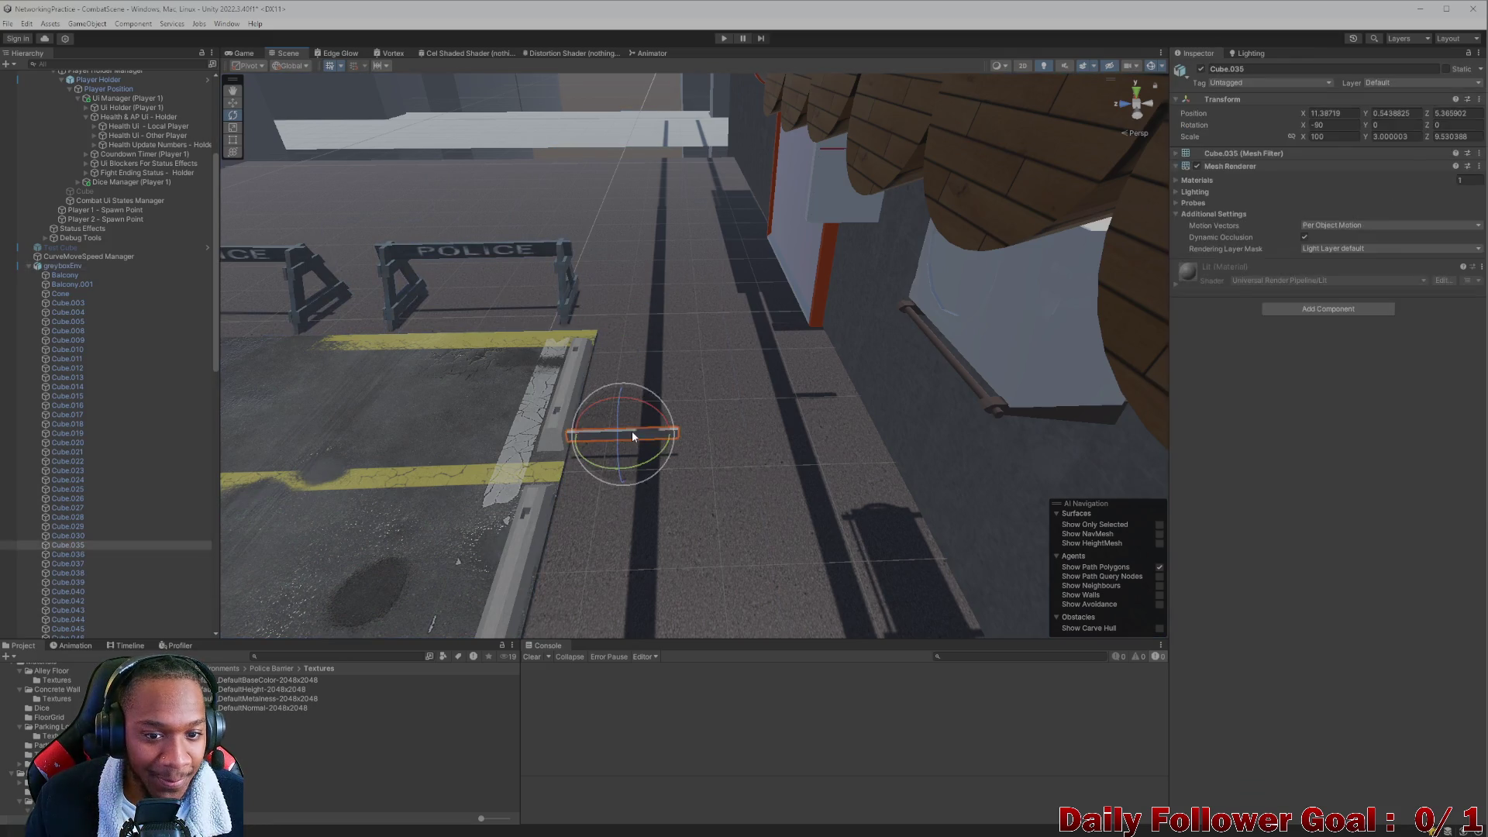
pyautogui.press('Delete')
pyautogui.click(500, 252)
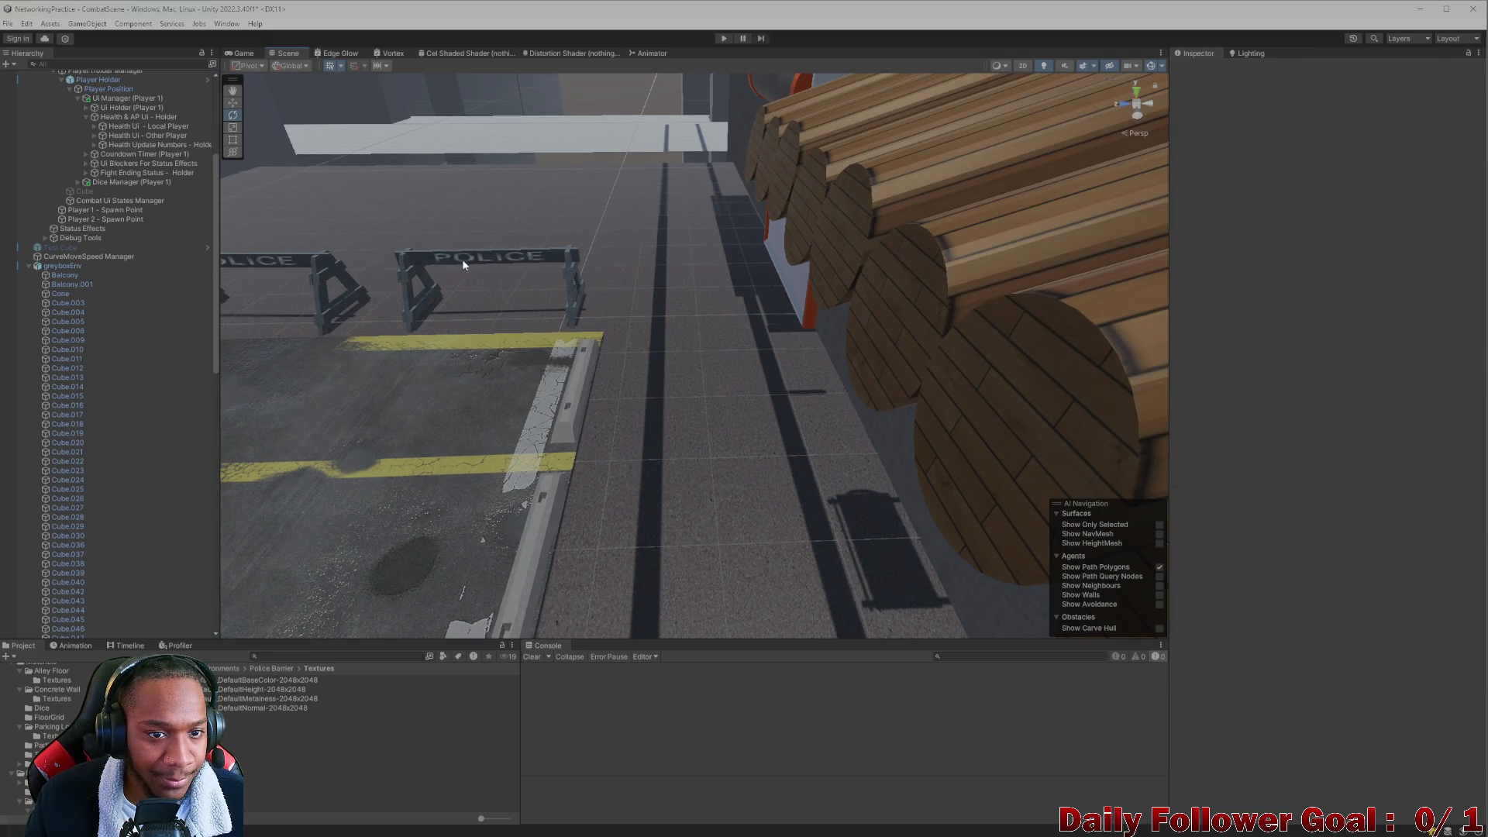
pyautogui.moveTo(432, 257); pyautogui.dragTo(564, 276, button='middle')
pyautogui.click(565, 276)
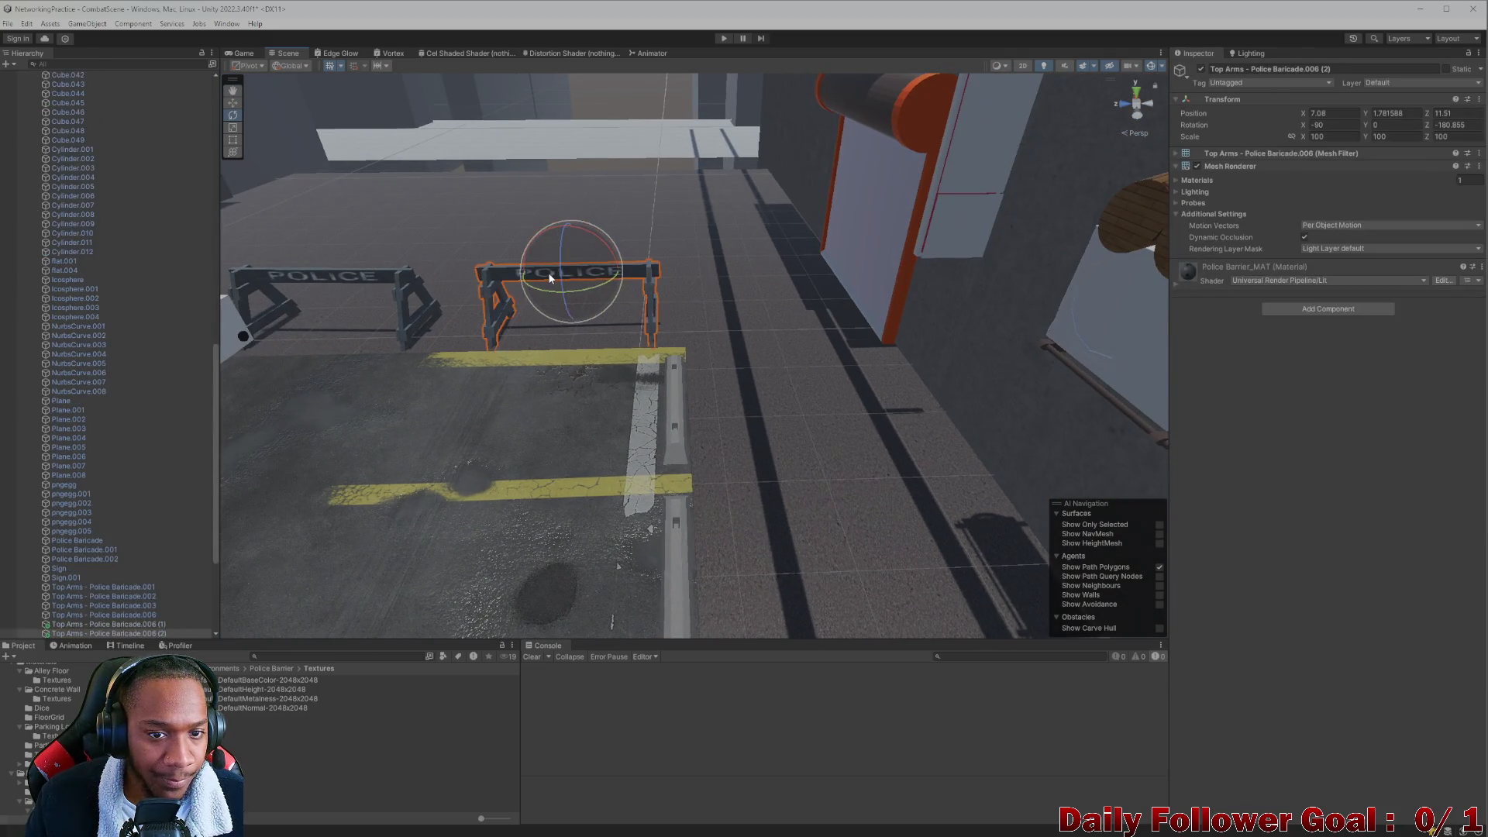
pyautogui.scroll(-5, 106, 536)
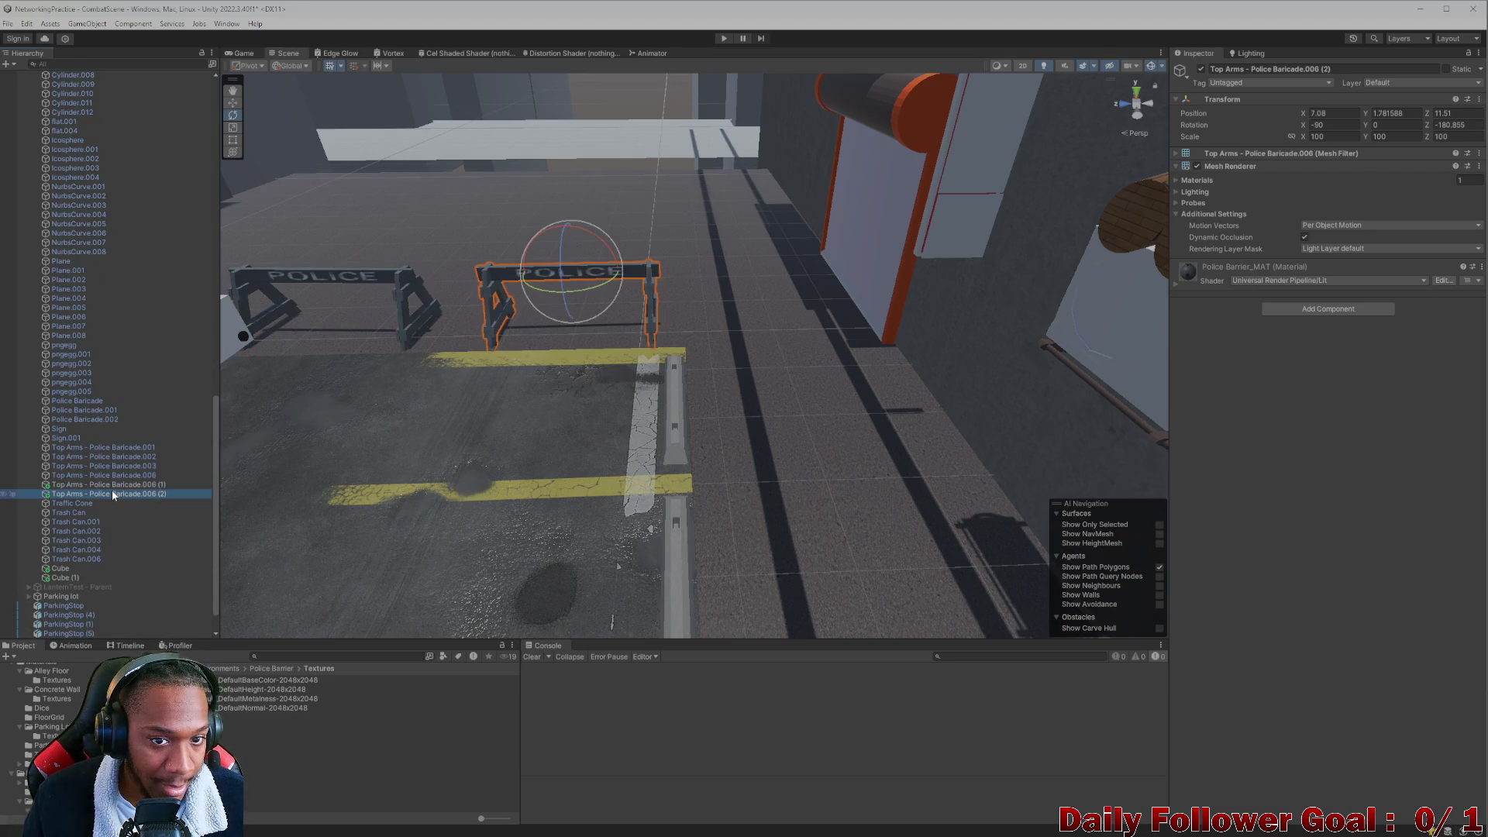
pyautogui.hotkey('ctrl', 'd')
pyautogui.press('w')
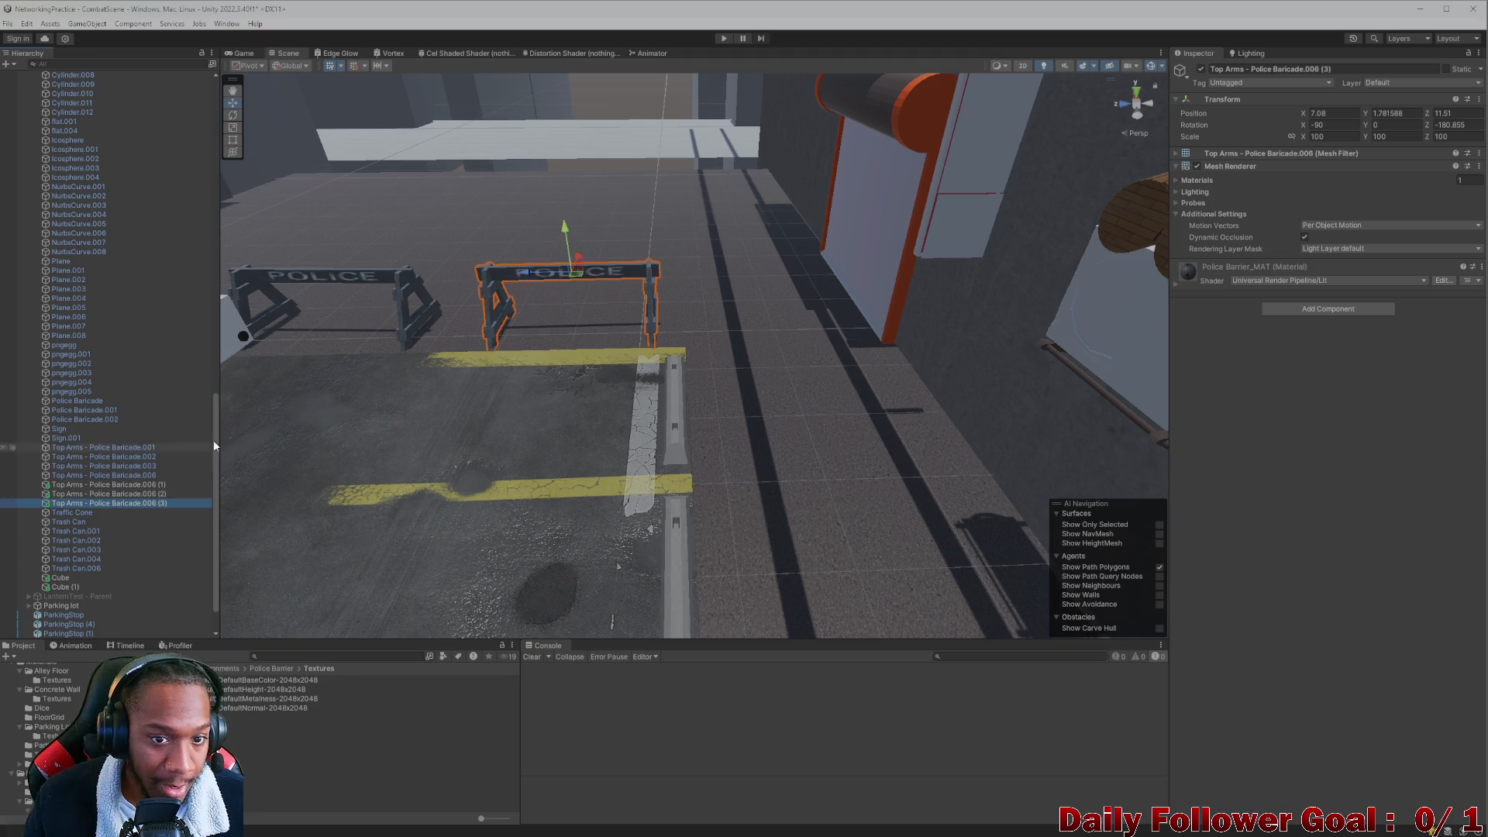
pyautogui.moveTo(522, 277); pyautogui.dragTo(738, 313)
pyautogui.moveTo(769, 258); pyautogui.dragTo(774, 316)
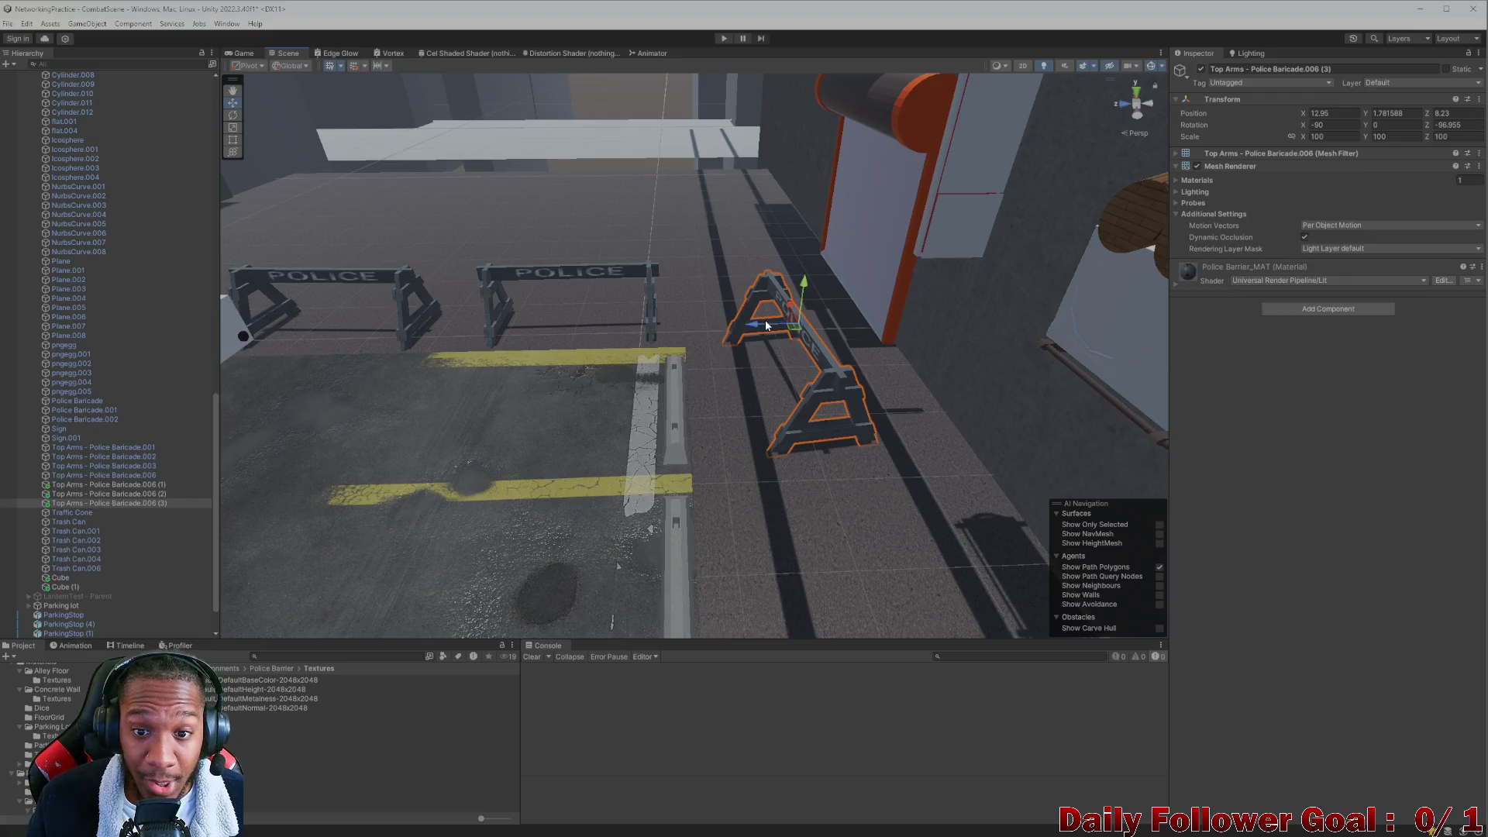
pyautogui.moveTo(760, 328); pyautogui.dragTo(710, 336)
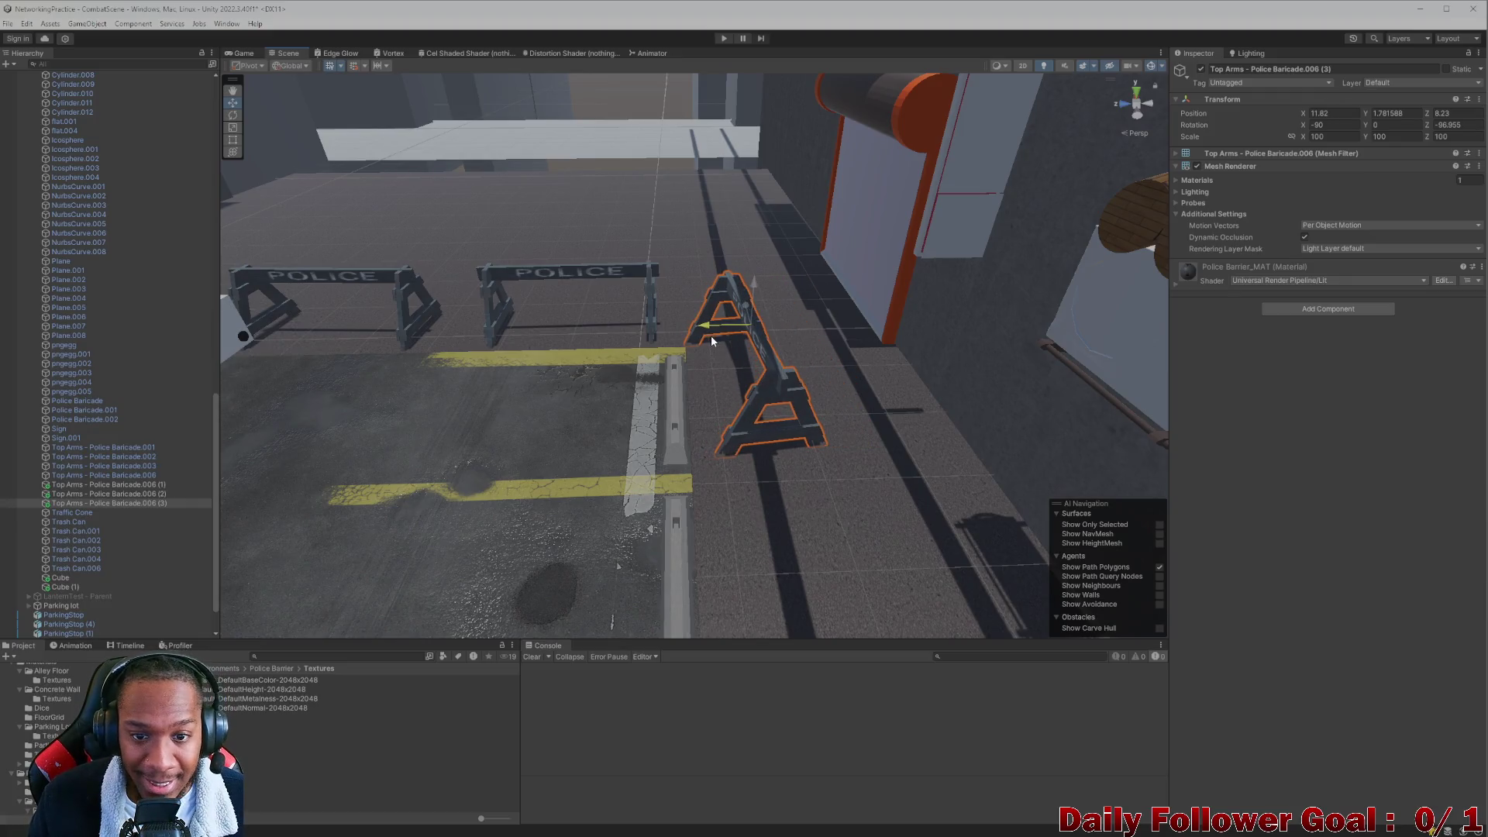
pyautogui.moveTo(605, 388)
pyautogui.mouseDown(button='right')
pyautogui.moveTo(564, 416)
pyautogui.moveTo(811, 271)
pyautogui.mouseUp(button='right')
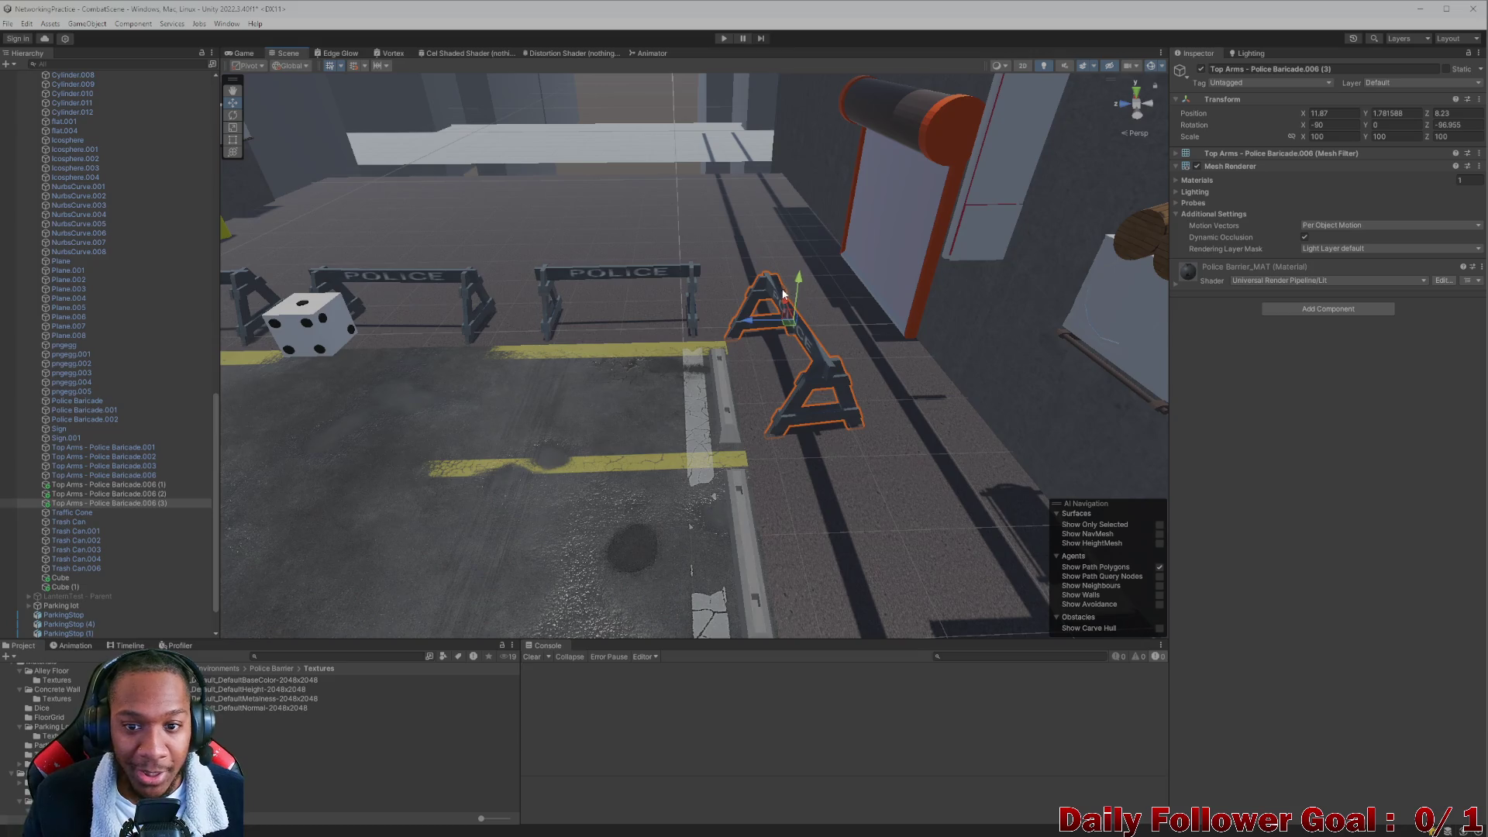
pyautogui.moveTo(783, 293); pyautogui.dragTo(780, 314)
pyautogui.scroll(-1, 638, 355)
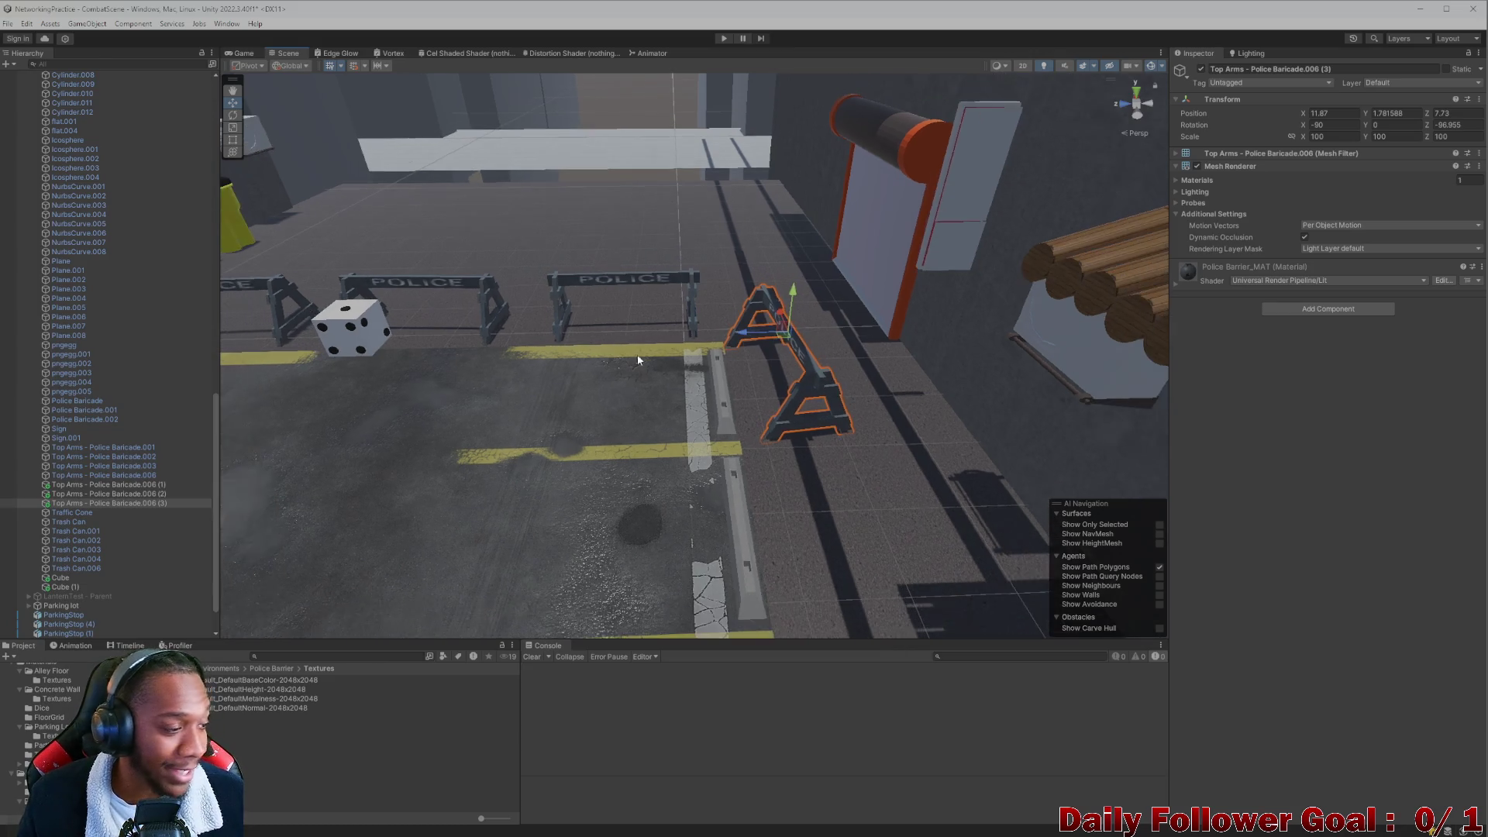
pyautogui.moveTo(639, 360); pyautogui.dragTo(696, 374, button='middle')
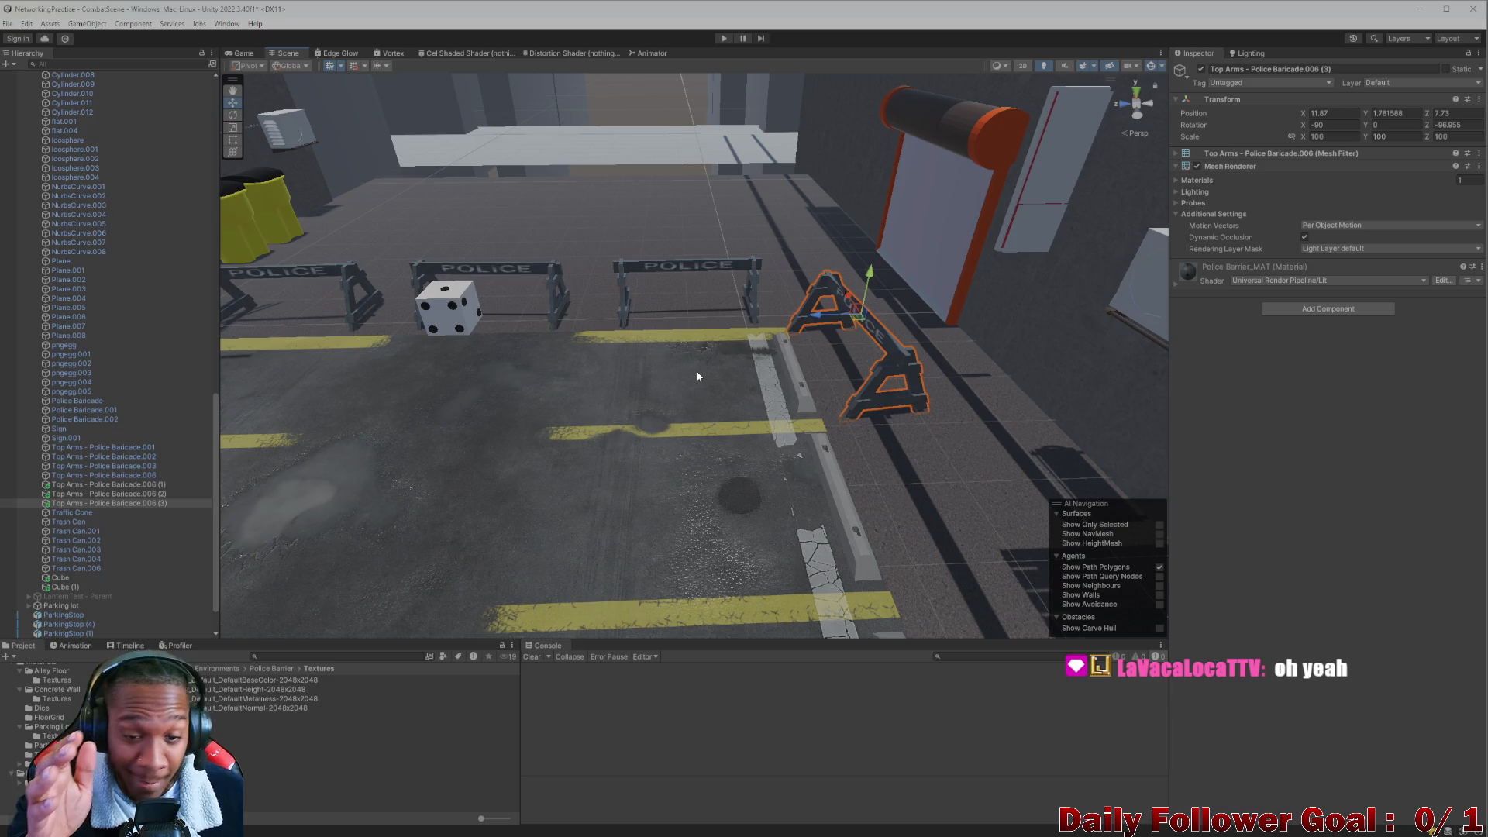
pyautogui.moveTo(675, 346); pyautogui.dragTo(584, 411, button='right')
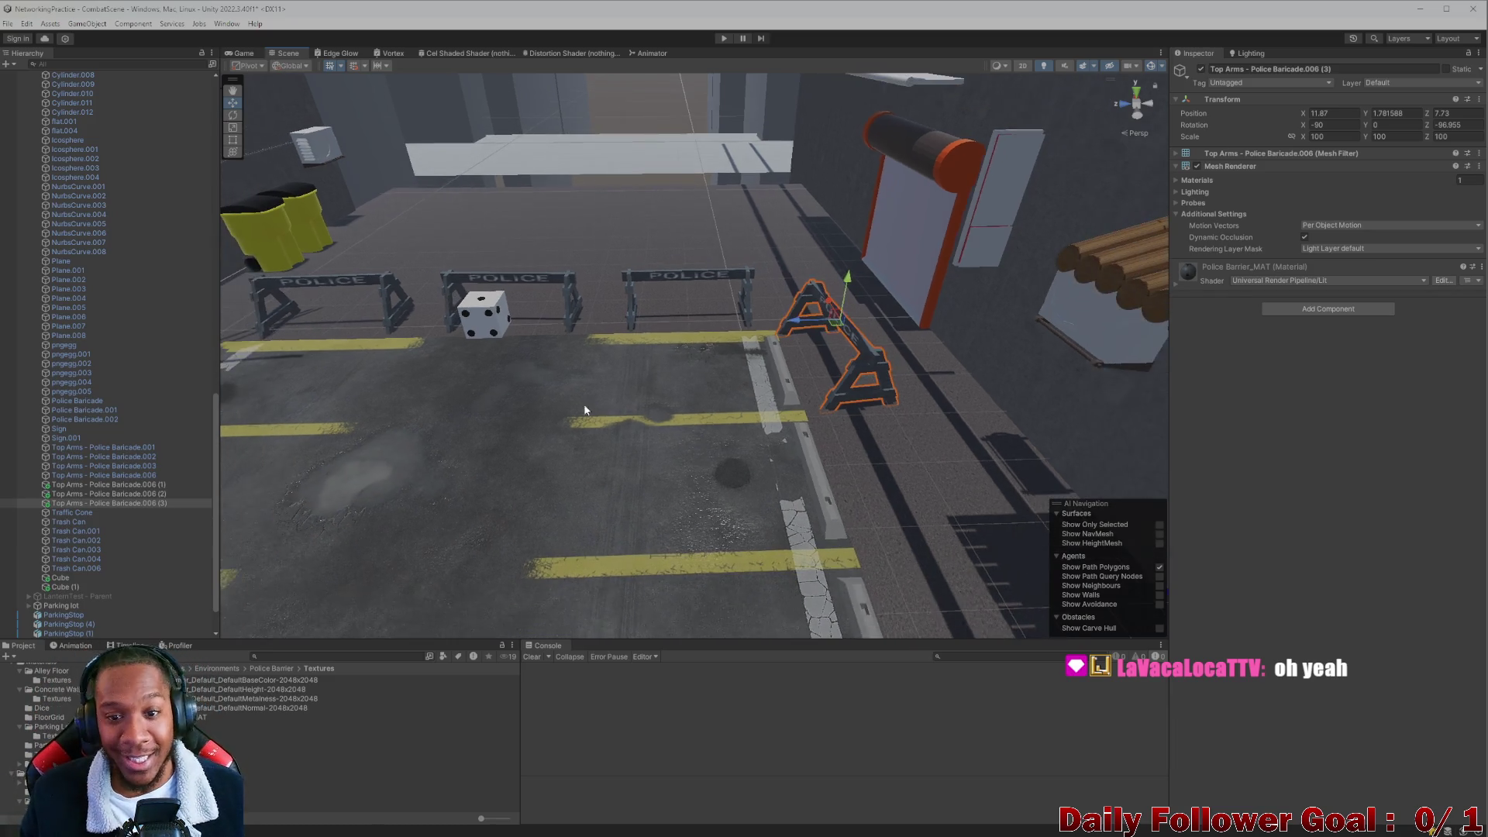
pyautogui.moveTo(584, 411); pyautogui.dragTo(708, 417, button='middle')
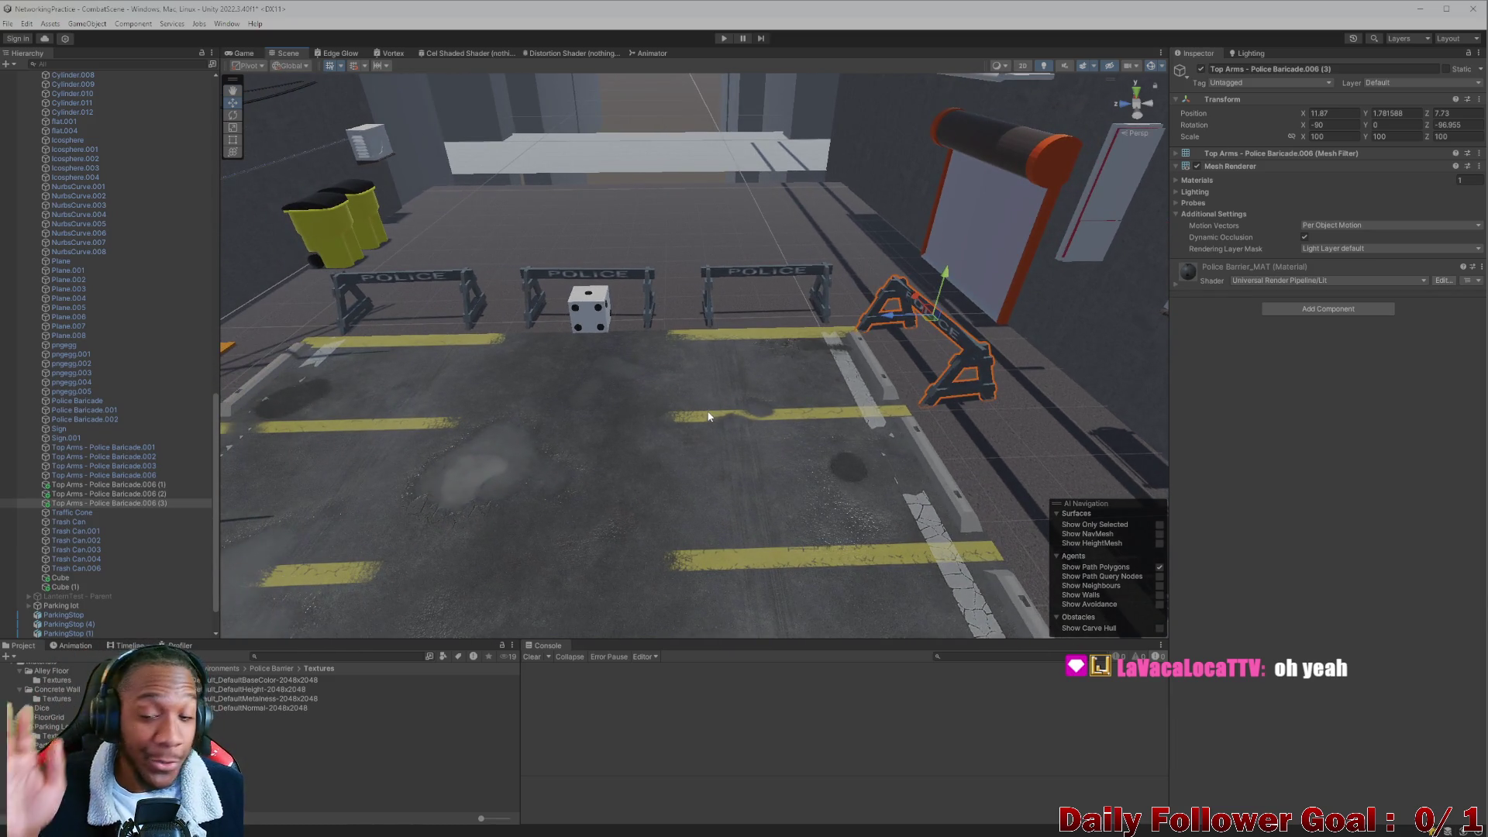
pyautogui.scroll(-2, 697, 418)
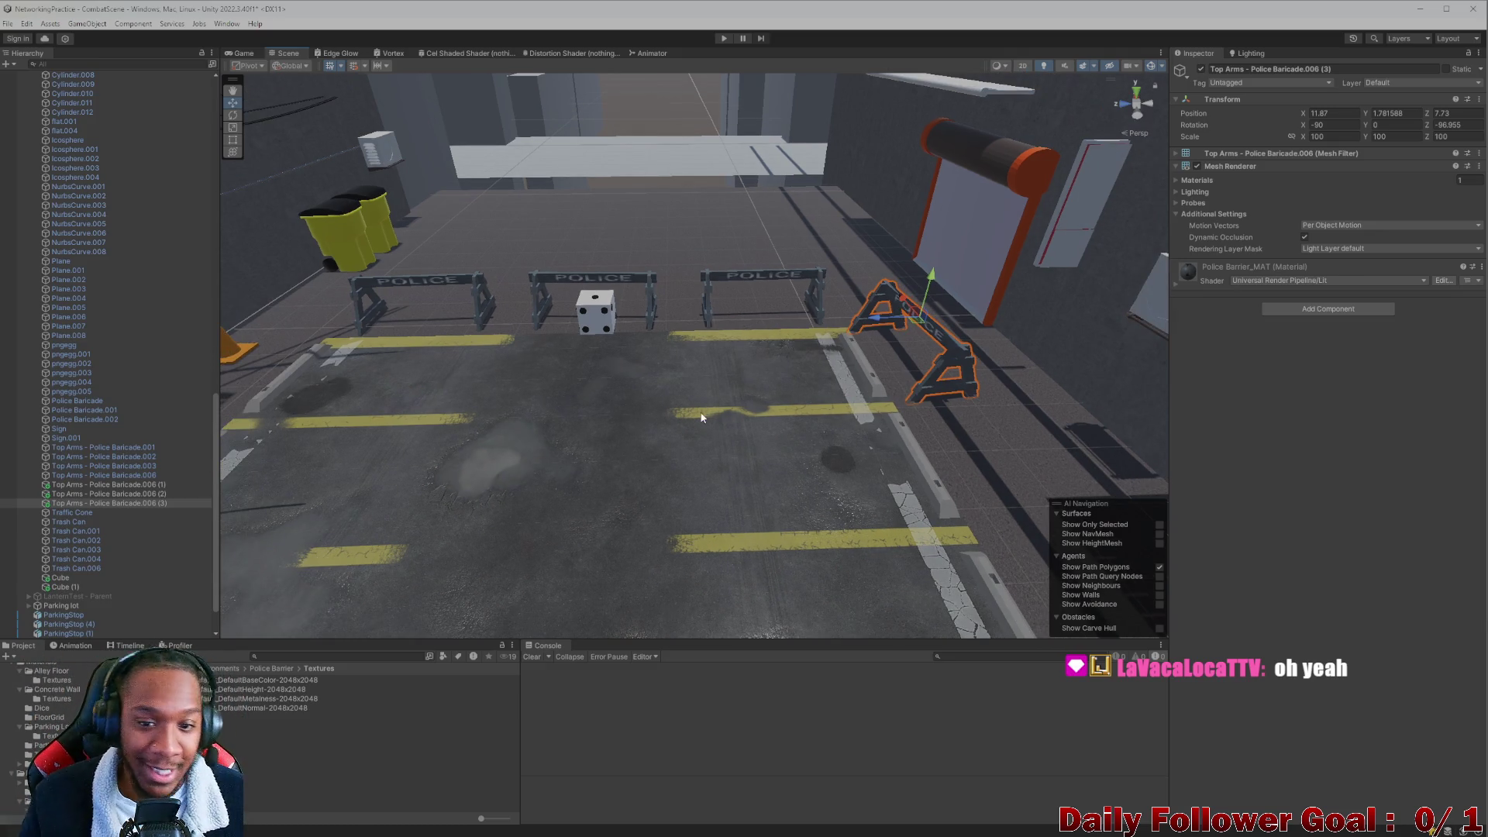
pyautogui.moveTo(454, 497)
pyautogui.mouseDown(button='right')
pyautogui.moveTo(699, 459)
pyautogui.moveTo(339, 402)
pyautogui.moveTo(248, 432)
pyautogui.moveTo(456, 507)
pyautogui.moveTo(276, 458)
pyautogui.moveTo(641, 412)
pyautogui.moveTo(605, 409)
pyautogui.moveTo(687, 369)
pyautogui.moveTo(646, 403)
pyautogui.moveTo(677, 355)
pyautogui.mouseUp(button='right')
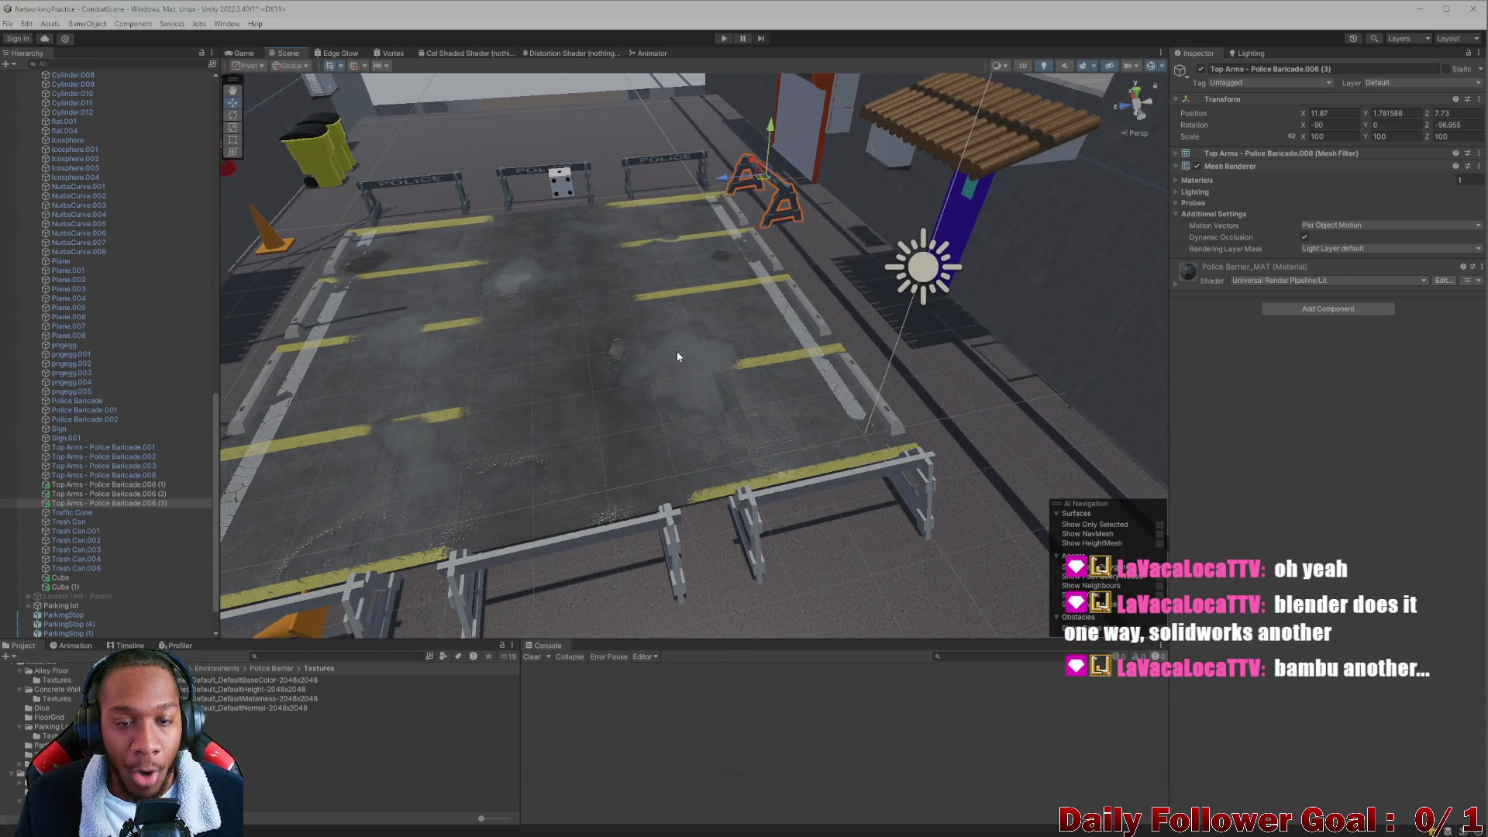
pyautogui.moveTo(677, 356)
pyautogui.mouseDown(button='right')
pyautogui.moveTo(667, 341)
pyautogui.moveTo(388, 318)
pyautogui.moveTo(566, 256)
pyautogui.moveTo(593, 183)
pyautogui.moveTo(613, 162)
pyautogui.moveTo(616, 180)
pyautogui.mouseUp(button='right')
# Select the three near-edge barricades and slide them back along Z.
pyautogui.click(596, 152)
pyautogui.keyDown('shift'); pyautogui.click(618, 186); pyautogui.keyUp('shift')
pyautogui.keyDown('shift'); pyautogui.click(744, 169); pyautogui.keyUp('shift')
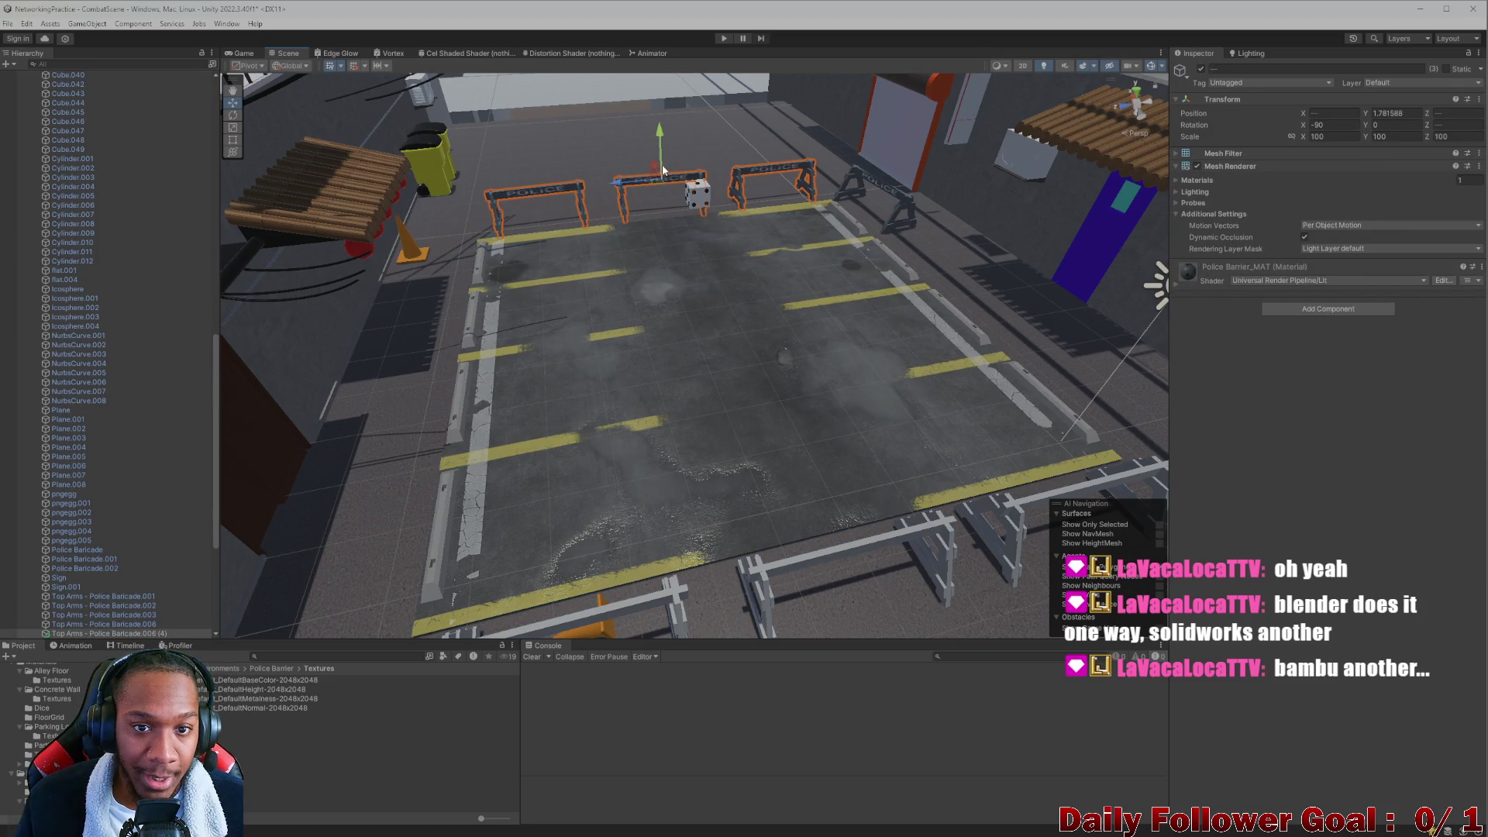
pyautogui.click(777, 542)
pyautogui.moveTo(775, 536); pyautogui.dragTo(788, 574)
# Delete the Top Arms from the left, middle and right barricades.
pyautogui.scroll(-3, 815, 420)
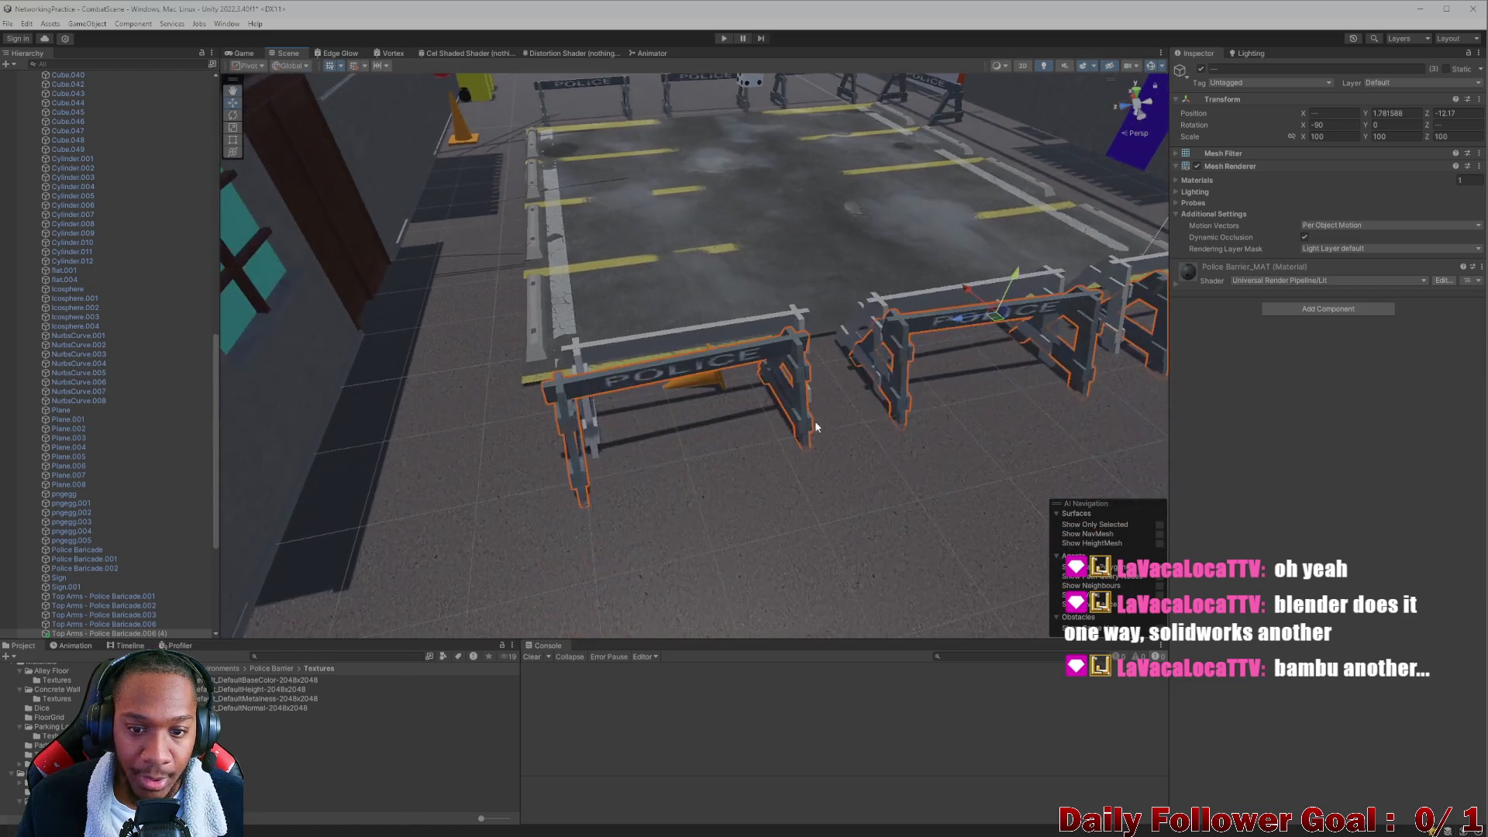
pyautogui.scroll(-3, 648, 388)
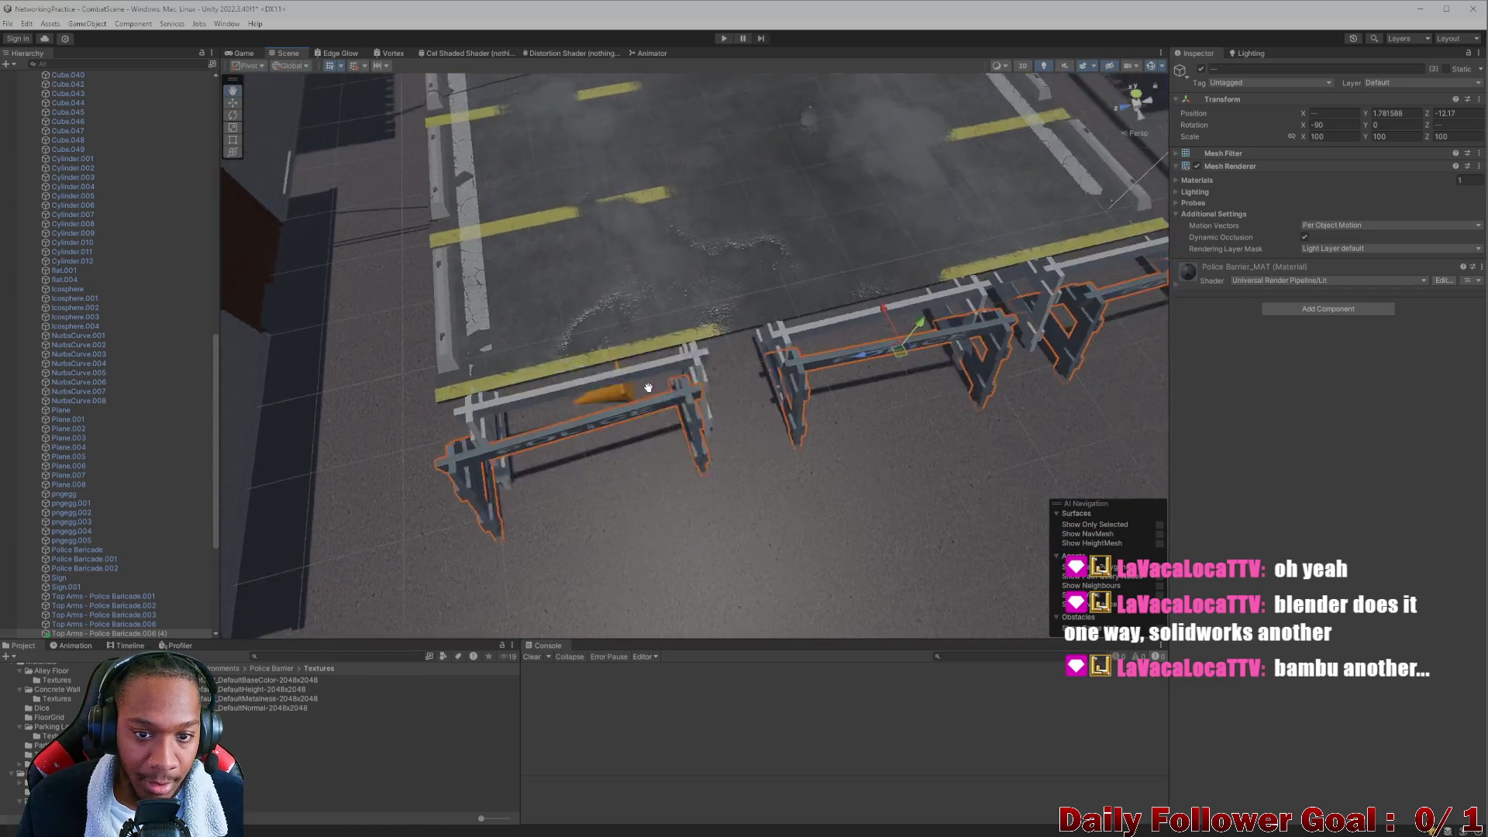
pyautogui.moveTo(648, 388); pyautogui.dragTo(630, 390, button='middle')
pyautogui.click(630, 390)
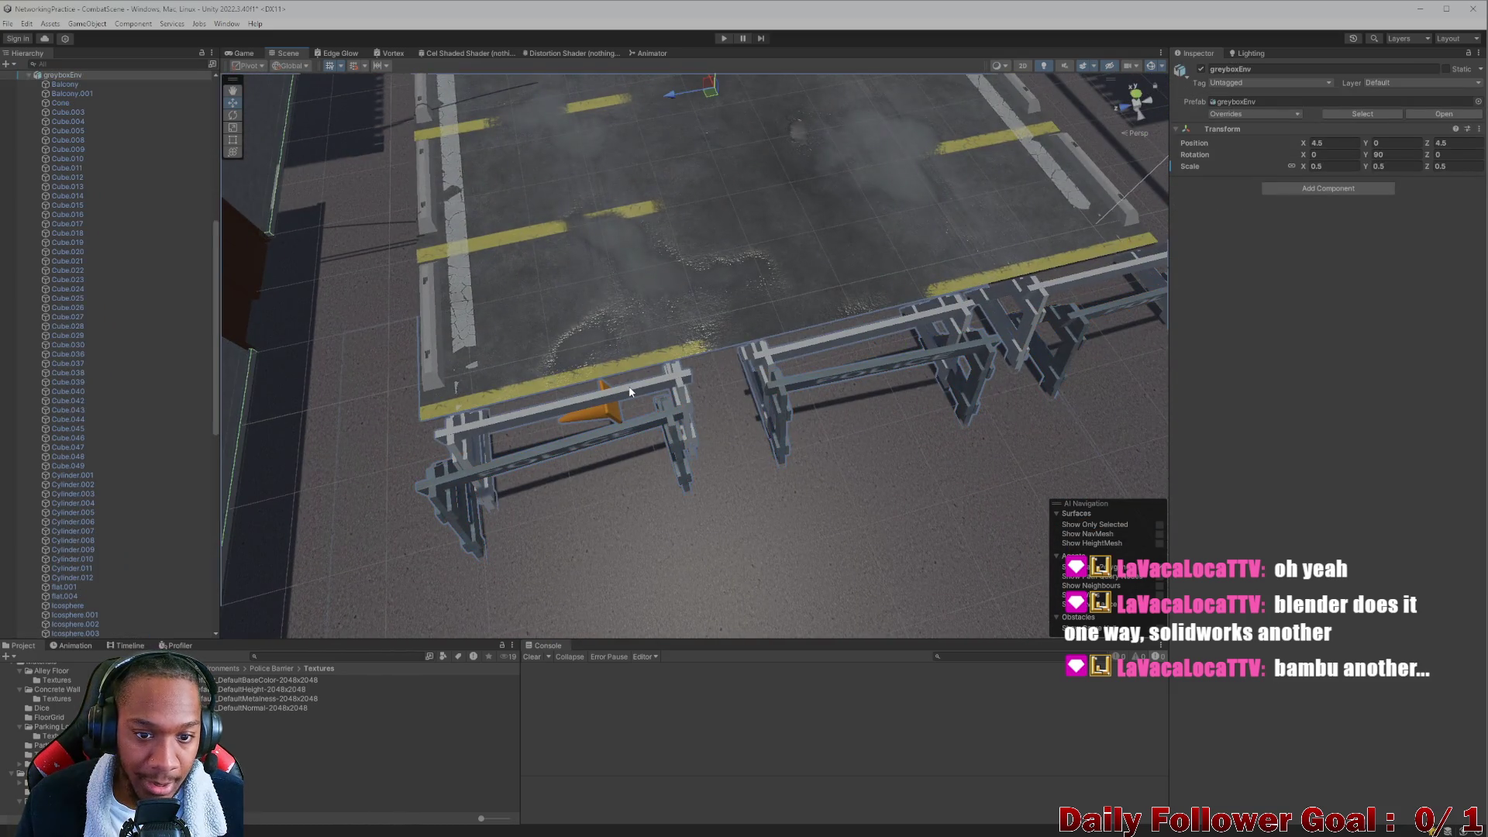
pyautogui.press('Delete')
pyautogui.click(853, 329)
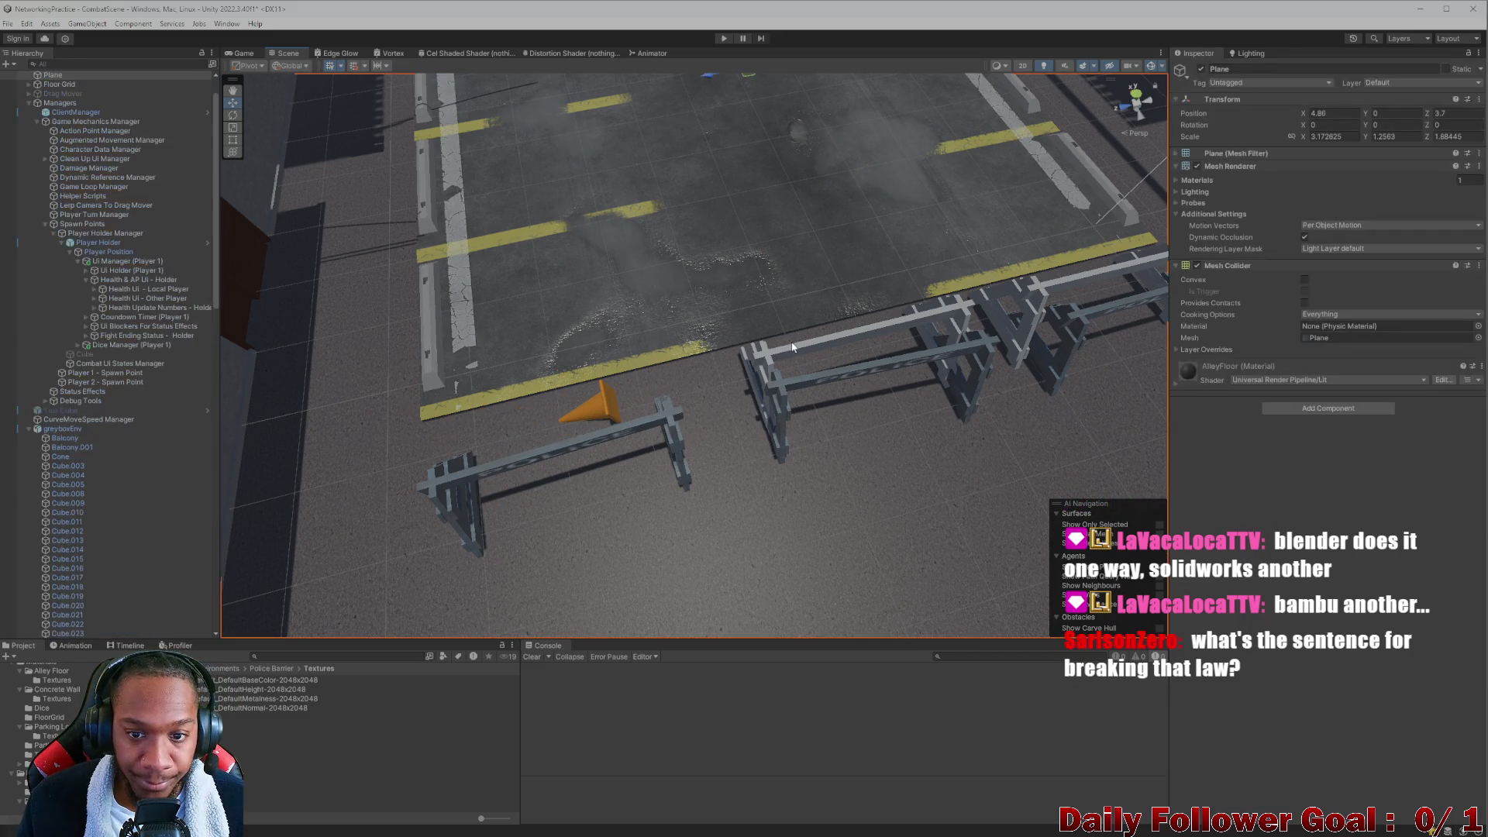
pyautogui.press('Delete')
pyautogui.click(1017, 289)
pyautogui.press('Delete')
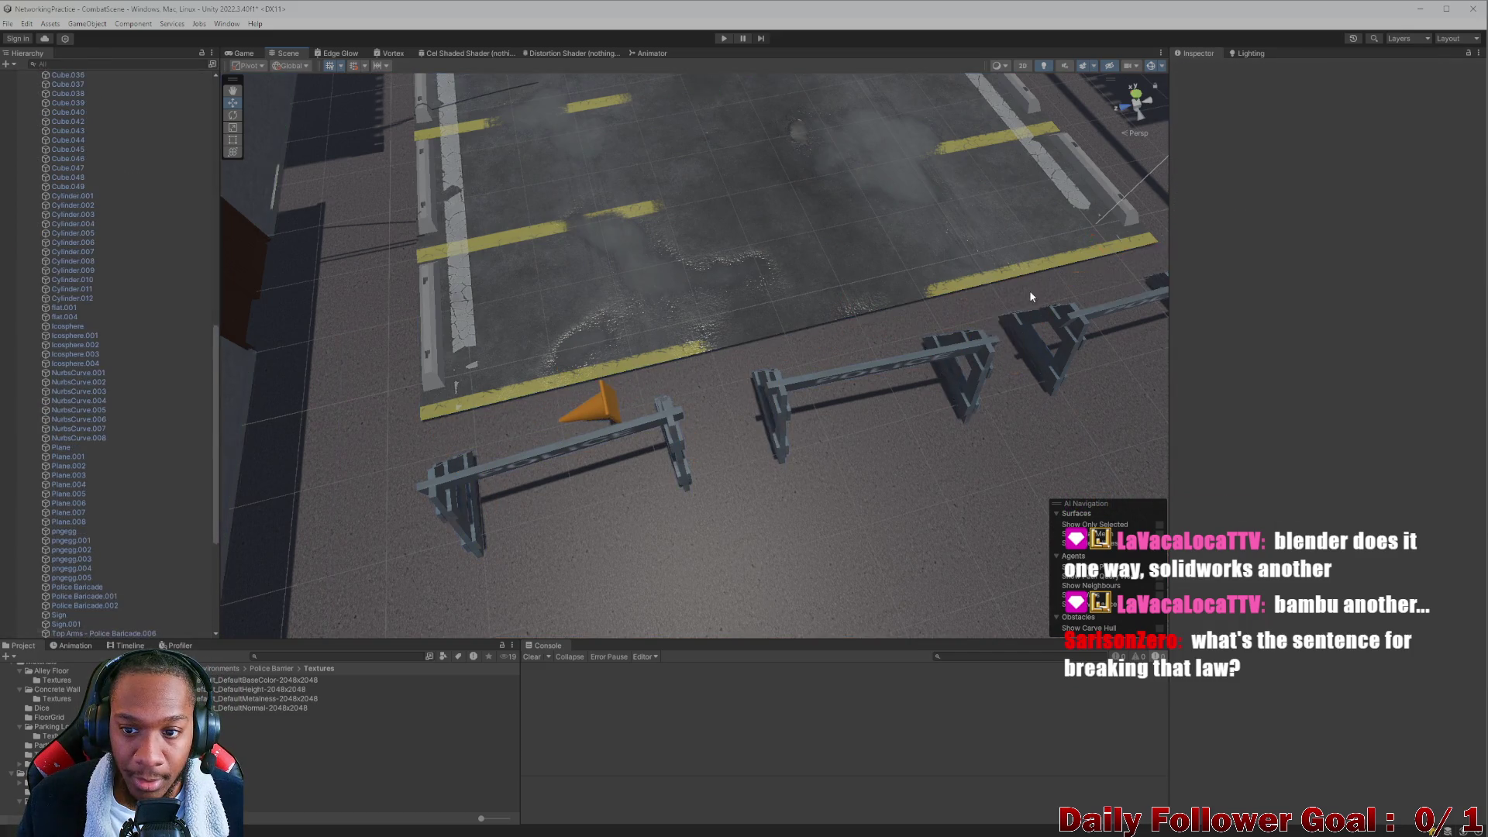
# Rotate the three armless barricades into line and raise them upward into place.
pyautogui.click(671, 422)
pyautogui.keyDown('shift'); pyautogui.click(983, 347); pyautogui.keyUp('shift')
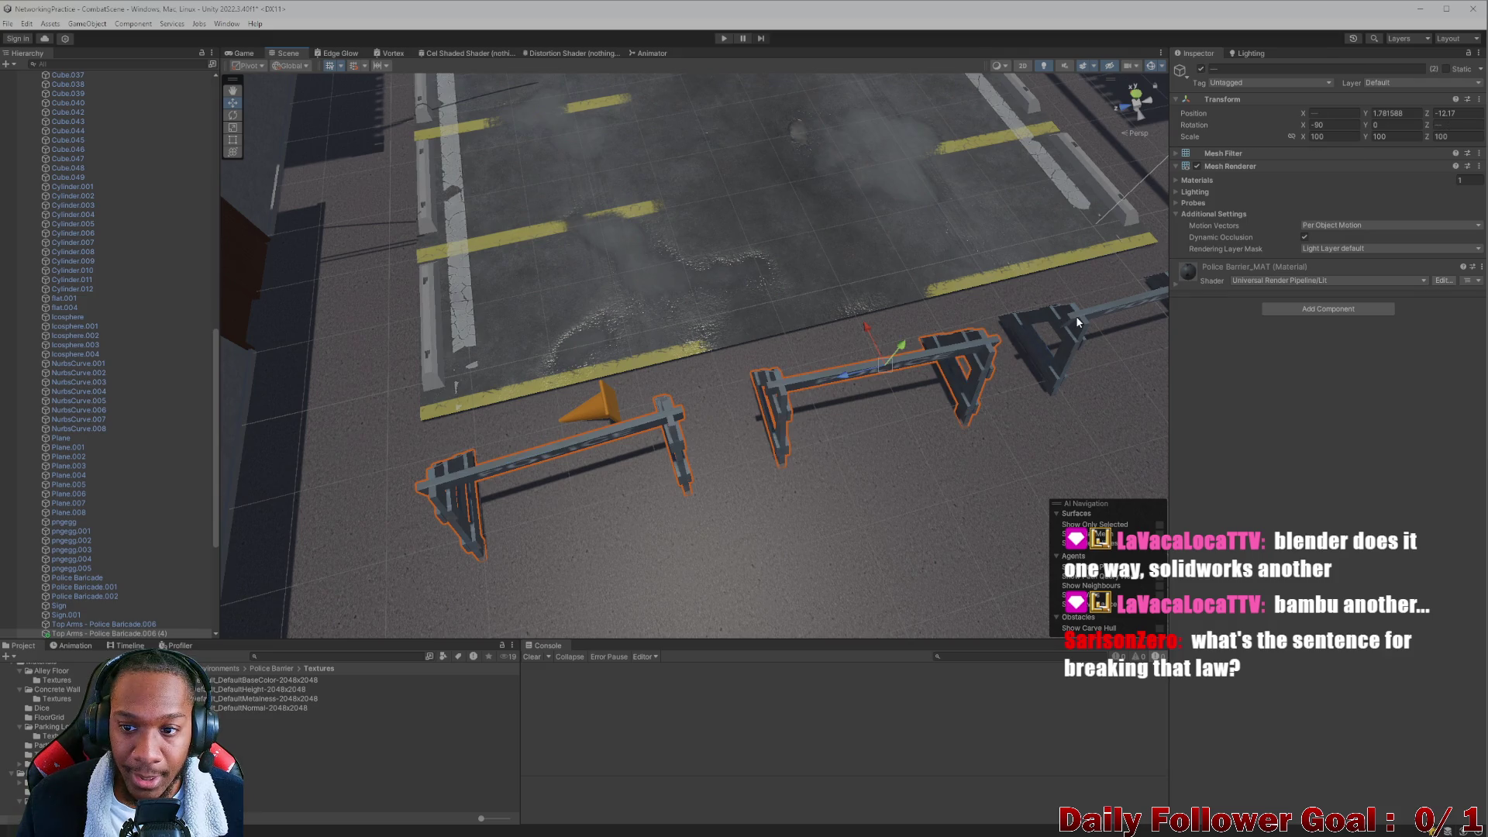
pyautogui.keyDown('shift'); pyautogui.click(1076, 314); pyautogui.keyUp('shift')
pyautogui.press('f')
pyautogui.press('e')
pyautogui.moveTo(930, 384)
pyautogui.mouseDown()
pyautogui.moveTo(1151, 407)
pyautogui.moveTo(1370, 399)
pyautogui.moveTo(1300, 408)
pyautogui.moveTo(1337, 399)
pyautogui.mouseUp()
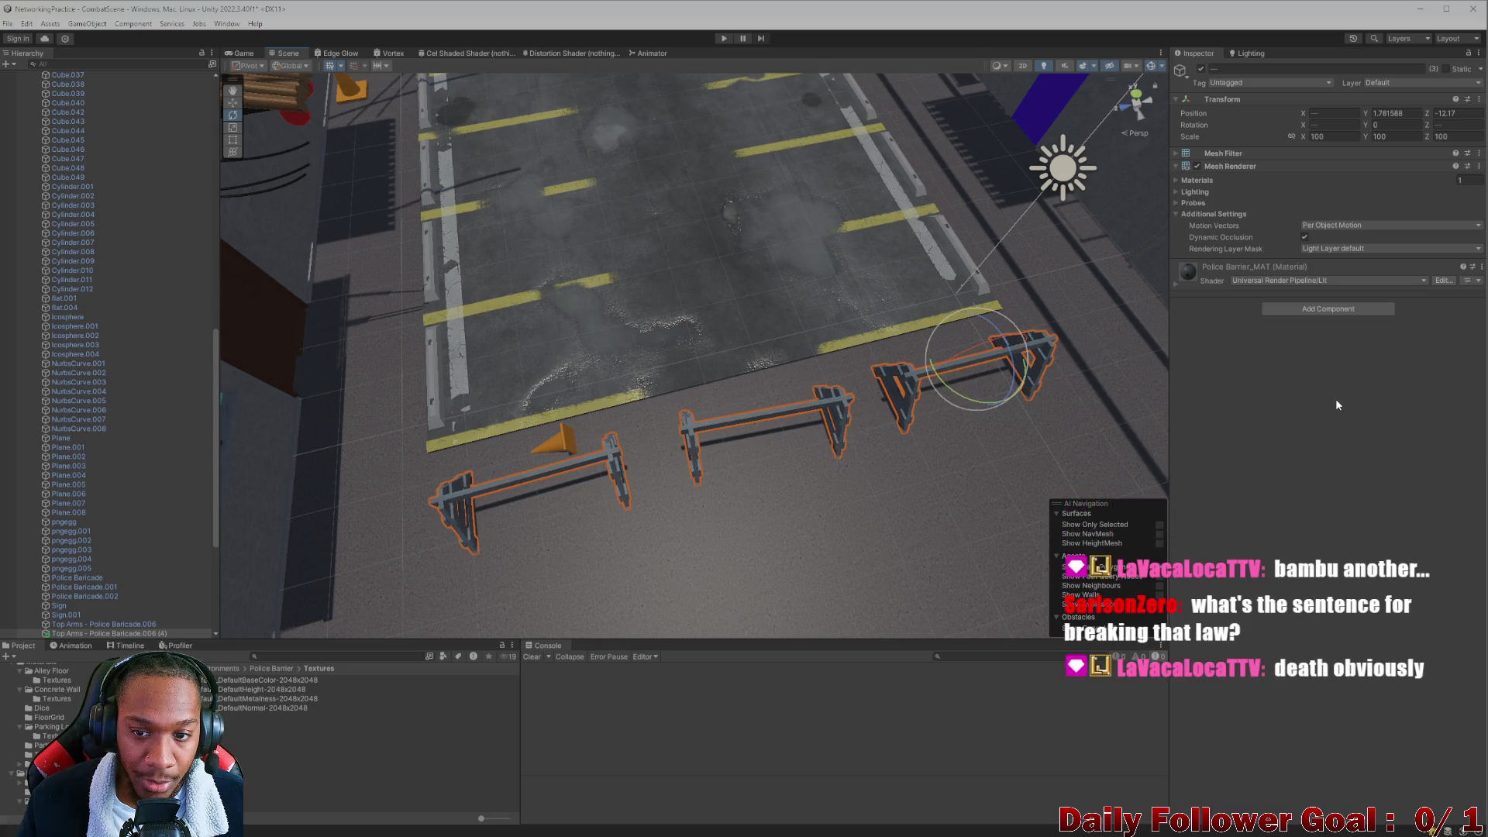
pyautogui.press('f')
pyautogui.press('w')
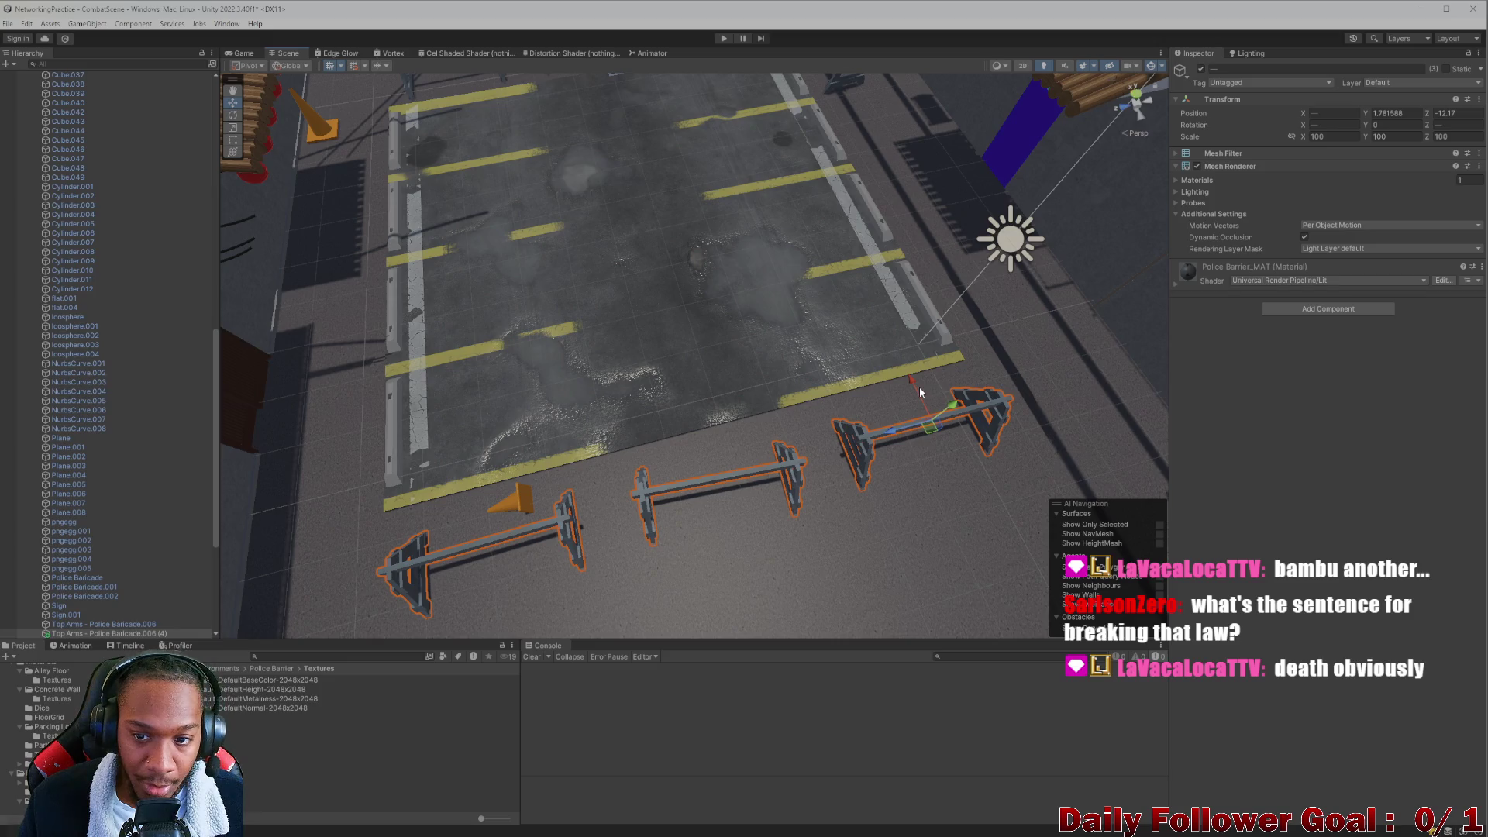
pyautogui.click(910, 381)
pyautogui.hotkey('ctrl', 'z')
pyautogui.moveTo(904, 387); pyautogui.dragTo(899, 356)
# Orbit and zoom over the parking lot to check the repositioned barricades.
pyautogui.scroll(-3, 692, 397)
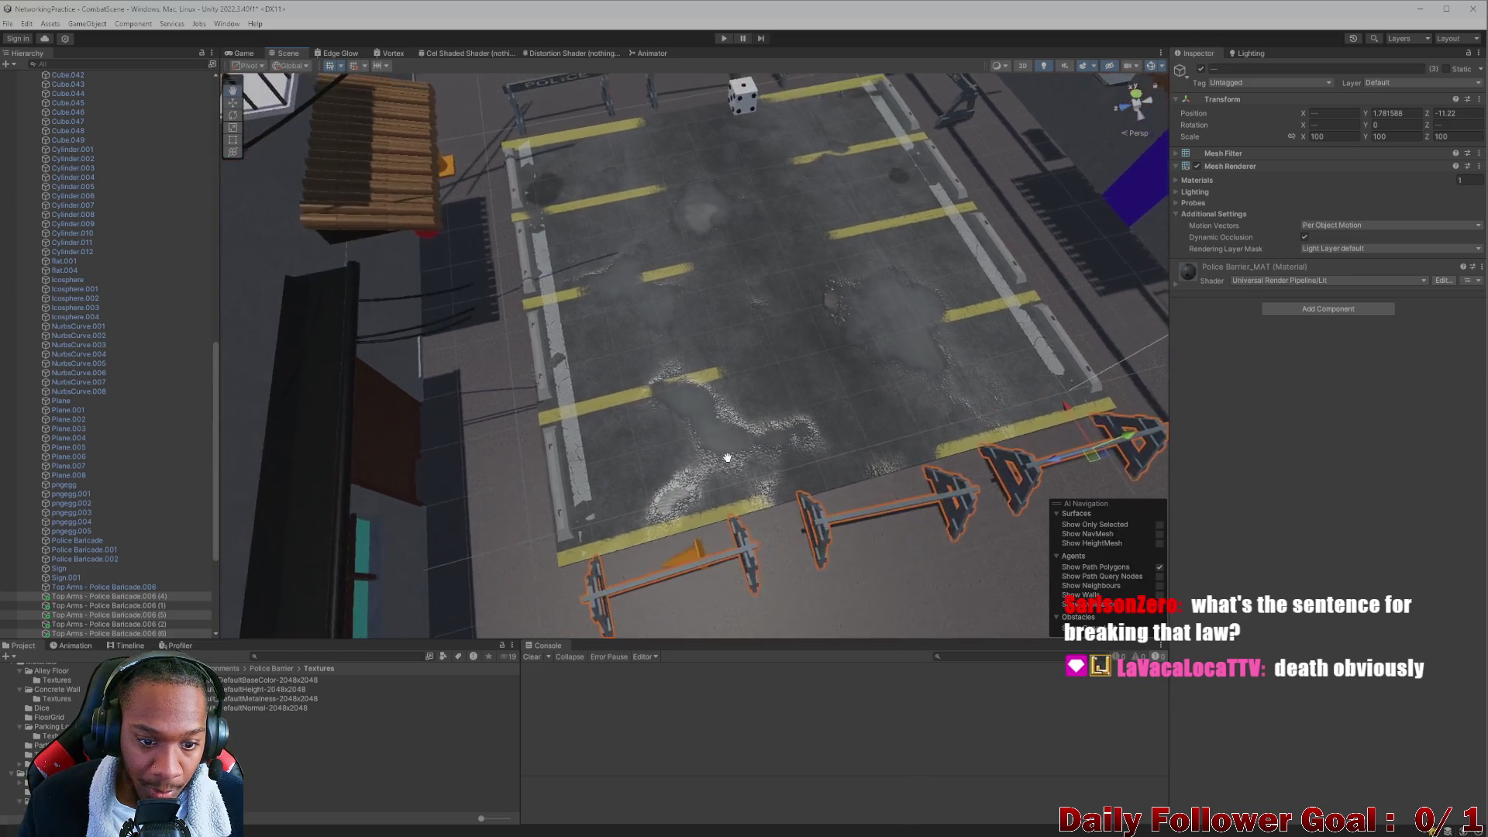
pyautogui.click(714, 488)
pyautogui.moveTo(714, 489)
pyautogui.mouseDown(button='right')
pyautogui.moveTo(955, 496)
pyautogui.moveTo(885, 435)
pyautogui.moveTo(913, 300)
pyautogui.moveTo(964, 239)
pyautogui.moveTo(511, 347)
pyautogui.moveTo(522, 315)
pyautogui.moveTo(514, 325)
pyautogui.moveTo(559, 304)
pyautogui.mouseUp(button='right')
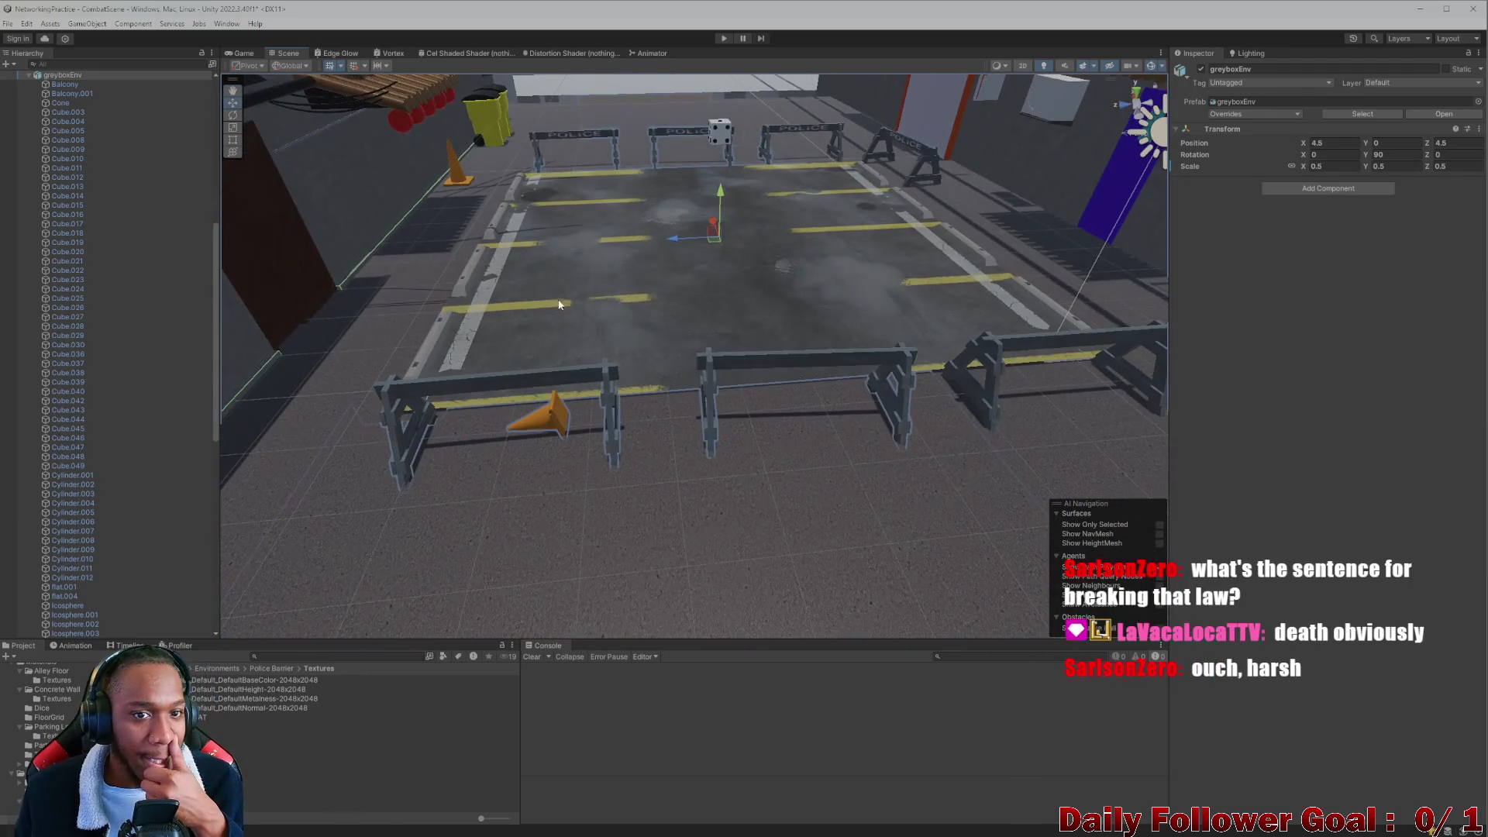
pyautogui.scroll(-5, 628, 488)
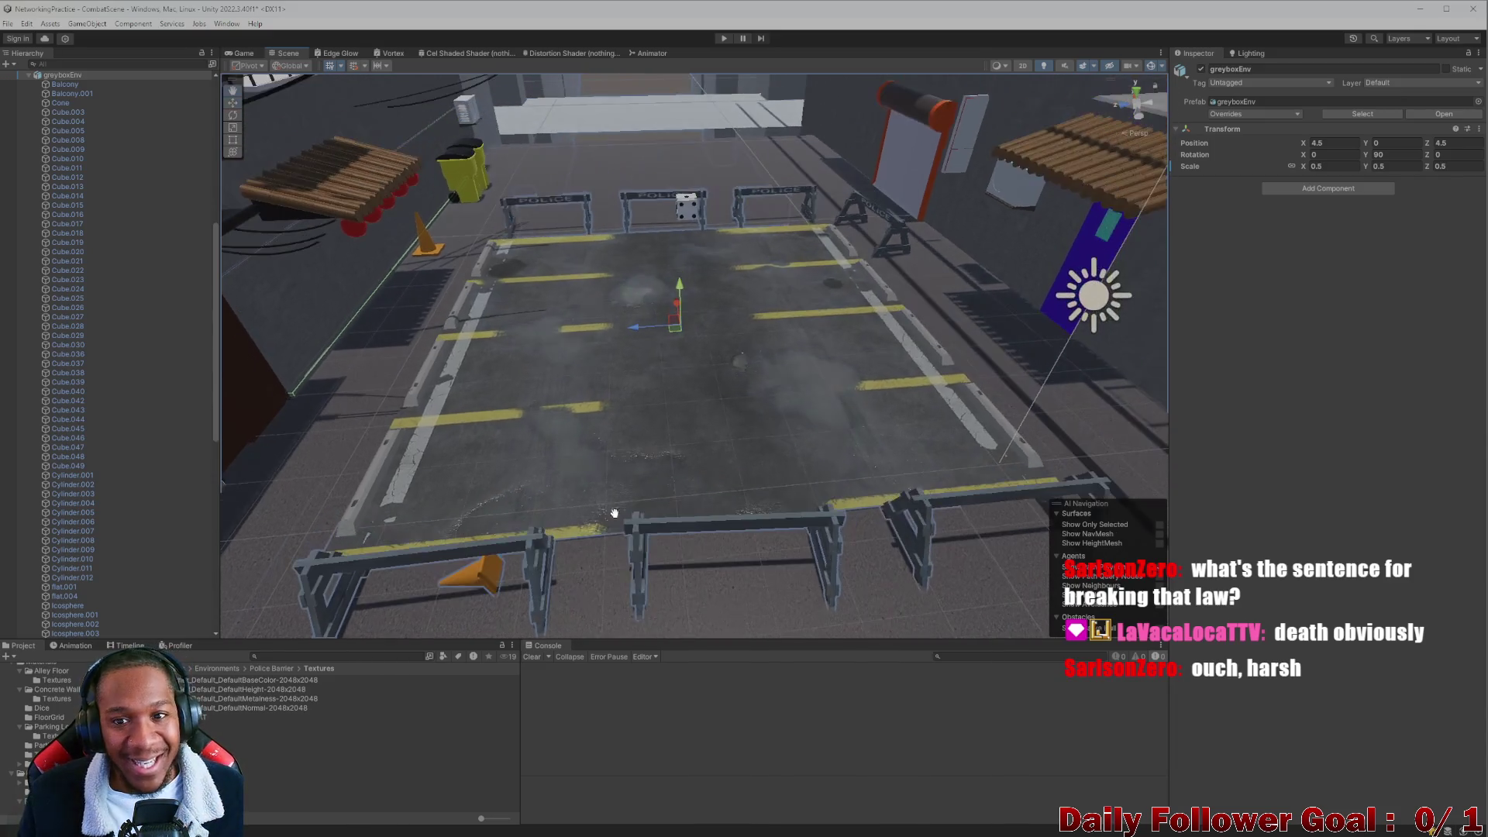
pyautogui.moveTo(615, 515); pyautogui.dragTo(873, 313, button='right')
pyautogui.click(826, 345)
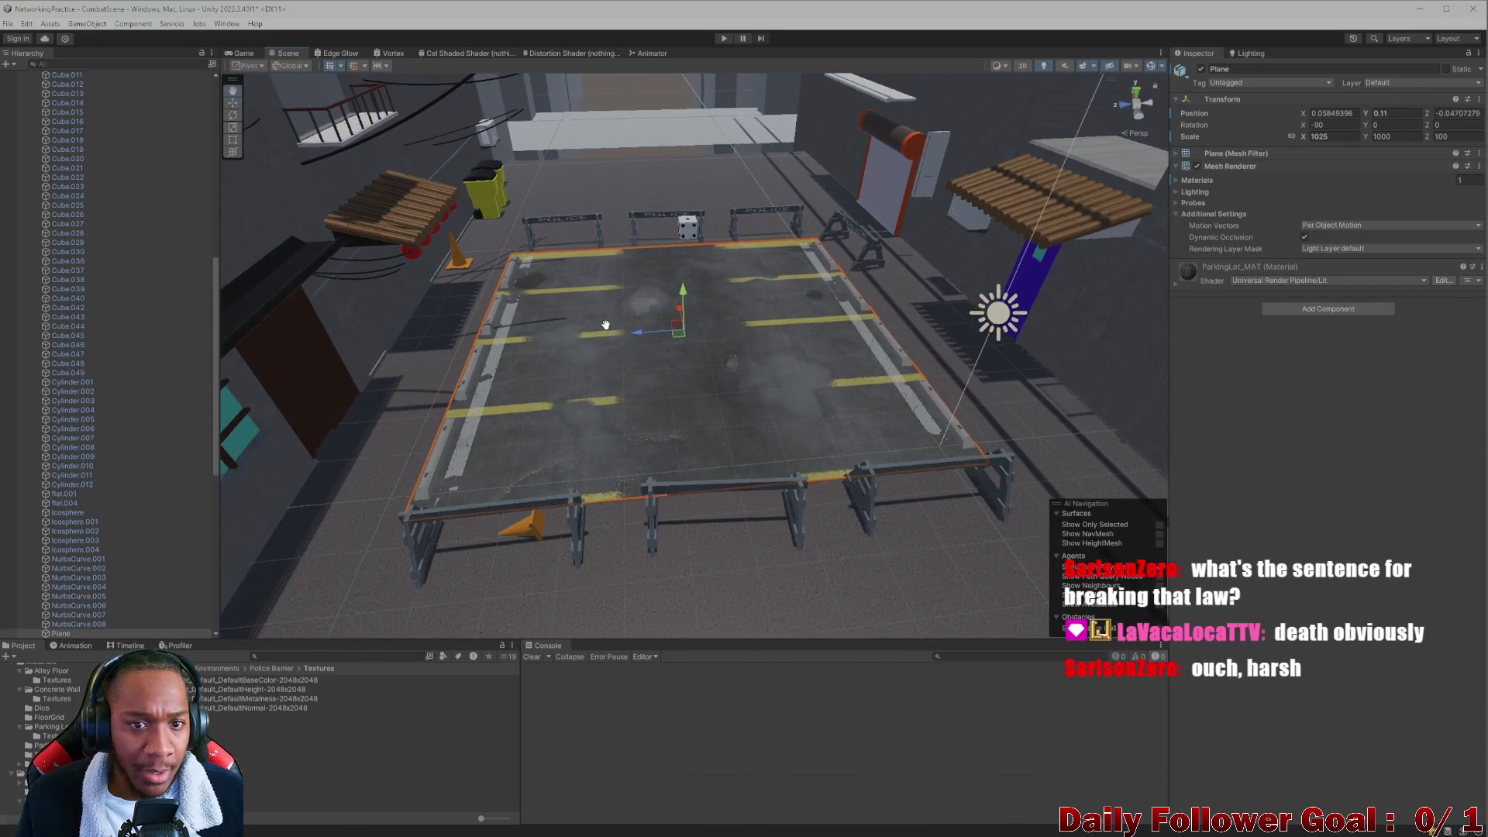
pyautogui.moveTo(606, 325); pyautogui.dragTo(596, 341, button='middle')
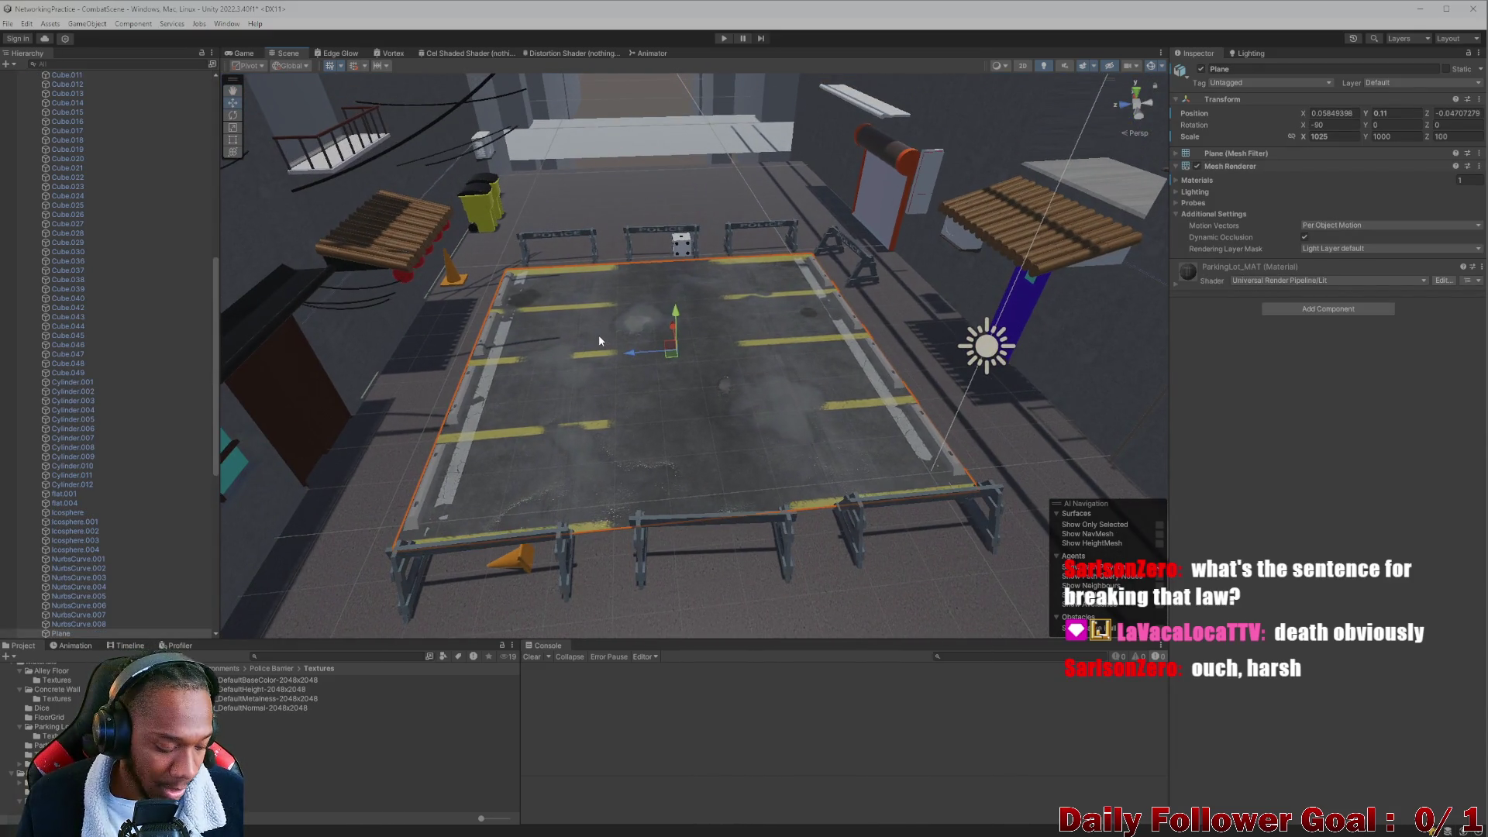
pyautogui.scroll(10, 139, 310)
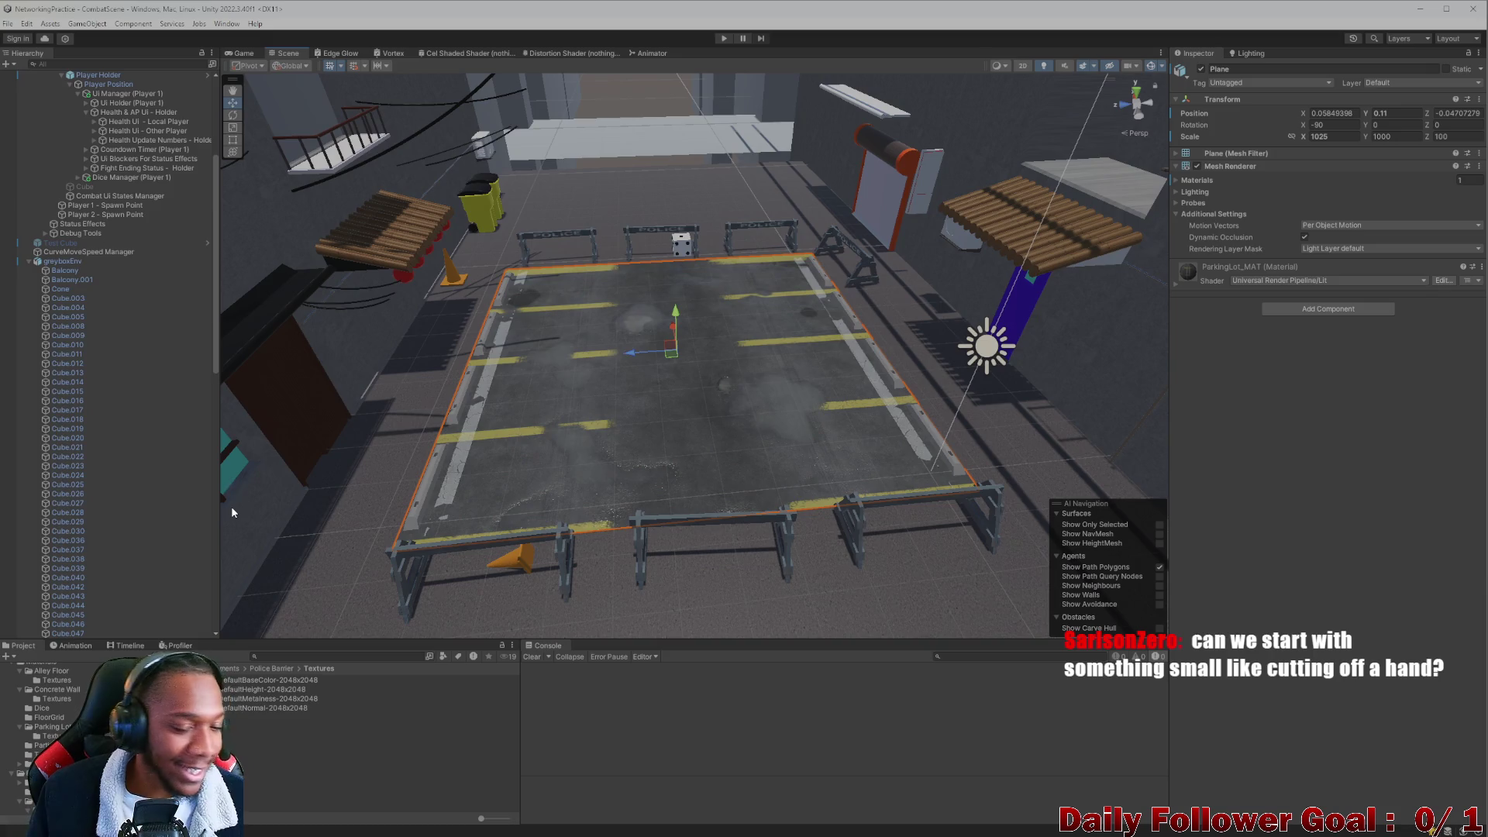
pyautogui.scroll(-3, 528, 460)
pyautogui.scroll(3, 582, 465)
pyautogui.scroll(3, 545, 433)
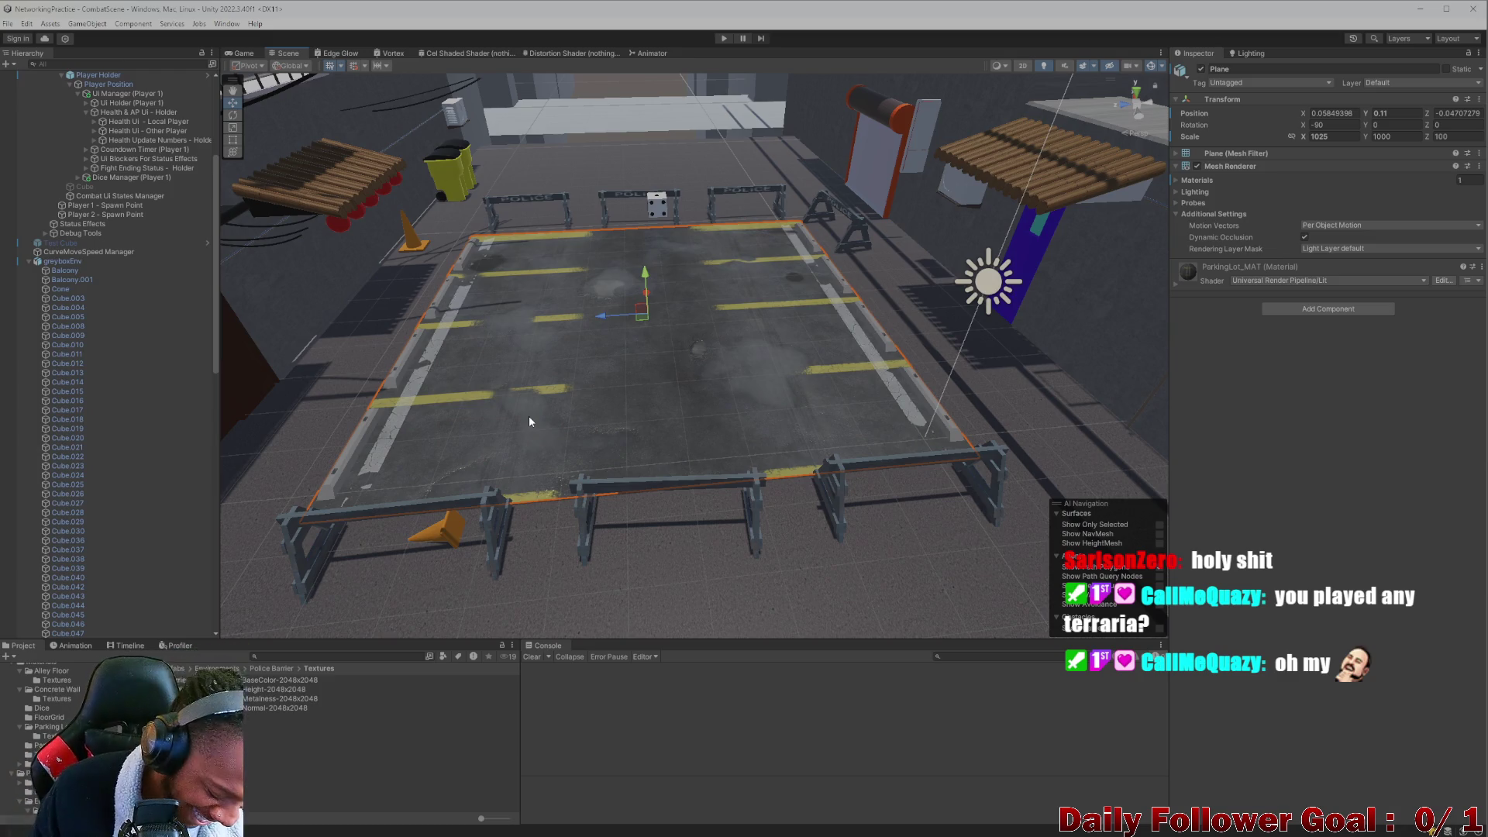
pyautogui.moveTo(529, 421)
pyautogui.keyDown('alt'); pyautogui.mouseDown()
pyautogui.moveTo(643, 422)
pyautogui.moveTo(602, 367)
pyautogui.moveTo(608, 432)
pyautogui.moveTo(595, 424)
pyautogui.mouseUp(); pyautogui.keyUp('alt')
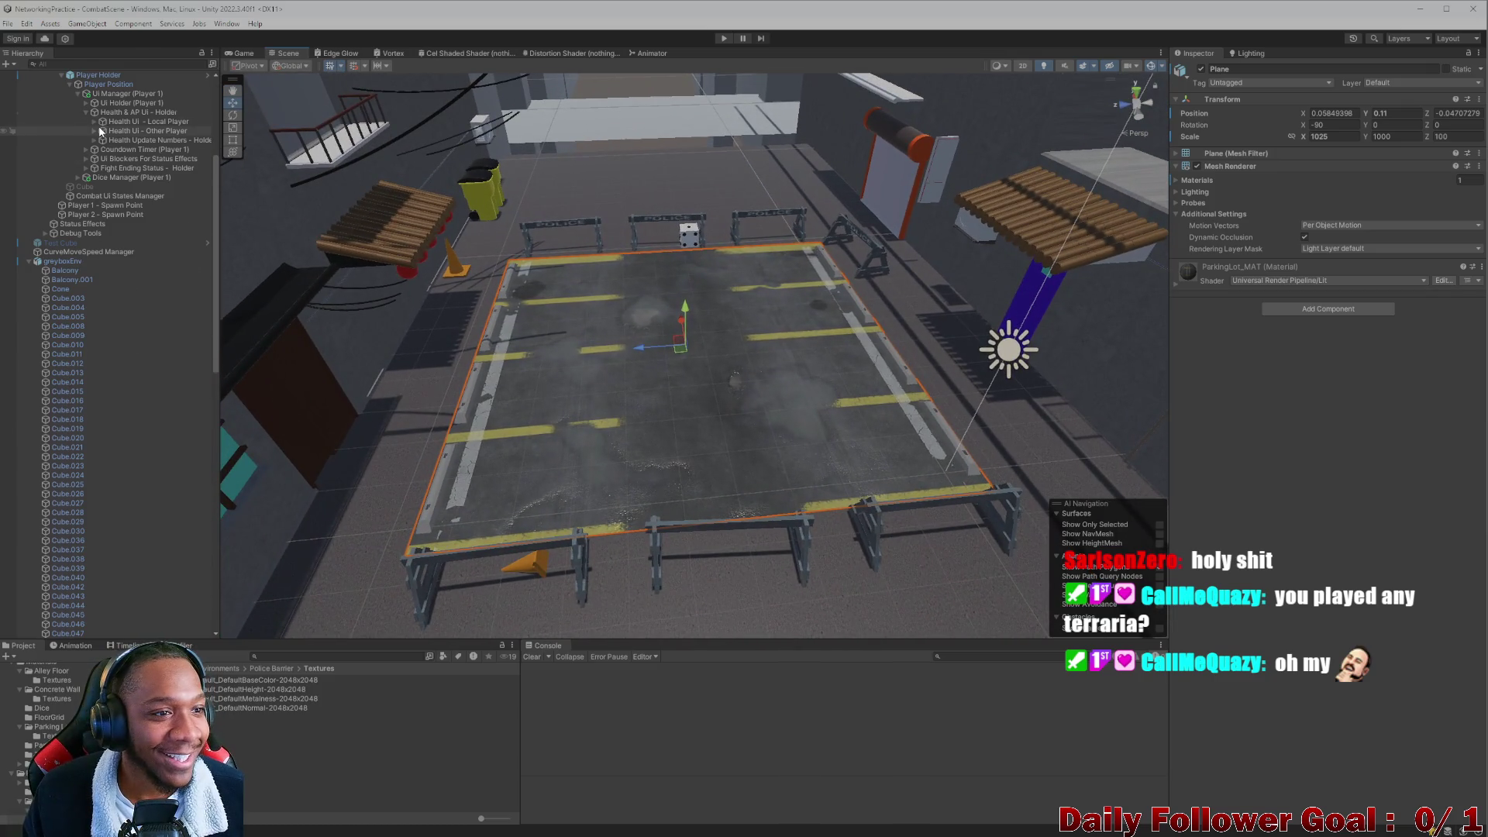
pyautogui.scroll(5, 101, 132)
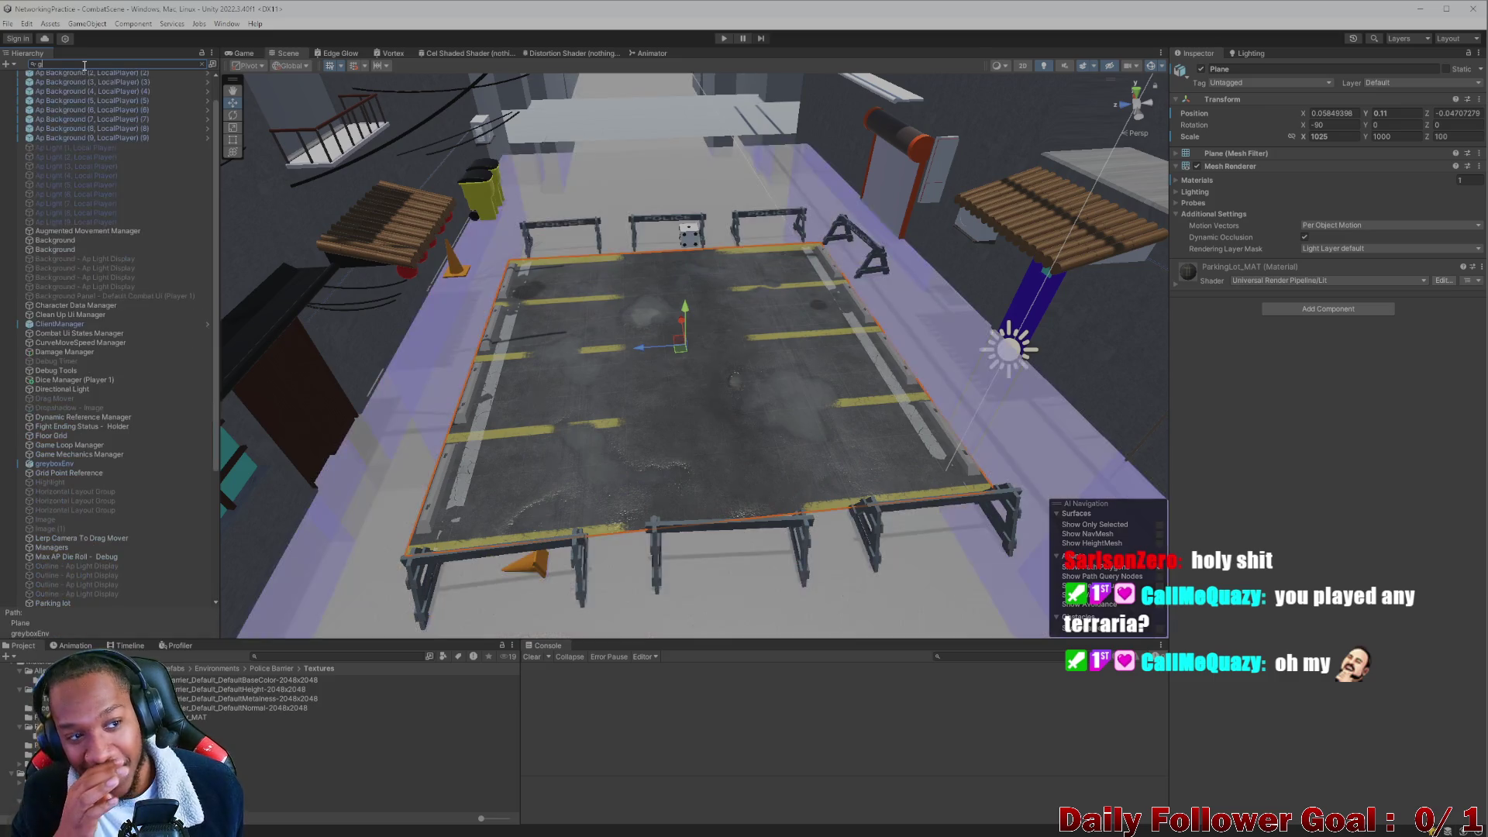
# Clear the Hierarchy filter, select the Lobby scene, and open GameServer in Visual Studio beside Unity.
pyautogui.press('BackSpace')
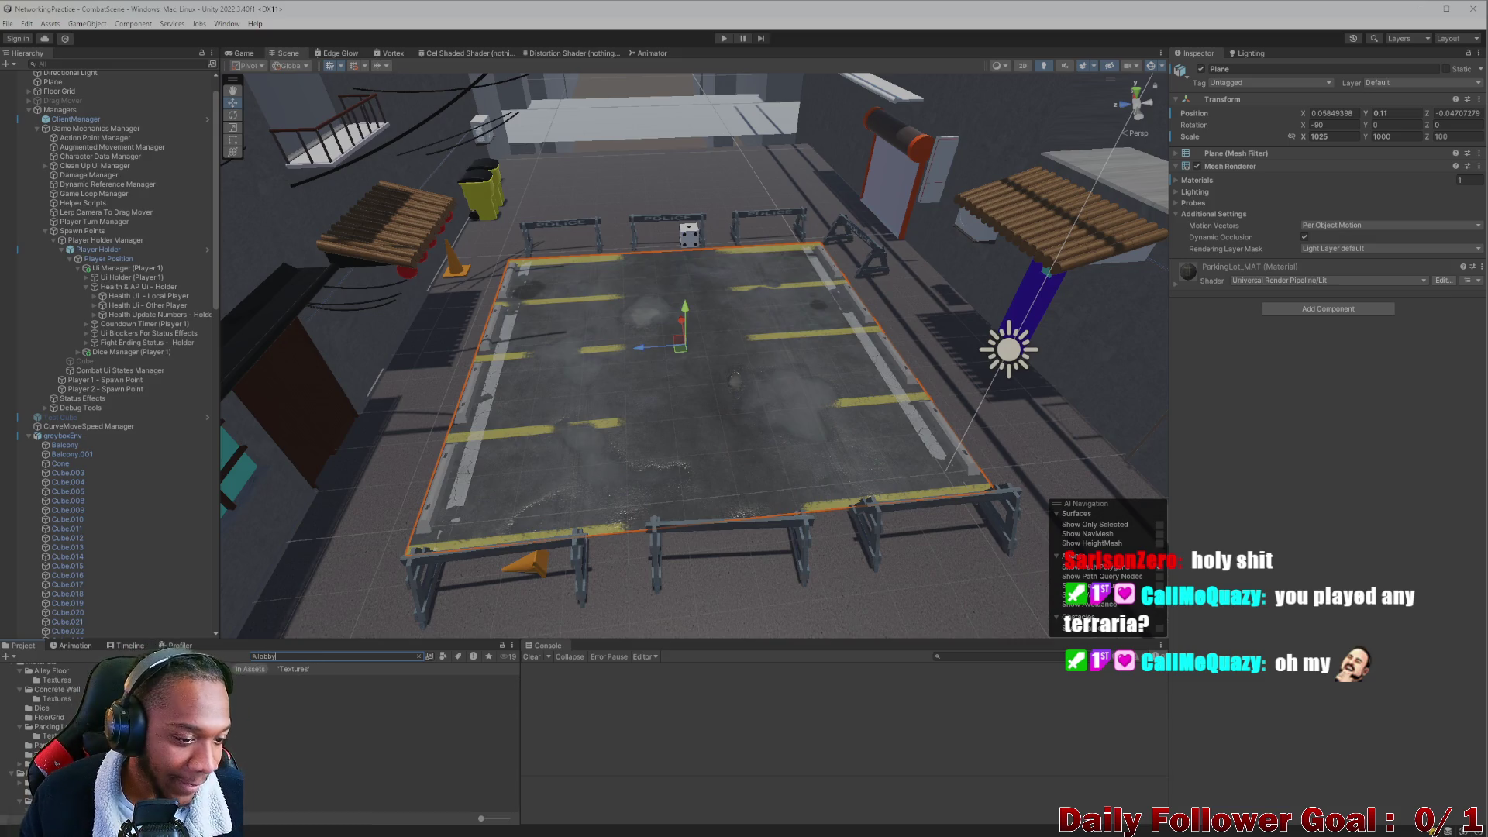
pyautogui.click(326, 689)
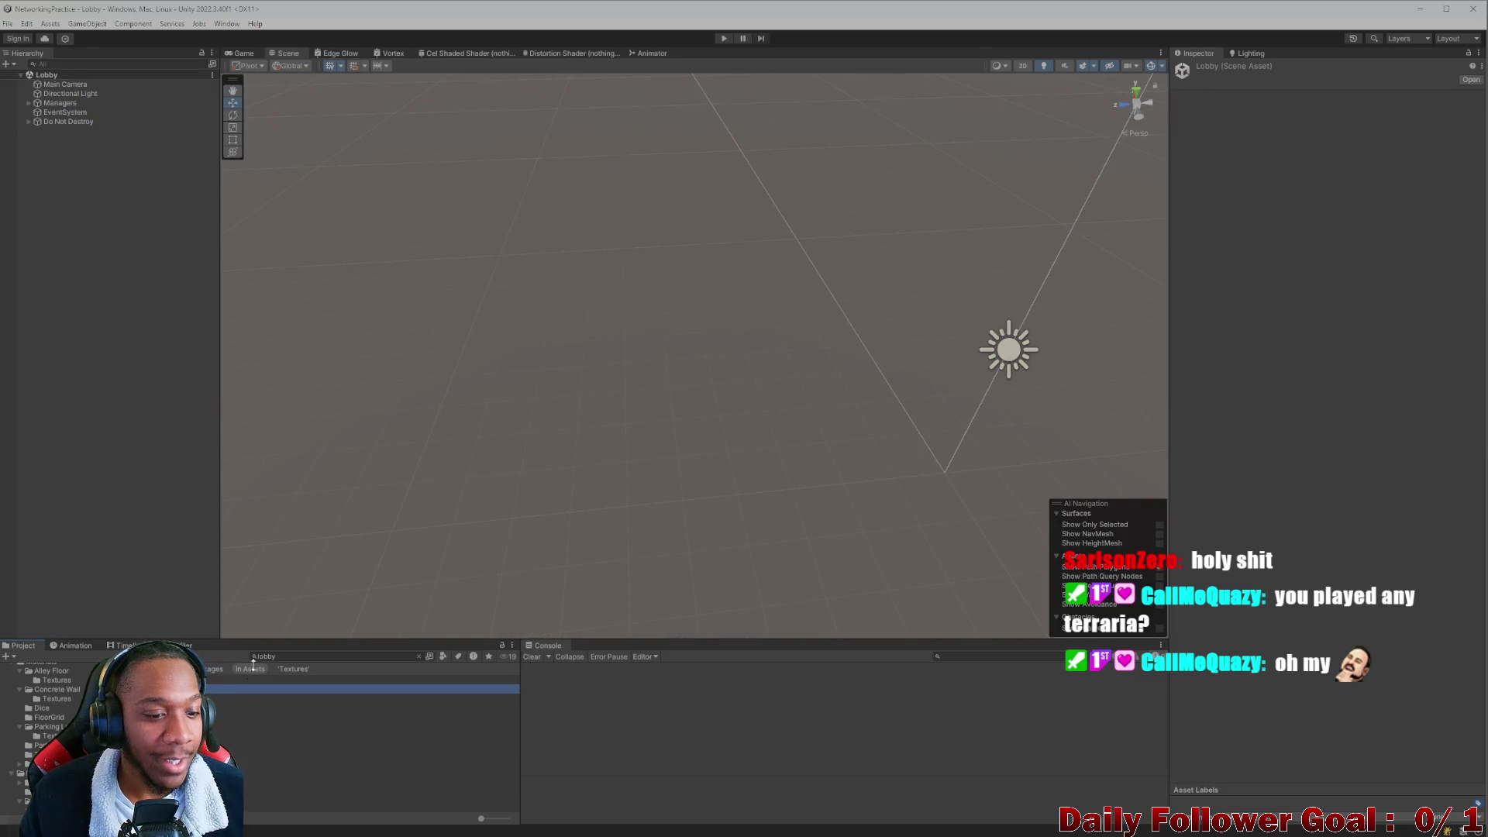
pyautogui.moveTo(427, 12)
pyautogui.mouseDown()
pyautogui.moveTo(363, 30)
pyautogui.moveTo(430, 30)
pyautogui.moveTo(430, 13)
pyautogui.mouseUp()
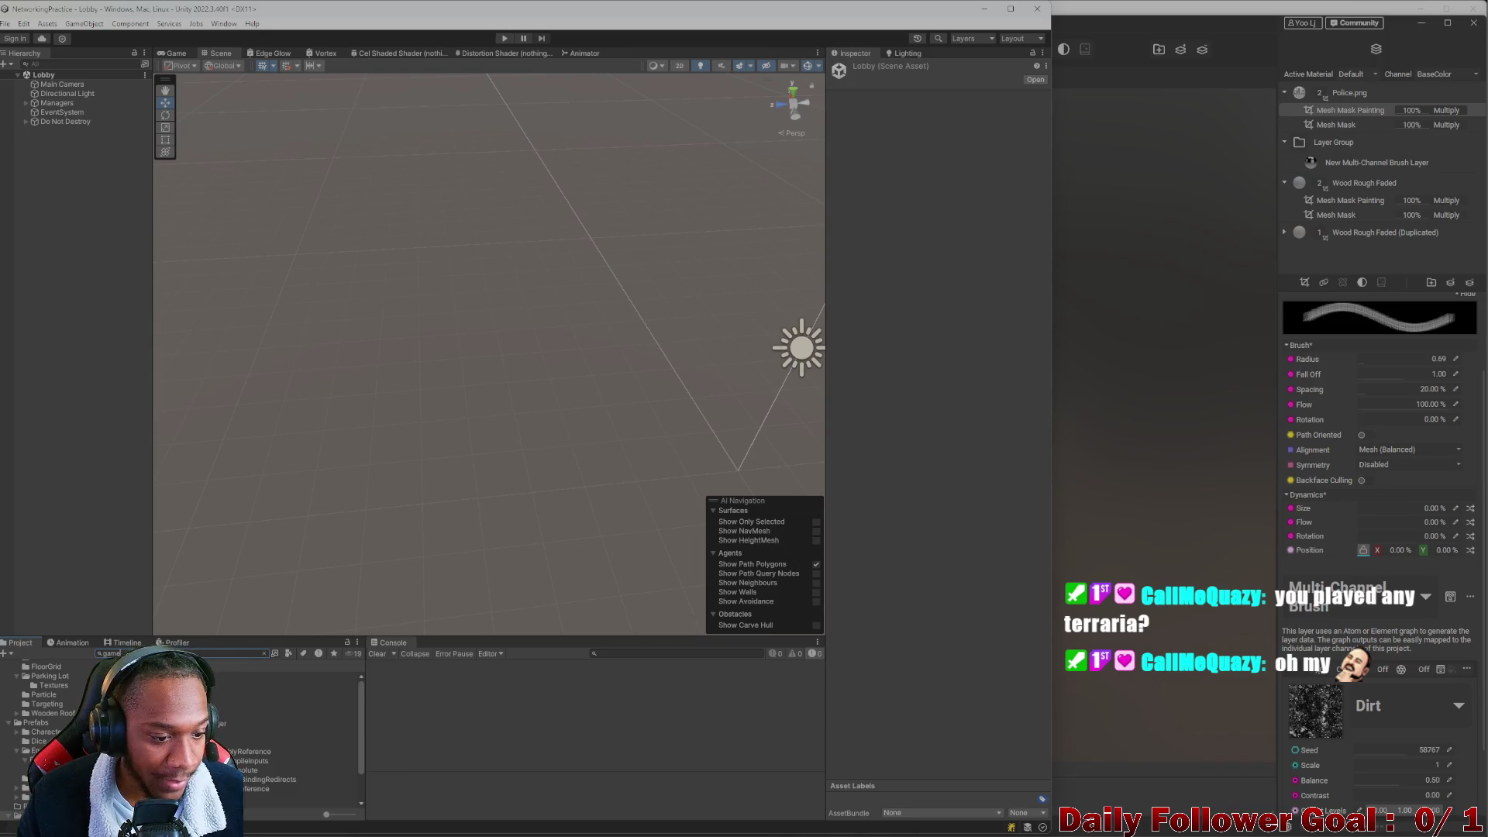
pyautogui.doubleClick(295, 731)
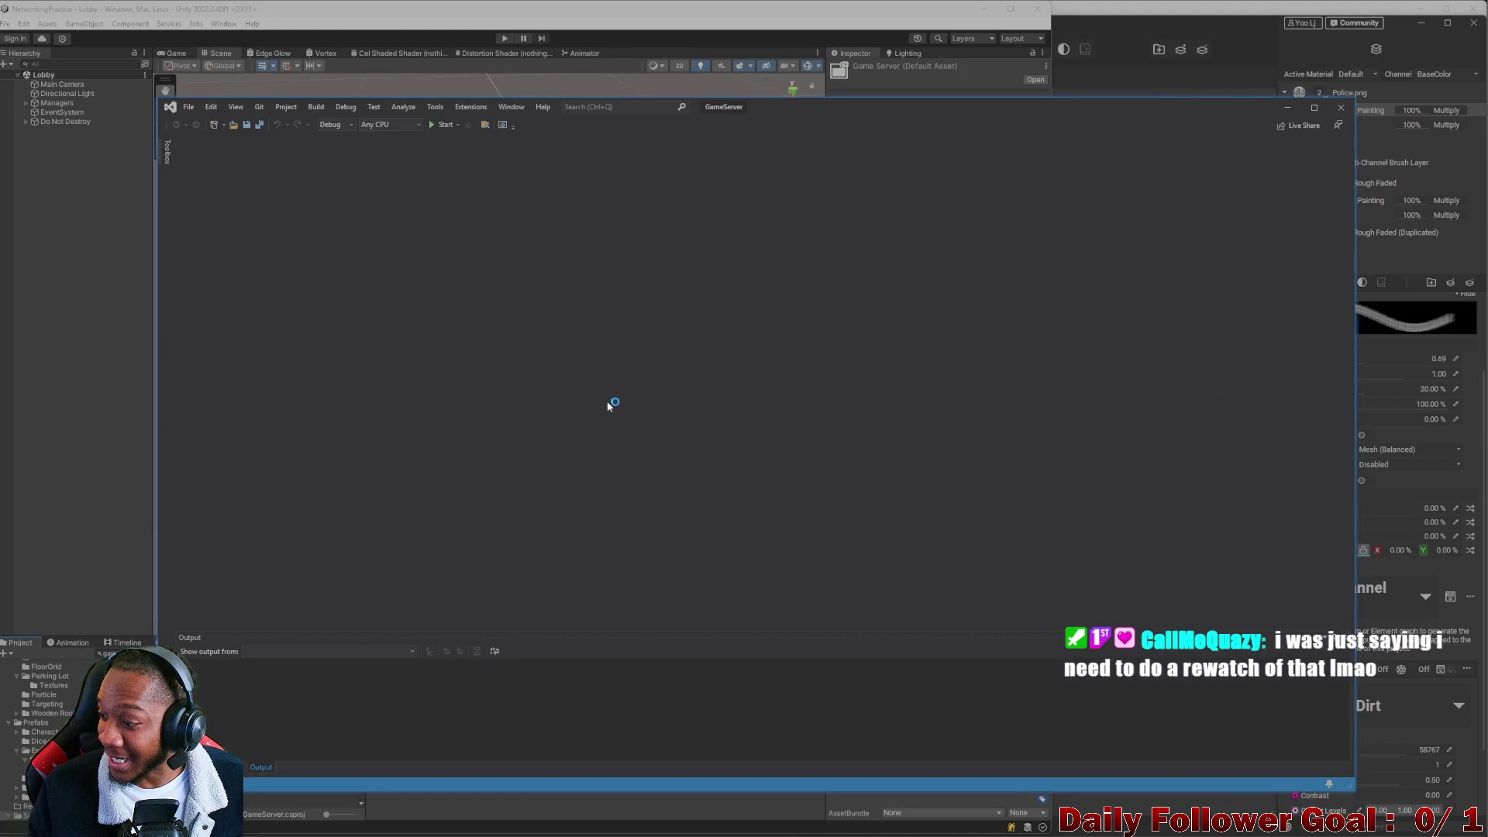
# Maximize Visual Studio and build and run the GameServer solution.
pyautogui.moveTo(878, 124)
pyautogui.mouseDown()
pyautogui.moveTo(784, 160)
pyautogui.moveTo(824, 47)
pyautogui.moveTo(868, 11)
pyautogui.moveTo(959, 45)
pyautogui.mouseUp()
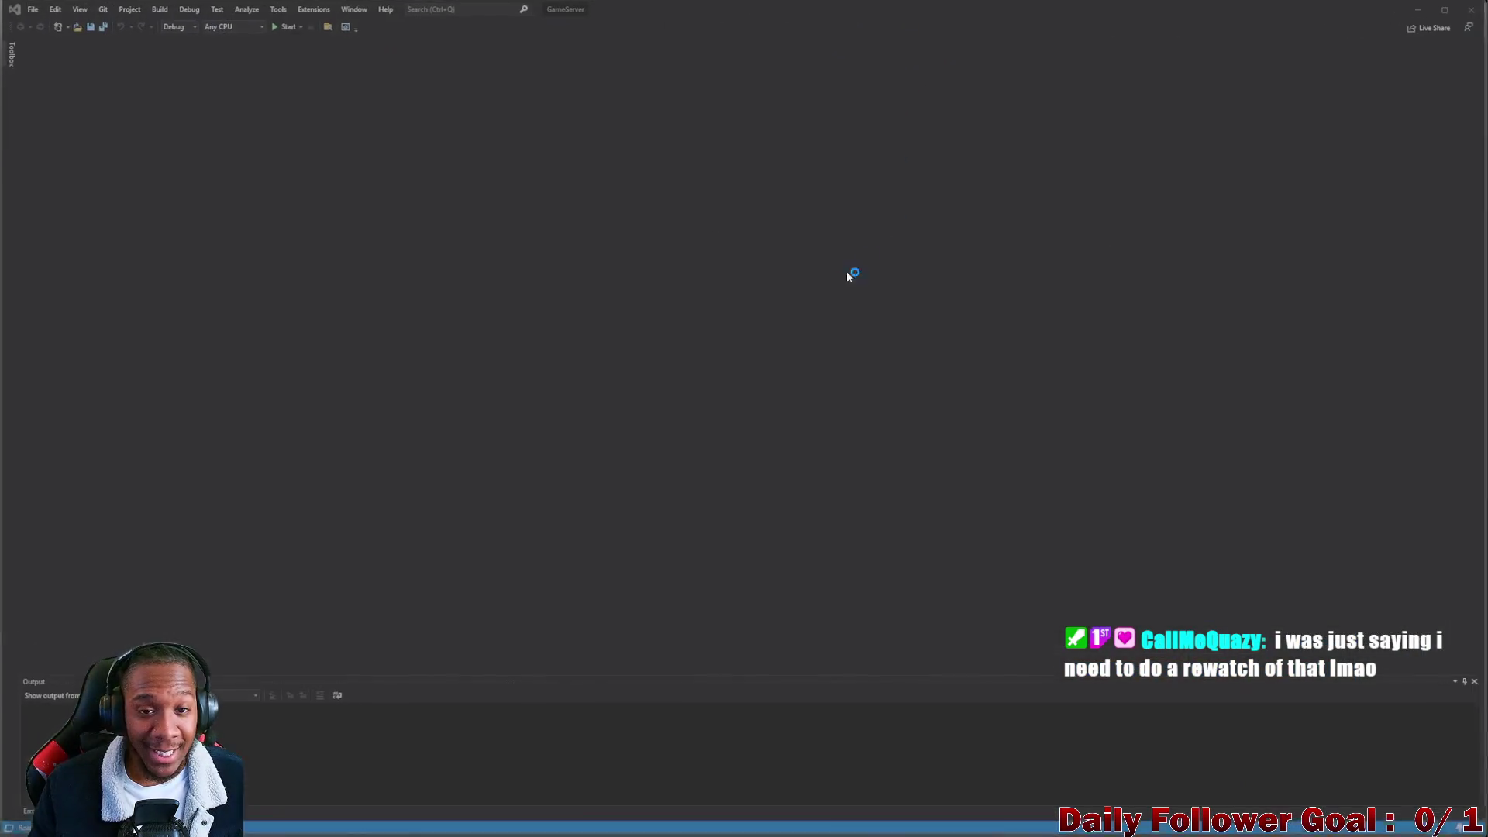
pyautogui.click(283, 26)
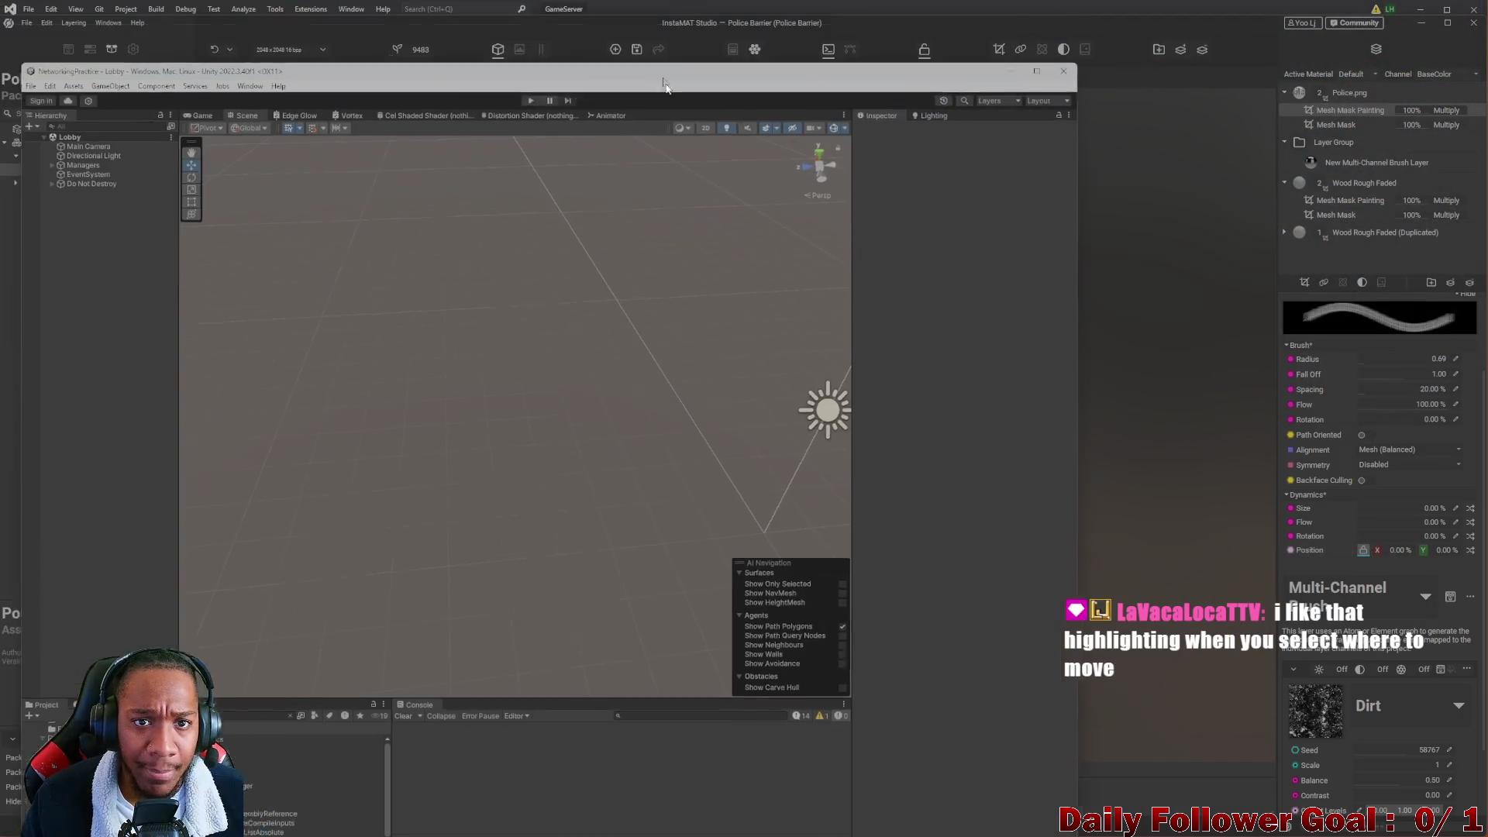
# Maximize Unity, search the Project panel for 'comb' and open CombatScene.
pyautogui.doubleClick(665, 85)
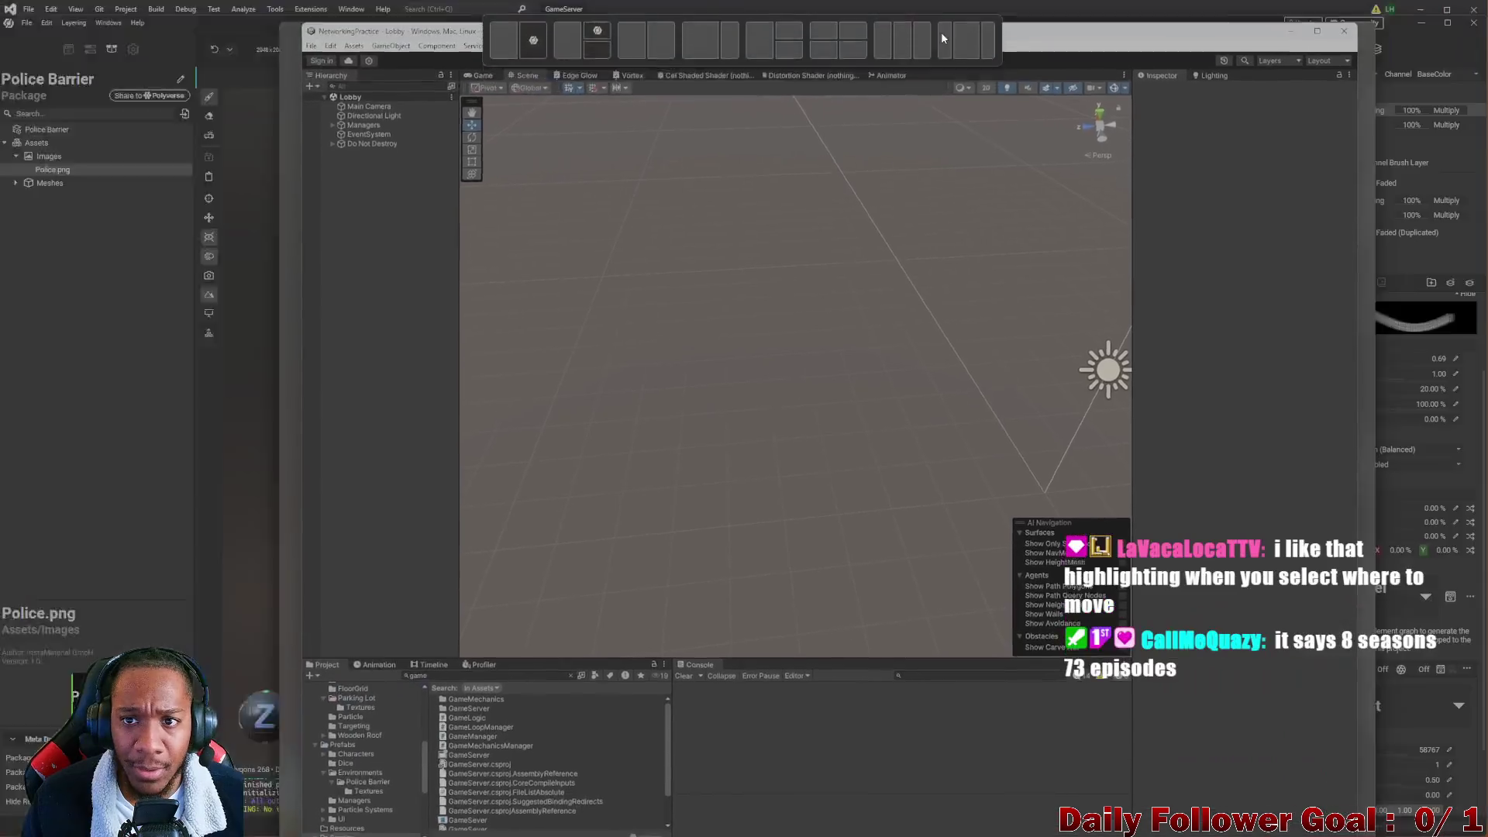
pyautogui.write('lobbu')
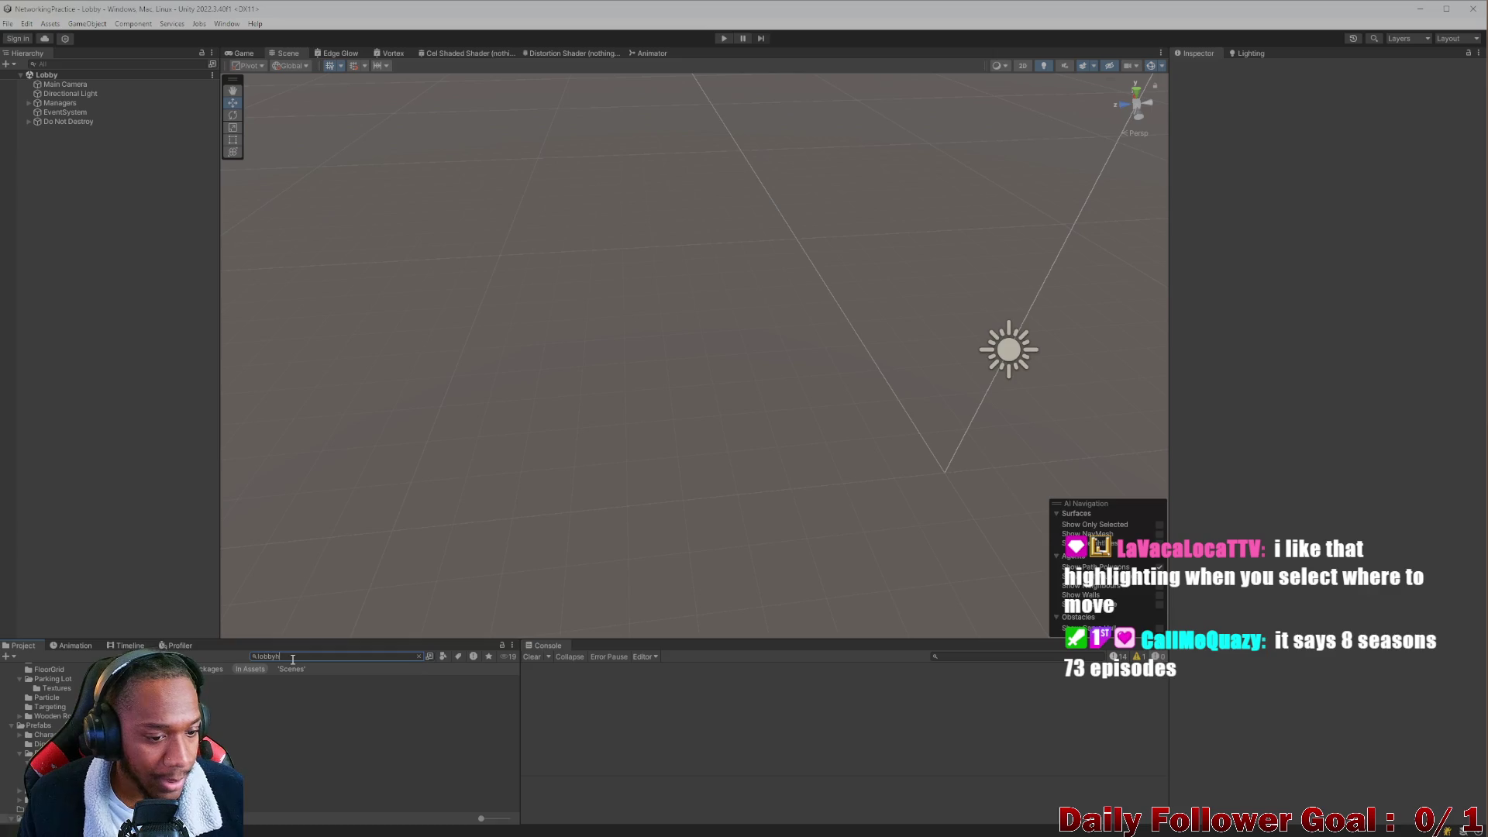
pyautogui.press('BackSpace')
pyautogui.press('BackSpace')
pyautogui.press('BackSpace')
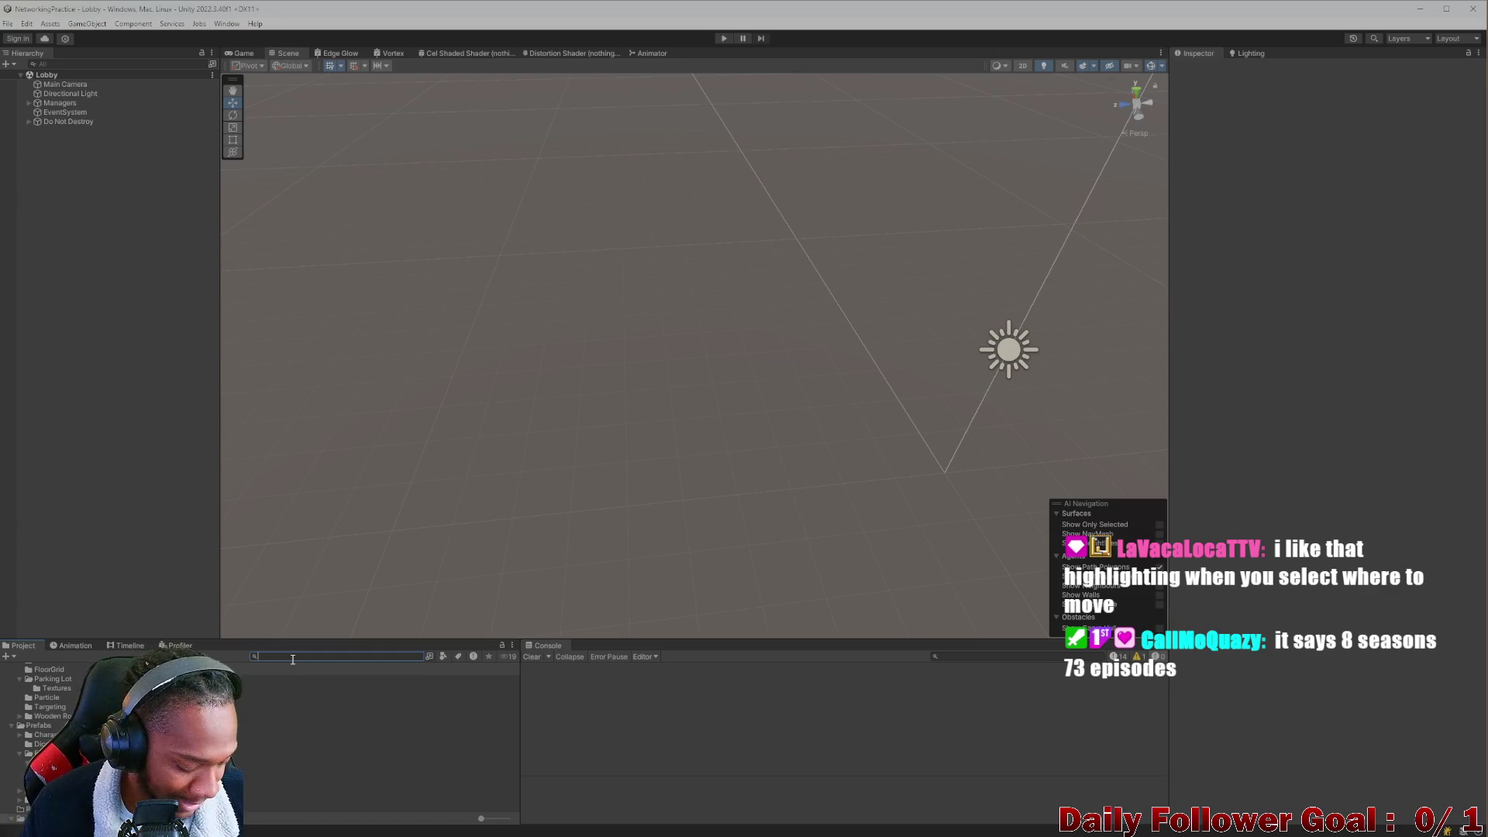
pyautogui.write('comb')
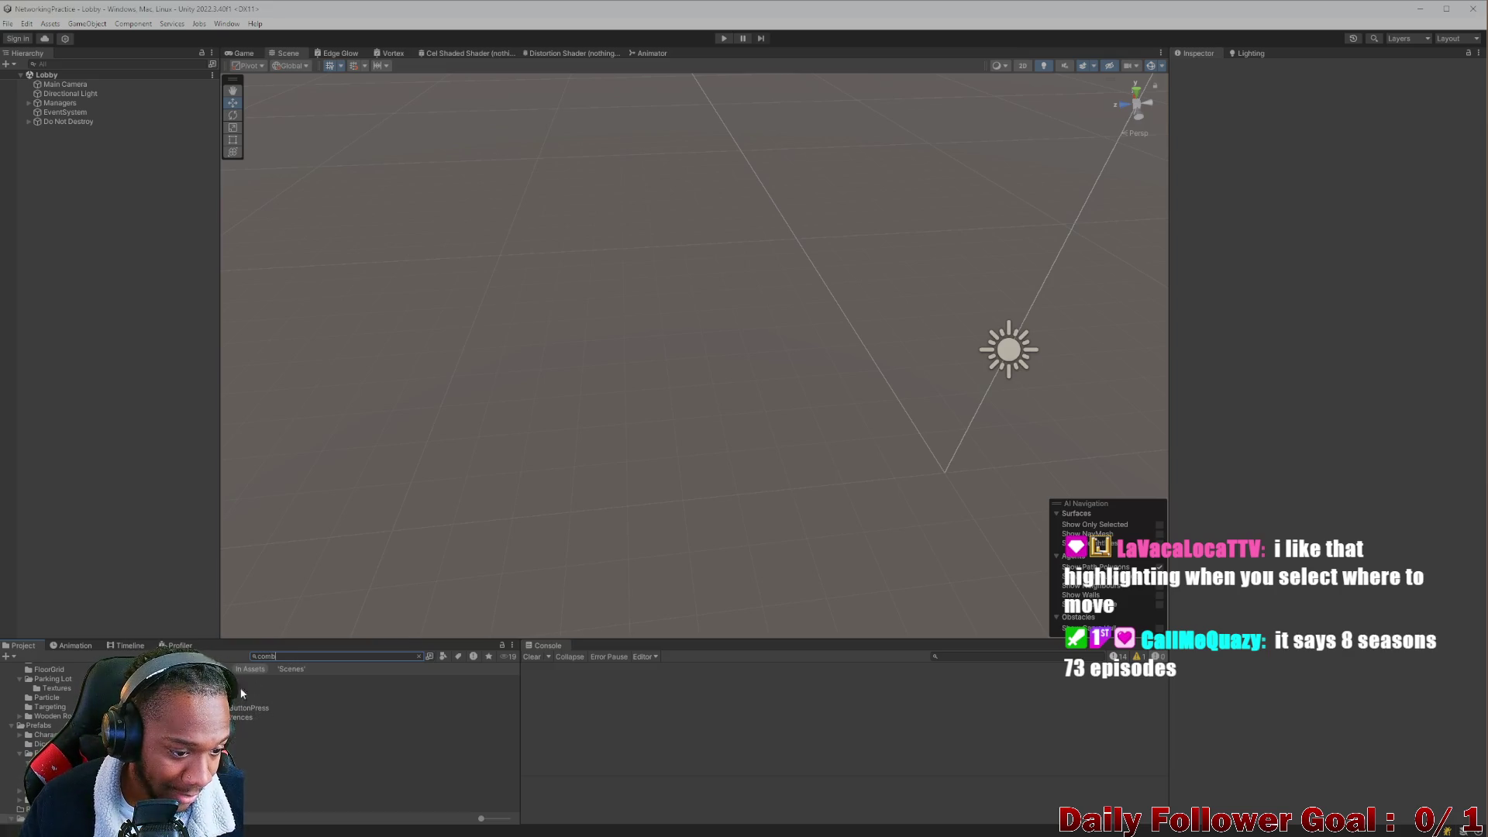
pyautogui.doubleClick(225, 689)
pyautogui.scroll(10, 602, 394)
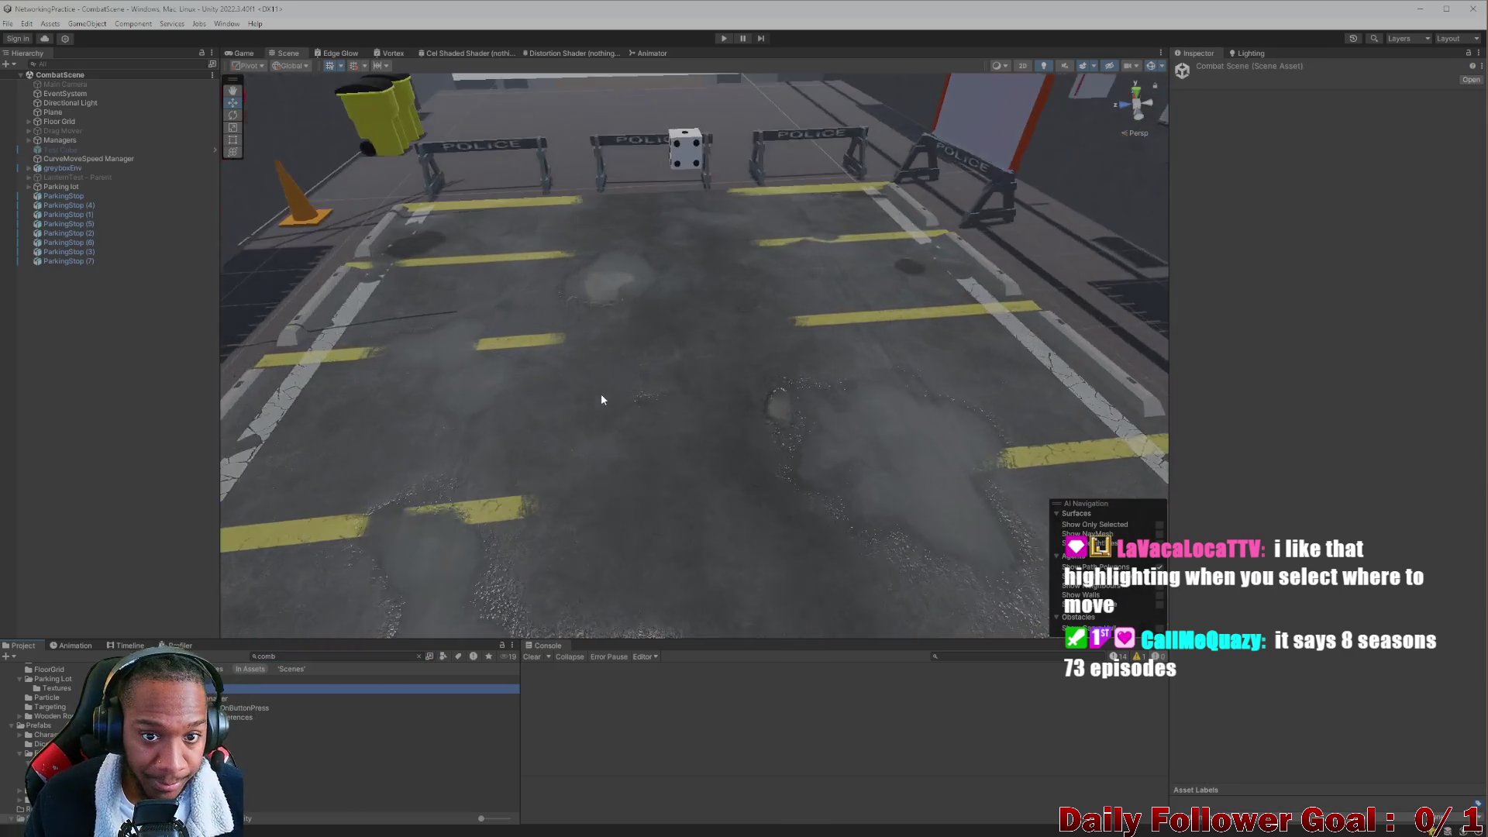
pyautogui.moveTo(657, 411)
pyautogui.keyDown('alt'); pyautogui.mouseDown()
pyautogui.moveTo(691, 449)
pyautogui.moveTo(682, 359)
pyautogui.mouseUp(); pyautogui.keyUp('alt')
# Select a police barricade and open its Police Barrier_MAT material.
pyautogui.click(685, 343)
pyautogui.click(685, 344)
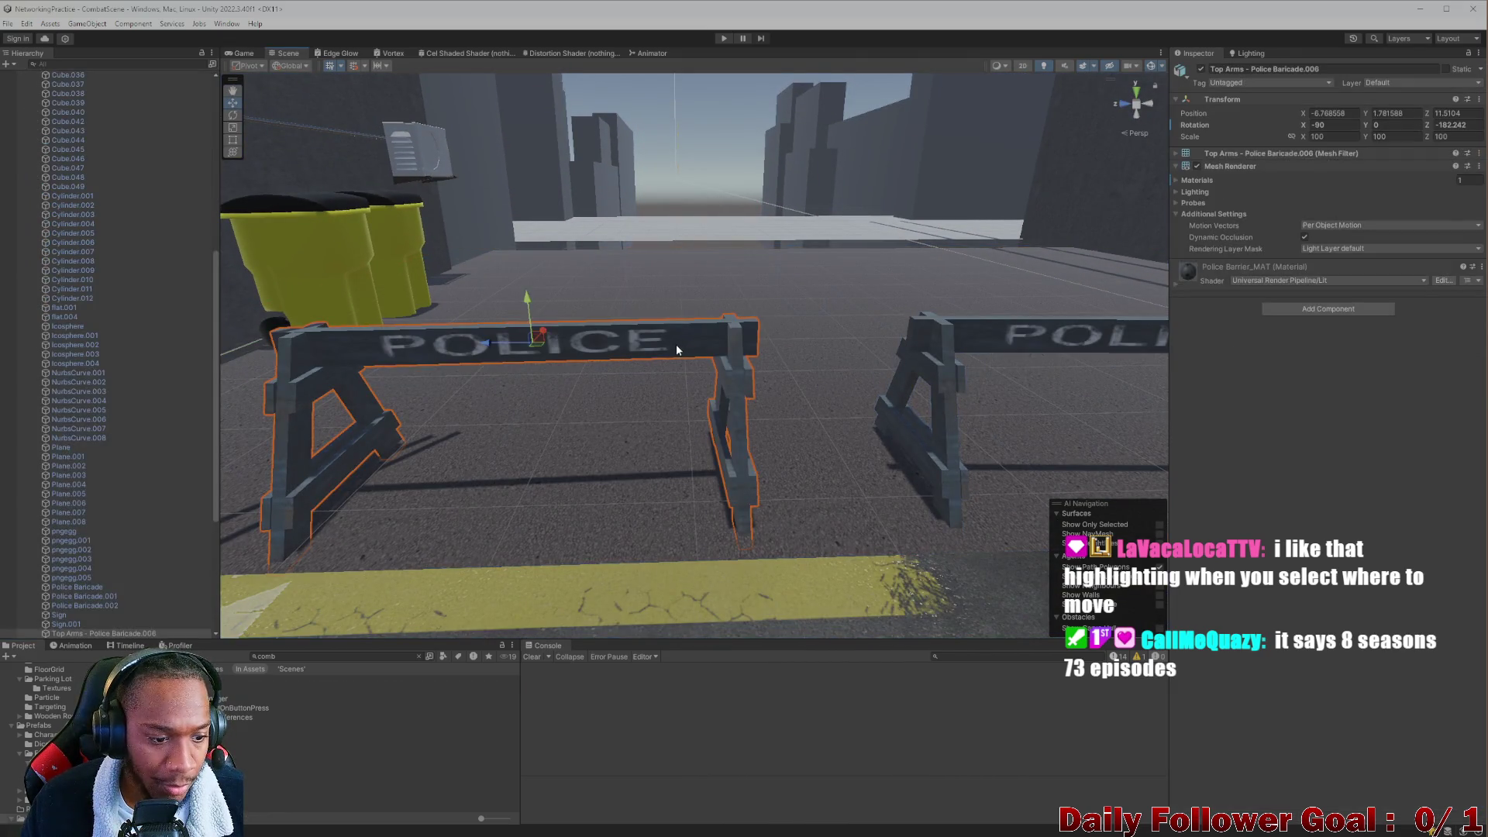
pyautogui.click(1274, 269)
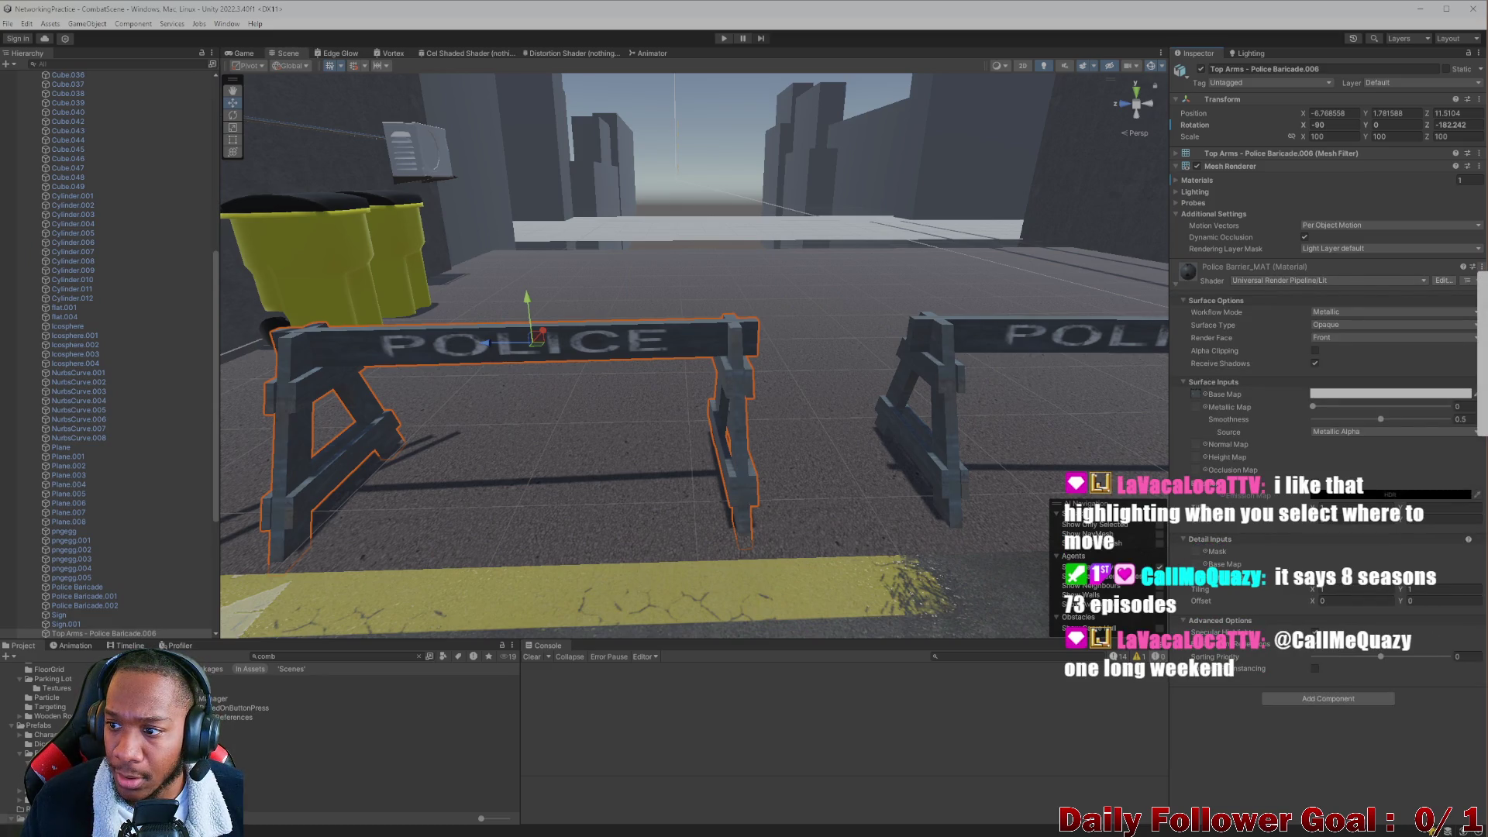
pyautogui.click(256, 716)
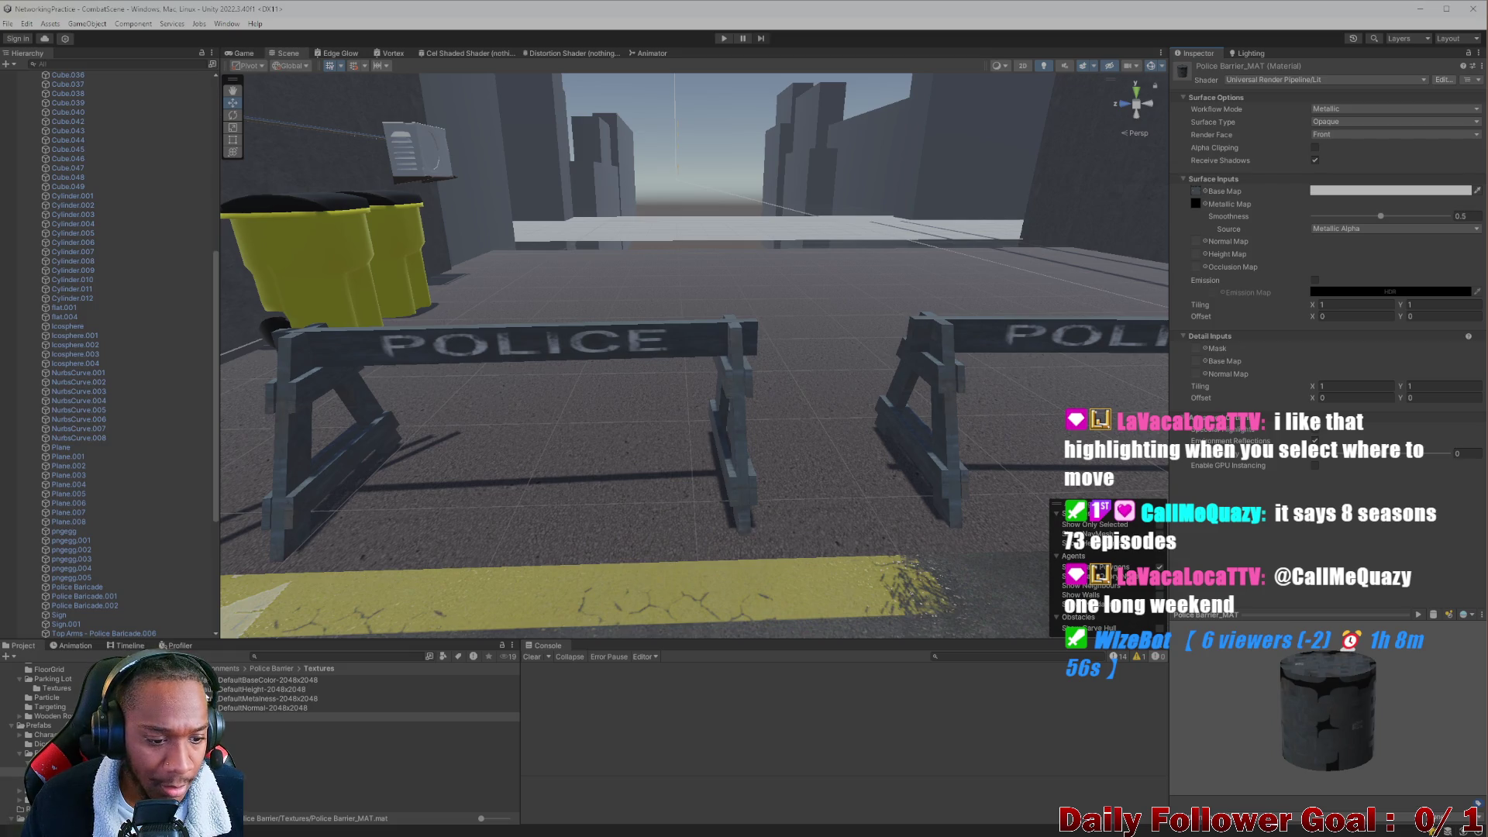
# Assign height and normal map textures to Police Barrier_MAT and raise its Smoothness.
pyautogui.moveTo(1196, 258); pyautogui.dragTo(1196, 256)
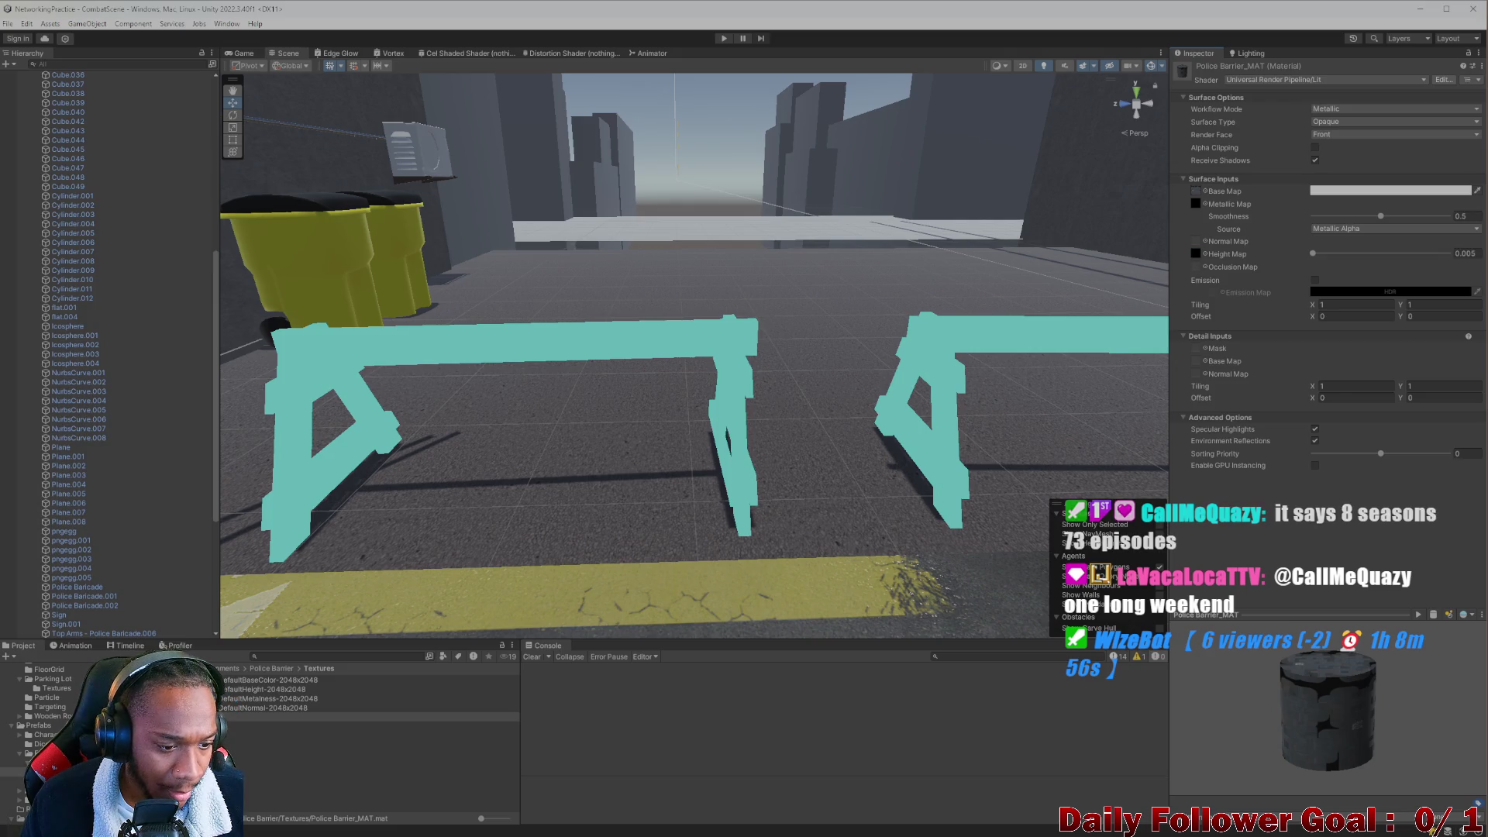
pyautogui.moveTo(365, 717); pyautogui.dragTo(467, 623)
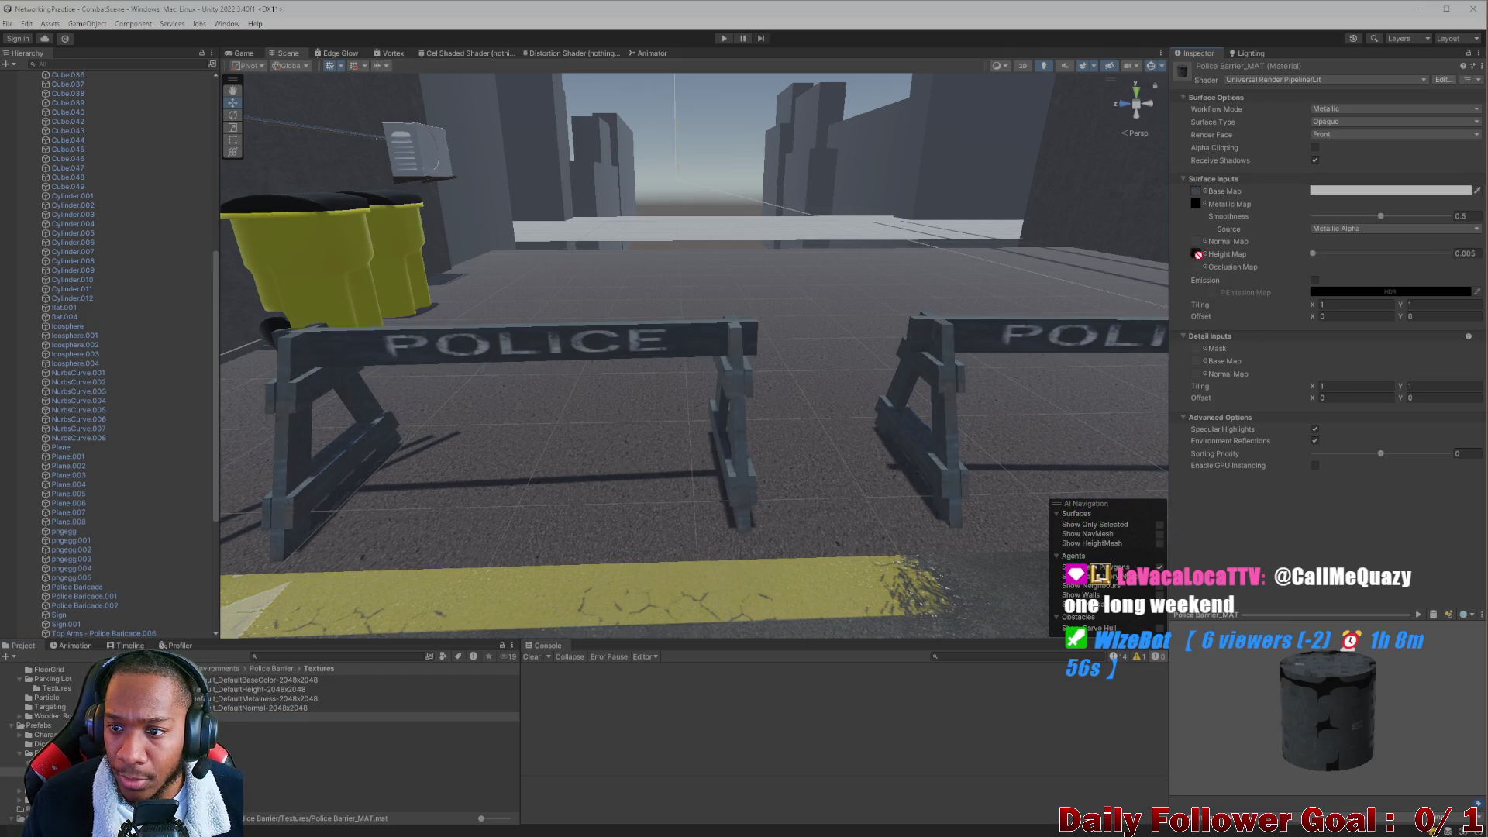
pyautogui.moveTo(1204, 243); pyautogui.dragTo(1194, 242)
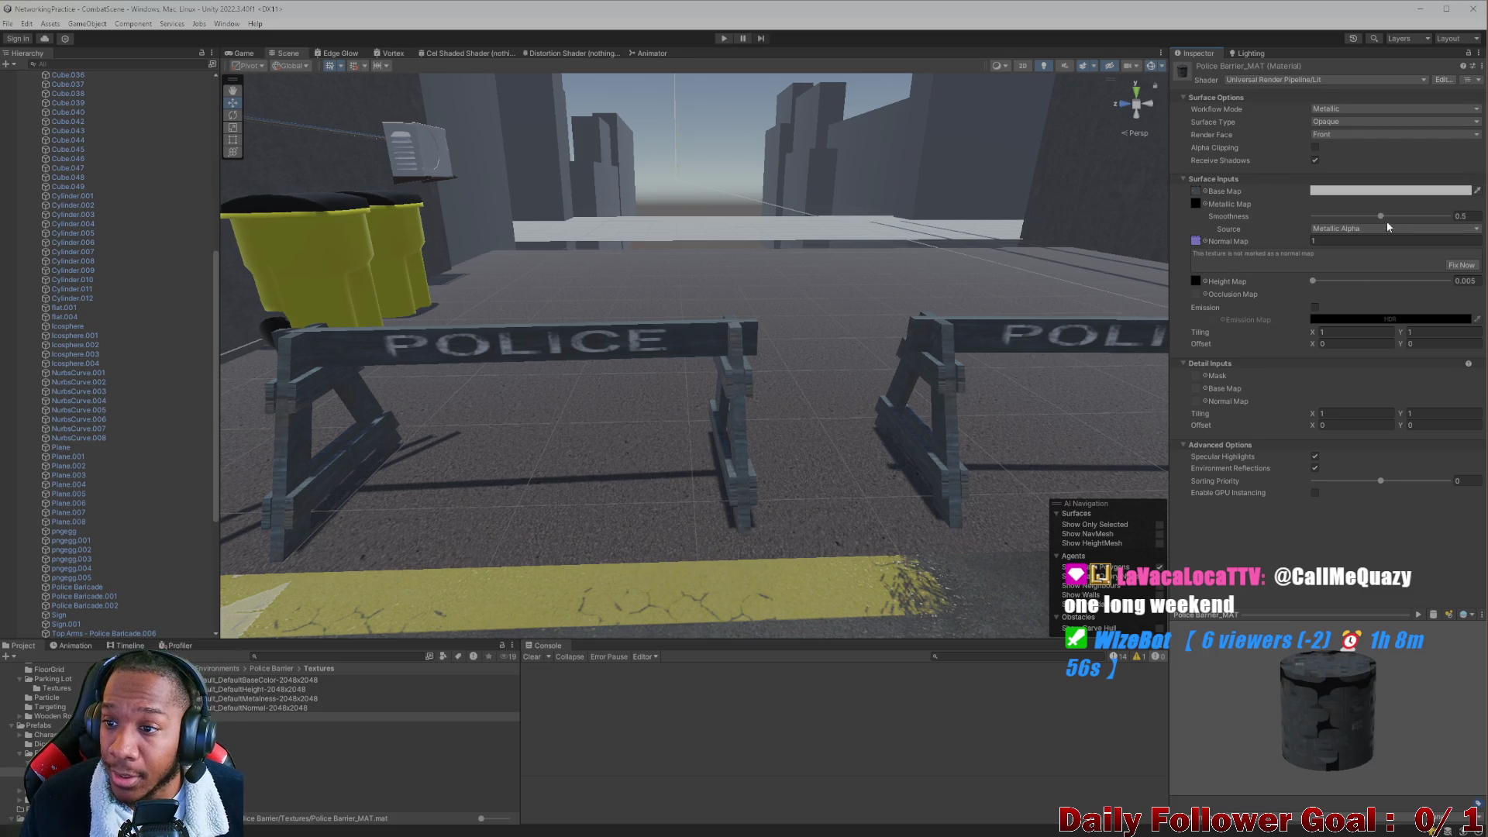
pyautogui.moveTo(1369, 217)
pyautogui.mouseDown()
pyautogui.moveTo(1422, 225)
pyautogui.moveTo(1293, 226)
pyautogui.mouseUp()
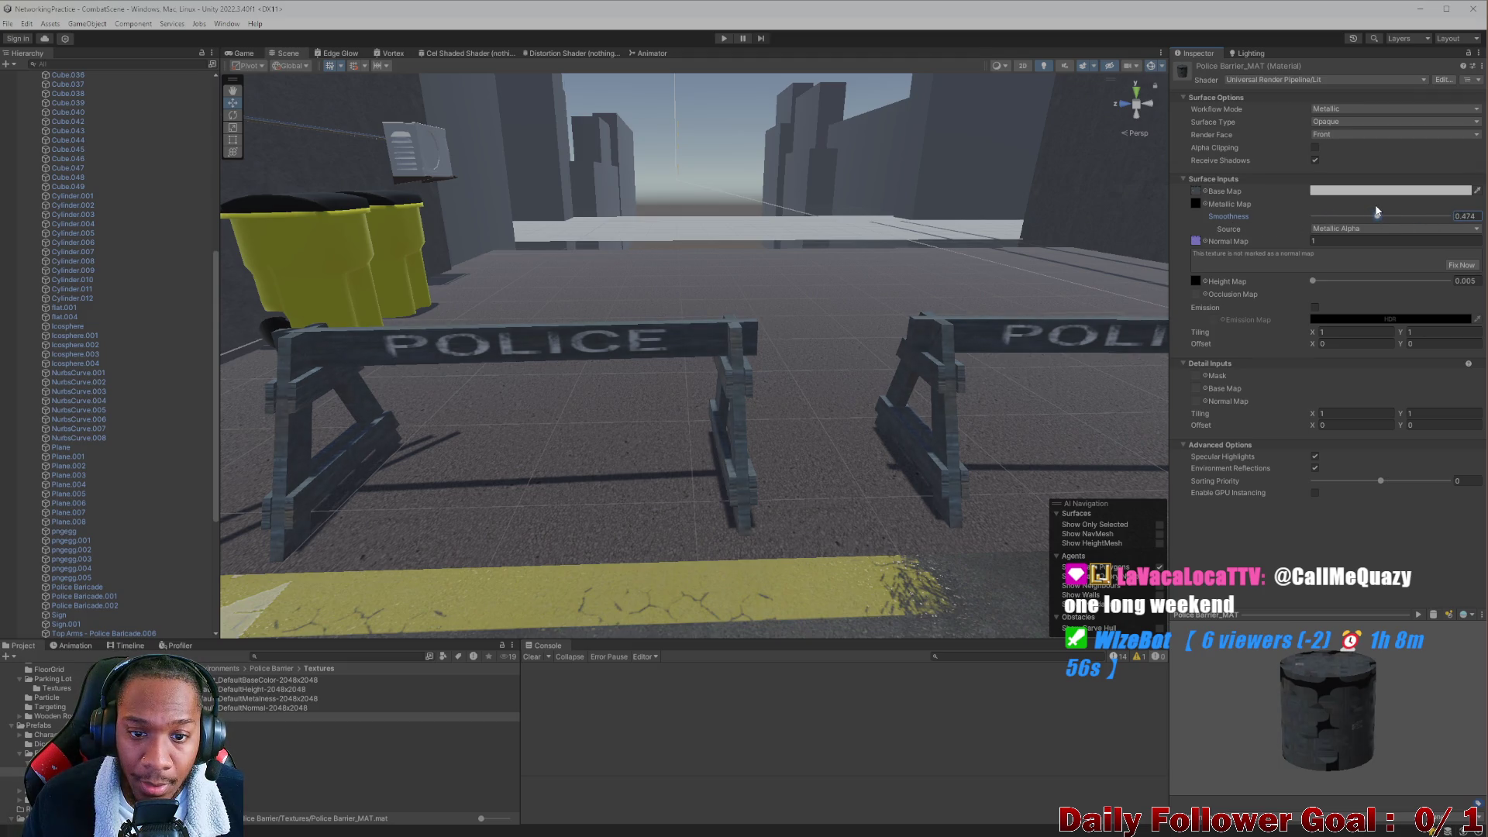
pyautogui.scroll(-5, 797, 312)
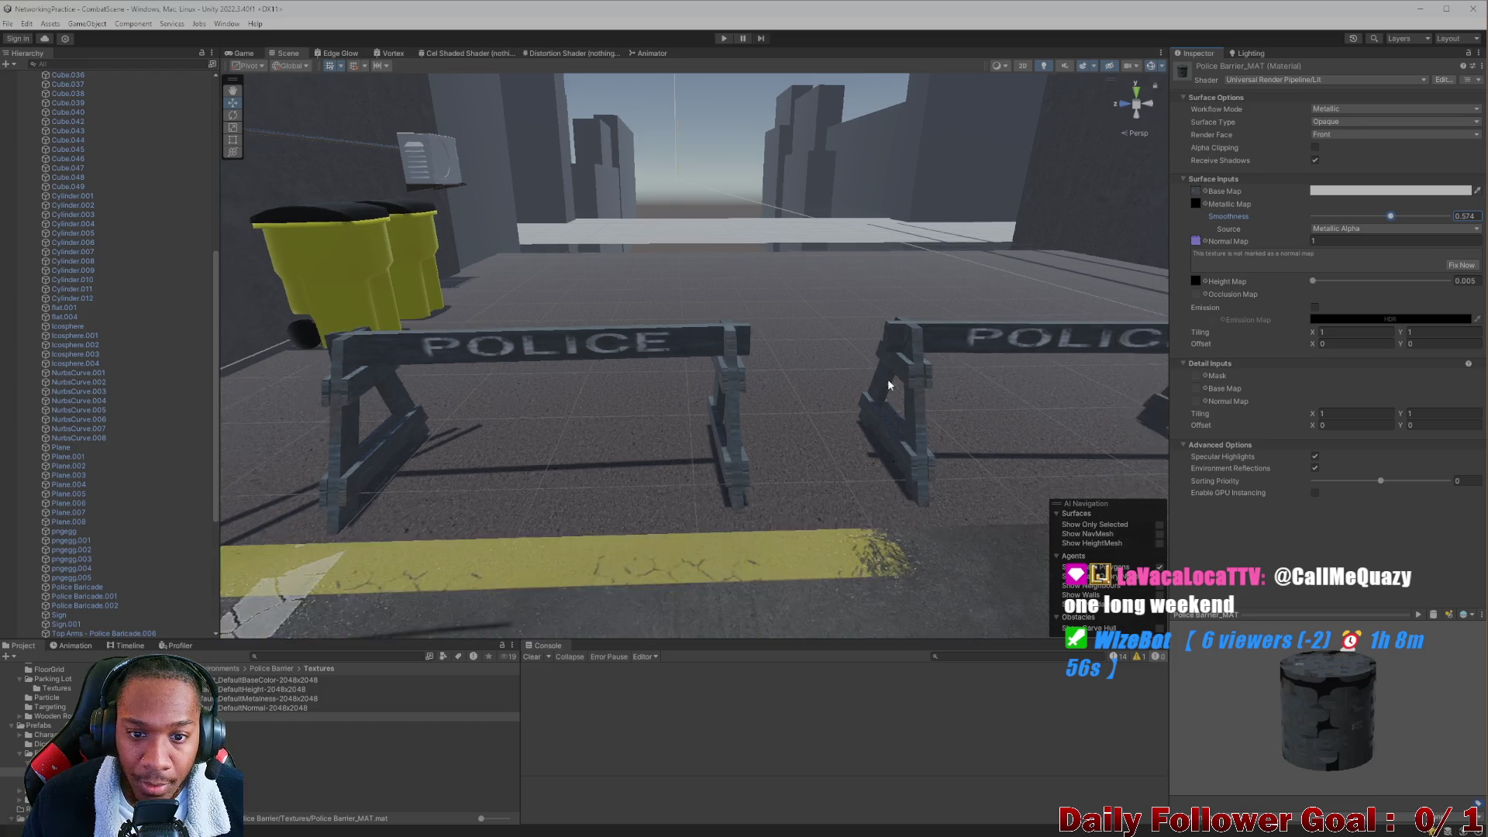
pyautogui.moveTo(797, 312)
pyautogui.mouseDown(button='right')
pyautogui.moveTo(758, 378)
pyautogui.moveTo(987, 439)
pyautogui.moveTo(910, 400)
pyautogui.moveTo(977, 432)
pyautogui.moveTo(744, 504)
pyautogui.moveTo(920, 449)
pyautogui.moveTo(551, 432)
pyautogui.moveTo(624, 356)
pyautogui.moveTo(723, 299)
pyautogui.mouseUp(button='right')
pyautogui.scroll(-10, 566, 452)
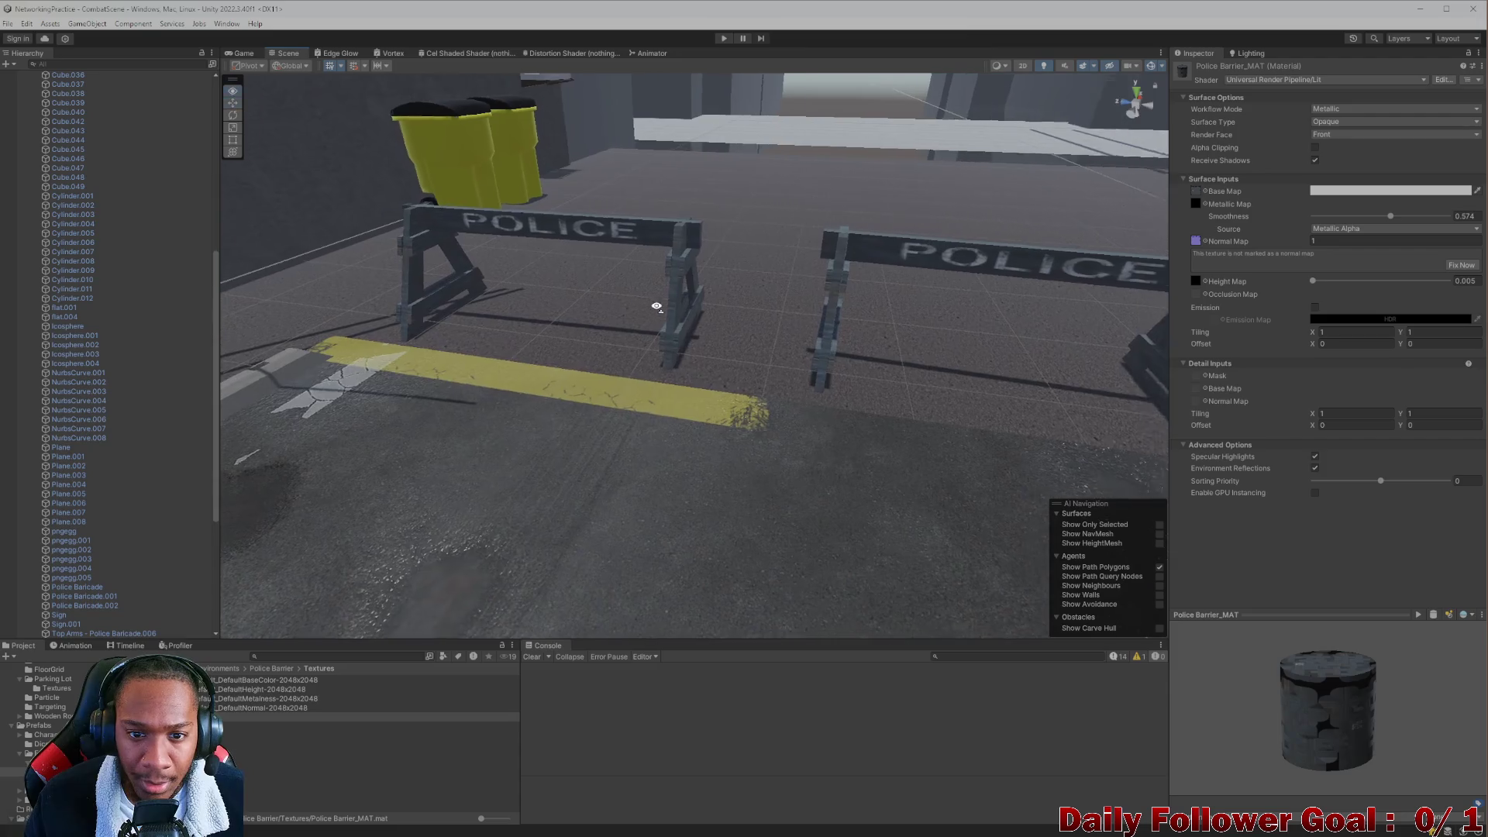
pyautogui.scroll(5, 610, 458)
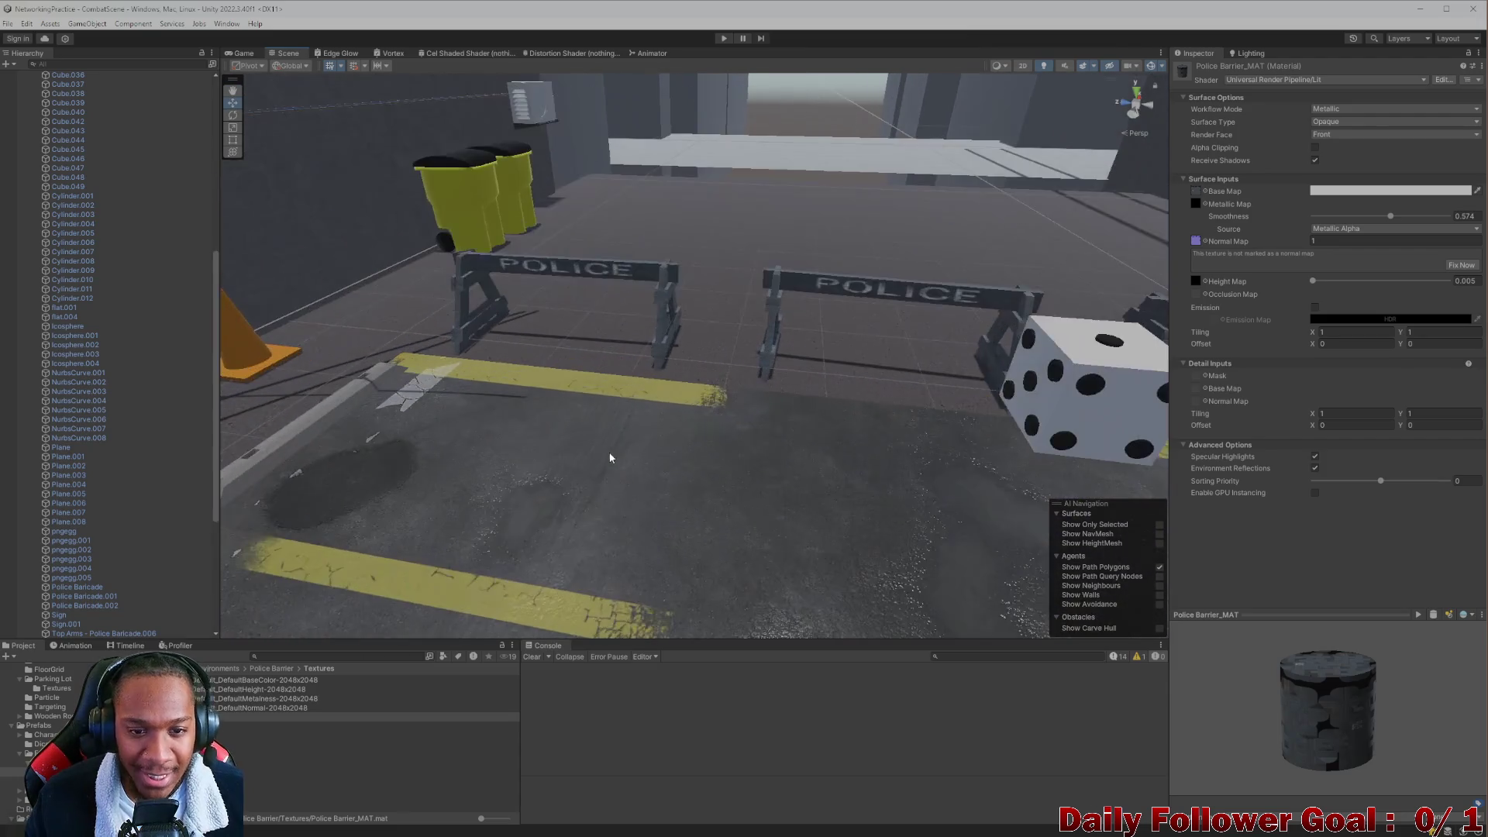
pyautogui.scroll(-8, 613, 453)
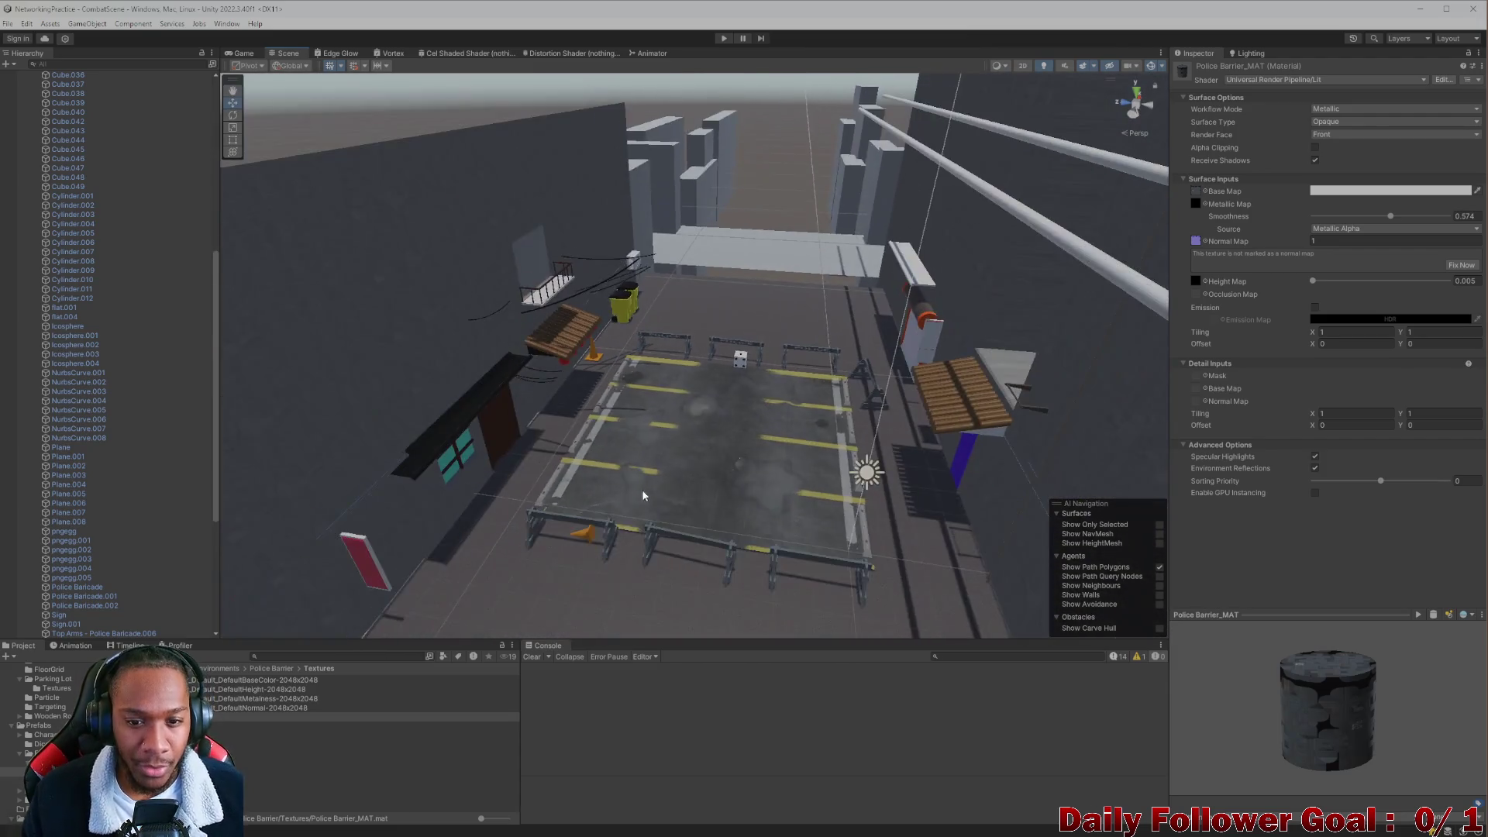
pyautogui.scroll(10, 642, 465)
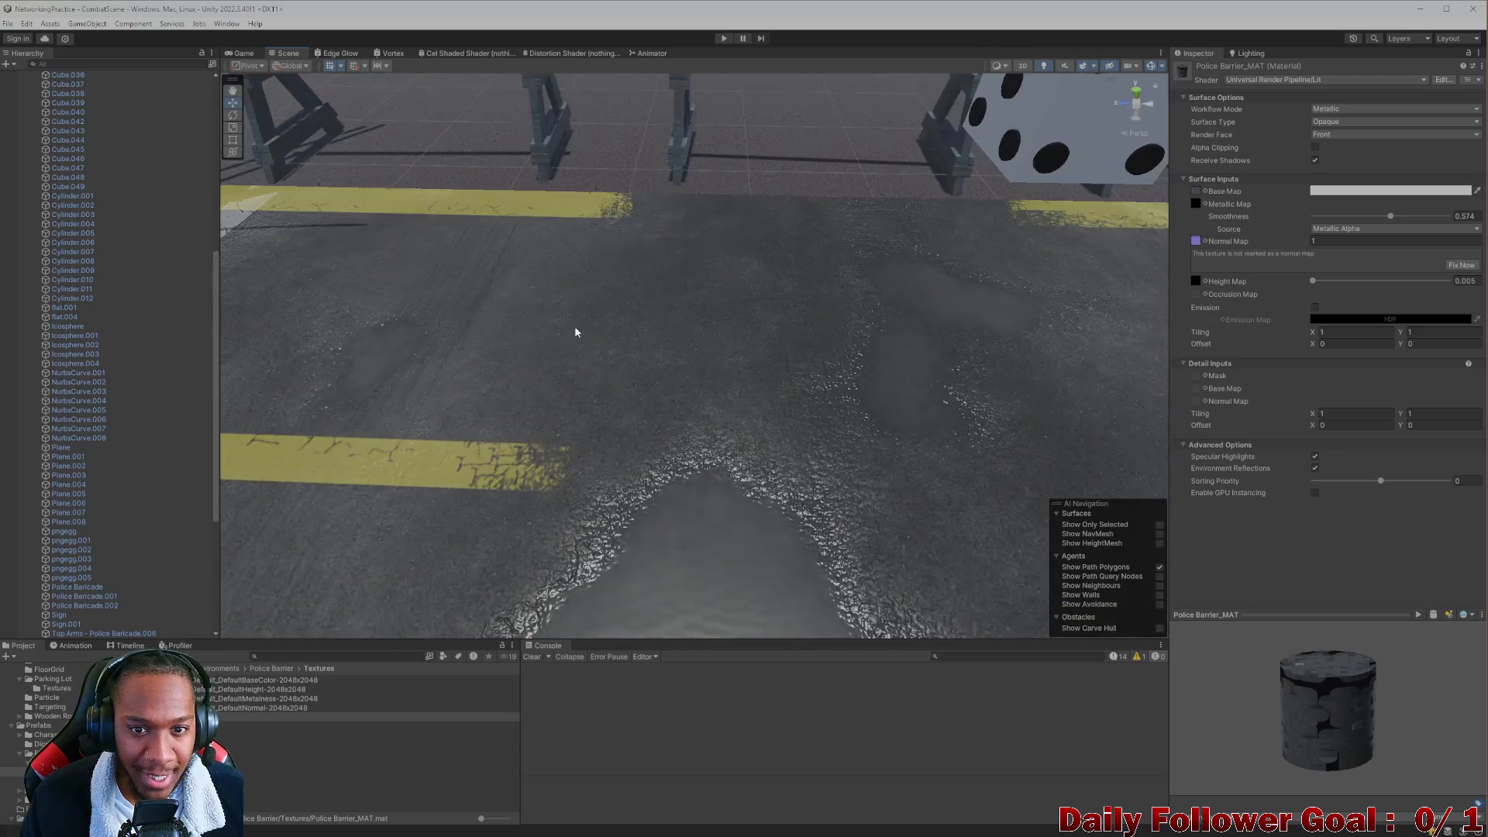
pyautogui.keyDown('alt'); pyautogui.moveTo(575, 331); pyautogui.dragTo(713, 407); pyautogui.keyUp('alt')
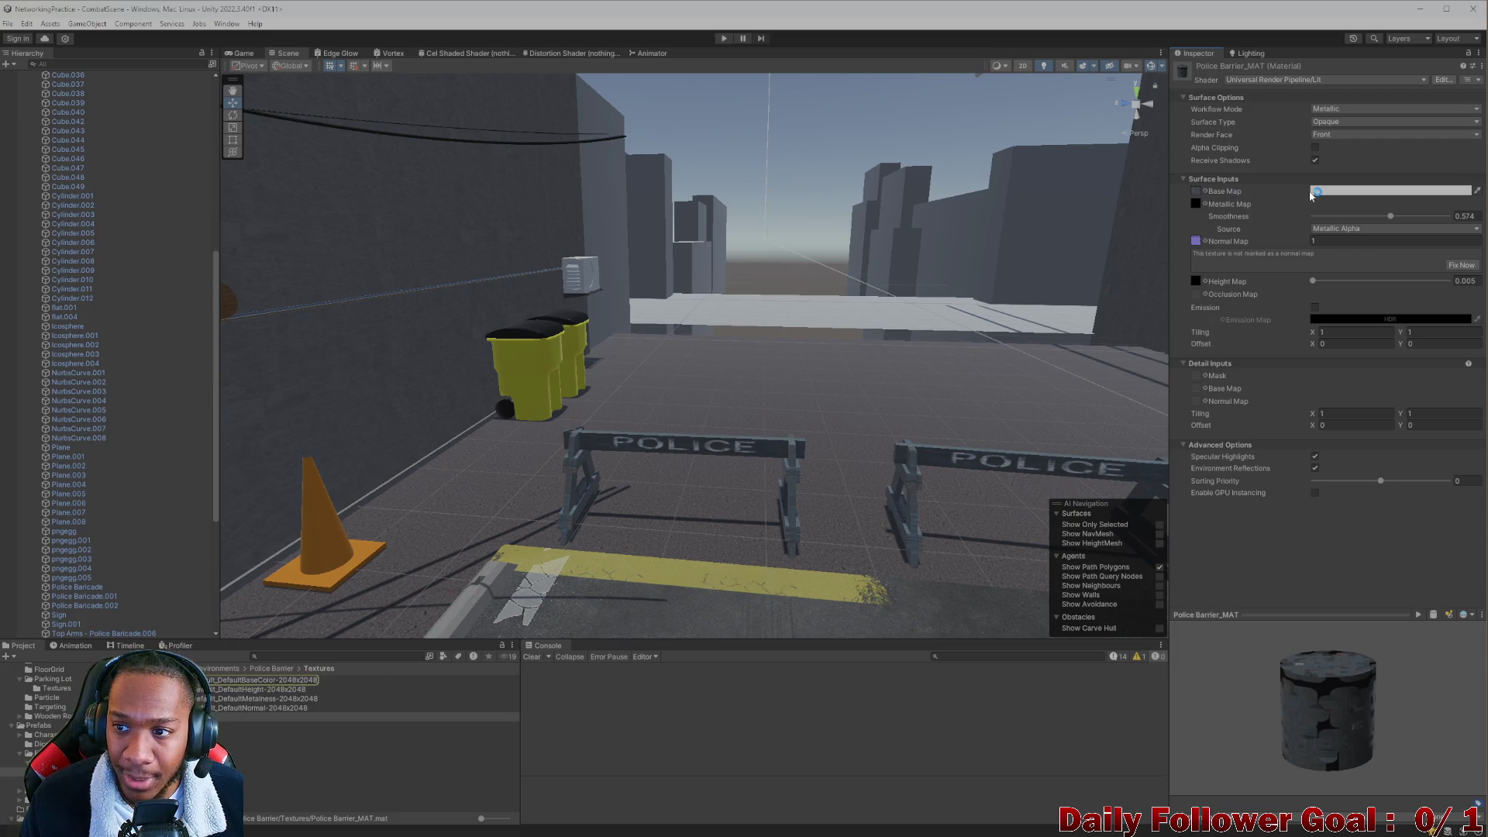
# Set the Police Barrier_MAT Base Map colour to a blue tint, viewing the blue barricades across the lot.
pyautogui.click(1340, 190)
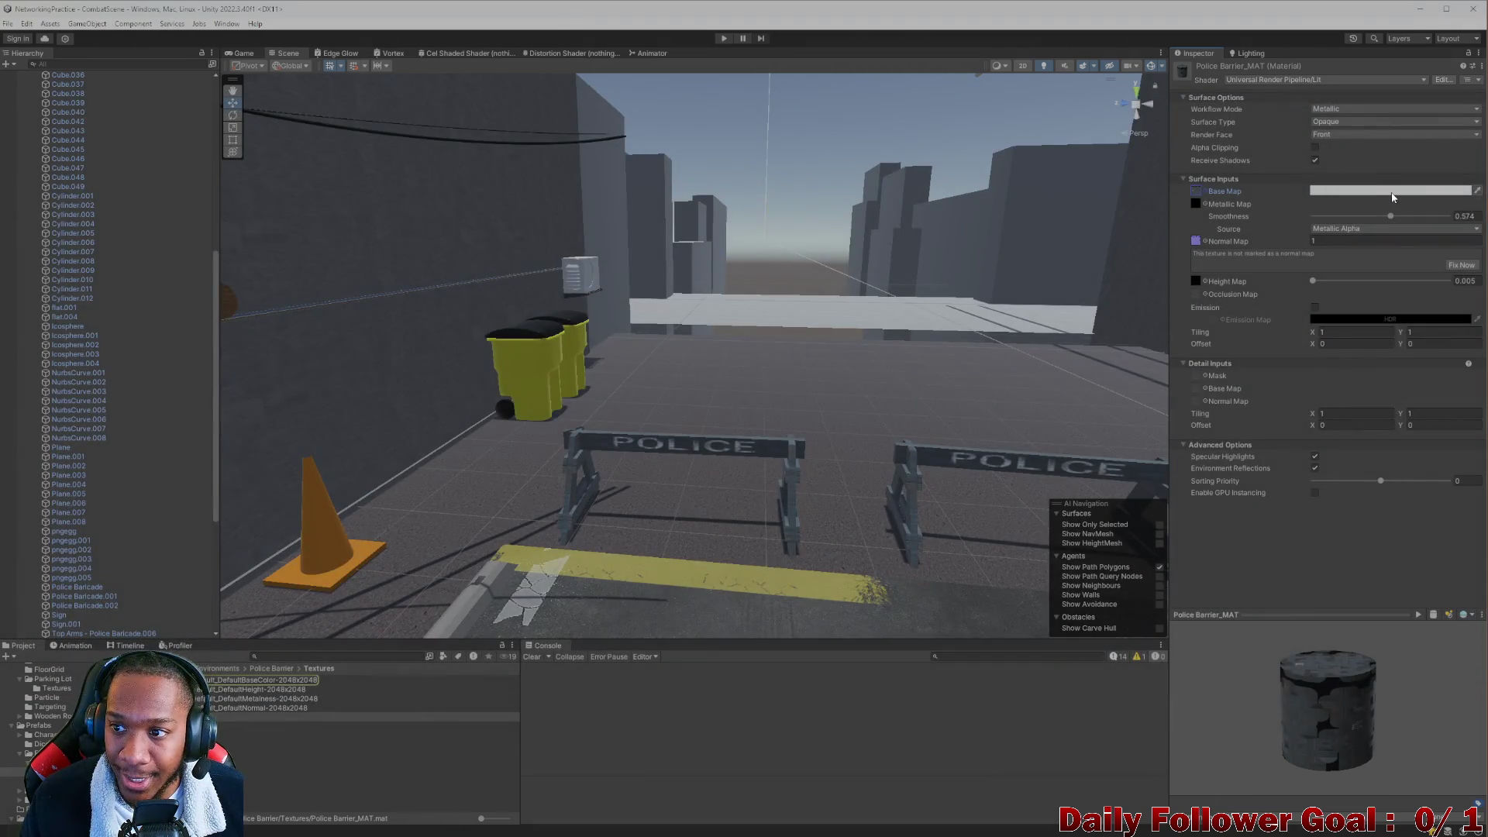
pyautogui.click(1393, 192)
pyautogui.moveTo(1432, 263)
pyautogui.mouseDown()
pyautogui.moveTo(1421, 291)
pyautogui.moveTo(1416, 268)
pyautogui.moveTo(1364, 250)
pyautogui.mouseUp()
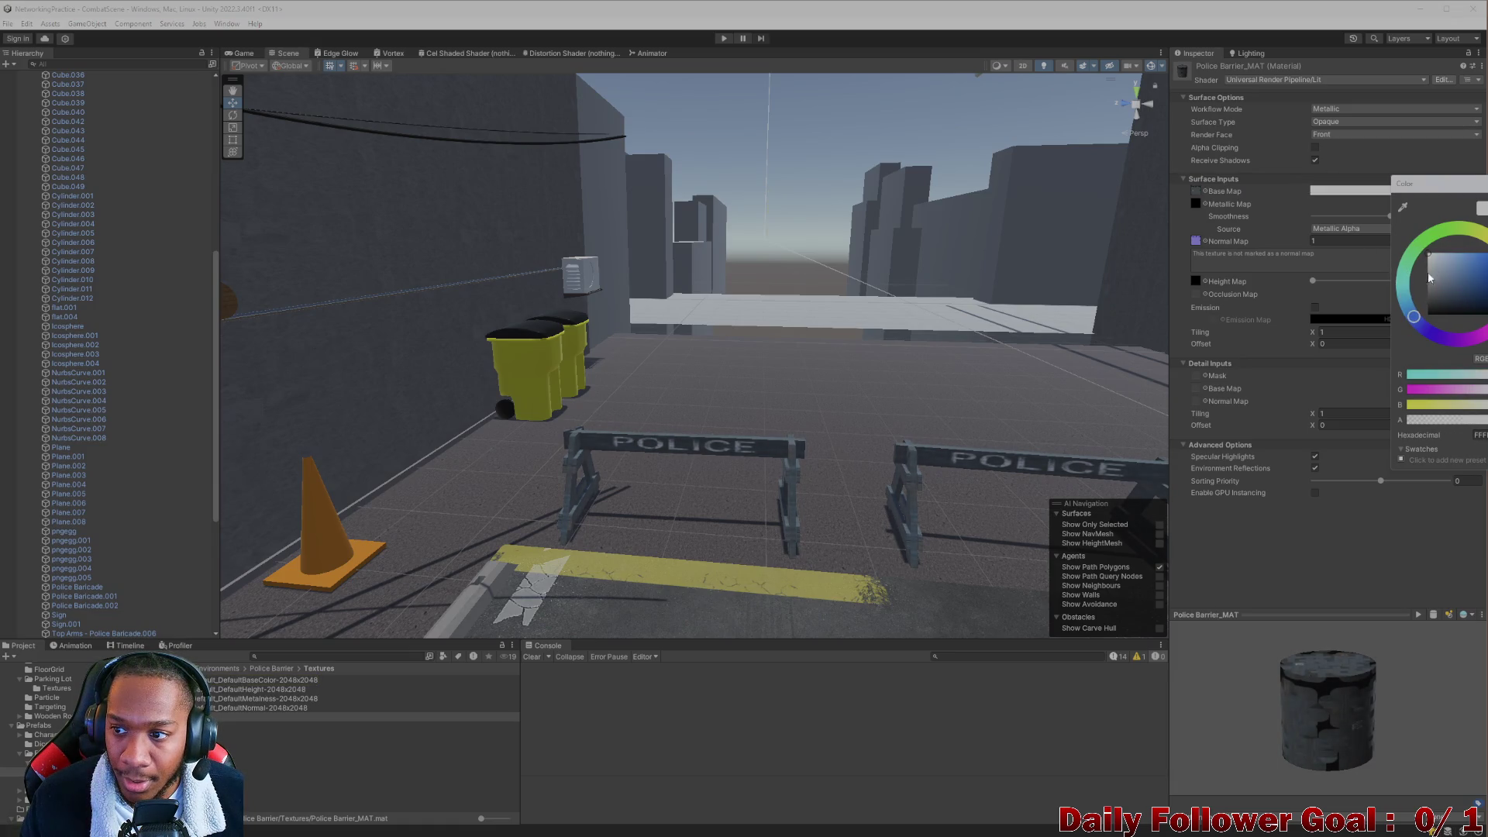
pyautogui.scroll(8, 758, 542)
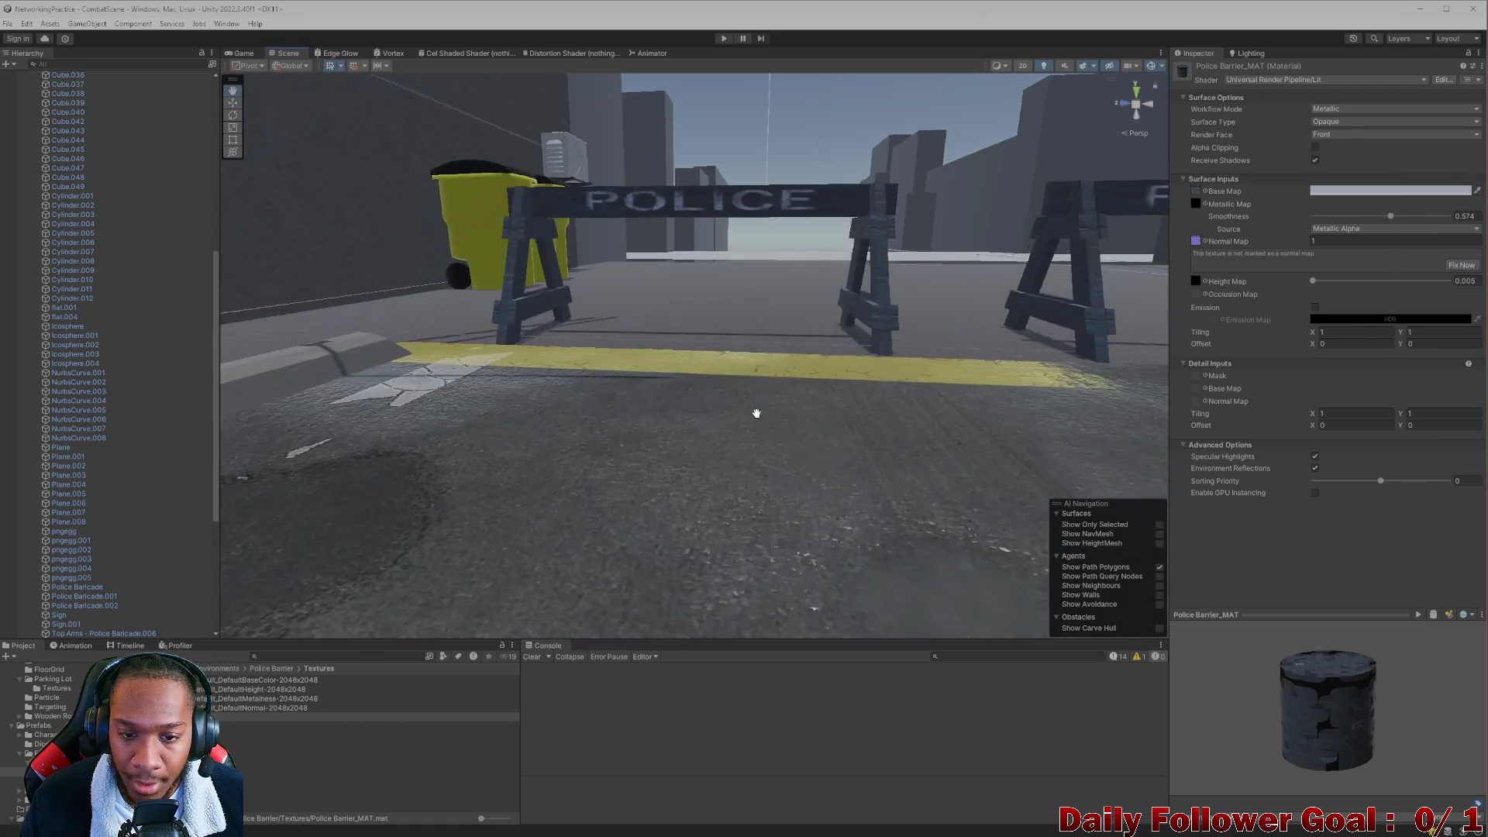
pyautogui.scroll(3, 704, 369)
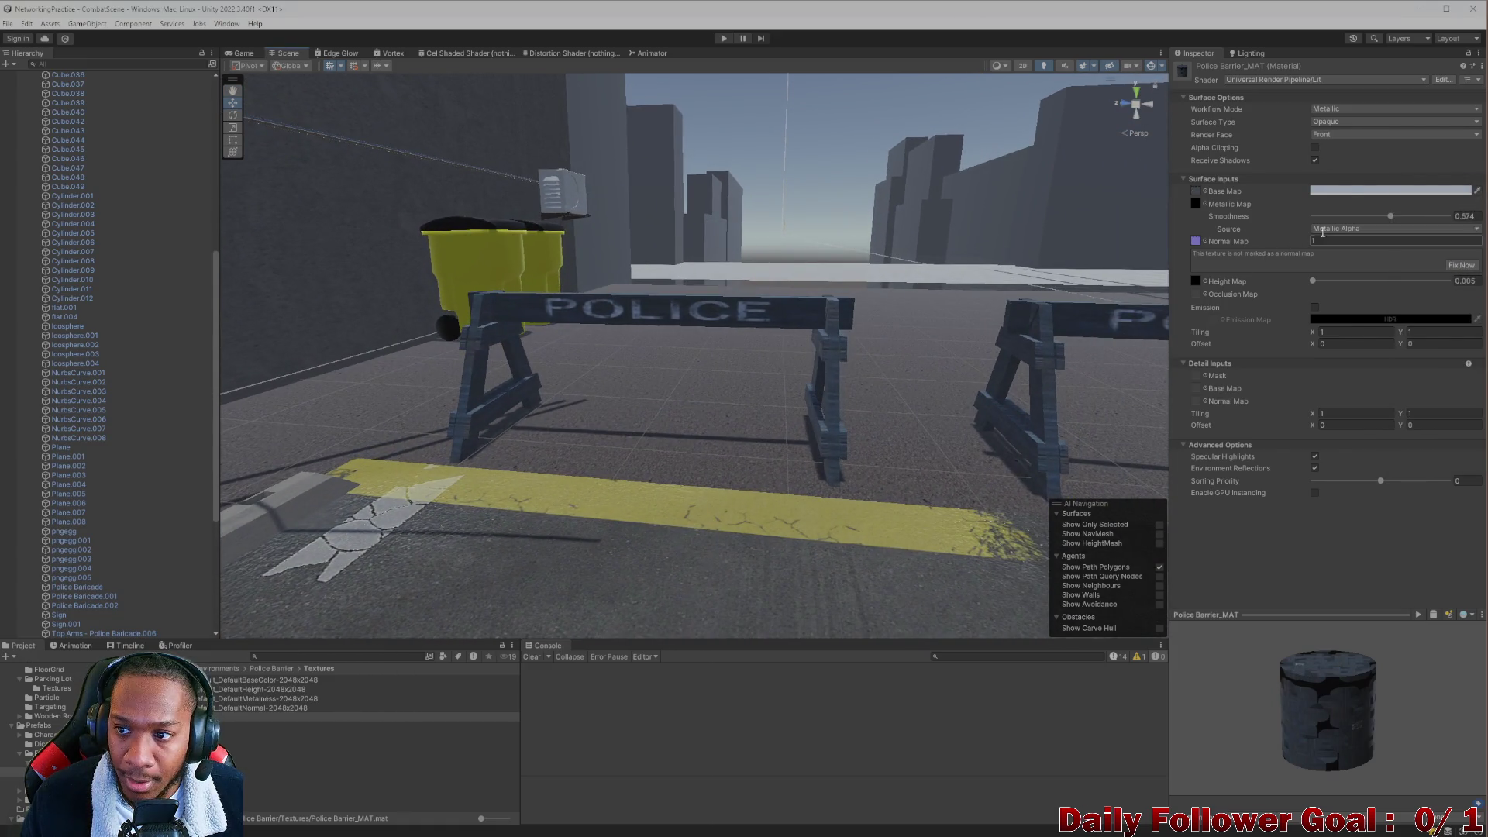
pyautogui.click(1349, 193)
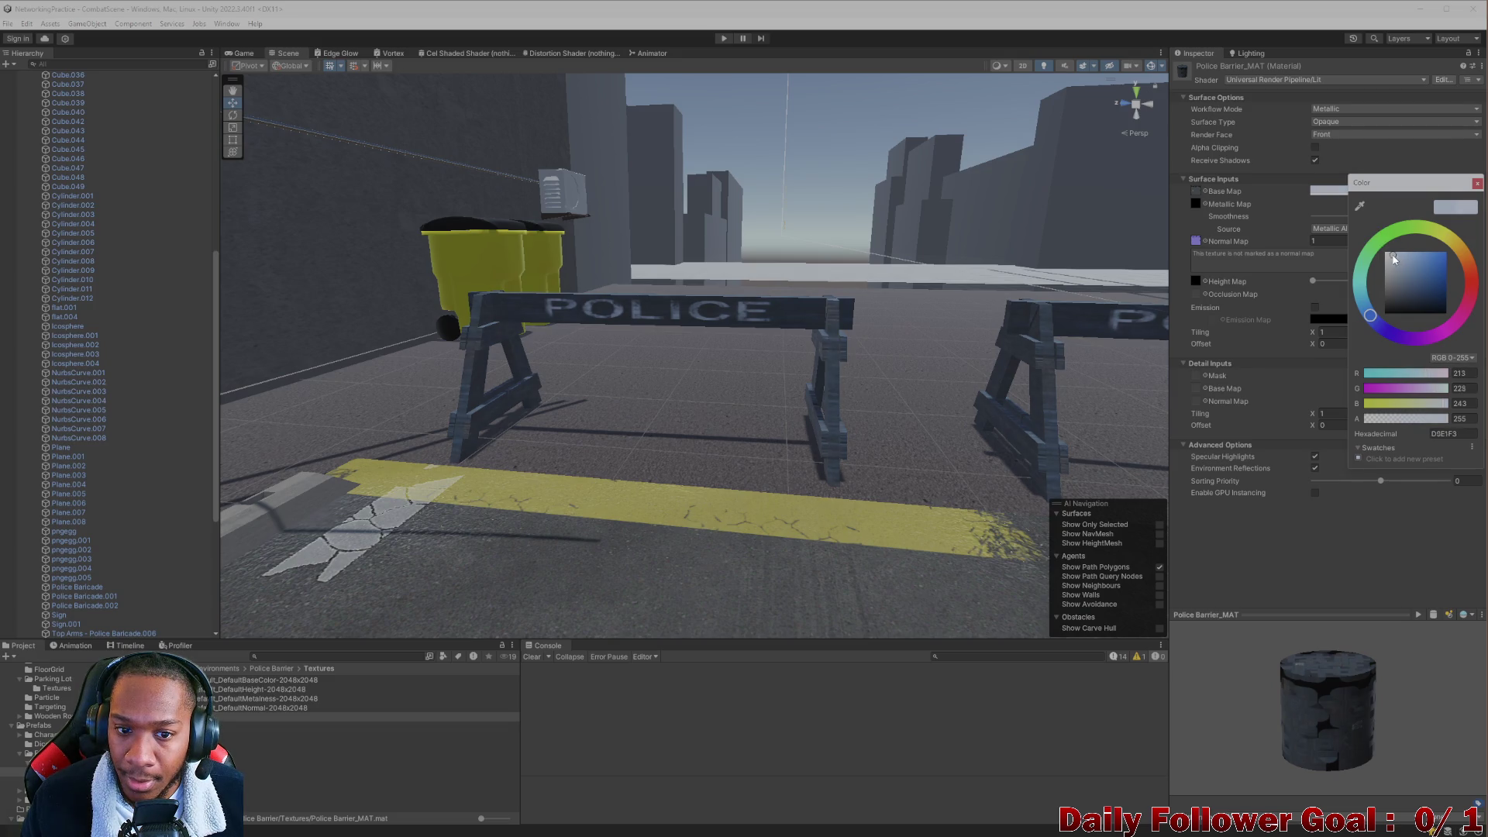
pyautogui.moveTo(1382, 262); pyautogui.dragTo(1402, 268)
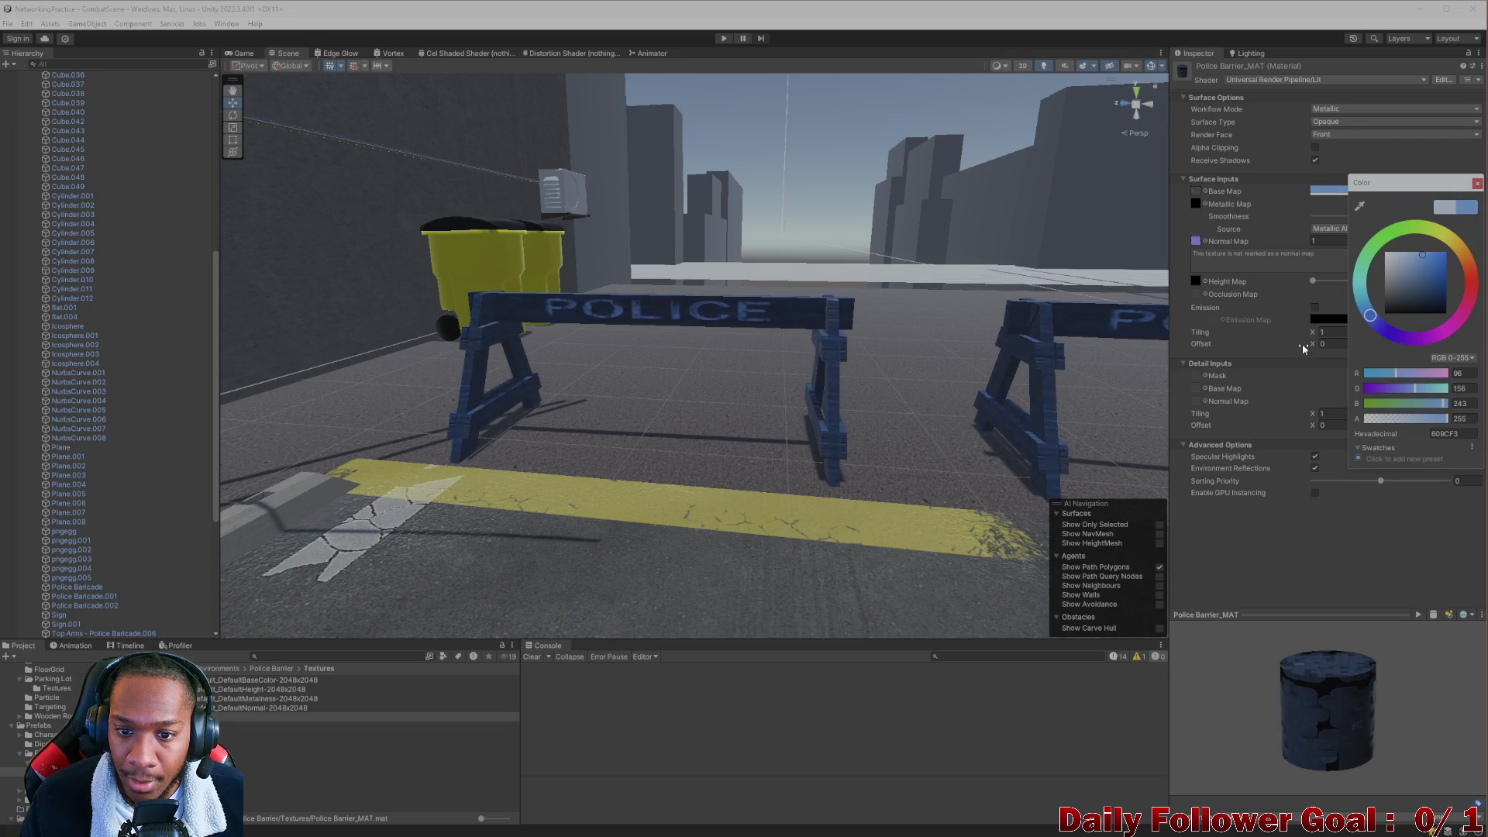
pyautogui.scroll(-3, 941, 372)
pyautogui.moveTo(940, 372)
pyautogui.keyDown('alt'); pyautogui.mouseDown()
pyautogui.moveTo(841, 465)
pyautogui.moveTo(787, 460)
pyautogui.moveTo(693, 383)
pyautogui.moveTo(707, 437)
pyautogui.mouseUp(); pyautogui.keyUp('alt')
pyautogui.scroll(-5, 736, 482)
pyautogui.scroll(3, 737, 482)
pyautogui.scroll(-2, 736, 482)
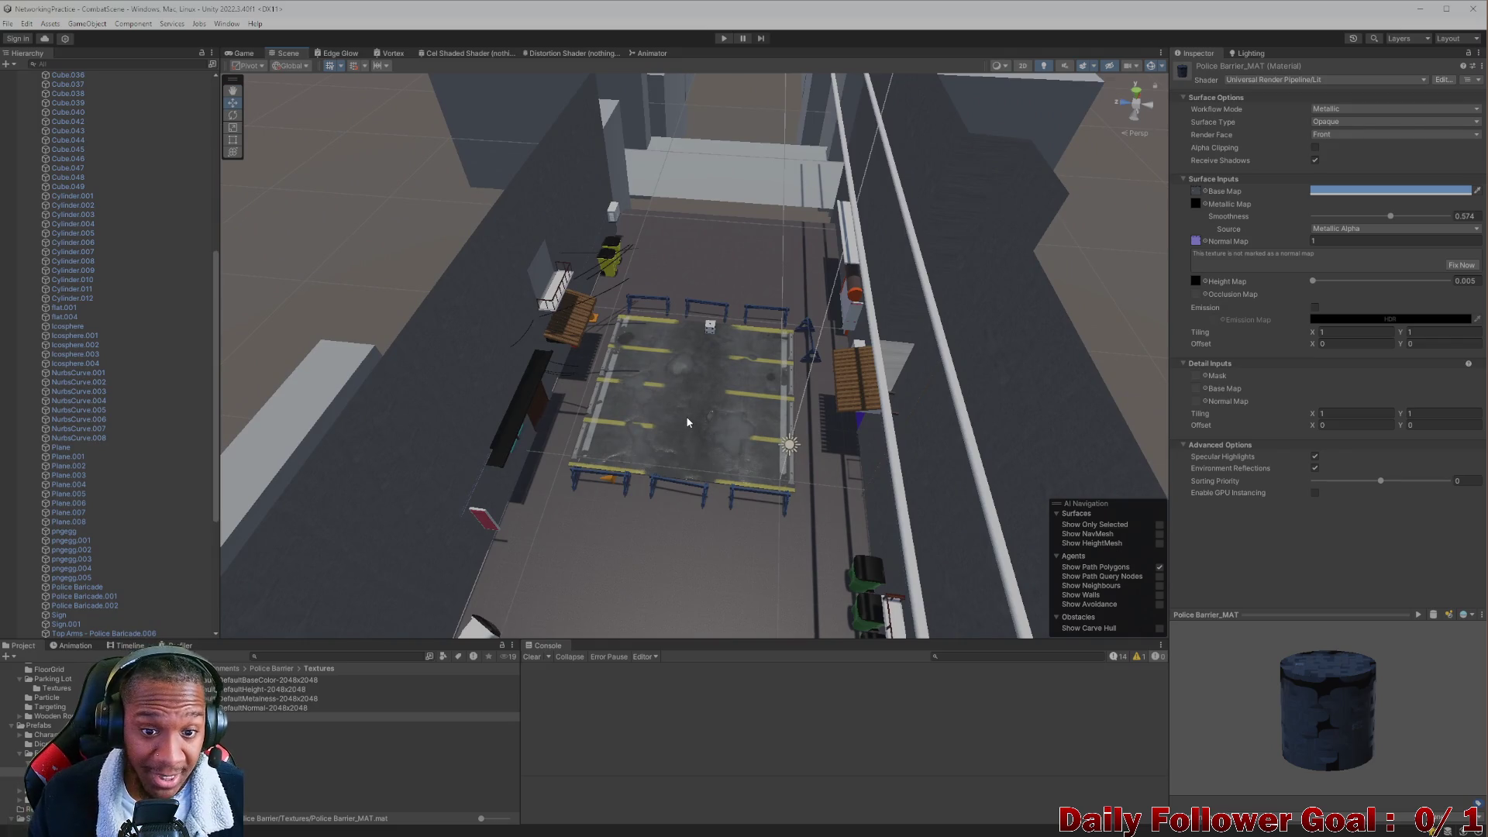
pyautogui.scroll(5, 651, 397)
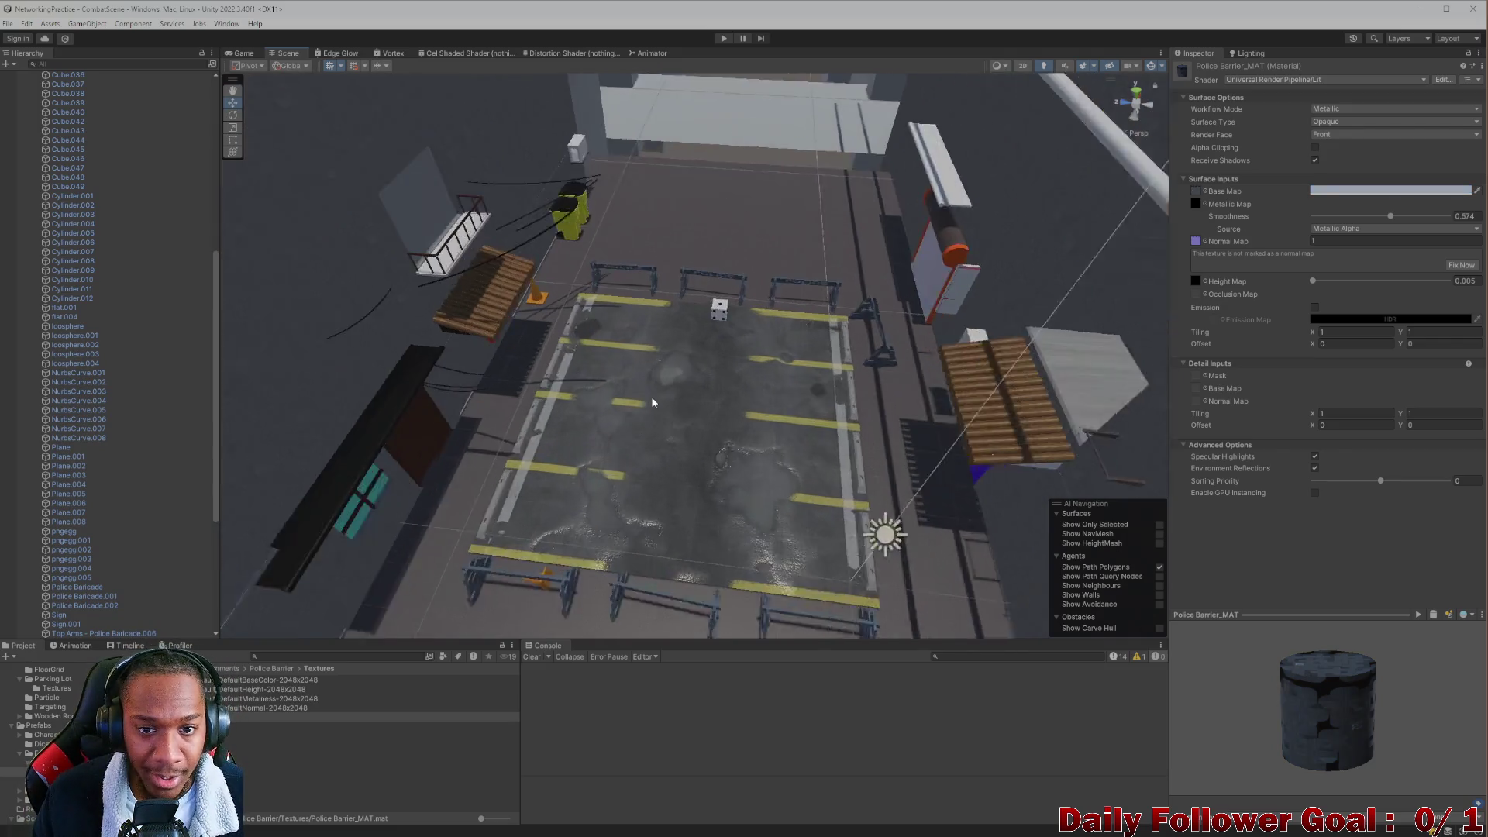
pyautogui.keyDown('alt'); pyautogui.moveTo(657, 390); pyautogui.dragTo(676, 374); pyautogui.keyUp('alt')
pyautogui.scroll(5, 678, 342)
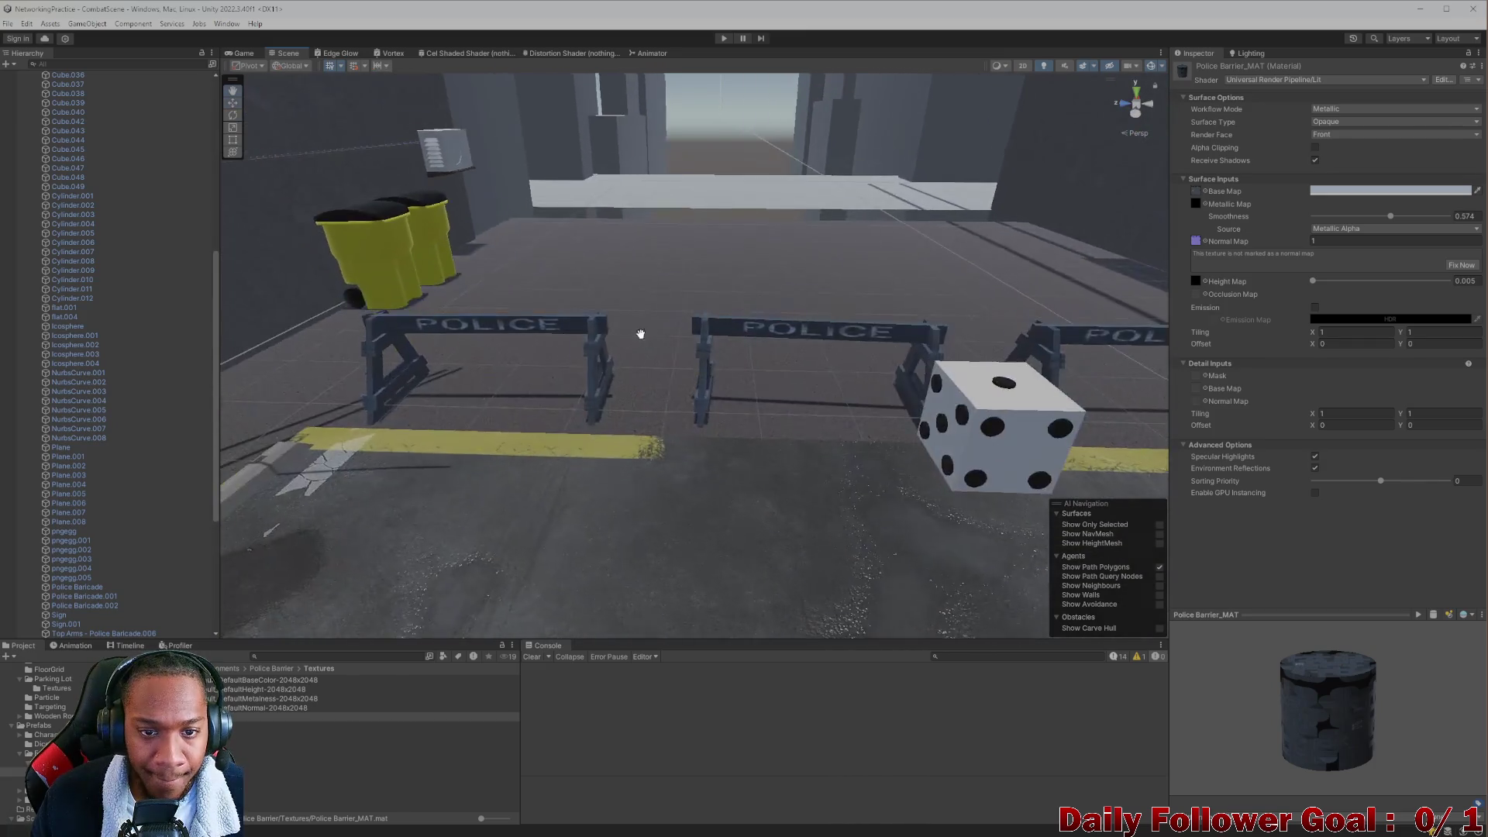
pyautogui.scroll(-5, 562, 468)
pyautogui.moveTo(598, 452)
pyautogui.keyDown('alt'); pyautogui.mouseDown()
pyautogui.moveTo(638, 482)
pyautogui.moveTo(771, 491)
pyautogui.moveTo(810, 438)
pyautogui.moveTo(864, 442)
pyautogui.moveTo(714, 435)
pyautogui.moveTo(824, 458)
pyautogui.moveTo(764, 475)
pyautogui.moveTo(881, 445)
pyautogui.moveTo(814, 425)
pyautogui.moveTo(833, 428)
pyautogui.moveTo(787, 439)
pyautogui.moveTo(928, 491)
pyautogui.moveTo(806, 456)
pyautogui.moveTo(700, 376)
pyautogui.moveTo(677, 405)
pyautogui.mouseUp(); pyautogui.keyUp('alt')
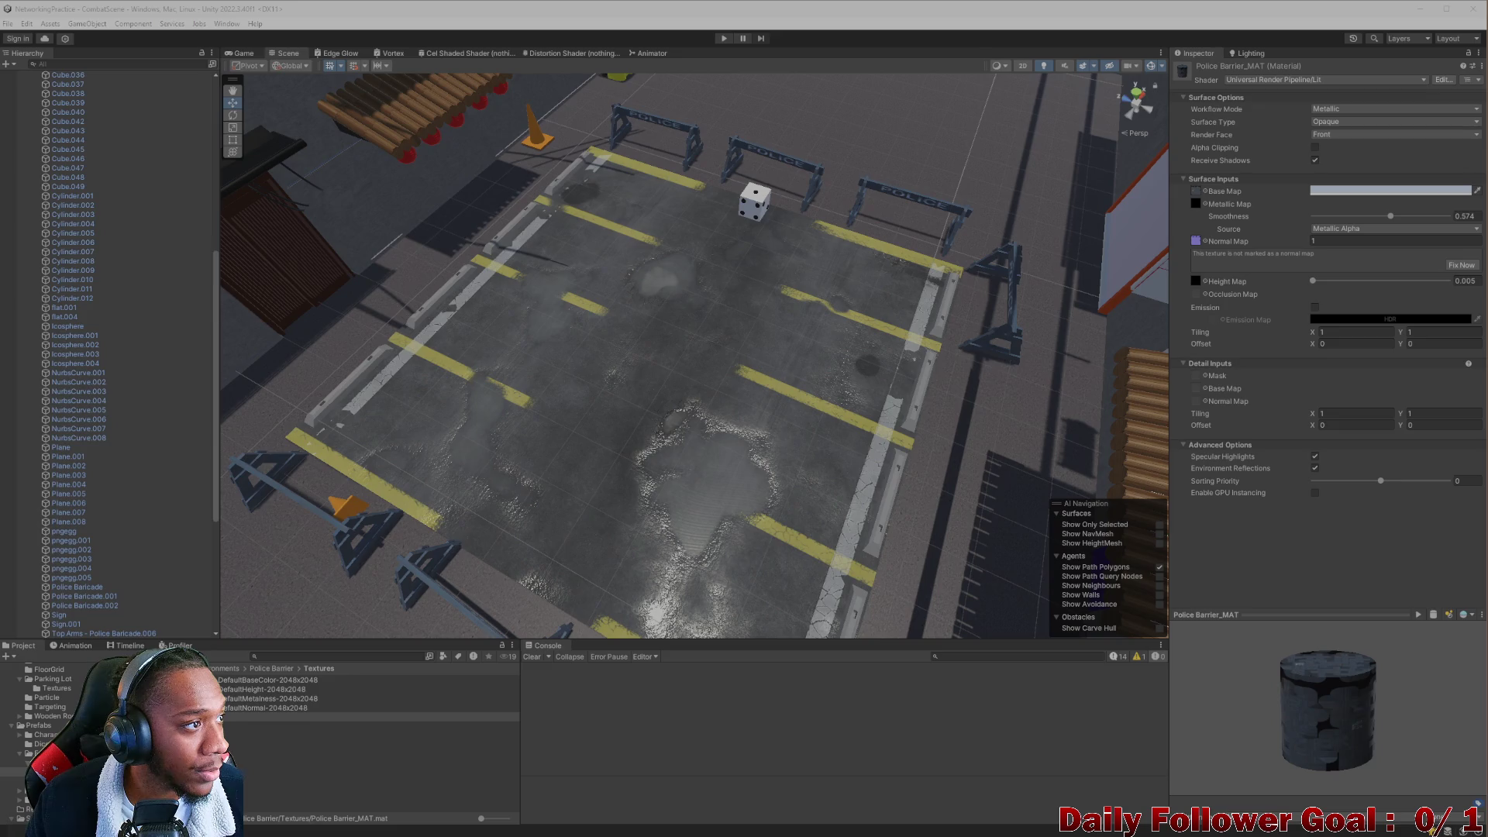
pyautogui.click(497, 327)
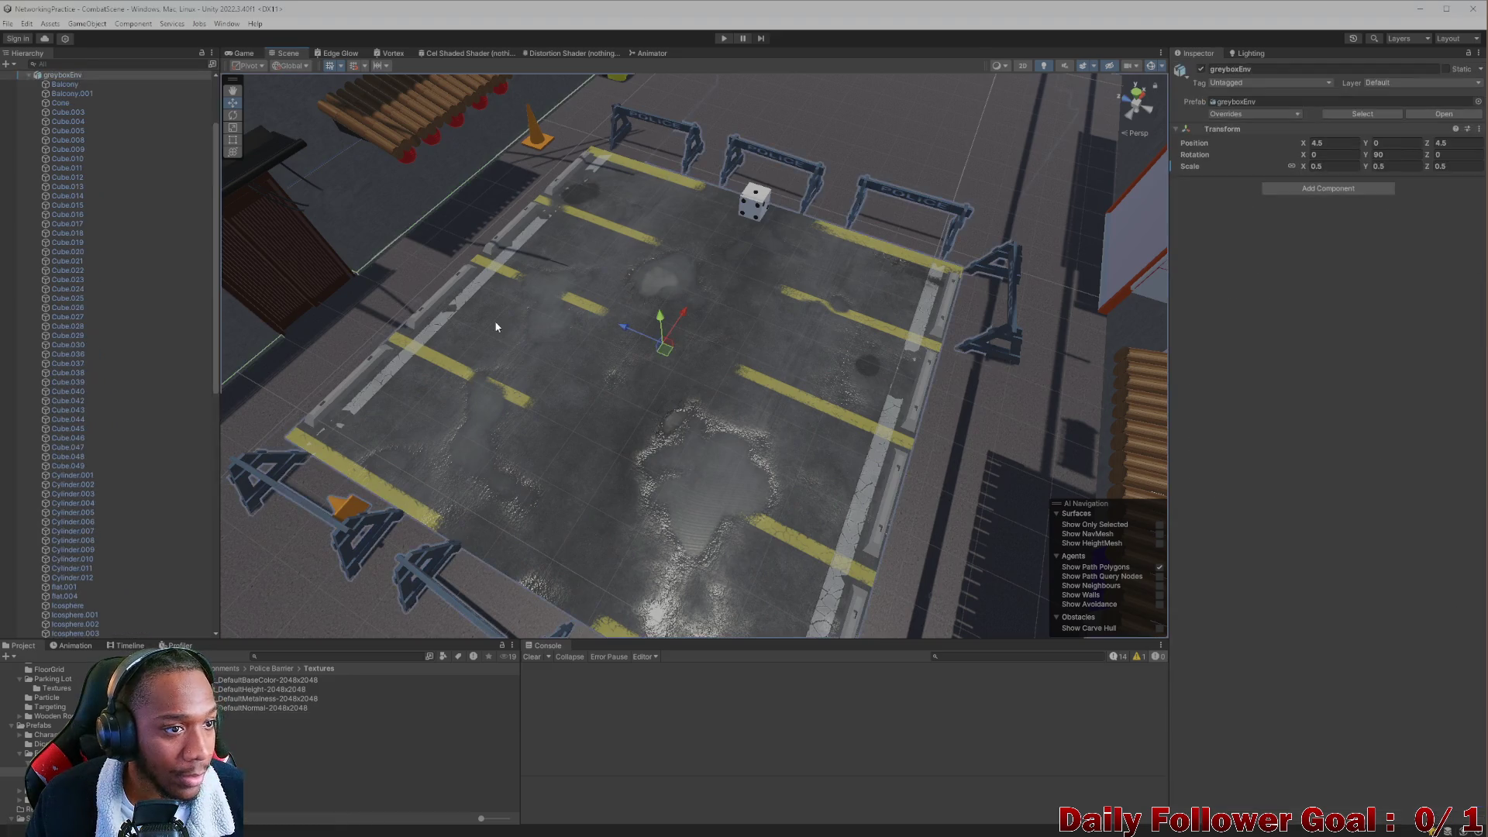
# Search the Project assets for 'lobb' and open the Lobby scene.
pyautogui.click(334, 658)
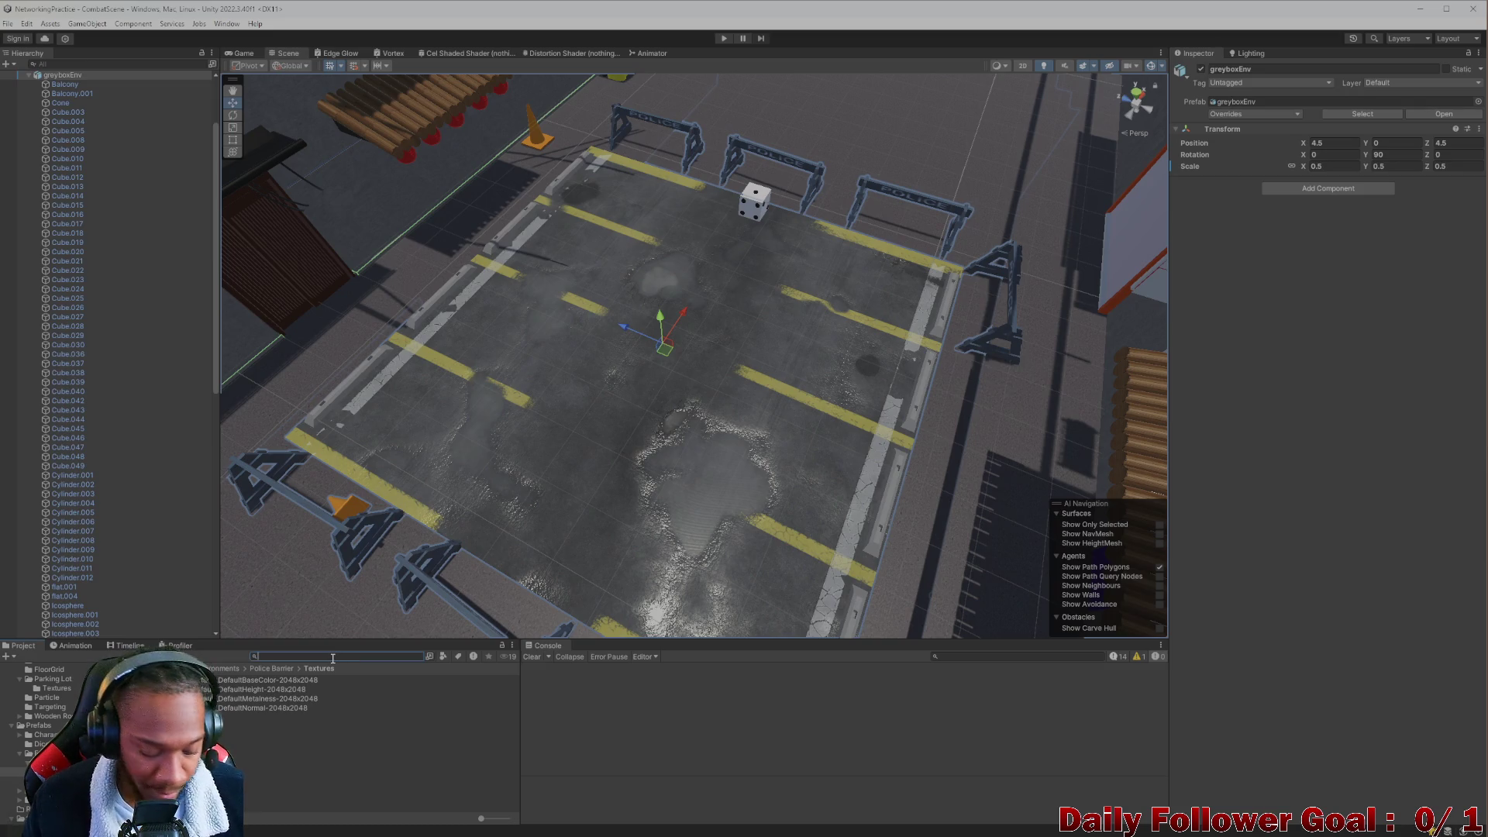
pyautogui.write('lobb')
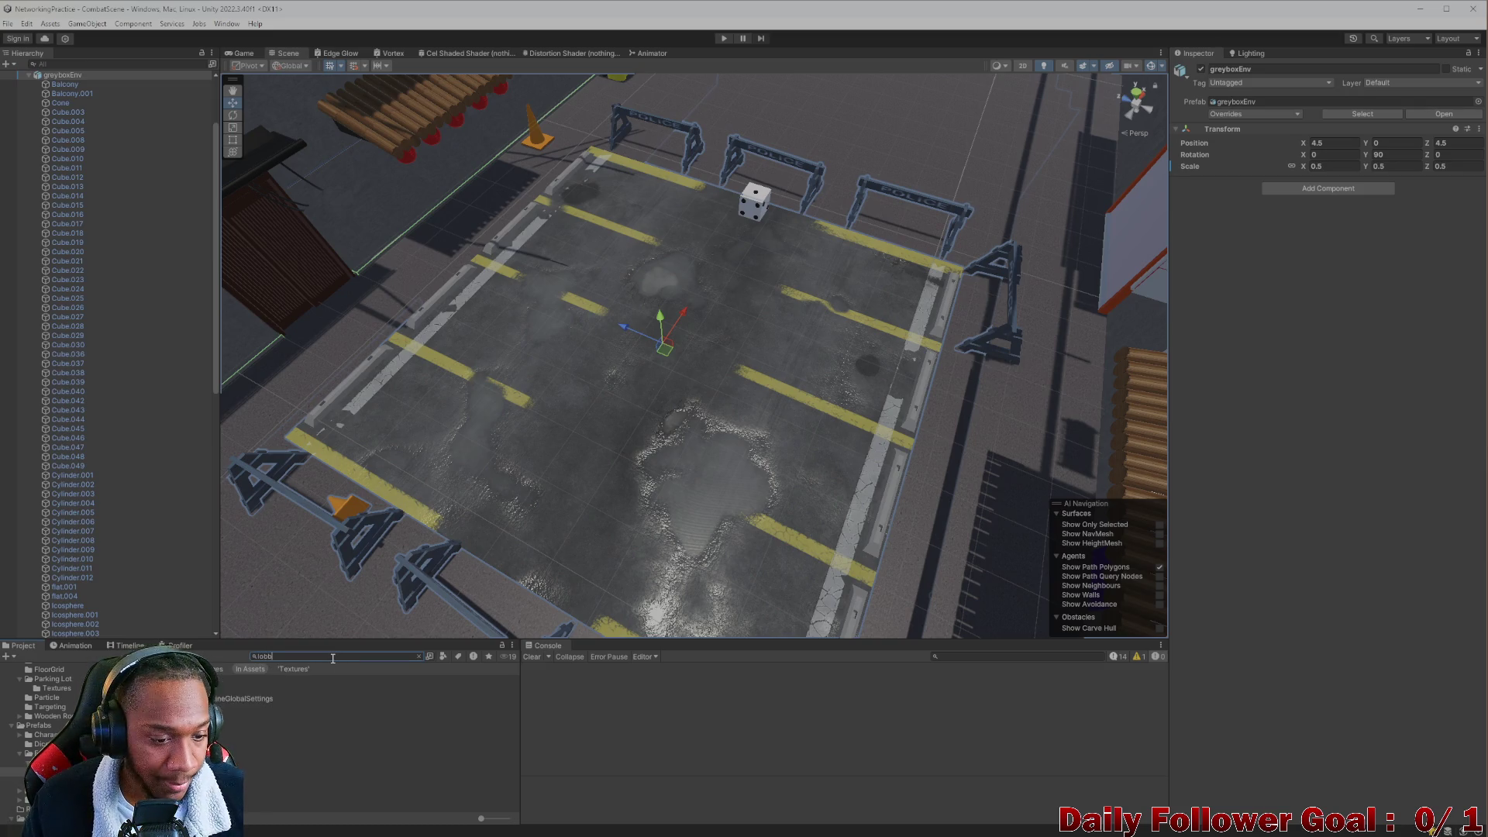
pyautogui.press('Down')
pyautogui.press('Return')
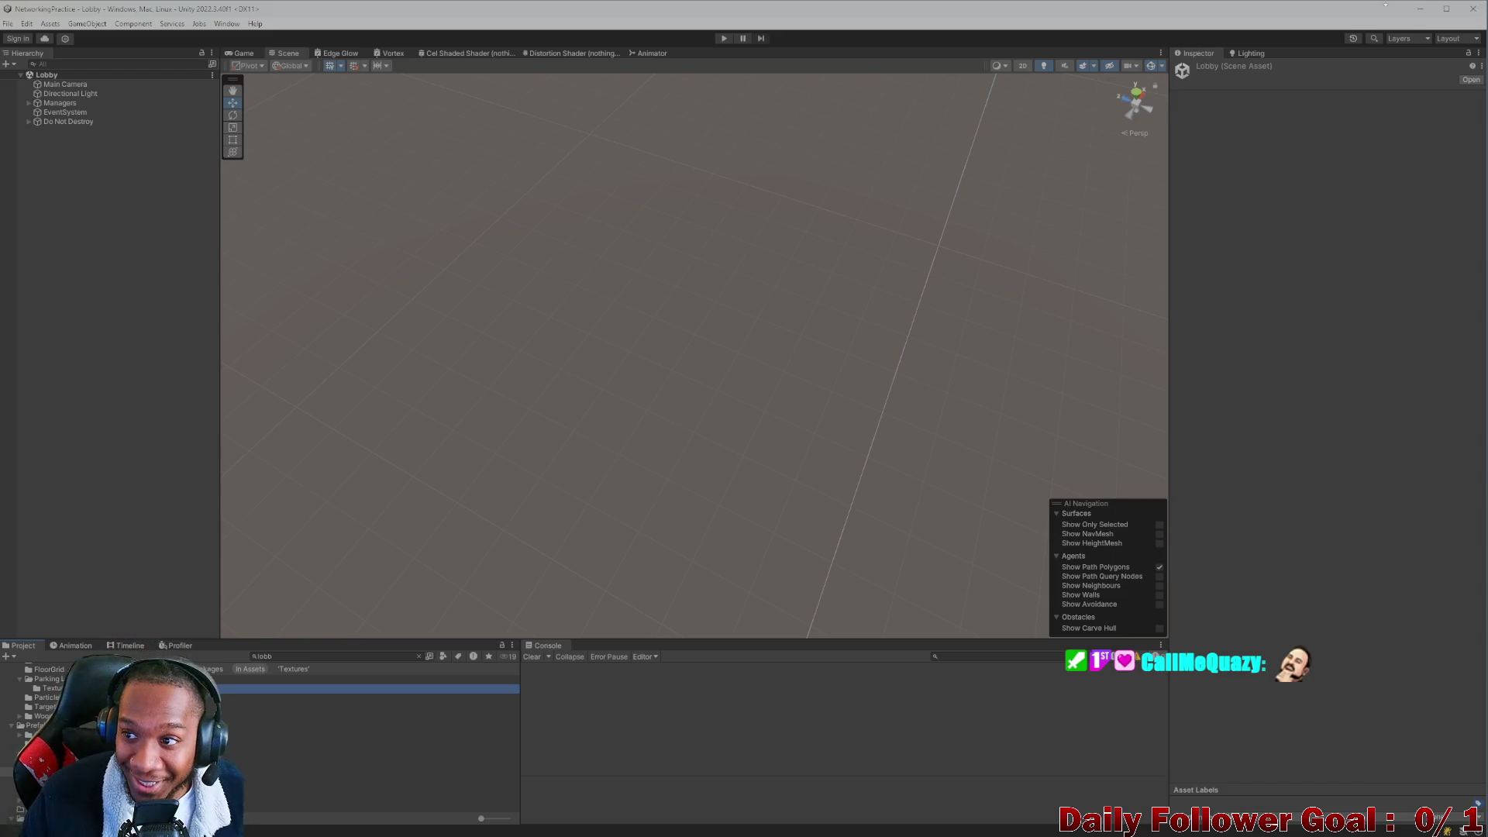
pyautogui.click(1332, 415)
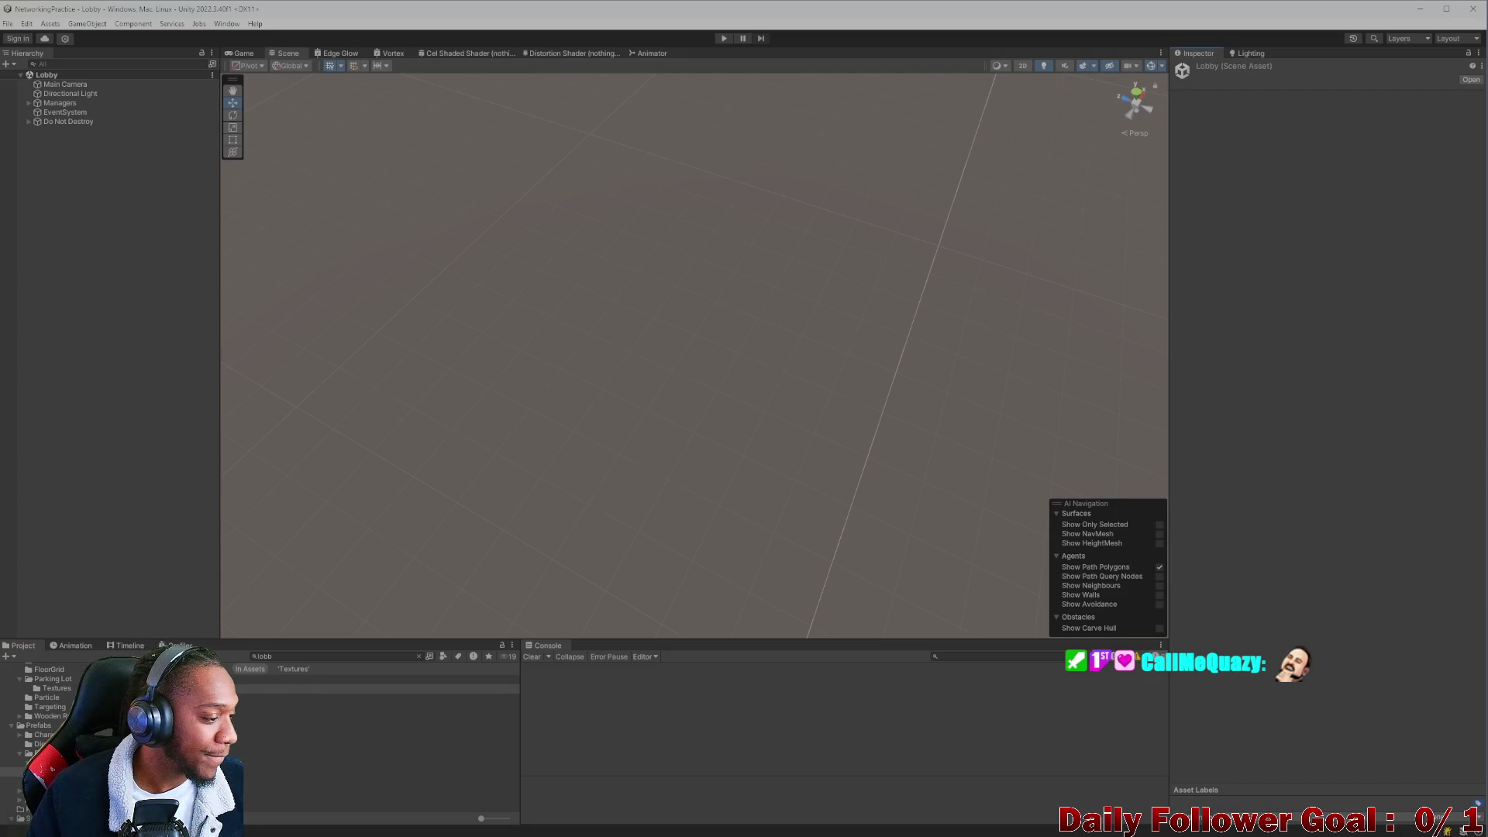